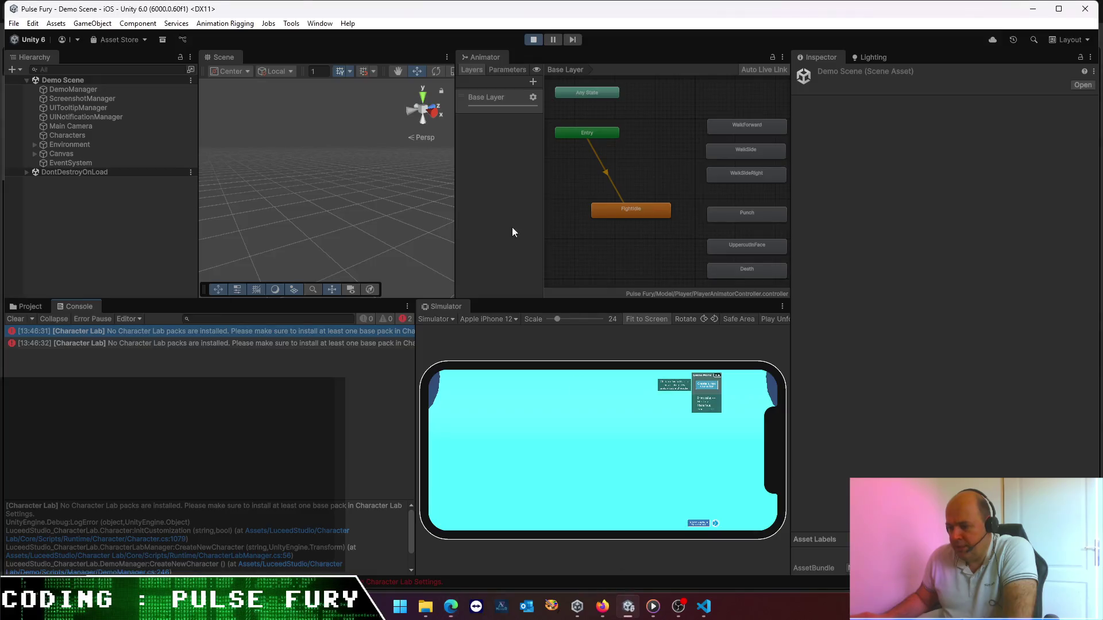
# - Launch the Create Character scene, then stop it and clear the Console
pyautogui.click(320, 24)
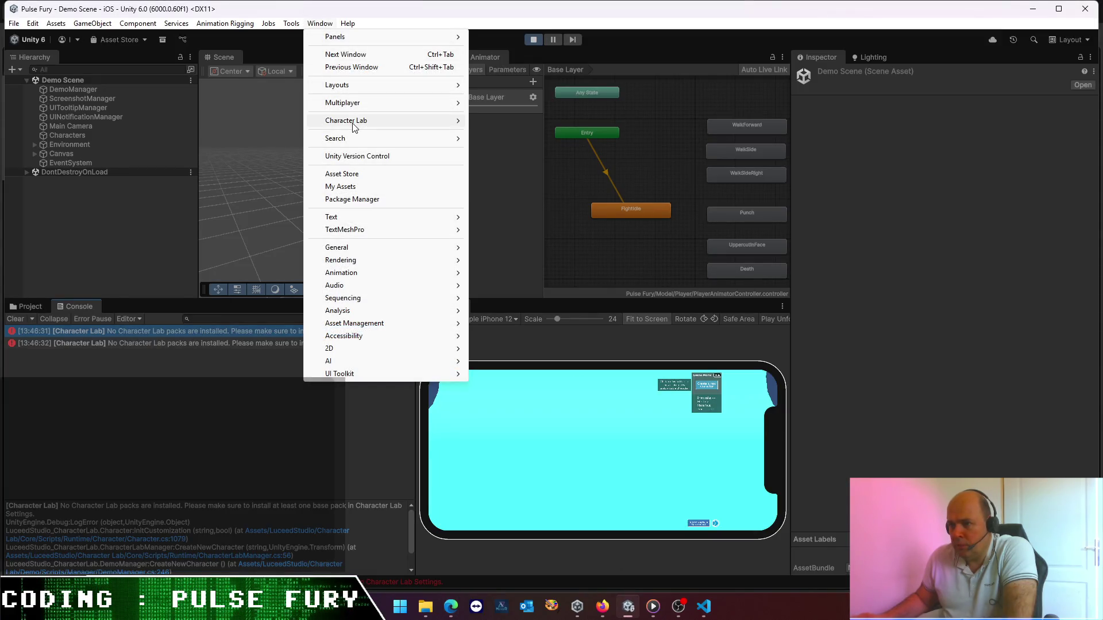
pyautogui.moveTo(345, 120)
pyautogui.click(517, 121)
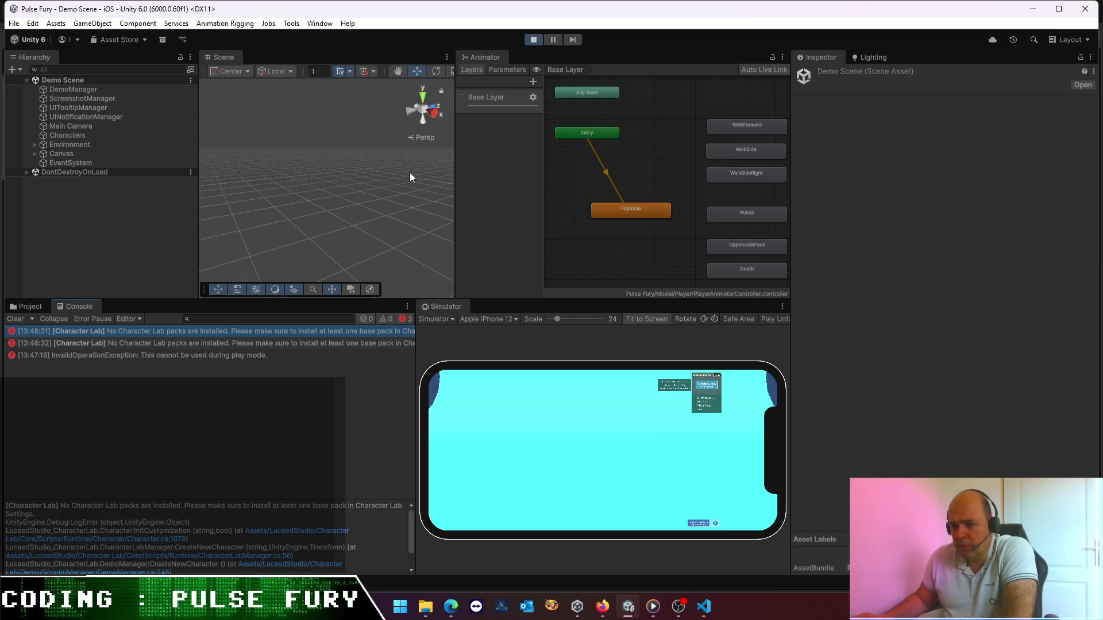
pyautogui.click(533, 39)
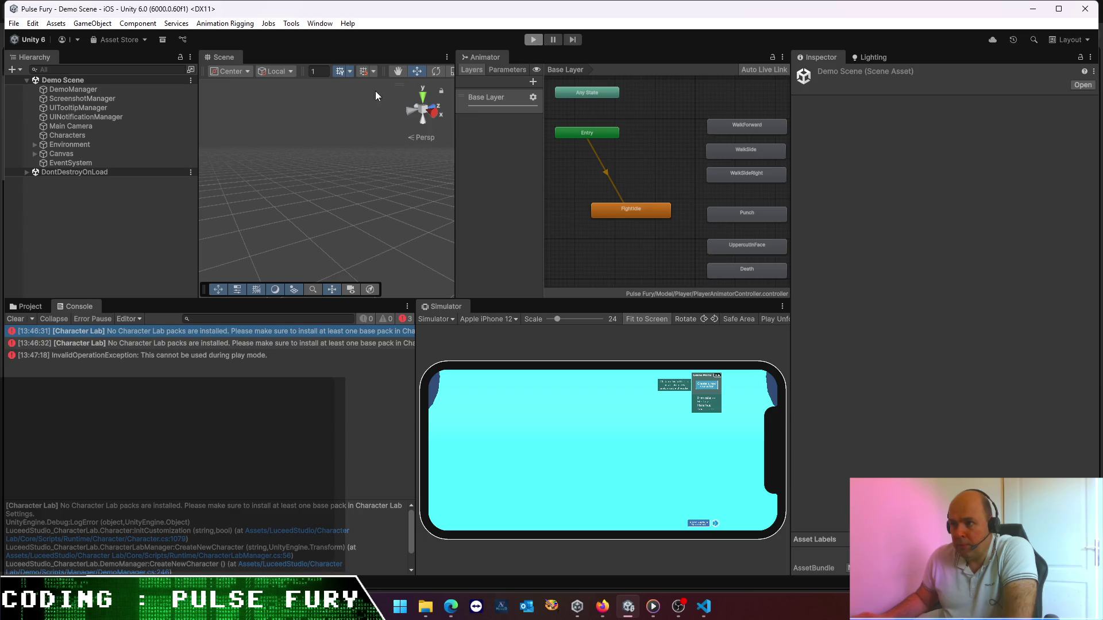
pyautogui.click(16, 319)
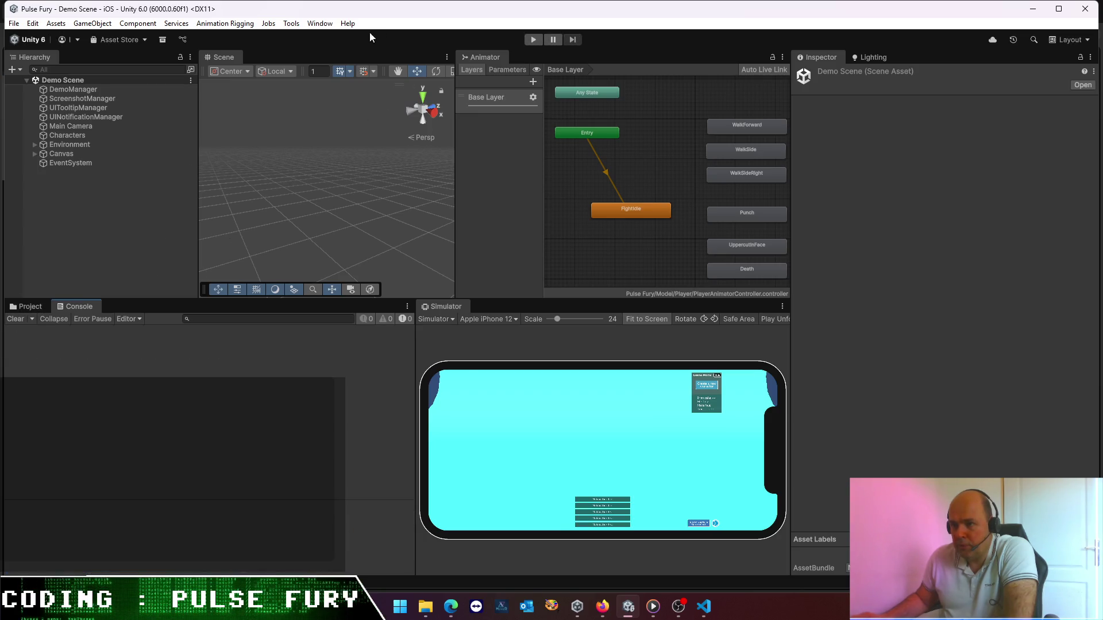
# - Relaunch Create Character and read the trace of its 'no Character Lab packs installed' error
pyautogui.click(320, 23)
pyautogui.moveTo(363, 123)
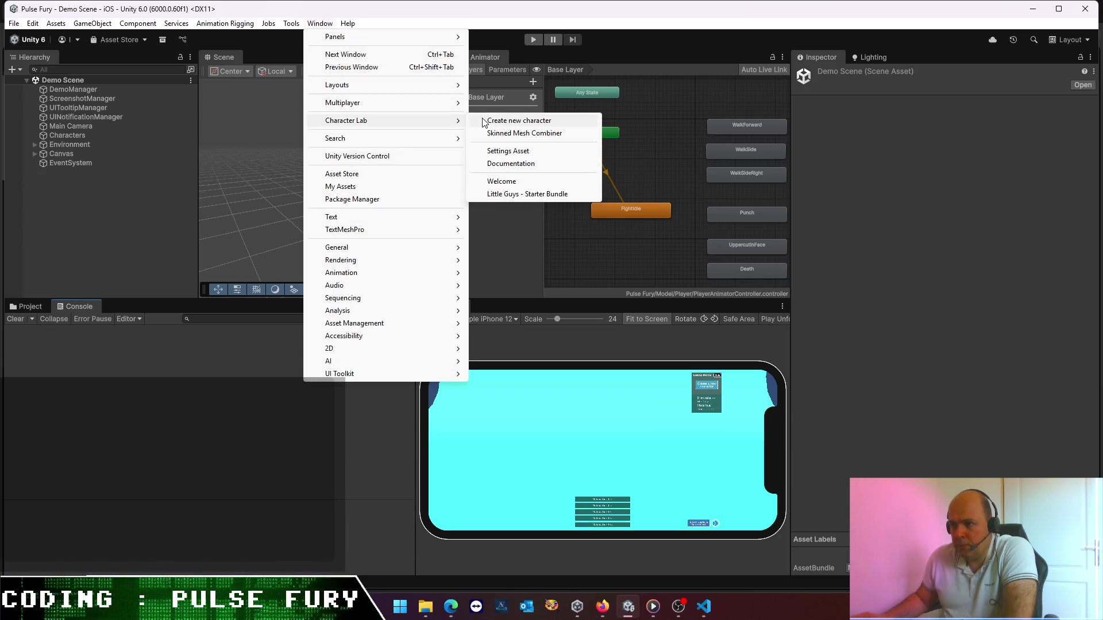
pyautogui.click(507, 123)
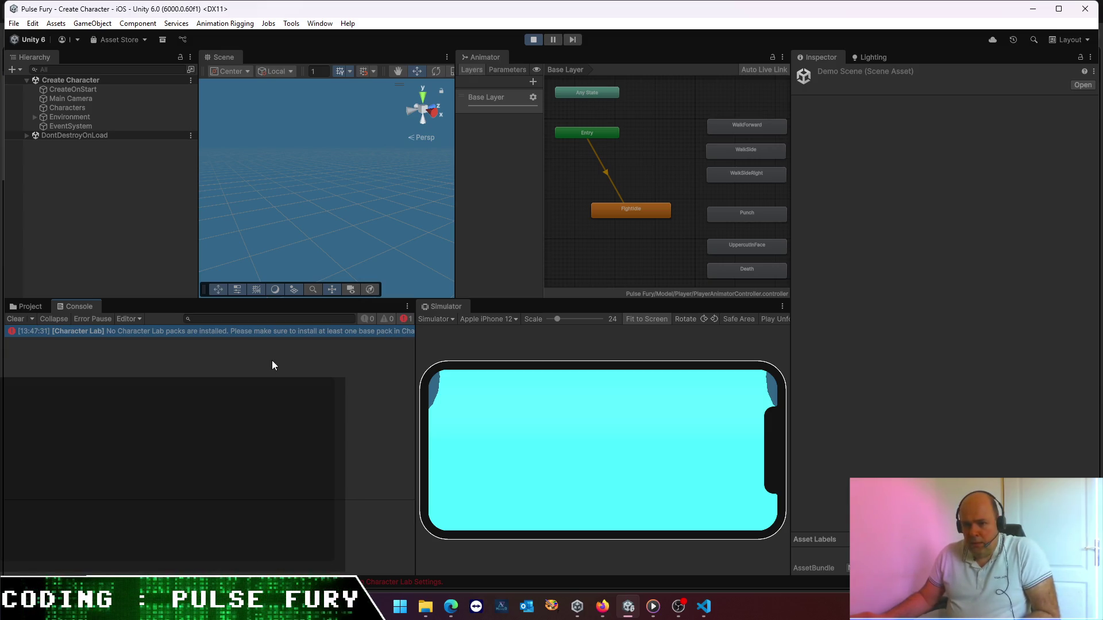
pyautogui.click(255, 333)
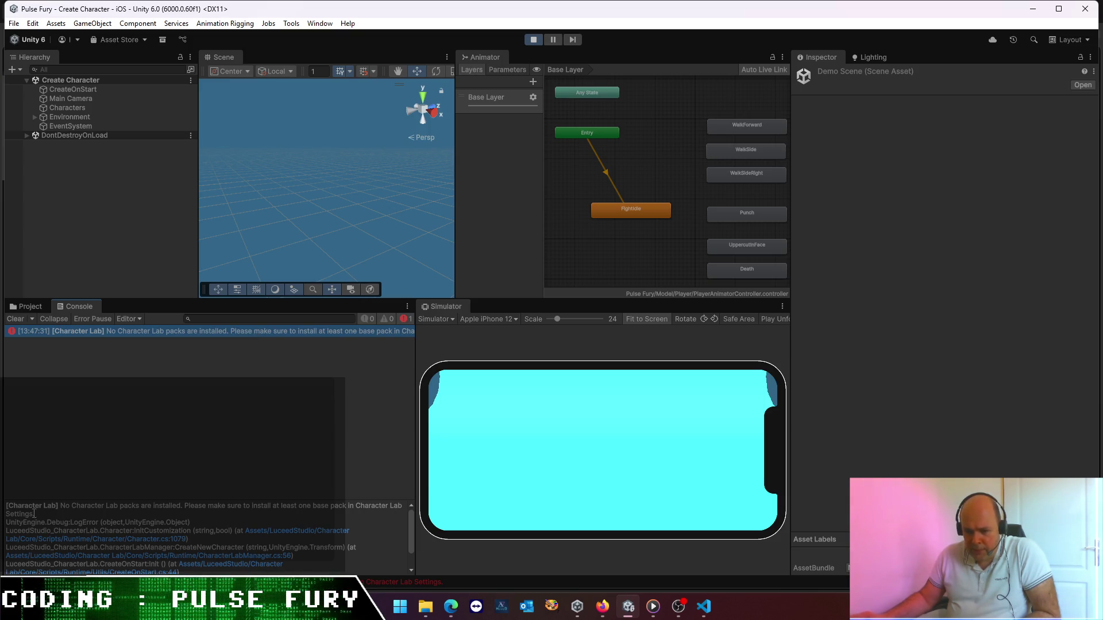
pyautogui.moveTo(34, 513); pyautogui.dragTo(6, 507)
# - Stop play mode and open the Character Lab Settings asset
pyautogui.click(535, 41)
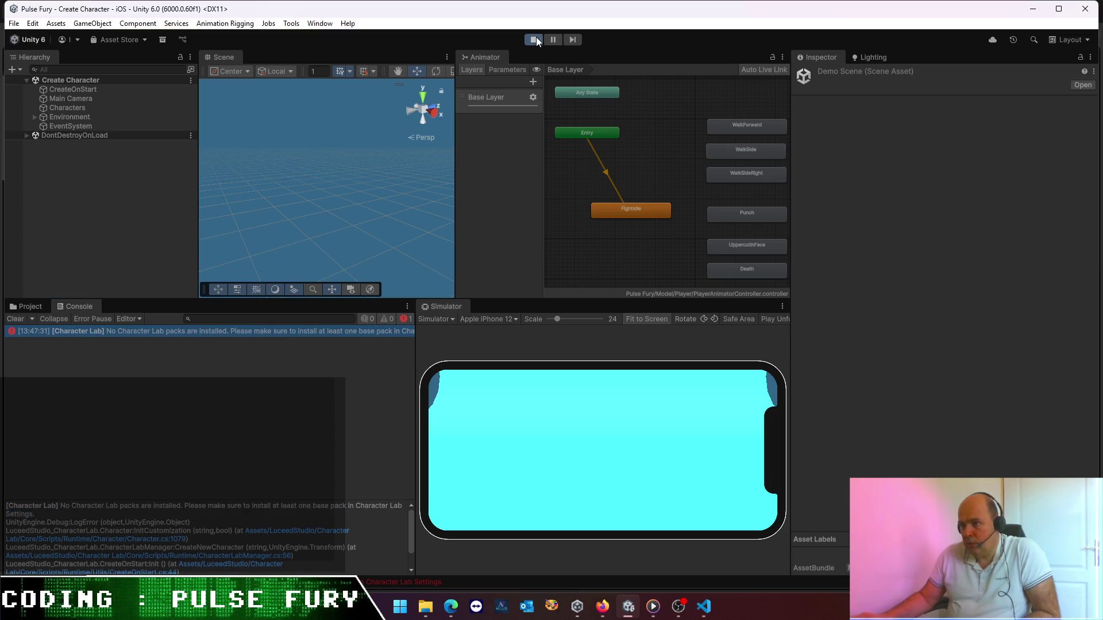
pyautogui.click(320, 23)
pyautogui.moveTo(352, 124)
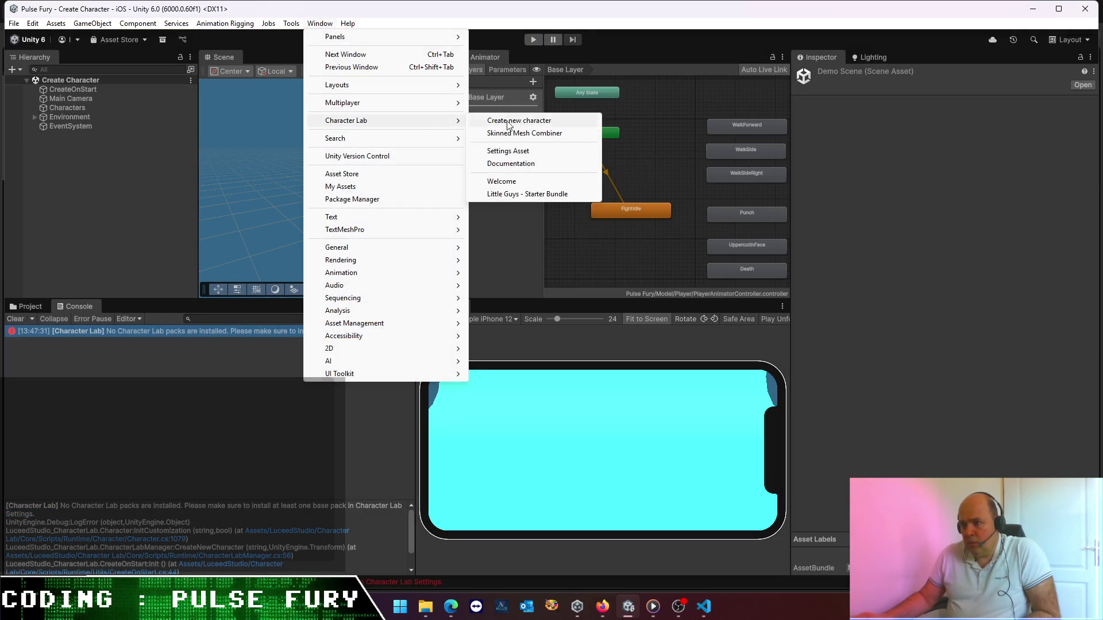
pyautogui.click(520, 151)
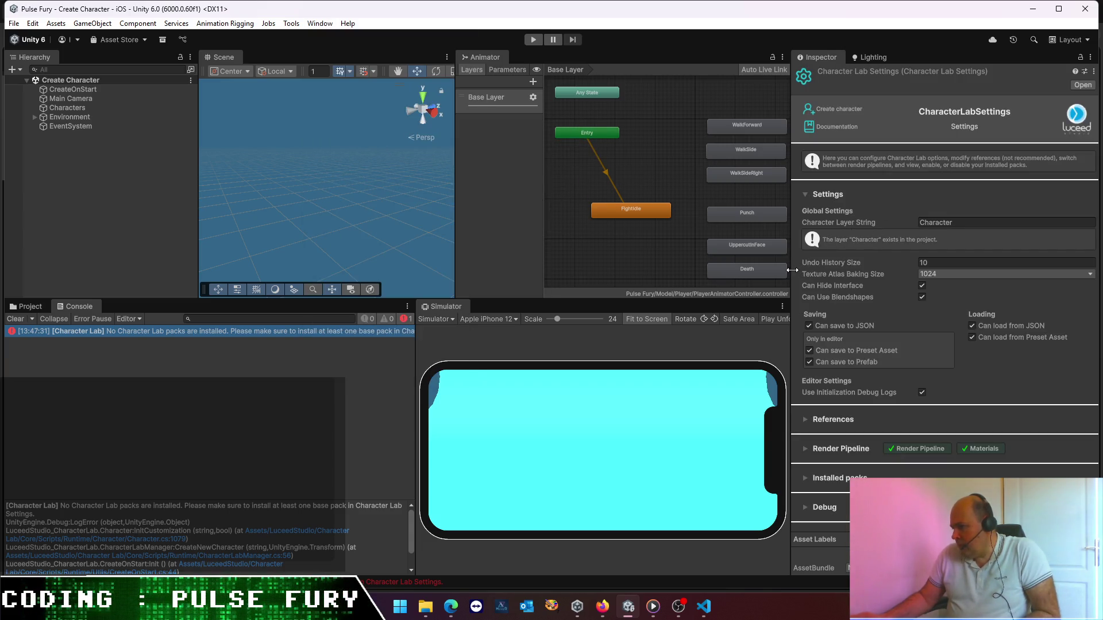
# - Widen the Inspector and expand the References and Installed packs sections
pyautogui.moveTo(792, 269); pyautogui.dragTo(675, 275)
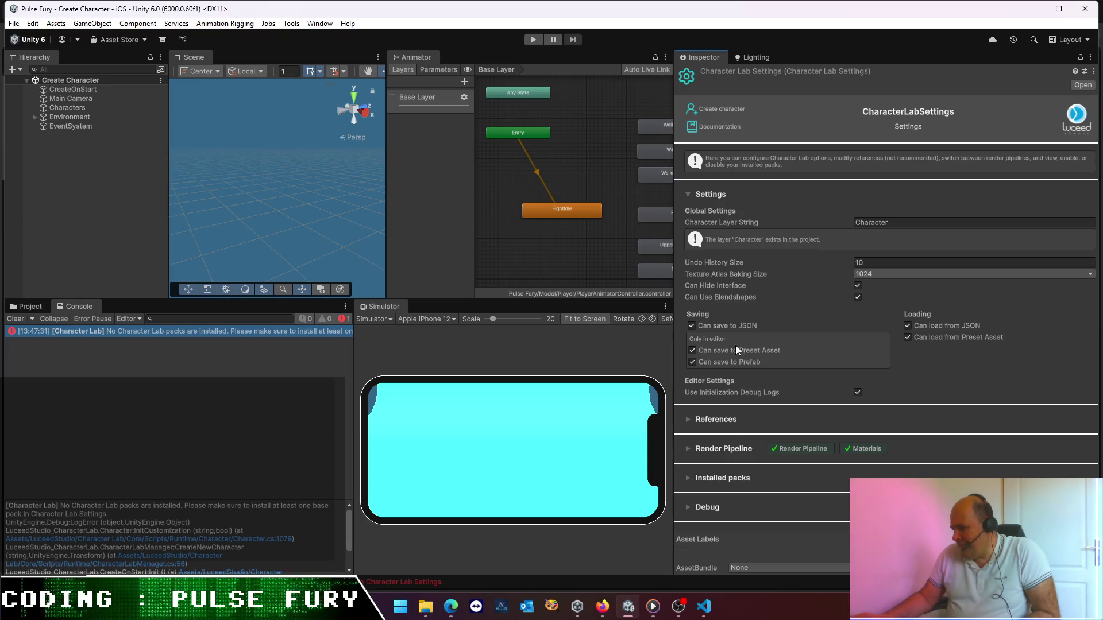
pyautogui.click(693, 422)
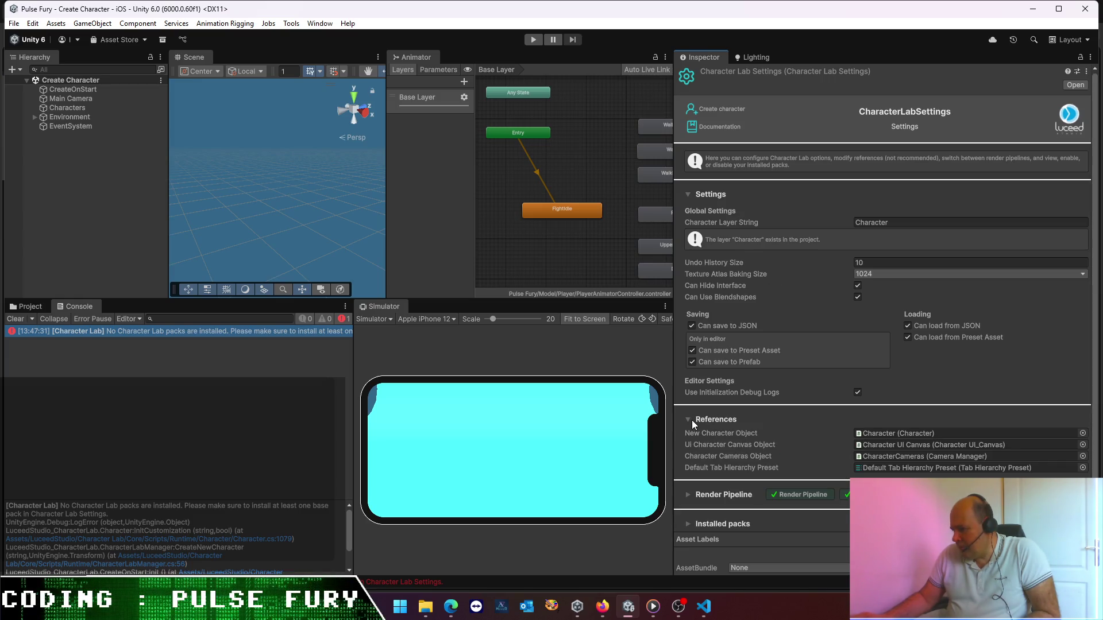
pyautogui.scroll(-3, 691, 419)
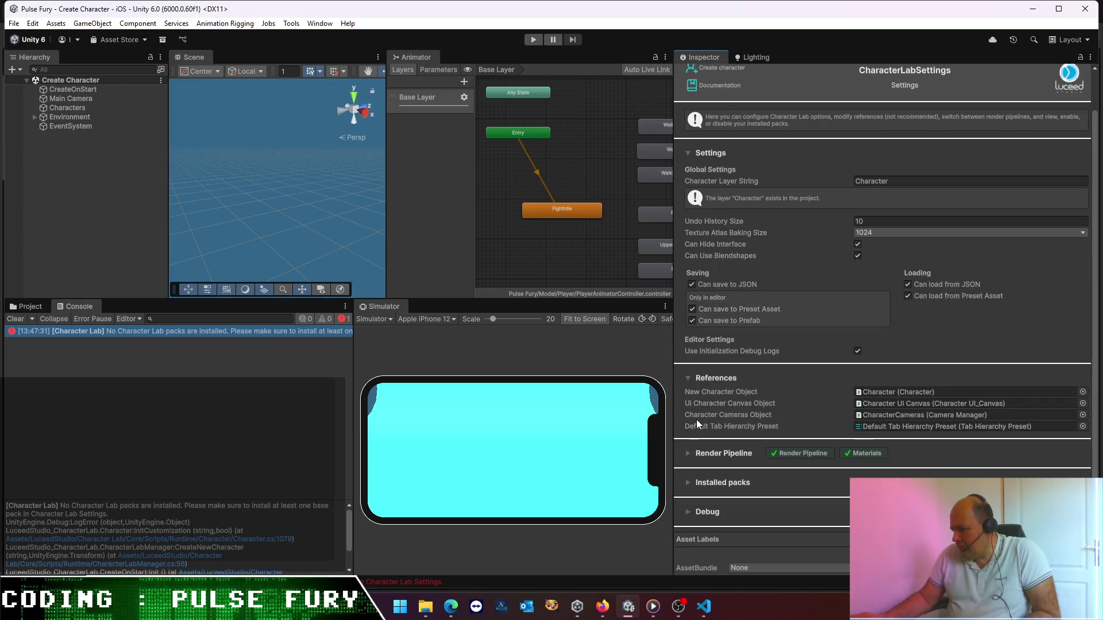
pyautogui.click(689, 486)
pyautogui.scroll(-5, 701, 445)
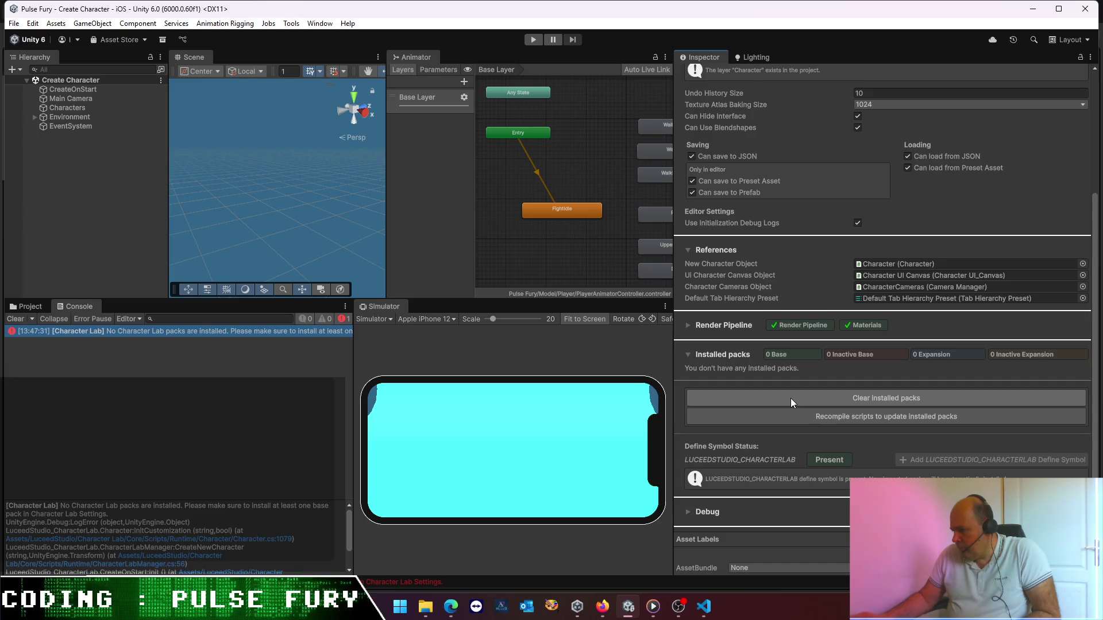
# - Recompile scripts to refresh installed packs, which still show 0 Base and 0 Expansion packs
pyautogui.click(815, 422)
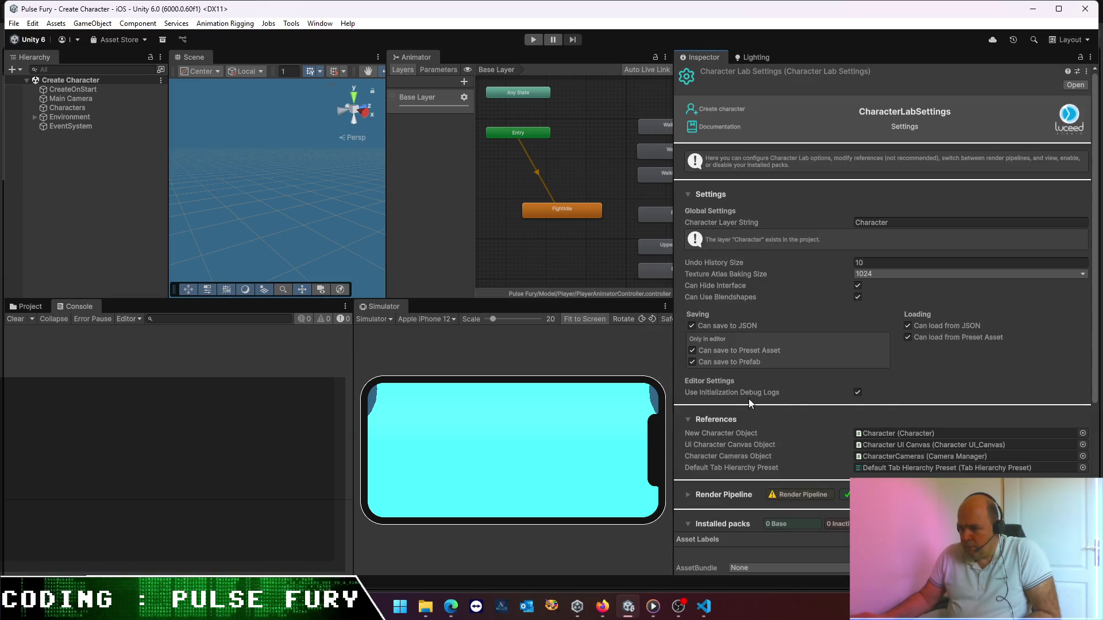
pyautogui.scroll(-5, 747, 401)
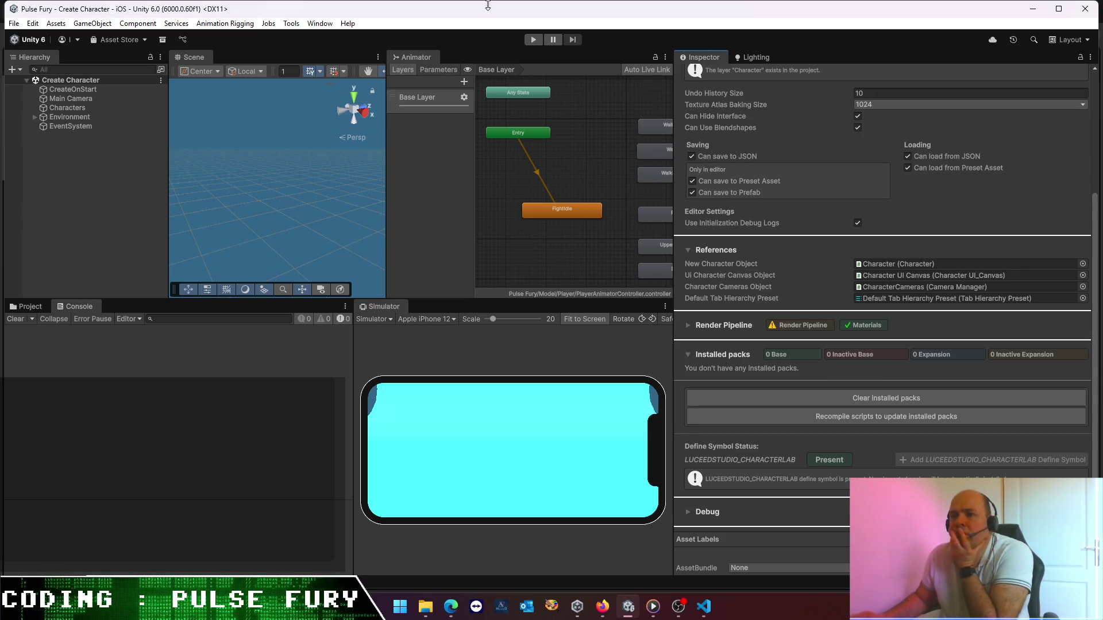
pyautogui.click(311, 23)
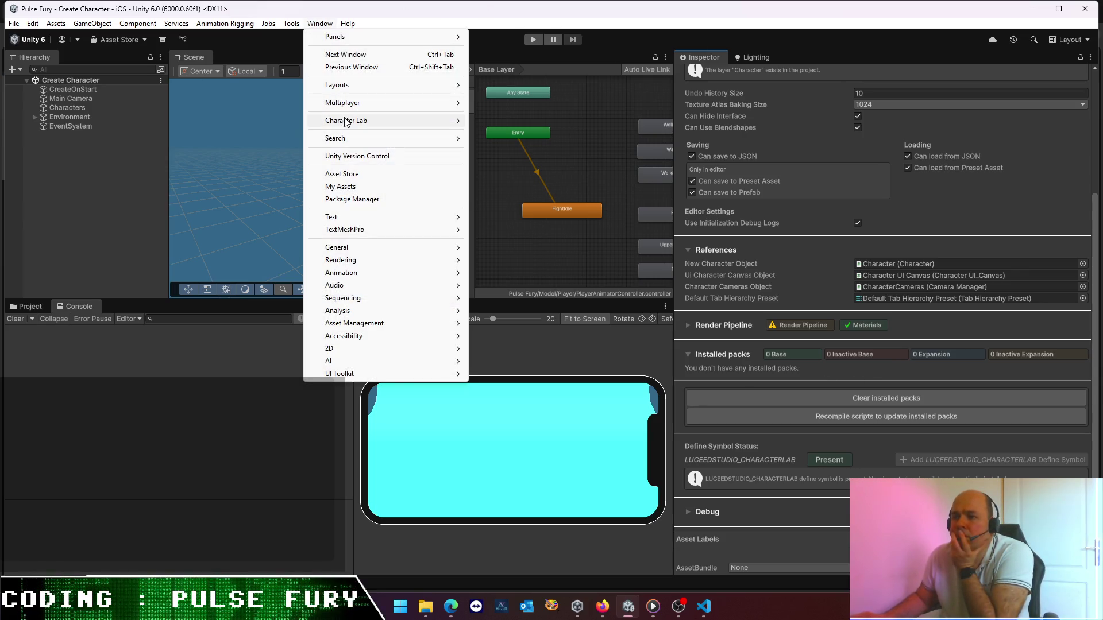
pyautogui.moveTo(396, 121)
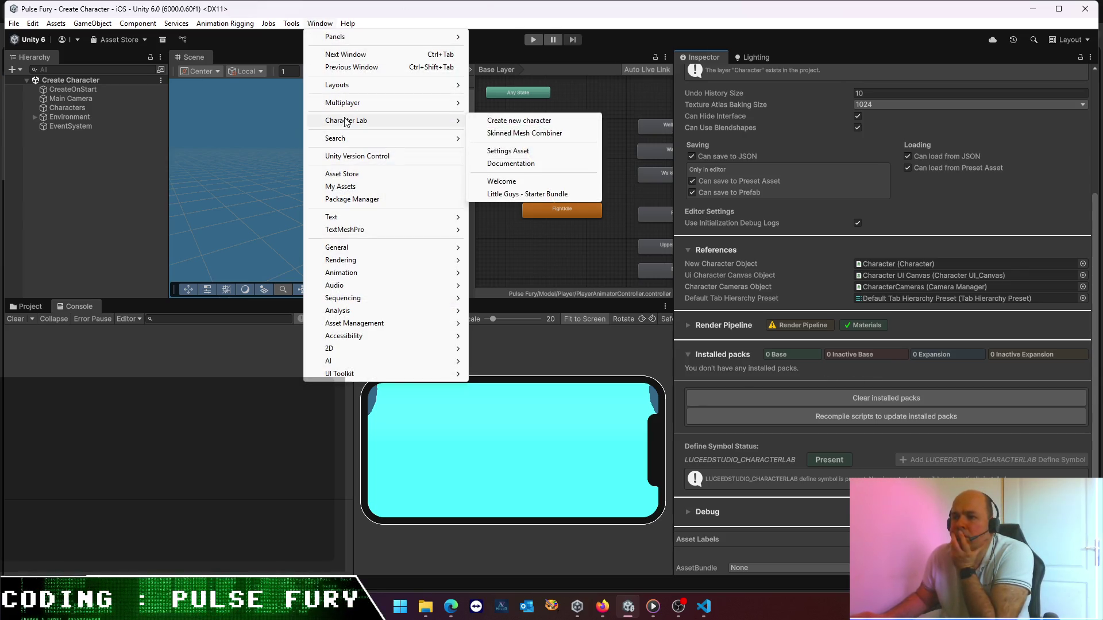
pyautogui.click(507, 194)
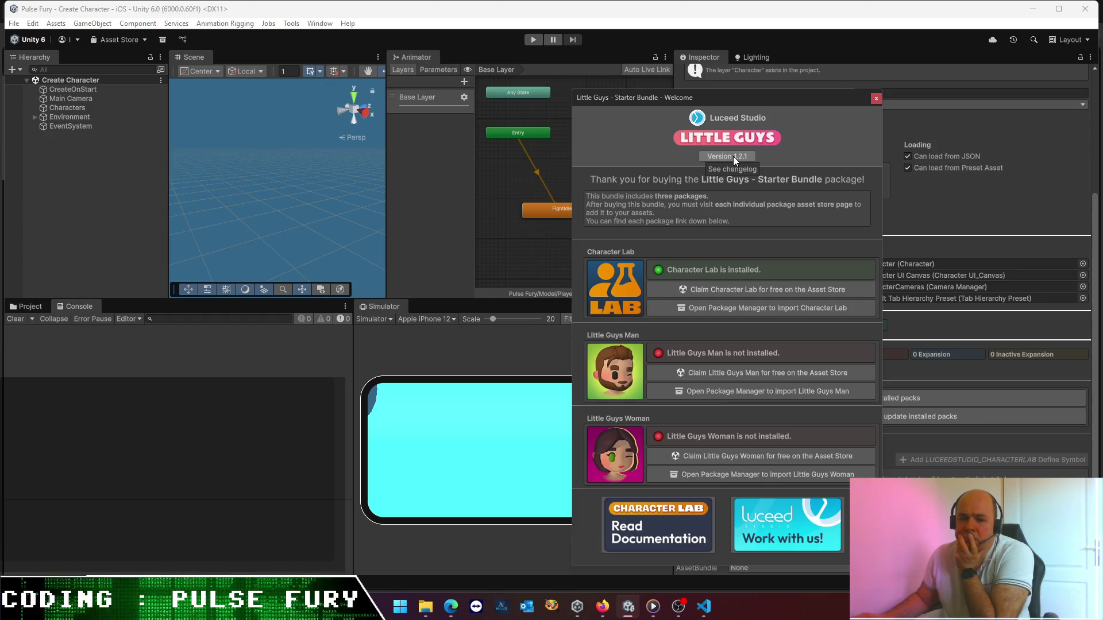
pyautogui.click(876, 98)
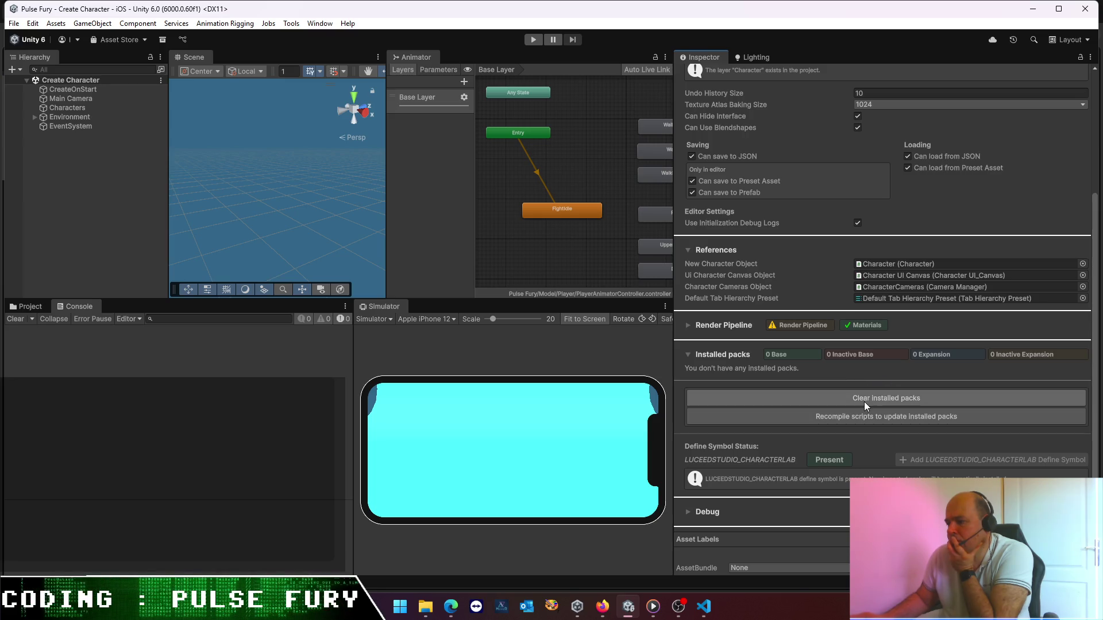
# - Bring up the Character Lab documentation PDF, then close it
pyautogui.moveTo(460, 613)
pyautogui.click(518, 514)
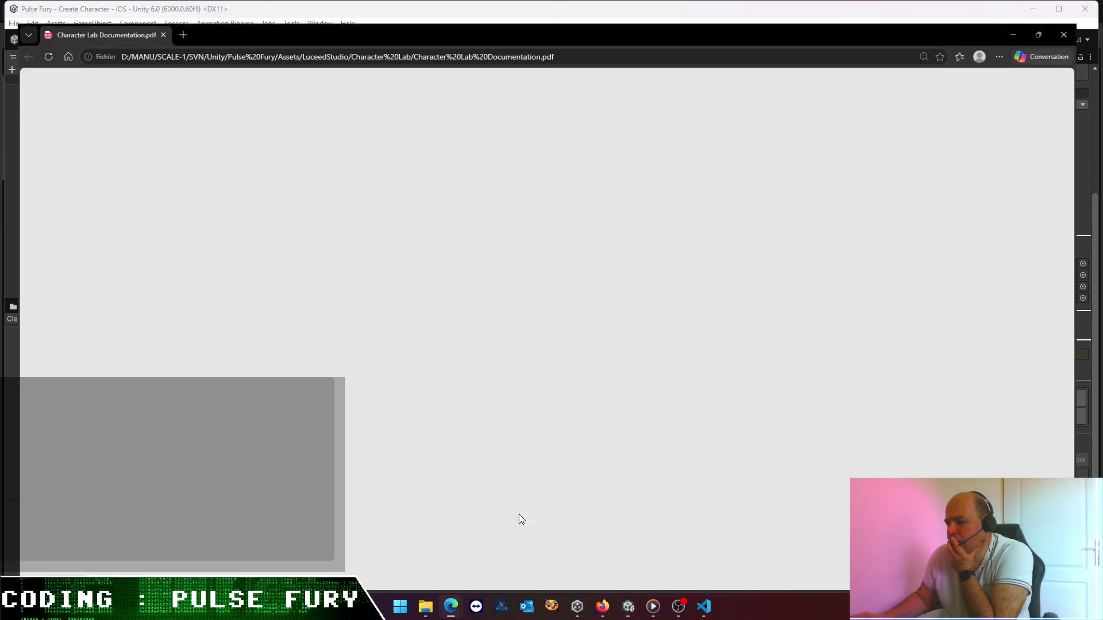
pyautogui.click(1089, 12)
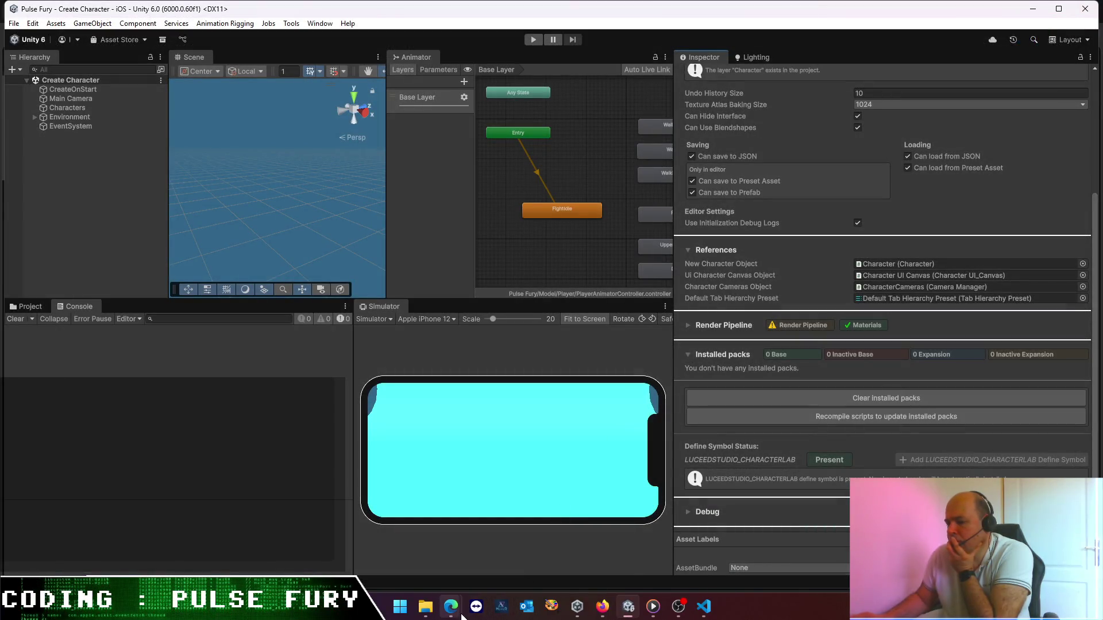
# - In the online documentation, view the Creation in the editor page, then return home
pyautogui.moveTo(462, 616)
pyautogui.moveTo(484, 545)
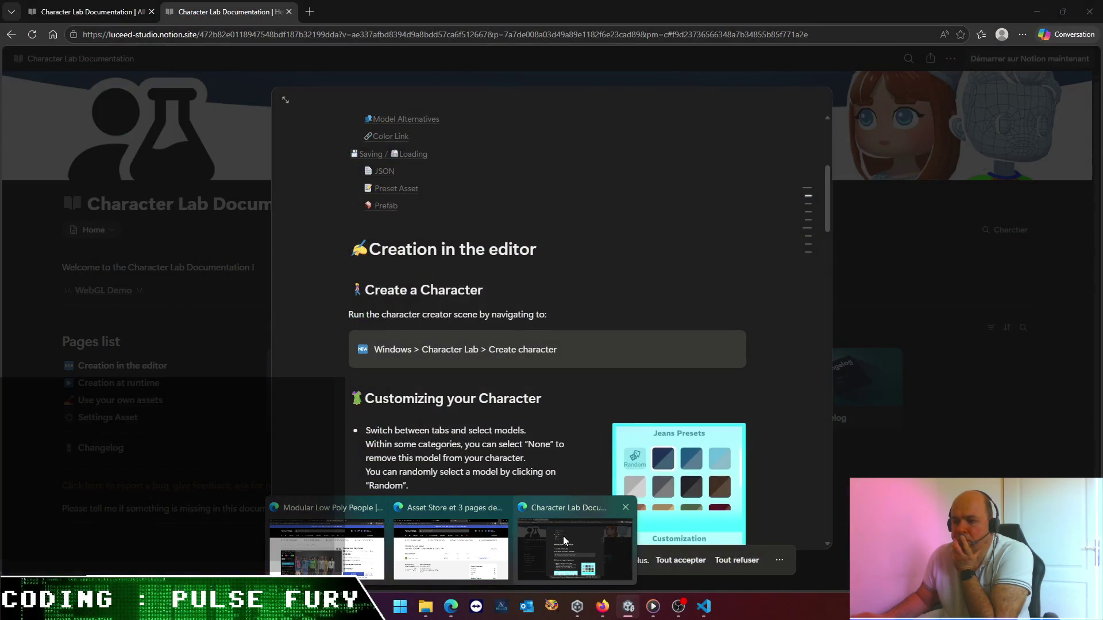
pyautogui.click(563, 536)
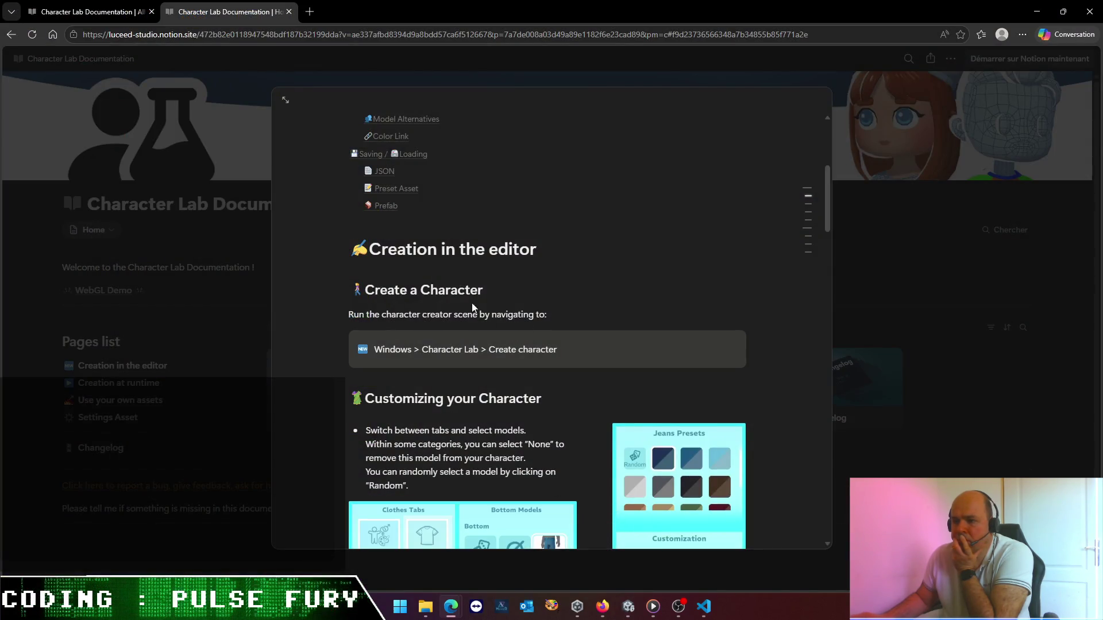
pyautogui.scroll(5, 453, 287)
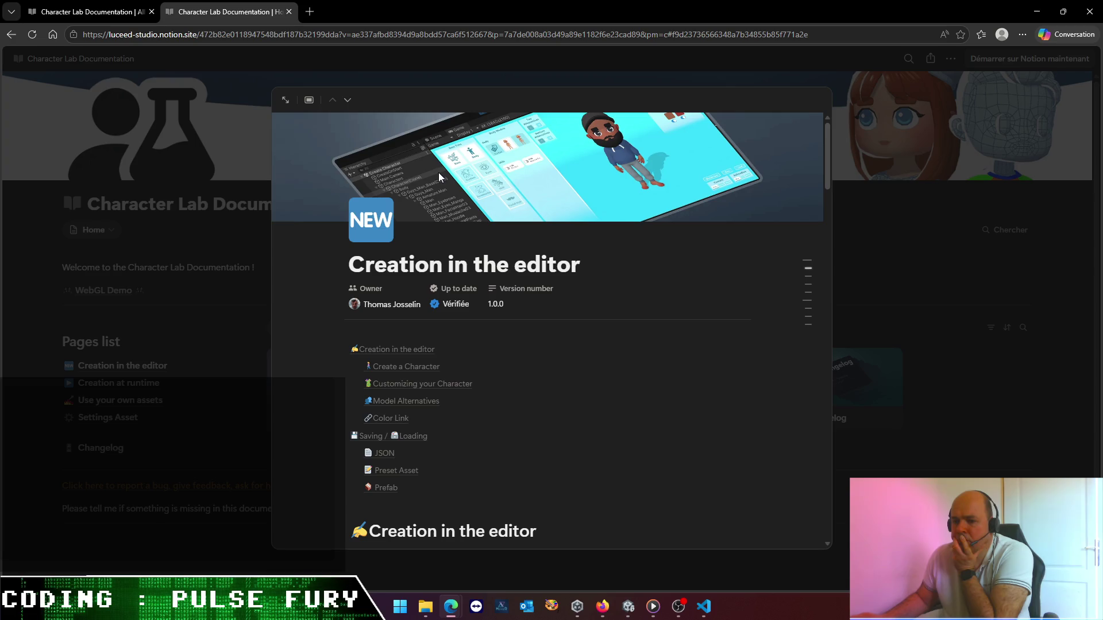
pyautogui.click(284, 101)
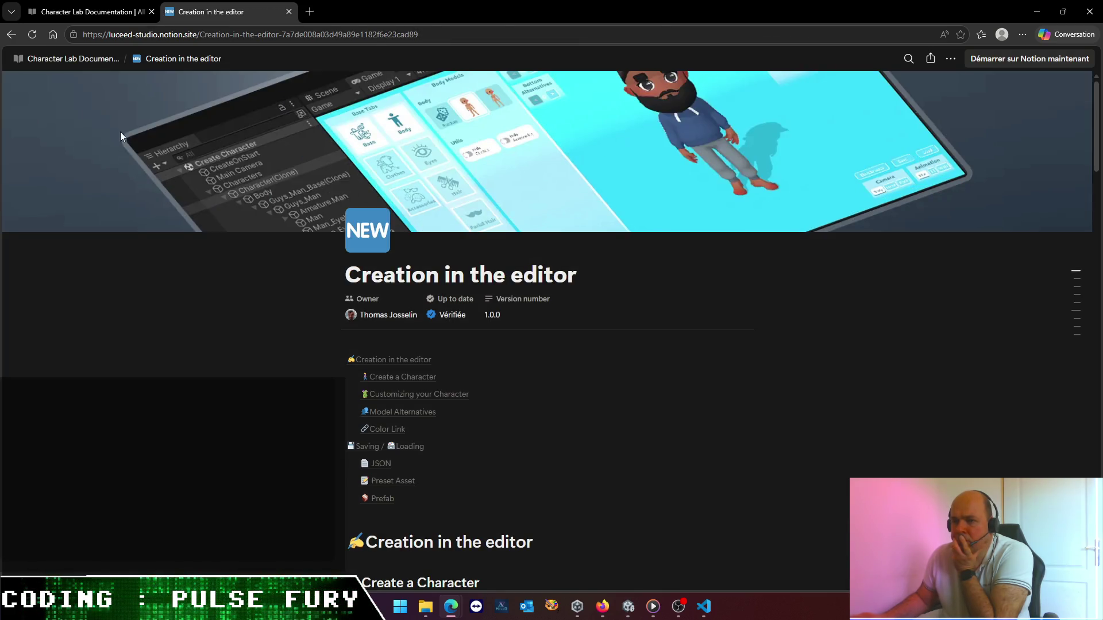
pyautogui.click(50, 60)
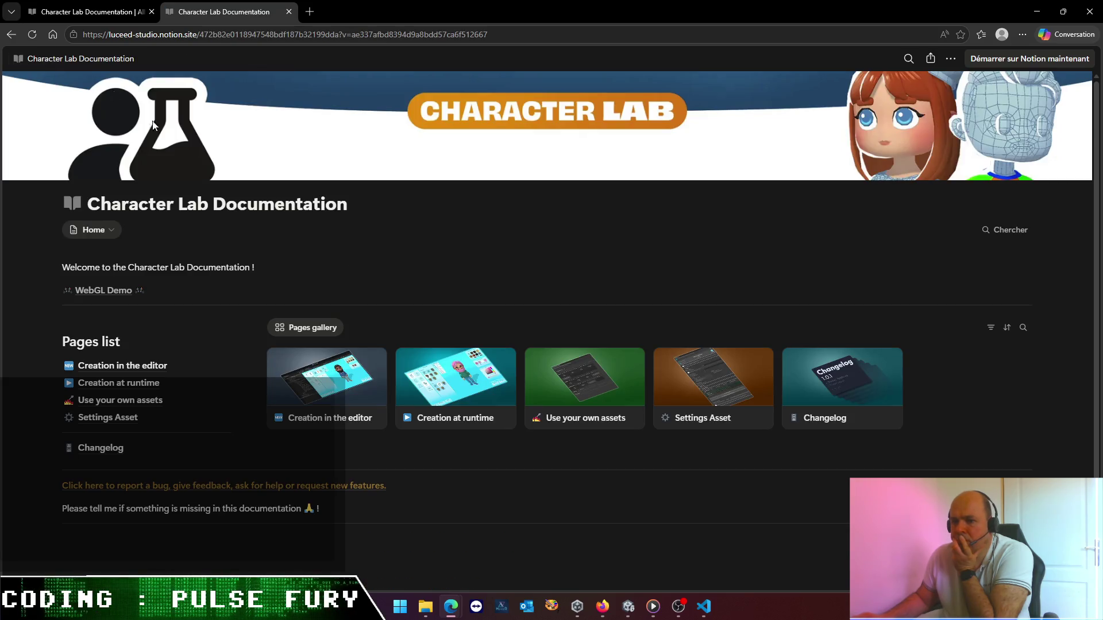
# - Look over the bug report and feedback form, then close its tab
pyautogui.scroll(-2, 192, 327)
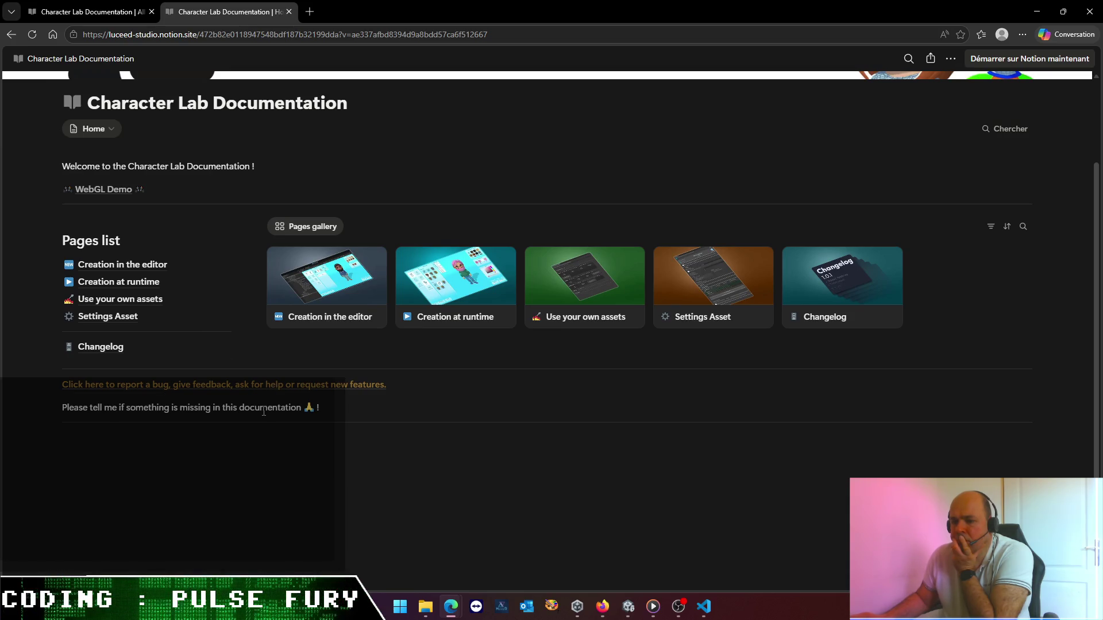
pyautogui.click(267, 386)
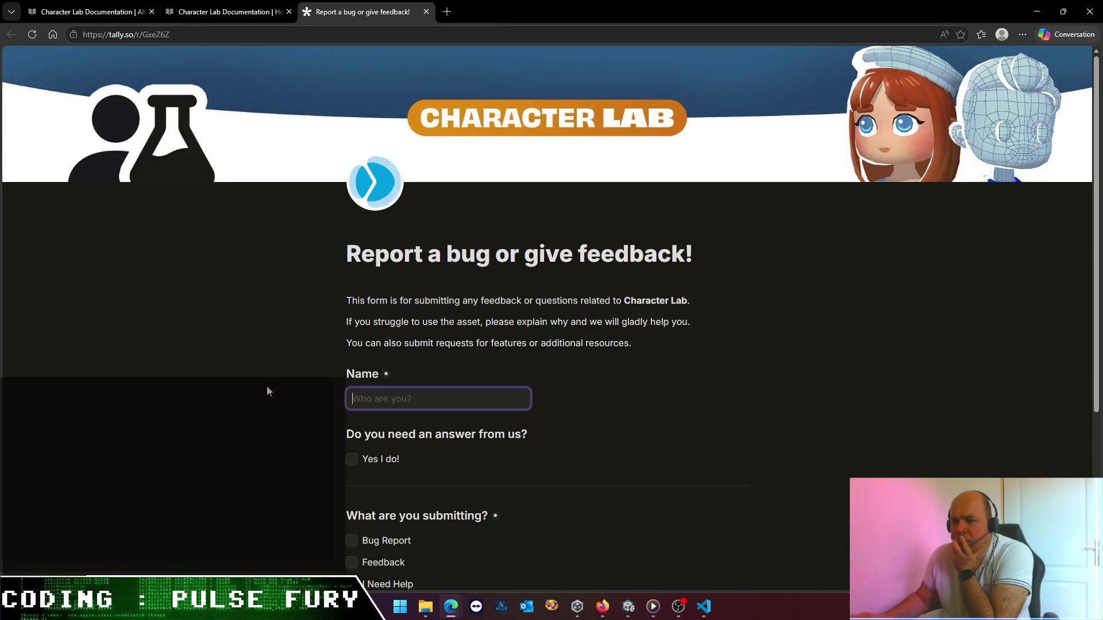
pyautogui.scroll(-5, 261, 385)
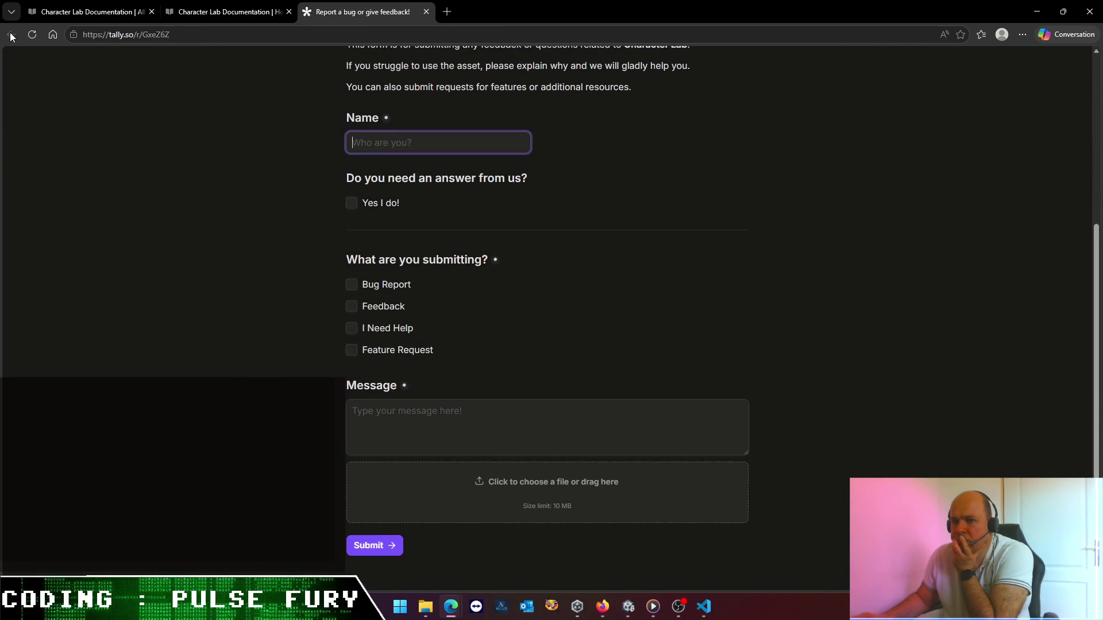
pyautogui.click(426, 12)
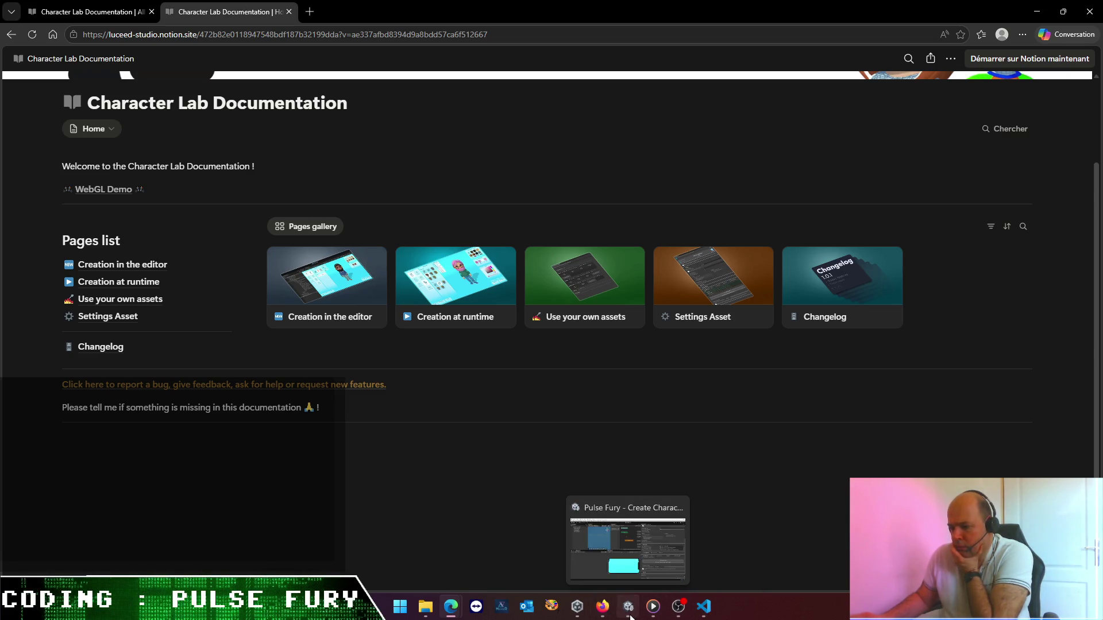
pyautogui.click(630, 616)
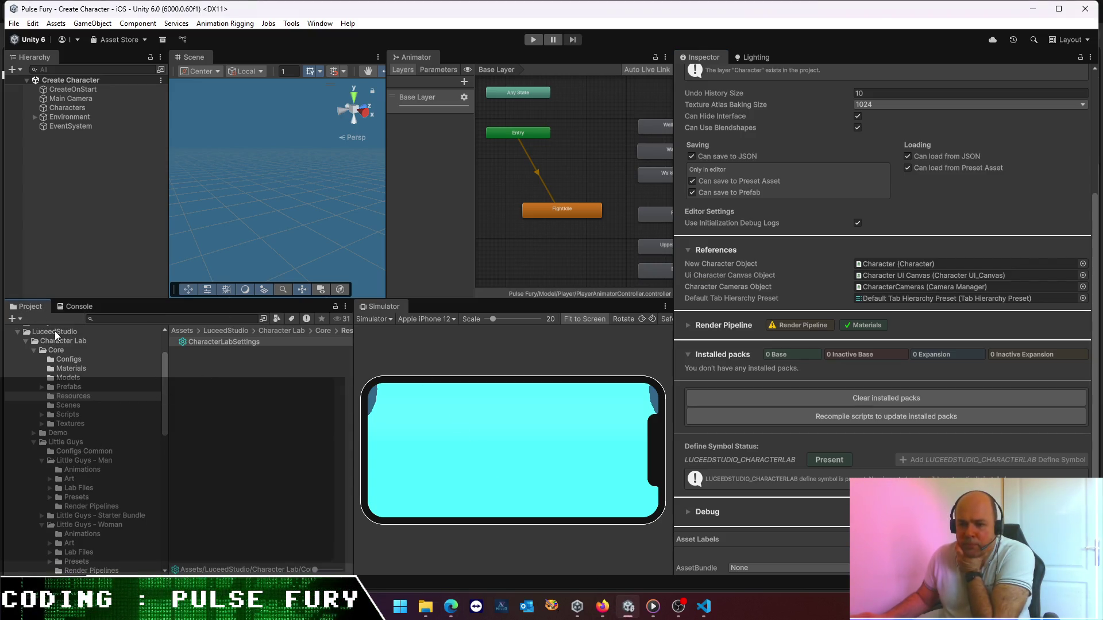
# - Browse LuceedStudio > Utils, checking the Runtime Singleton script and the Editor folder
pyautogui.click(55, 332)
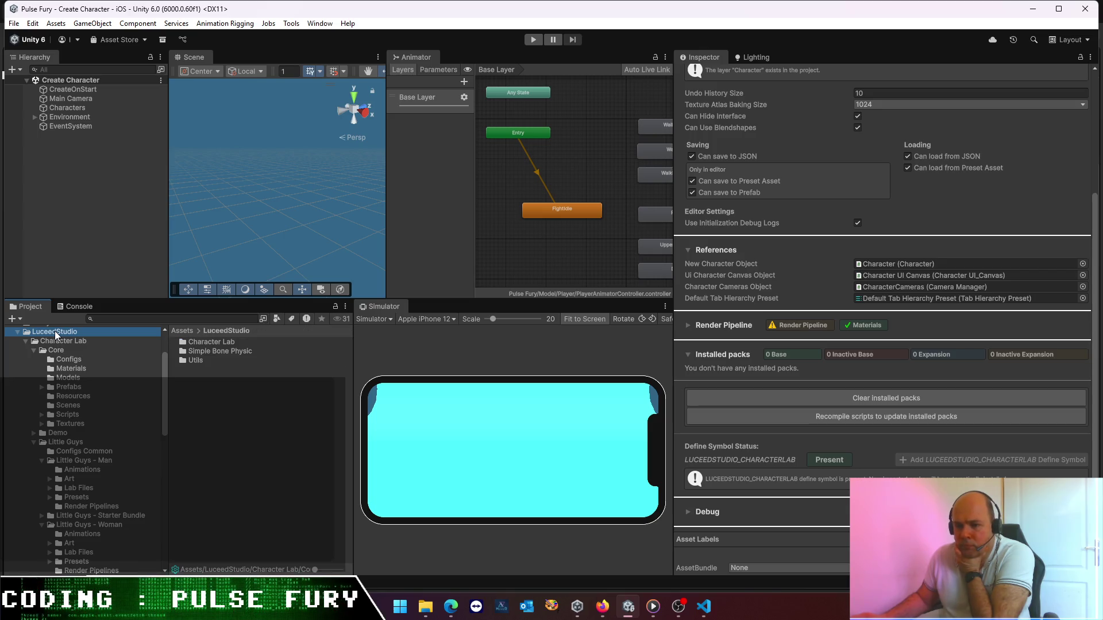
pyautogui.doubleClick(192, 362)
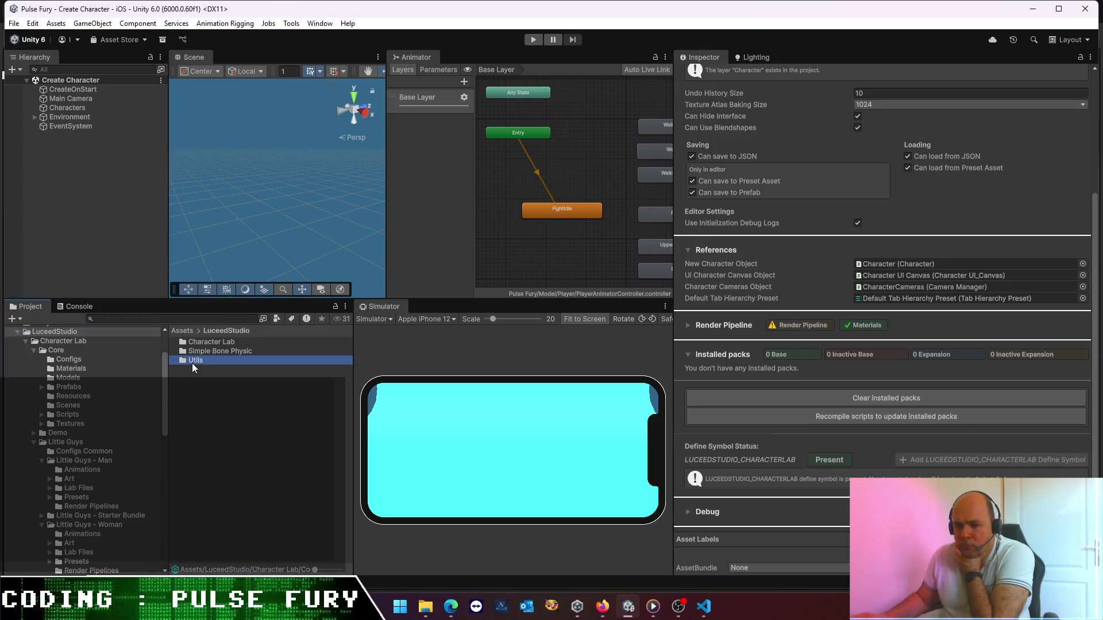
pyautogui.click(205, 351)
pyautogui.doubleClick(206, 351)
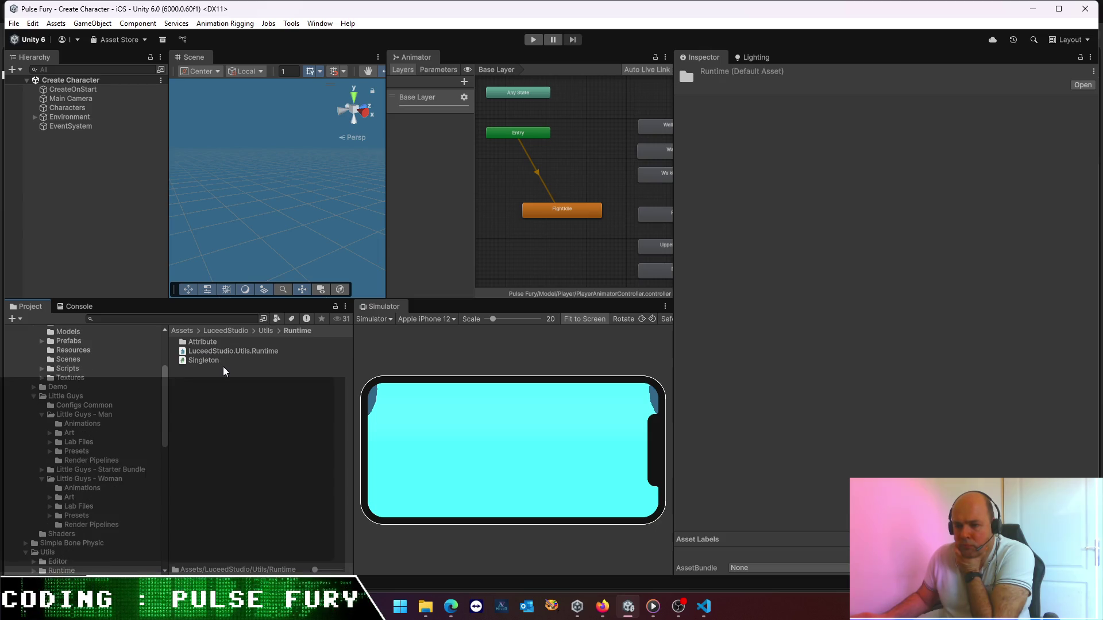
pyautogui.click(205, 360)
pyautogui.click(264, 330)
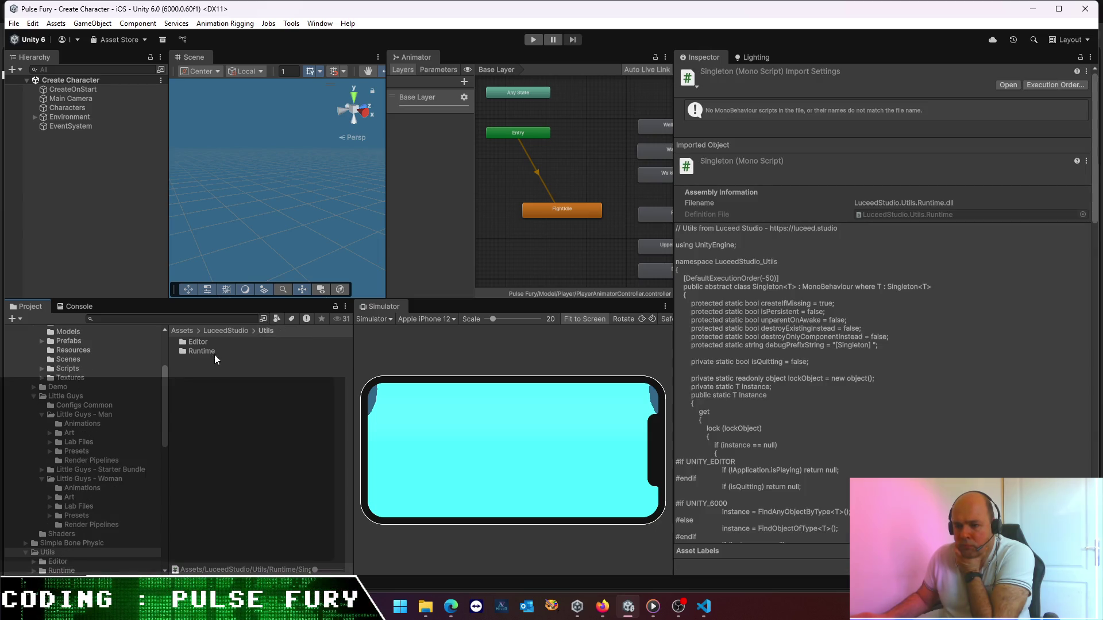
pyautogui.doubleClick(193, 340)
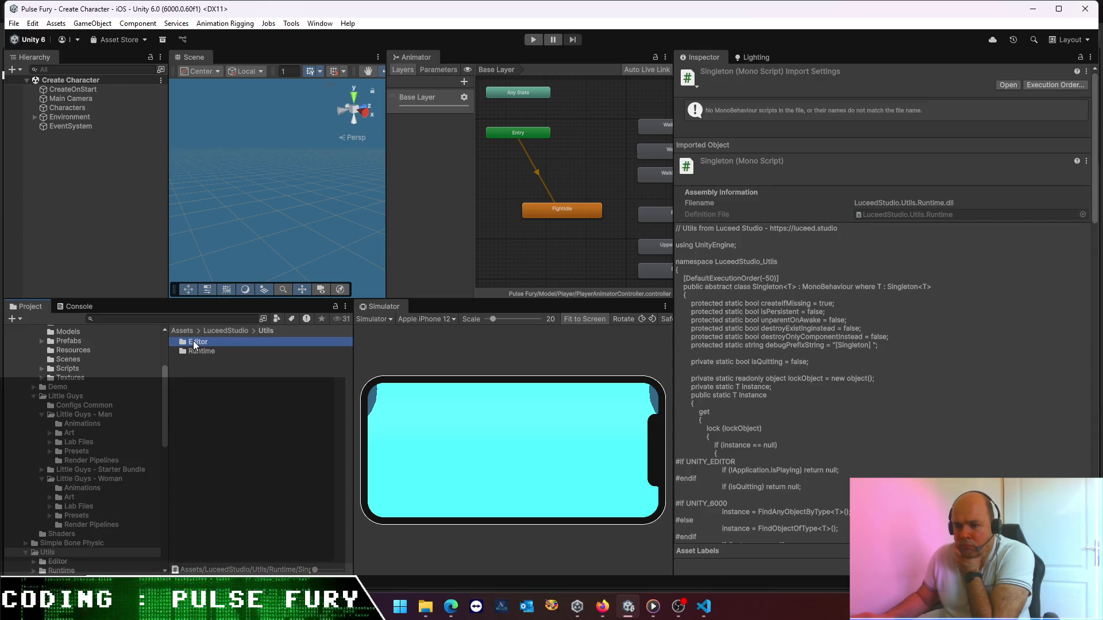
# - Go back to LuceedStudio, enter Character Lab and open the Character Lab Documentation PDF
pyautogui.click(265, 330)
pyautogui.click(236, 331)
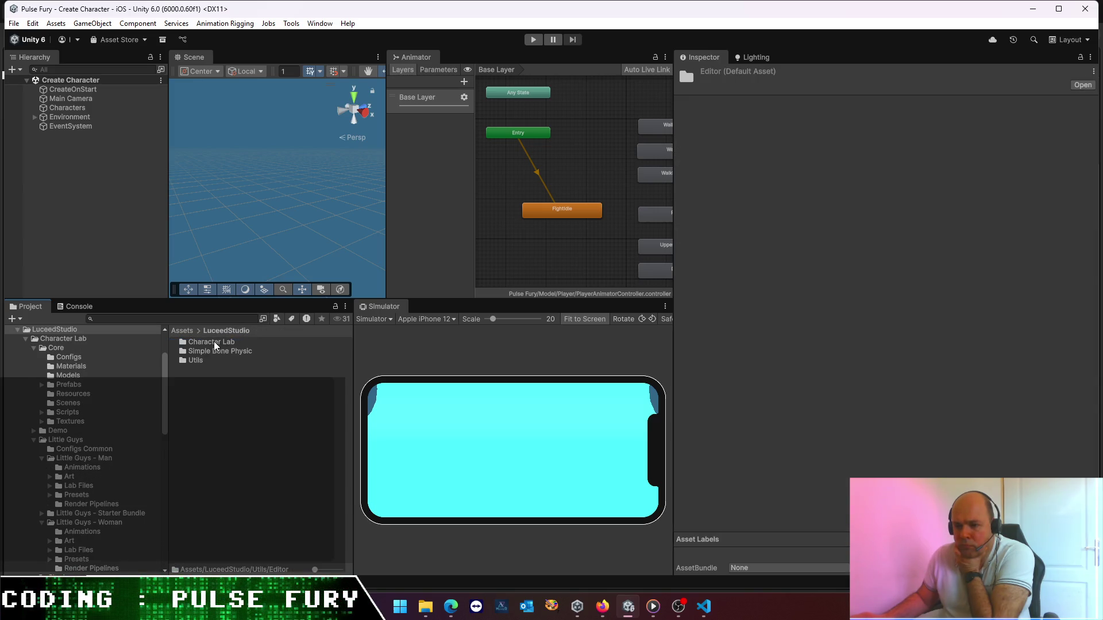
pyautogui.doubleClick(214, 341)
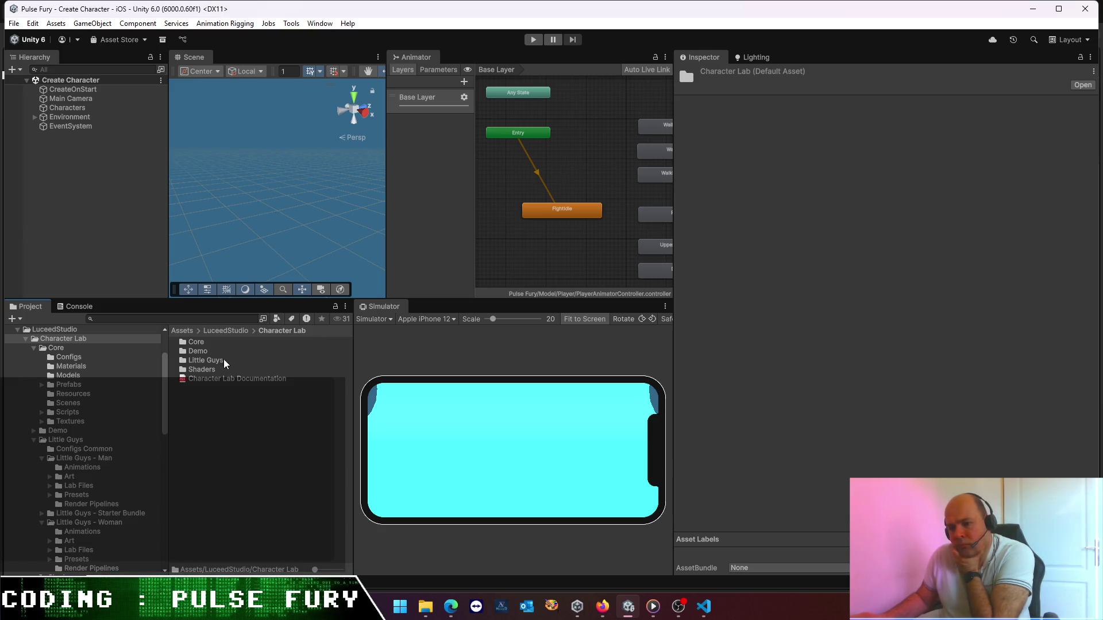
pyautogui.doubleClick(219, 378)
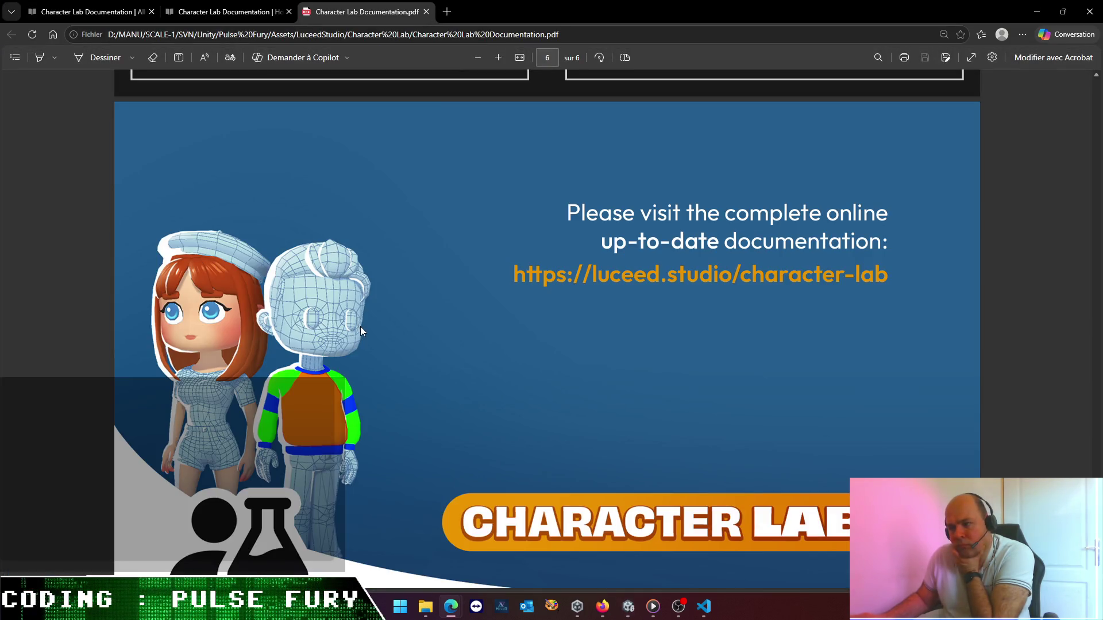
# - Skim through the pages of the Character Lab PDF
pyautogui.scroll(5, 360, 326)
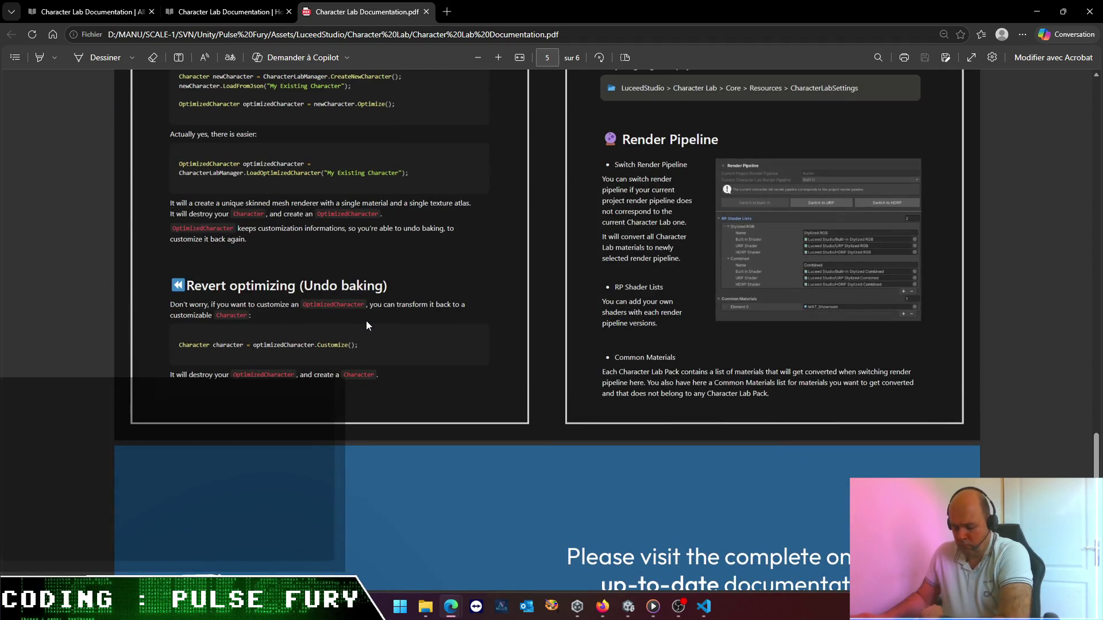
pyautogui.scroll(1, 374, 321)
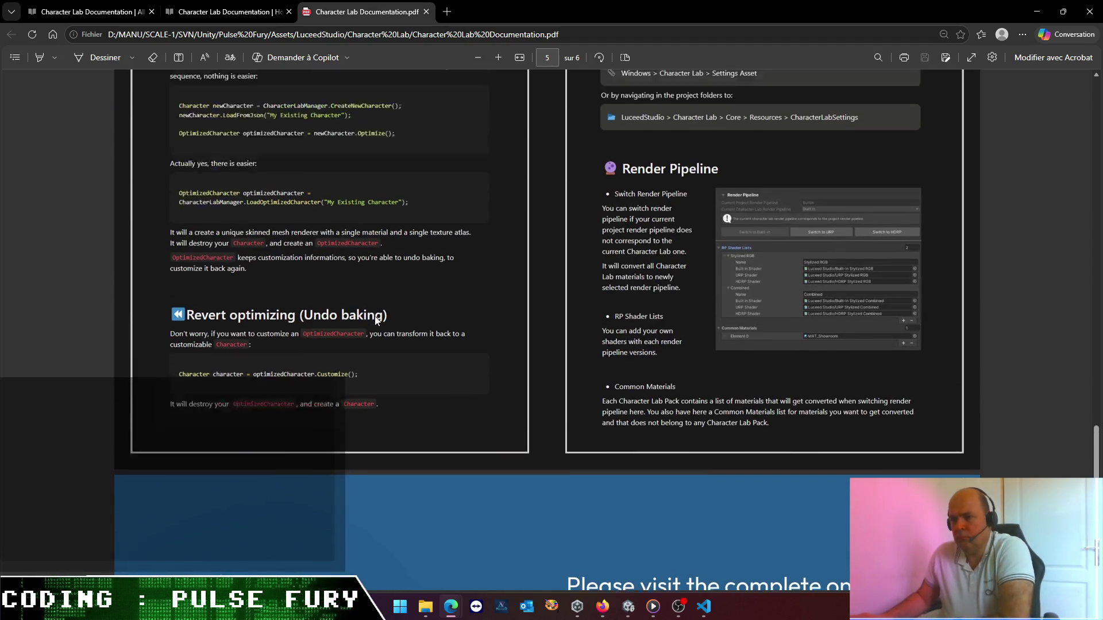
pyautogui.scroll(5, 376, 319)
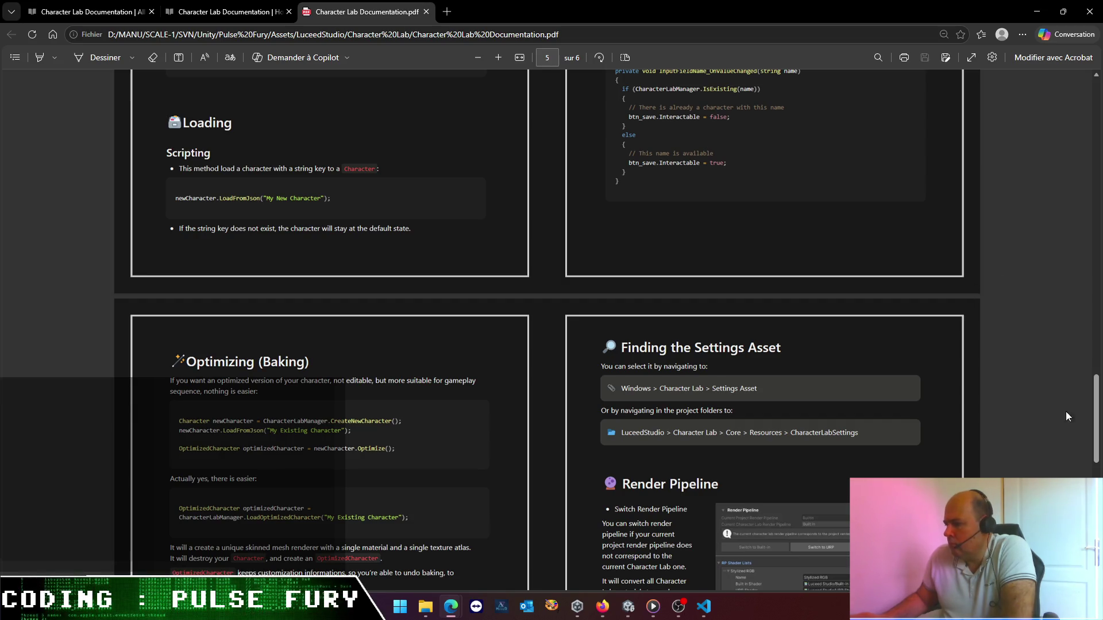
pyautogui.moveTo(1095, 405)
pyautogui.mouseDown()
pyautogui.moveTo(1097, 138)
pyautogui.moveTo(1097, 194)
pyautogui.mouseUp()
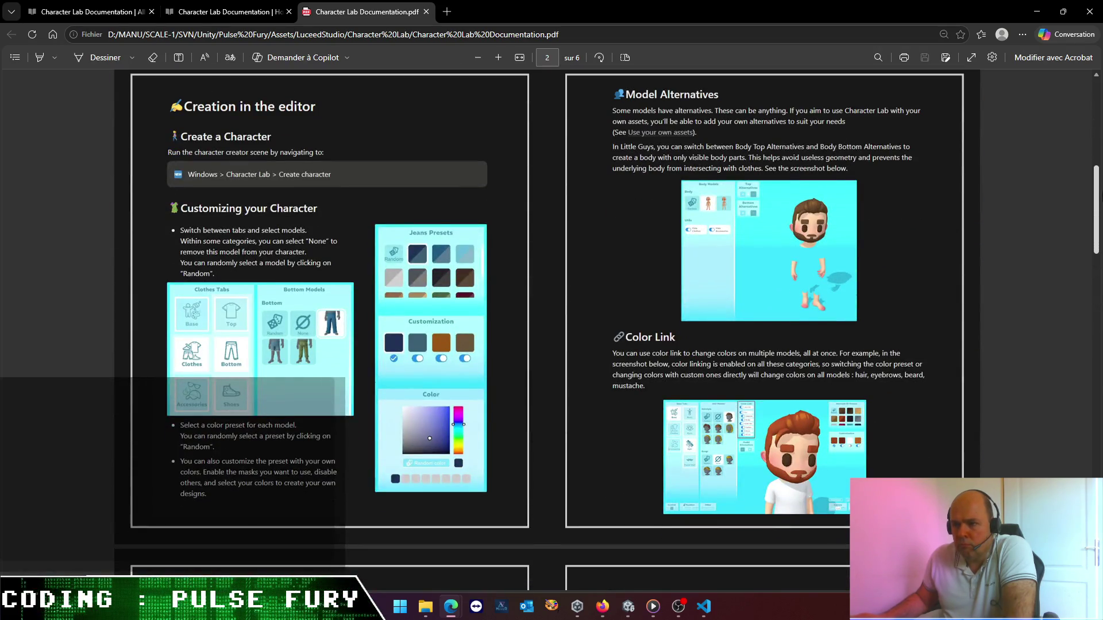
pyautogui.moveTo(1097, 194); pyautogui.dragTo(1099, 533)
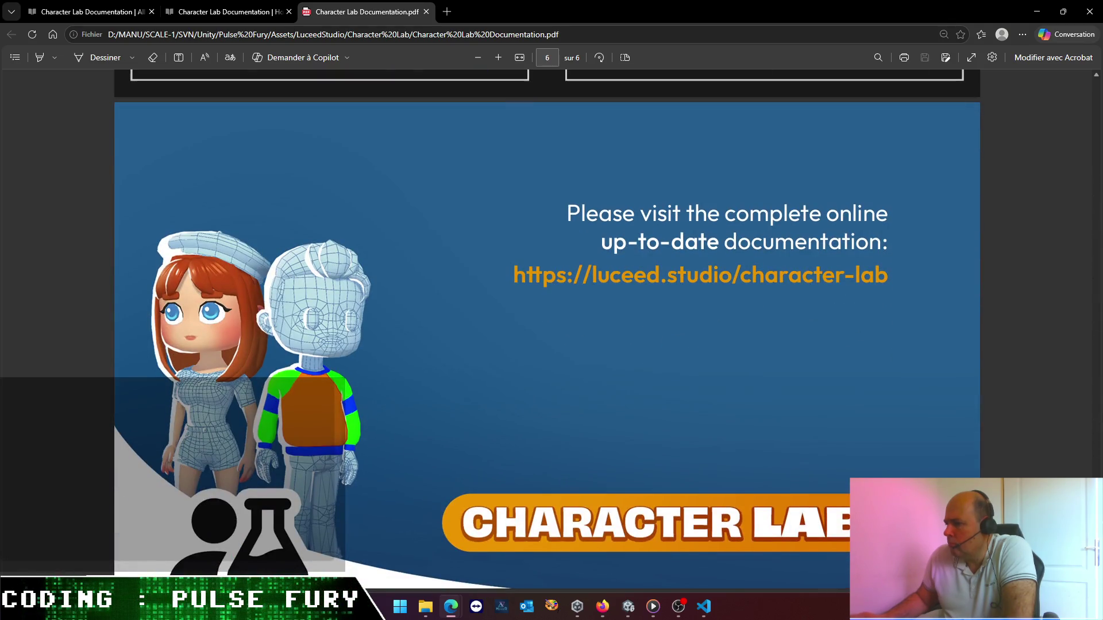
# - Follow the luceed.studio/character-lab link and read Use your own assets' Getting started section
pyautogui.click(757, 277)
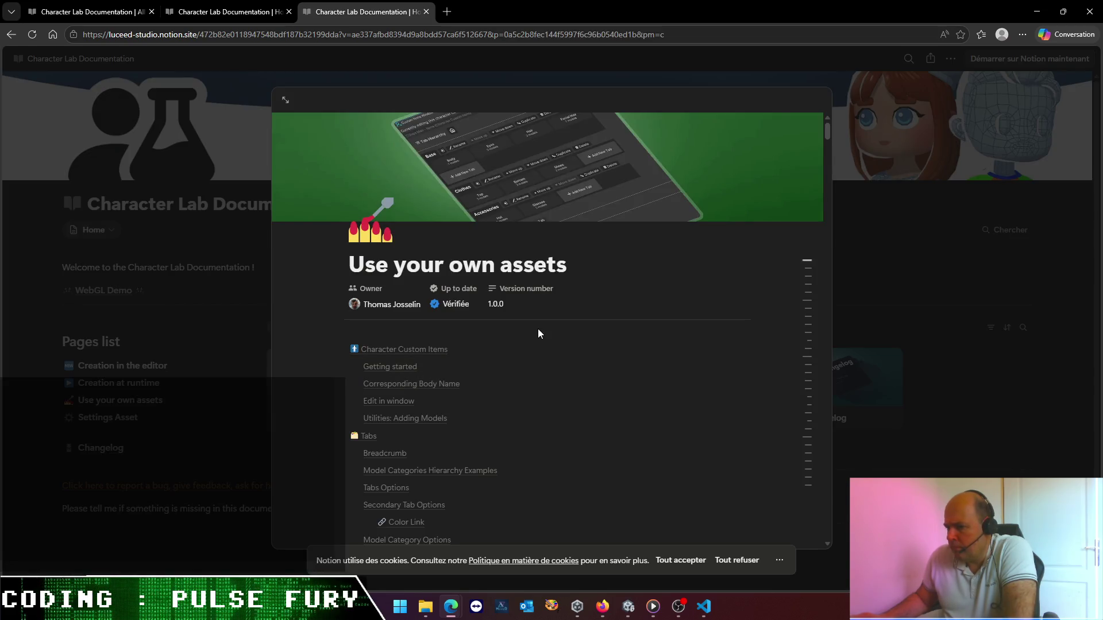
pyautogui.click(410, 368)
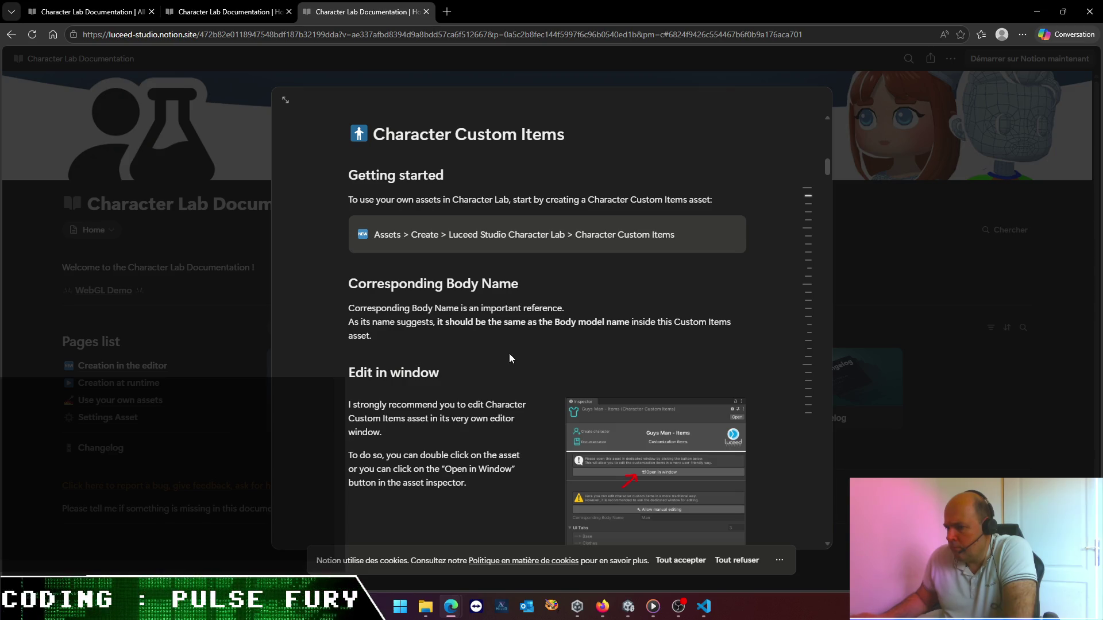
pyautogui.scroll(-4, 491, 353)
pyautogui.scroll(-4, 489, 350)
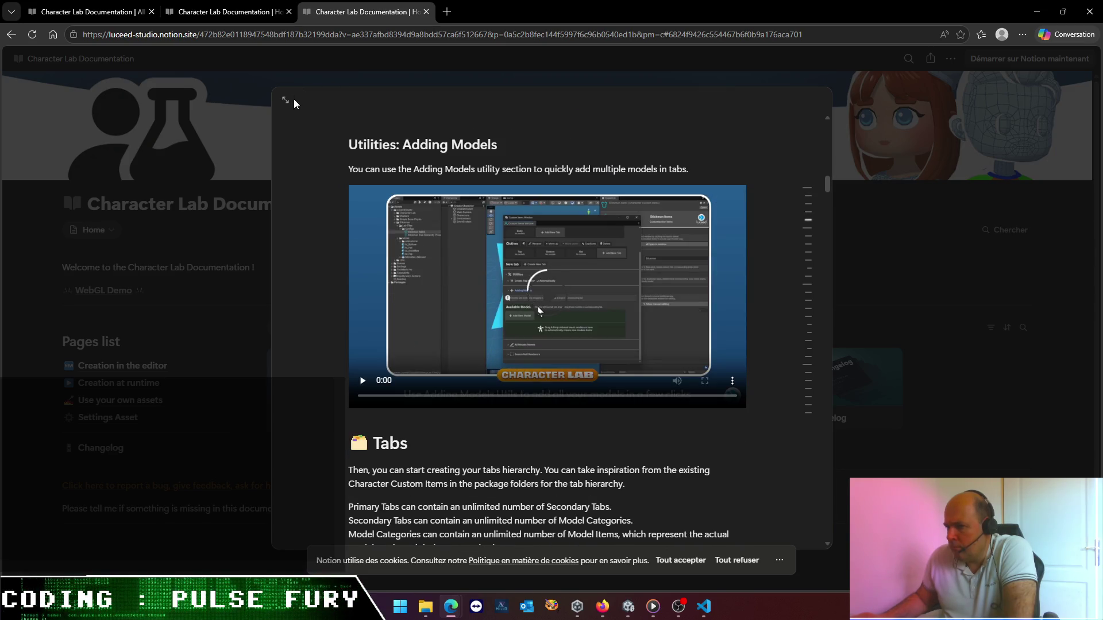
pyautogui.click(153, 419)
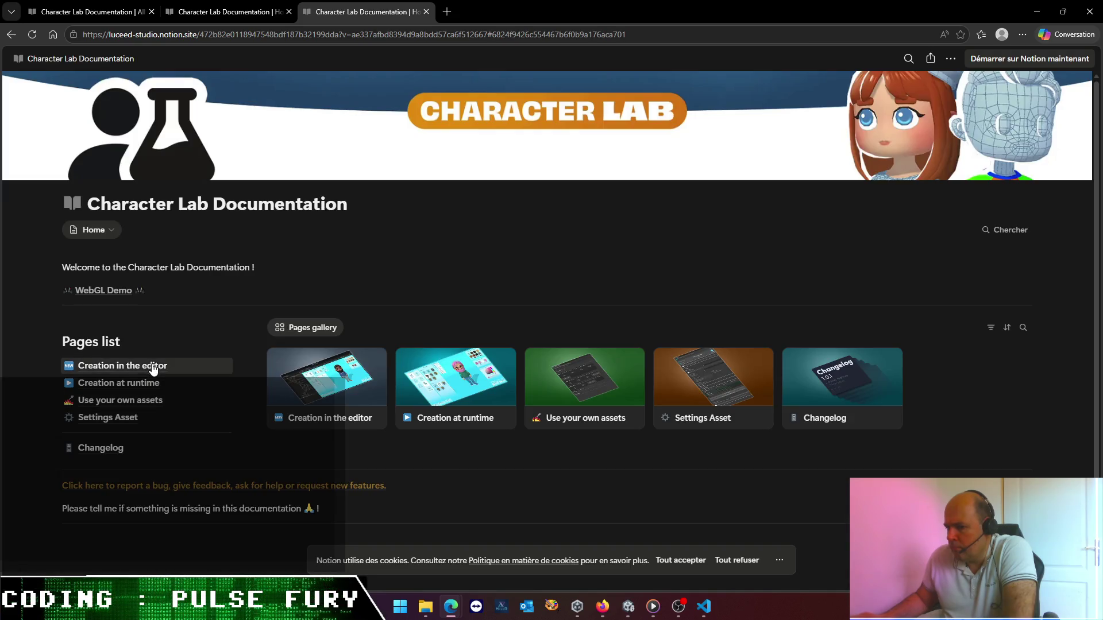
pyautogui.click(154, 366)
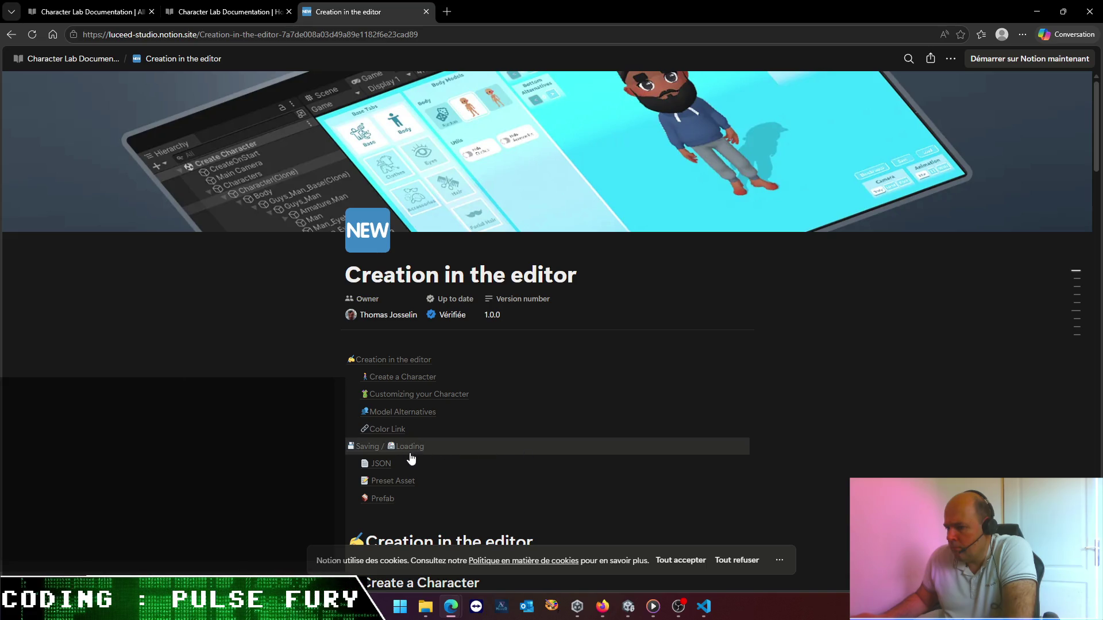
# - Read the Creation in the editor guide down to Prefab, then switch to VS Code
pyautogui.scroll(-3, 407, 454)
pyautogui.scroll(-3, 407, 454)
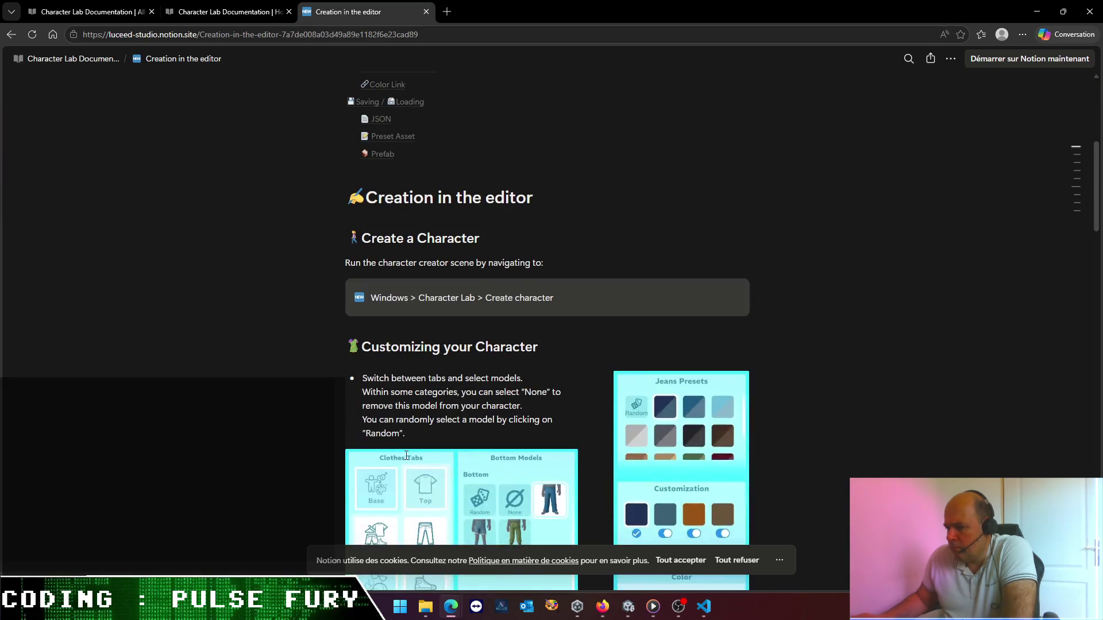
pyautogui.scroll(-3, 405, 455)
pyautogui.scroll(-4, 405, 455)
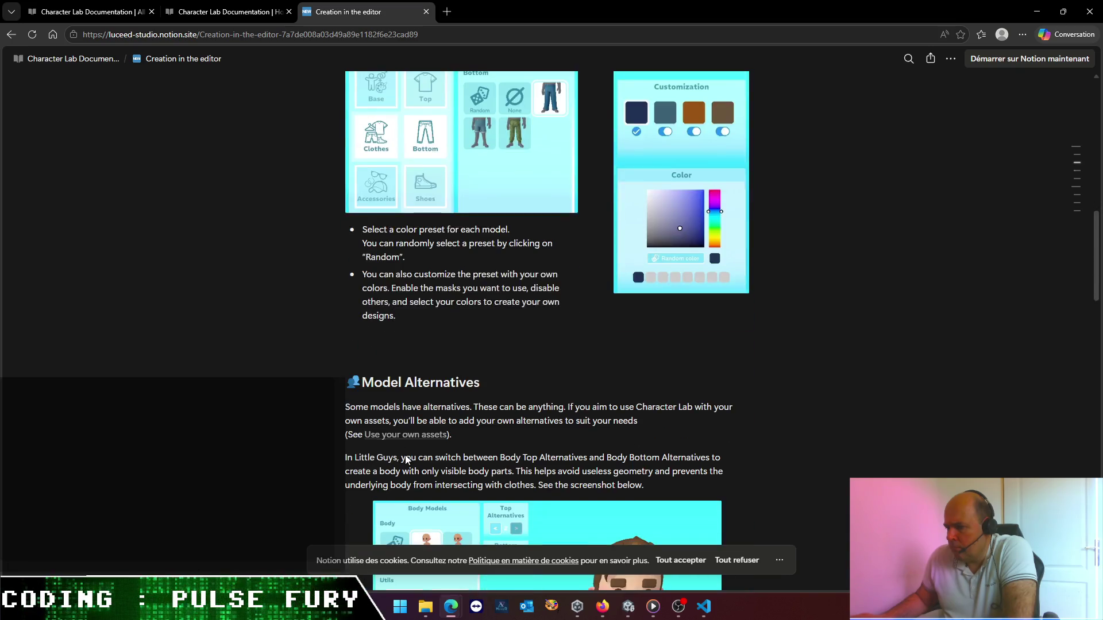
pyautogui.scroll(-5, 405, 455)
pyautogui.scroll(-15, 404, 454)
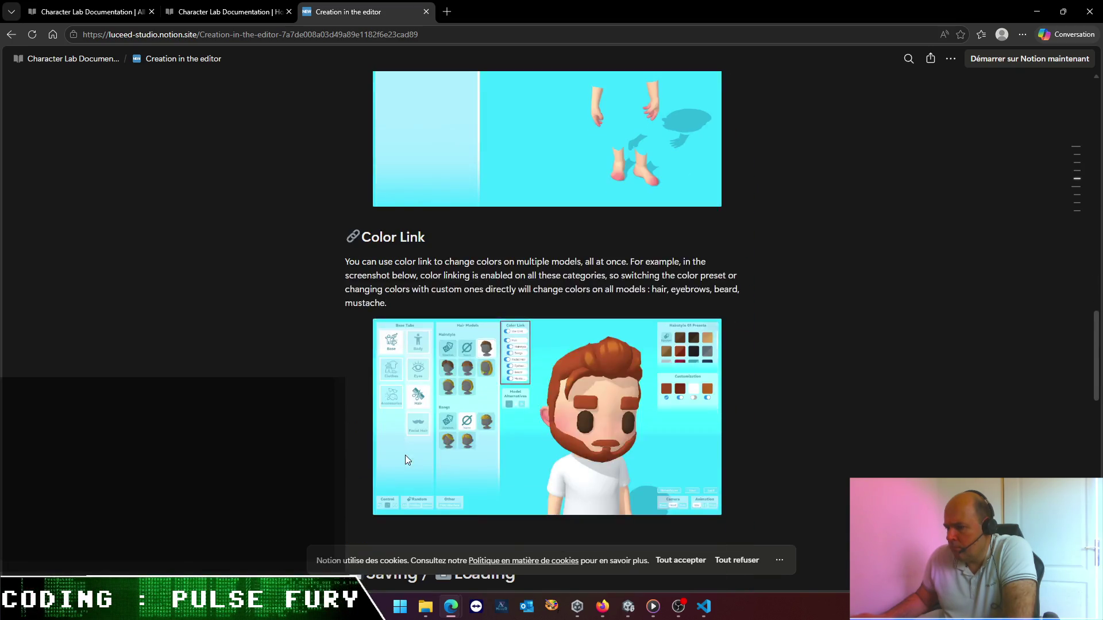
pyautogui.scroll(-4, 405, 455)
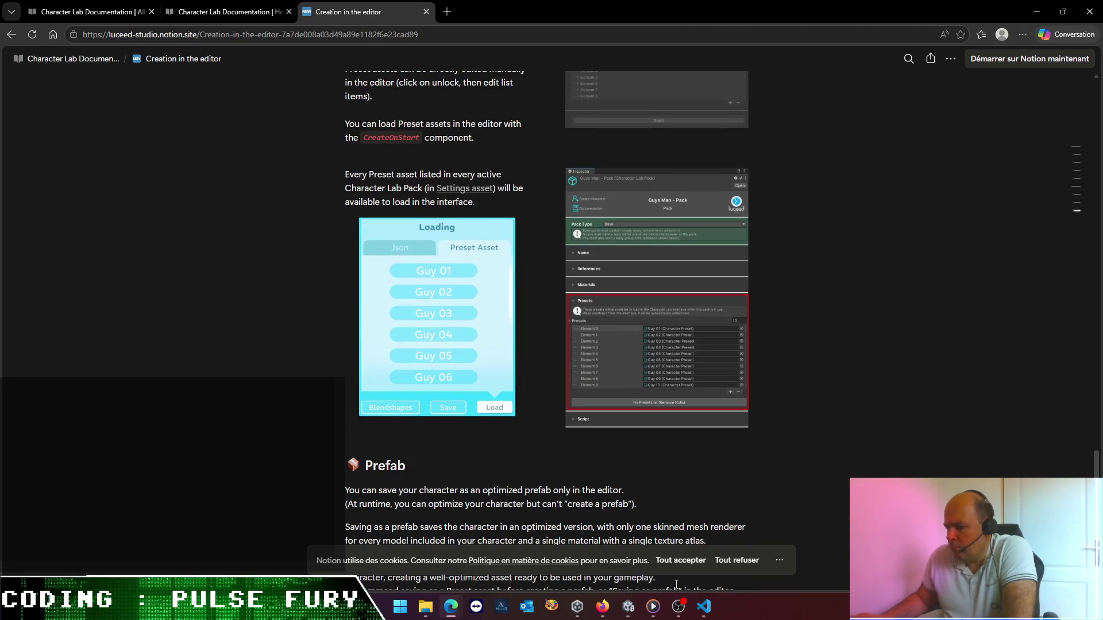
pyautogui.click(698, 607)
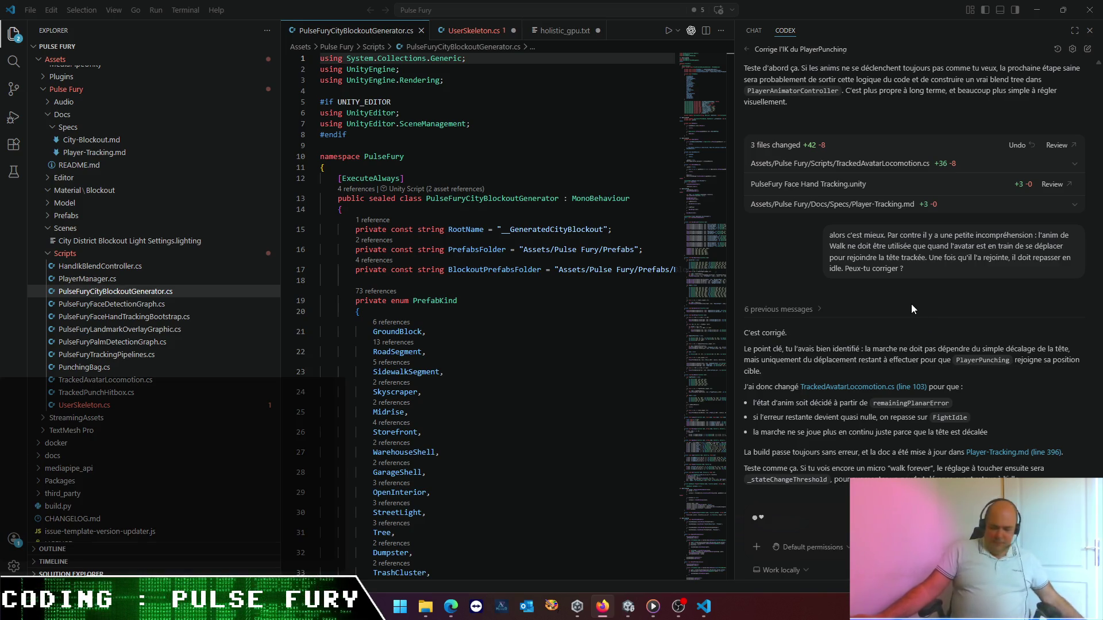
# - Back in Unity, show the Project folders and open Window > Character Lab > Welcome
pyautogui.click(628, 609)
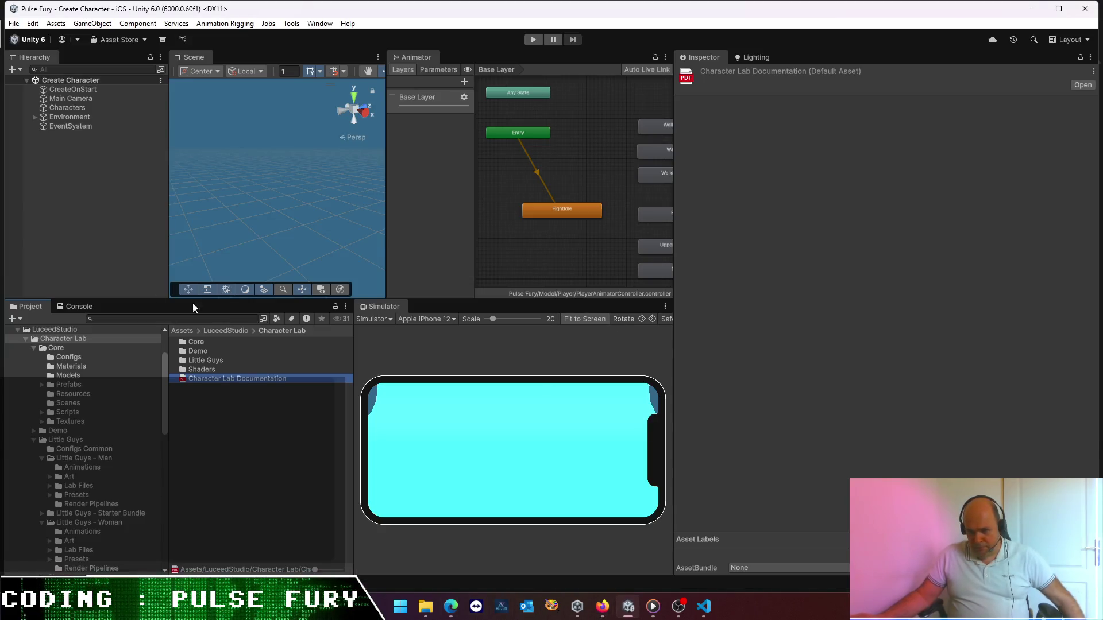
pyautogui.click(74, 308)
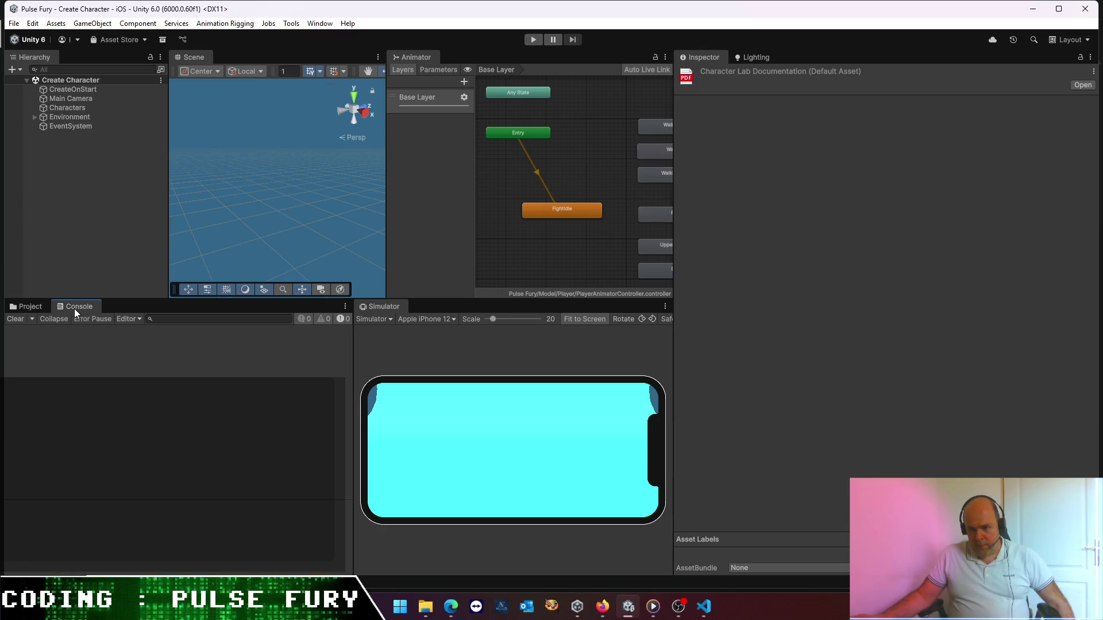
pyautogui.click(28, 306)
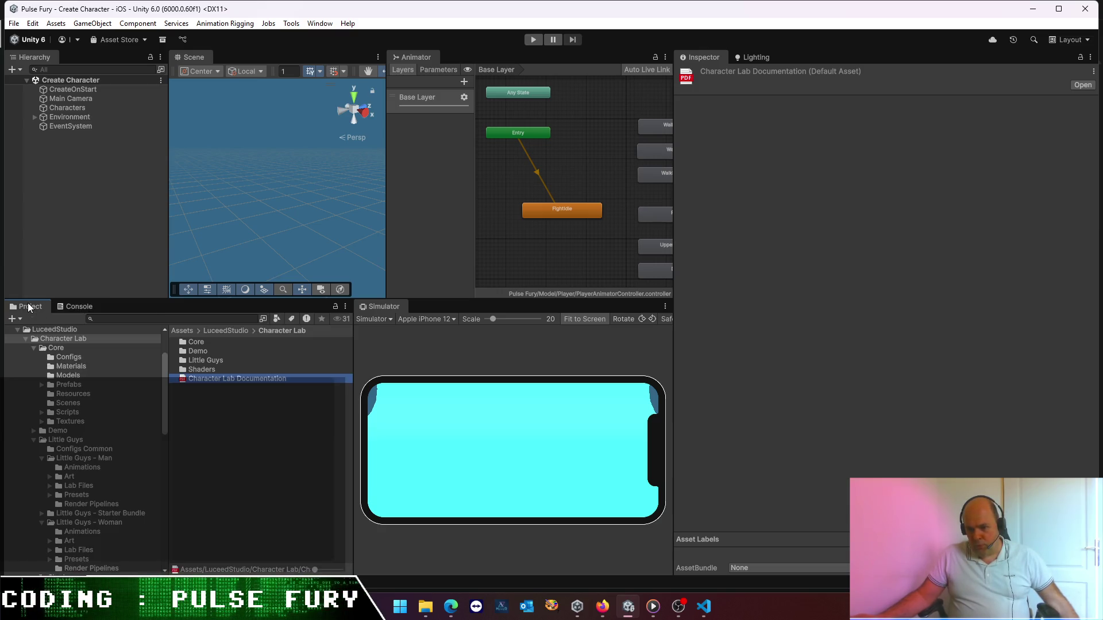
pyautogui.click(321, 24)
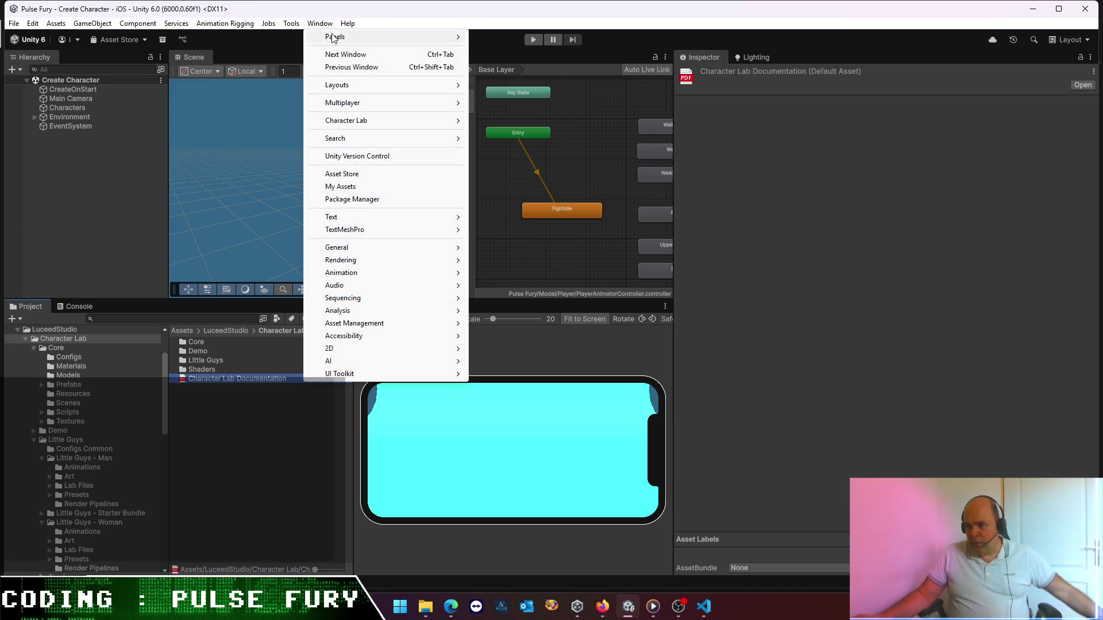
pyautogui.moveTo(377, 121)
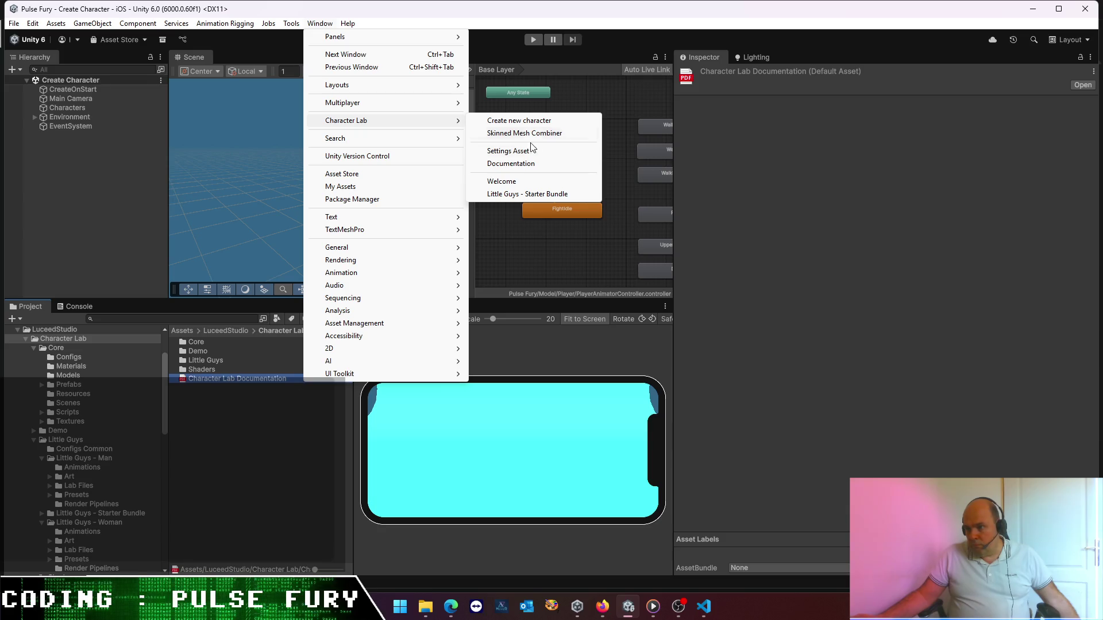
pyautogui.click(520, 181)
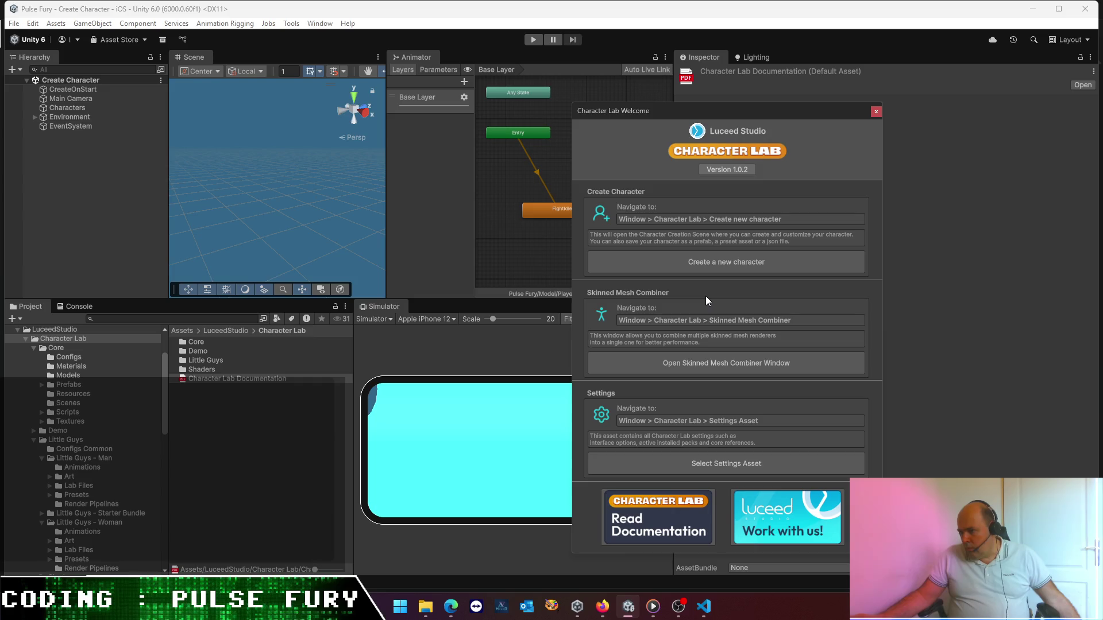
# - Create a new character from the Welcome window, inspect the no-packs error's stack trace, and stop play
pyautogui.click(75, 308)
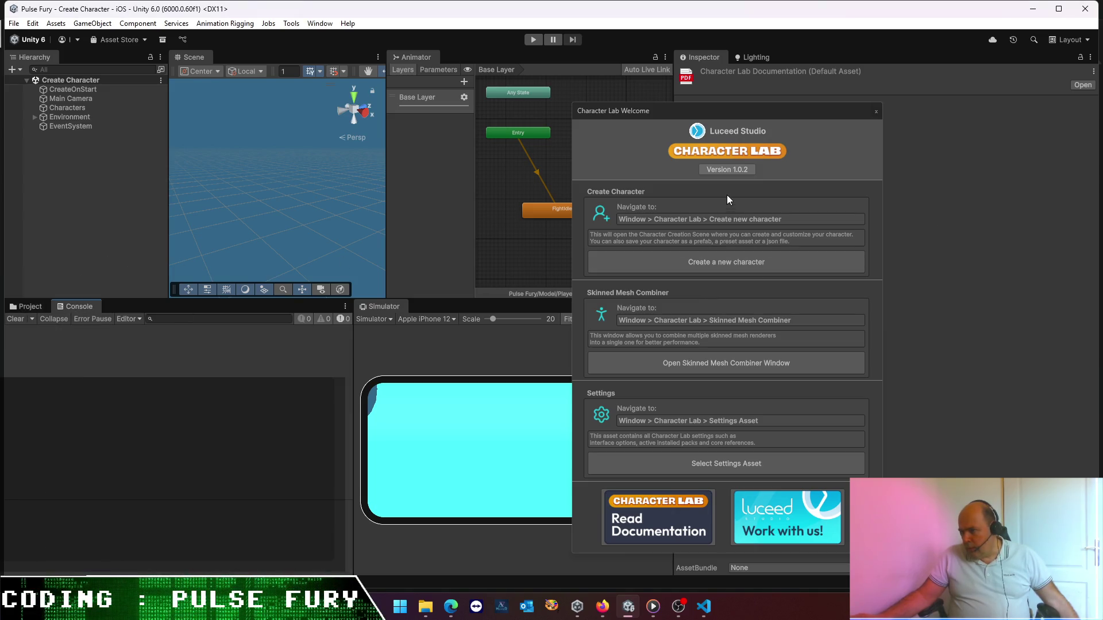
pyautogui.click(731, 262)
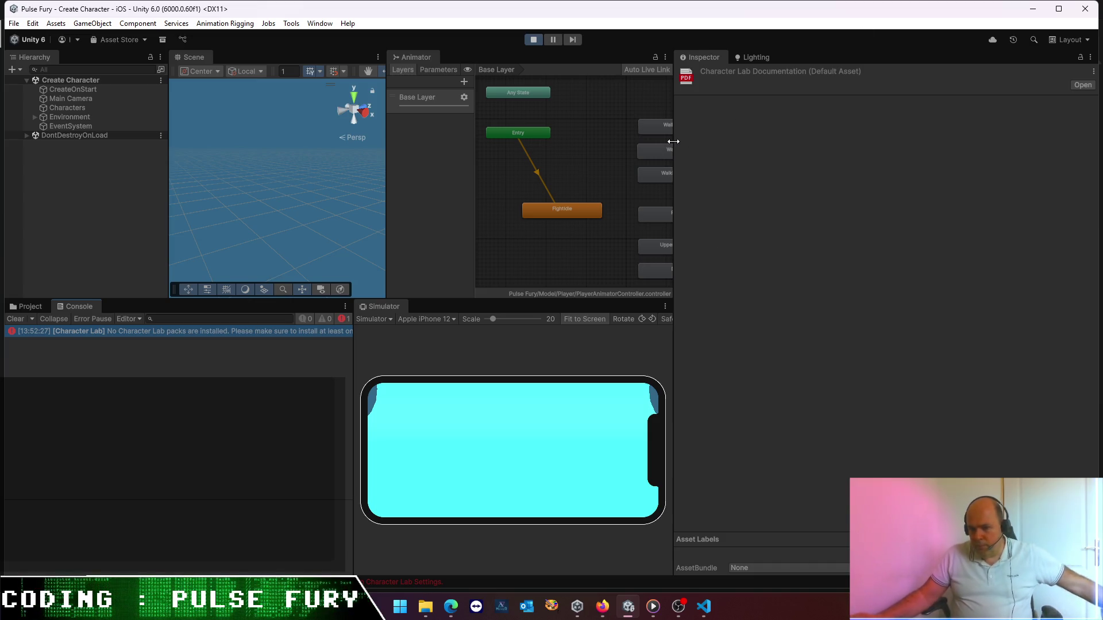
pyautogui.click(189, 329)
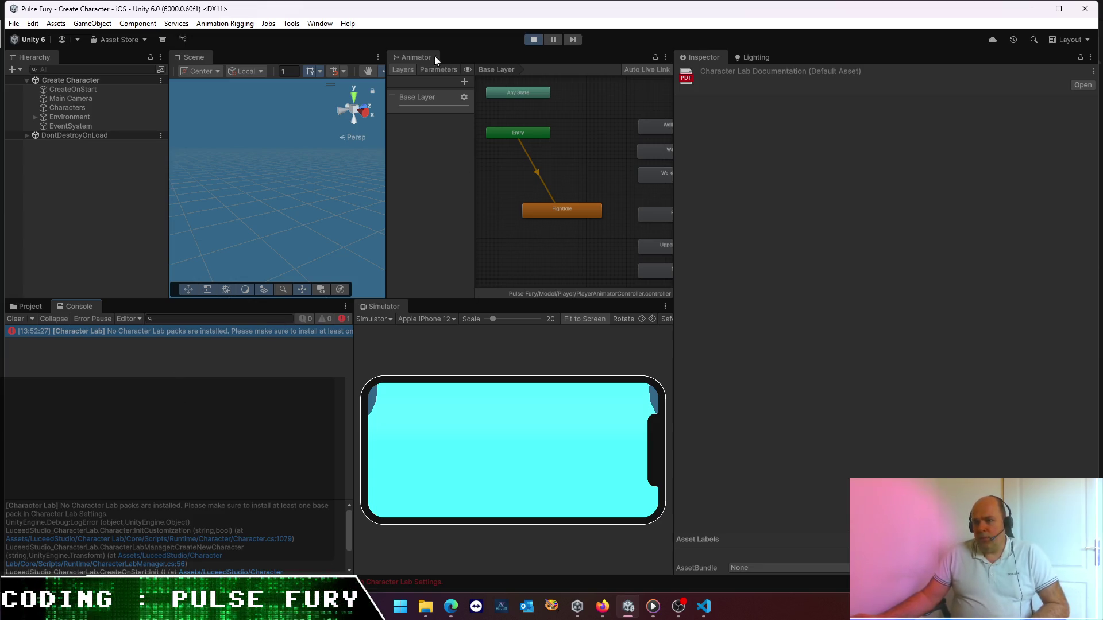
pyautogui.click(533, 41)
pyautogui.click(319, 23)
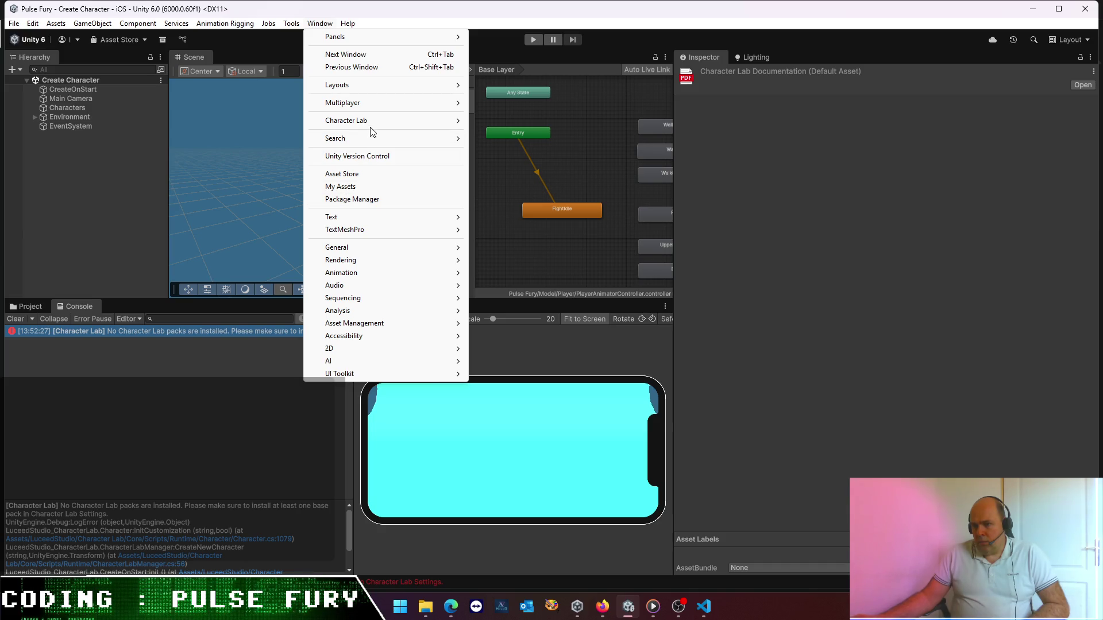
# - Open the Little Guys Starter Bundle welcome and review the Little Guys - Woman package overview
pyautogui.click(536, 195)
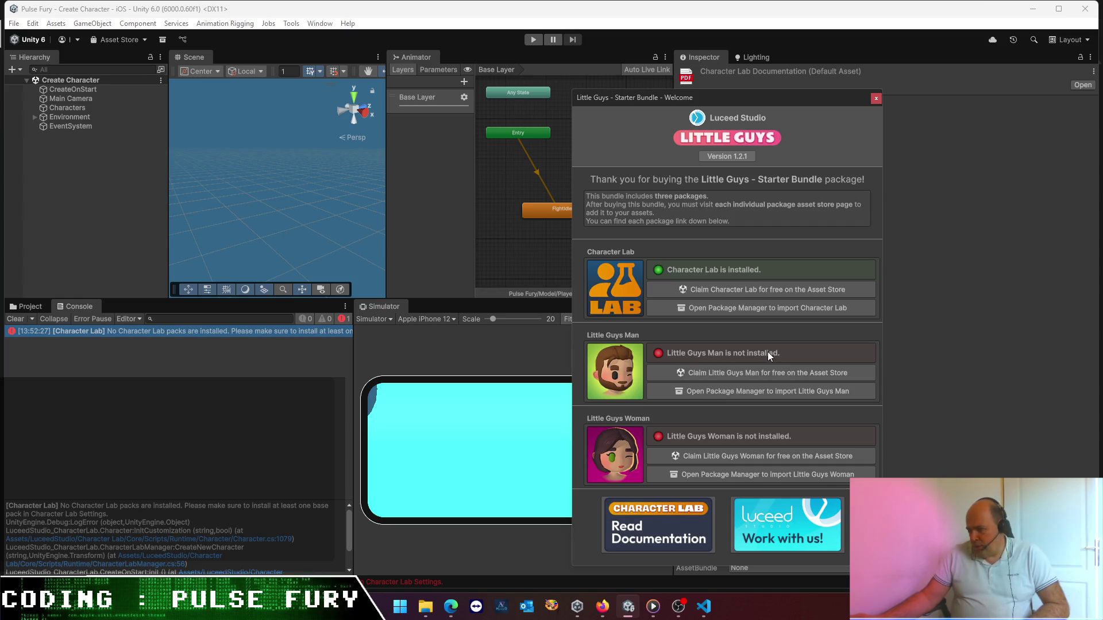
pyautogui.click(759, 391)
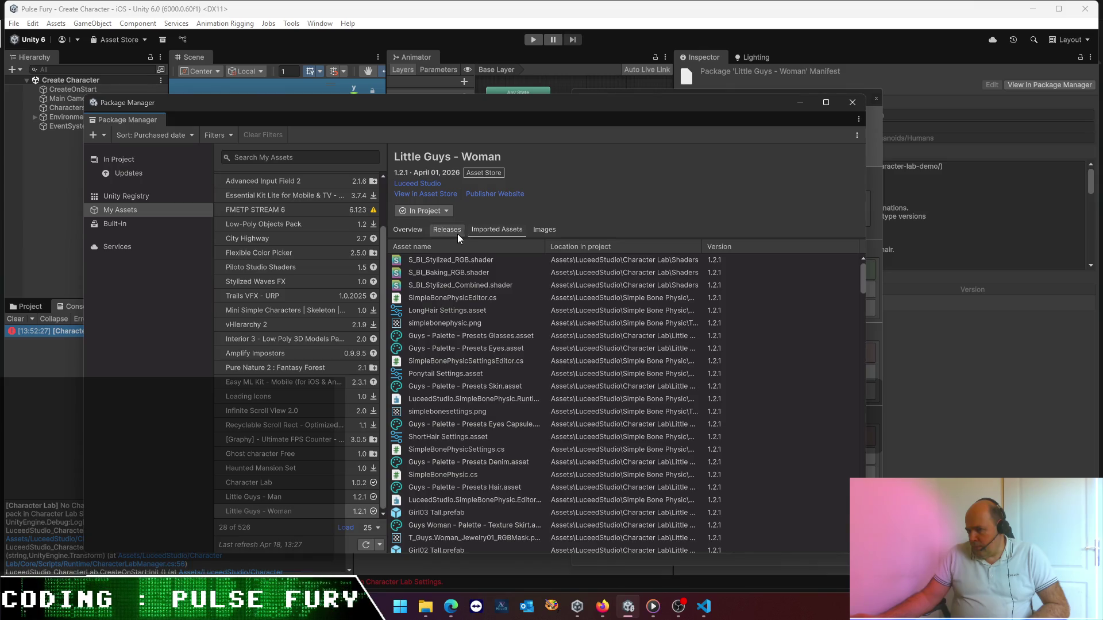
pyautogui.click(416, 232)
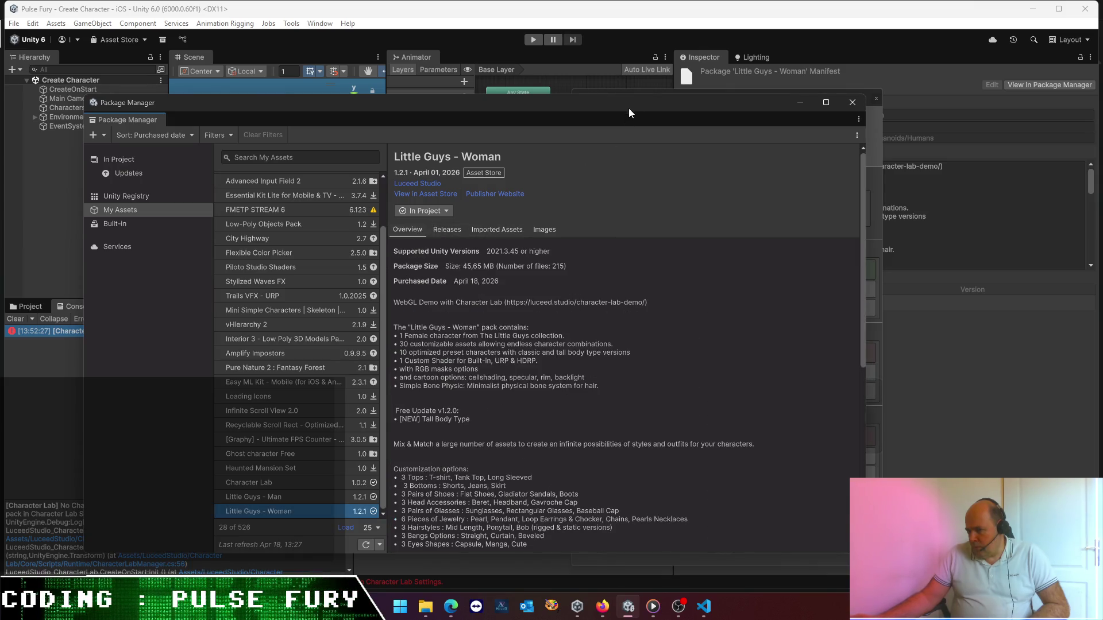
pyautogui.moveTo(632, 108)
pyautogui.mouseDown()
pyautogui.moveTo(374, 97)
pyautogui.moveTo(522, 74)
pyautogui.mouseUp()
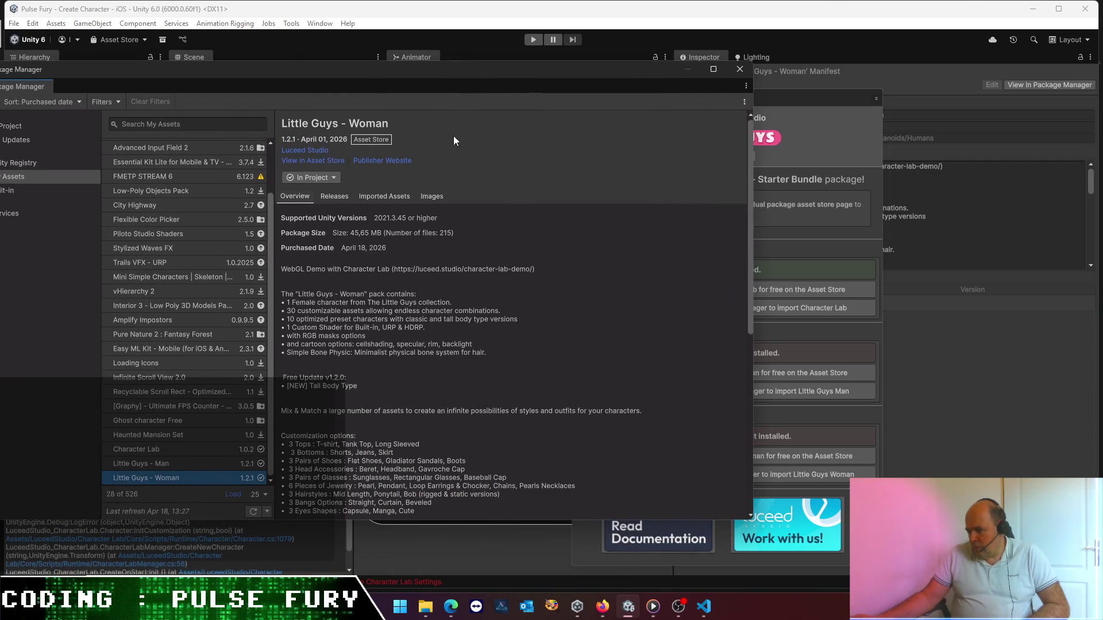
pyautogui.scroll(-5, 411, 323)
pyautogui.scroll(-4, 411, 324)
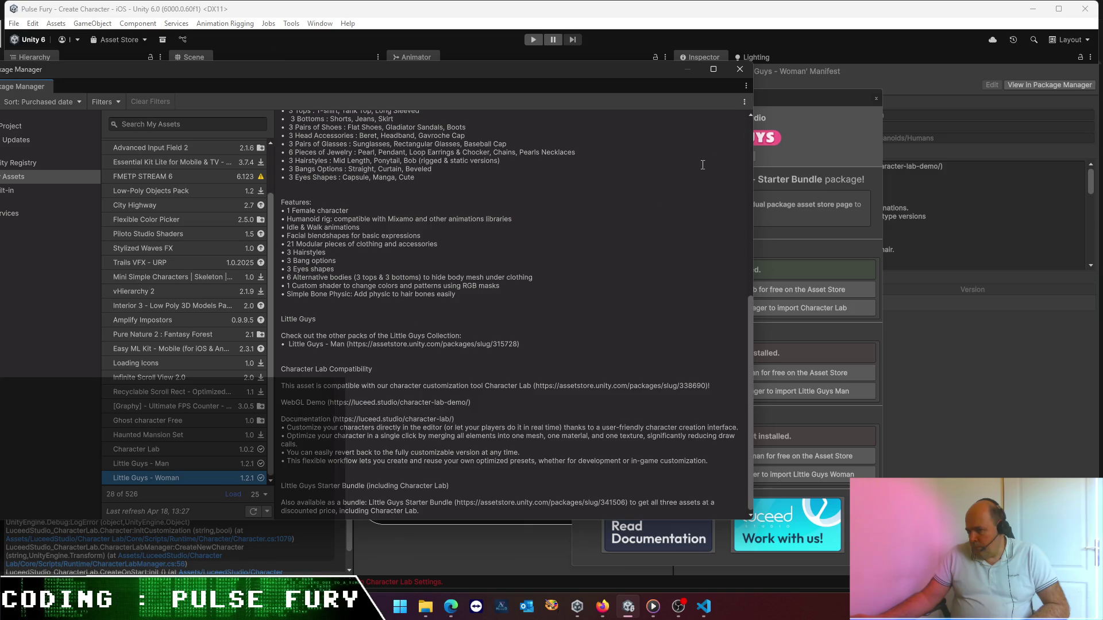
pyautogui.click(743, 85)
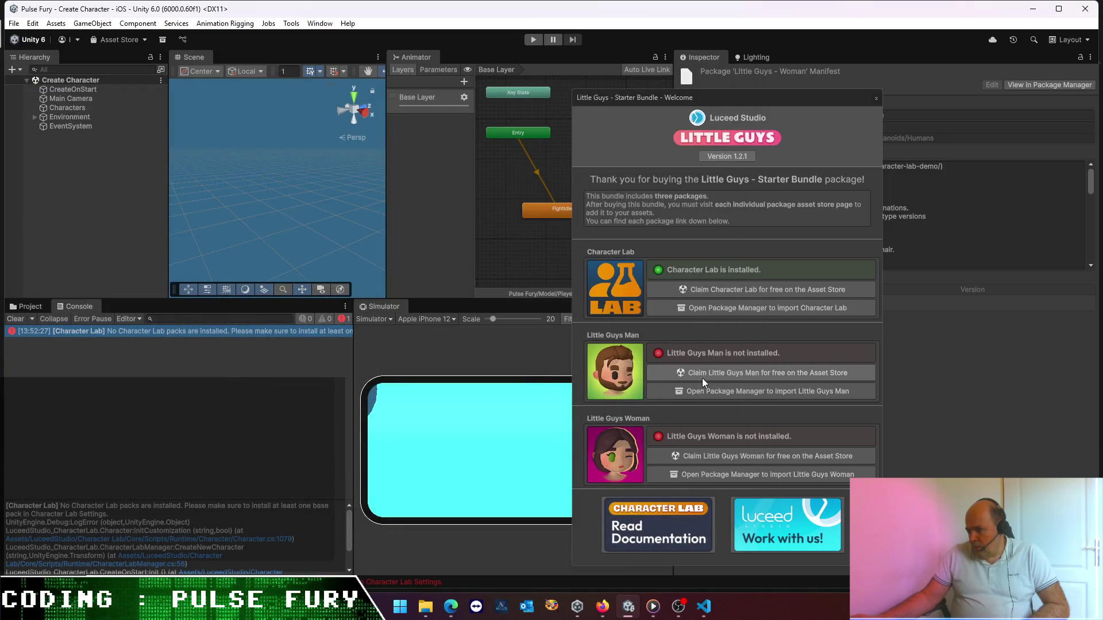
# - Reimport the Little Guys folder under LuceedStudio > Character Lab
pyautogui.click(35, 305)
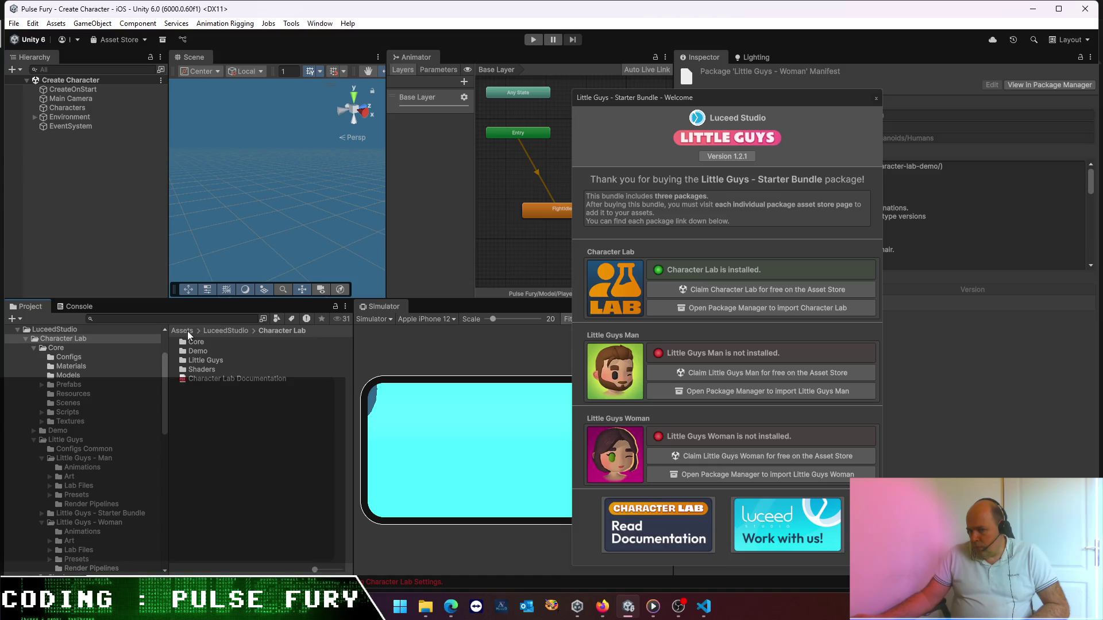
pyautogui.click(243, 332)
pyautogui.doubleClick(198, 343)
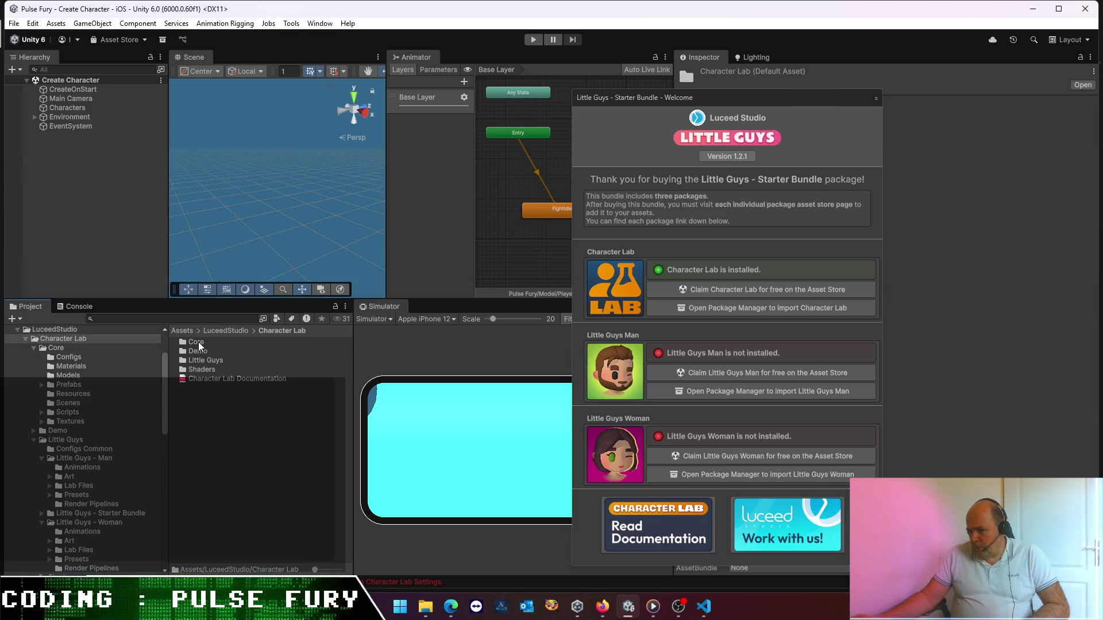
pyautogui.click(202, 361)
pyautogui.rightClick(202, 361)
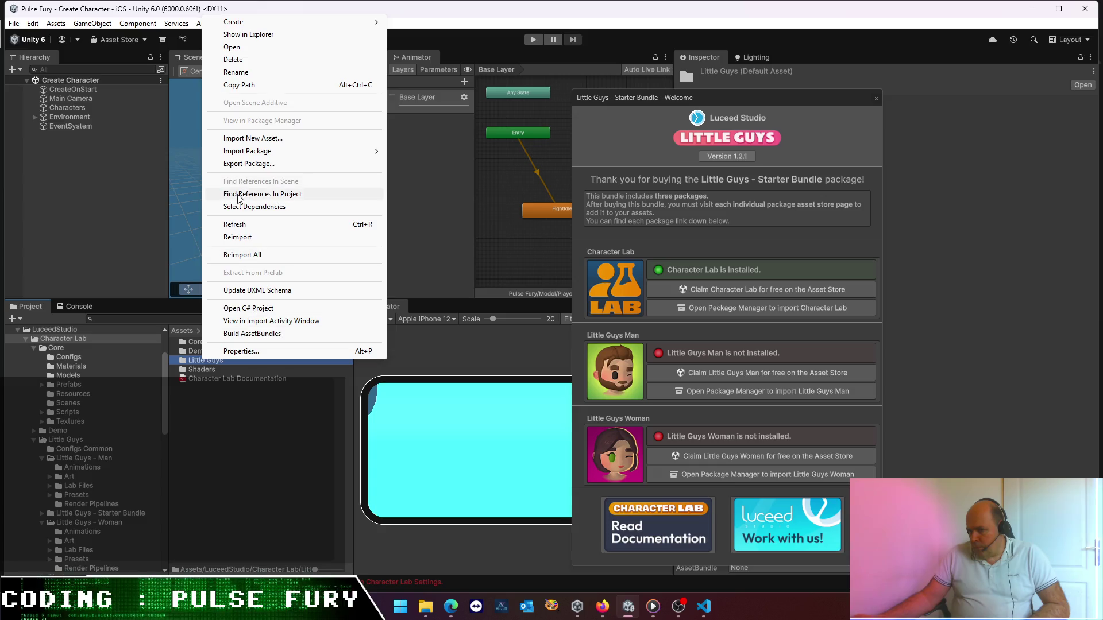
pyautogui.click(245, 236)
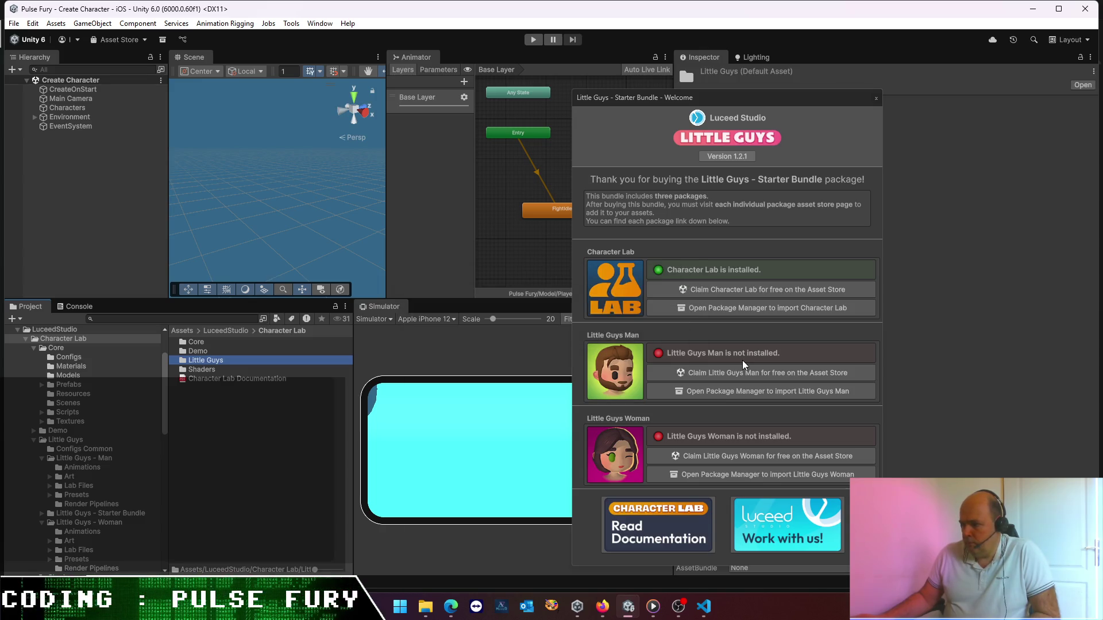
# - Re-import Little Guys - Woman version 1.2.1 with all its assets from the Package Manager
pyautogui.click(725, 352)
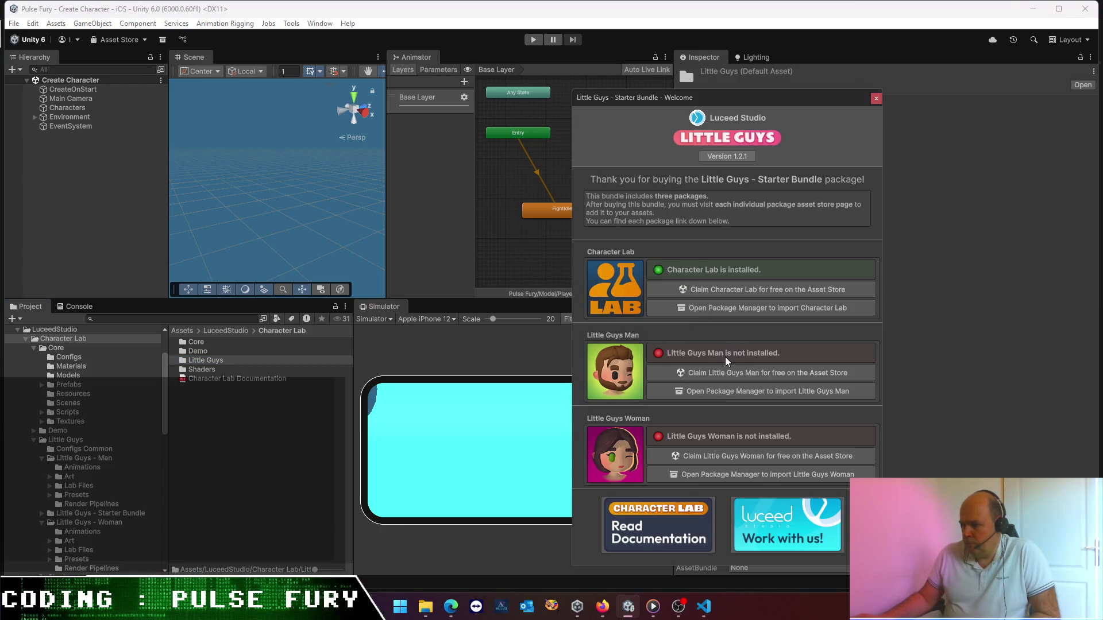
pyautogui.click(723, 391)
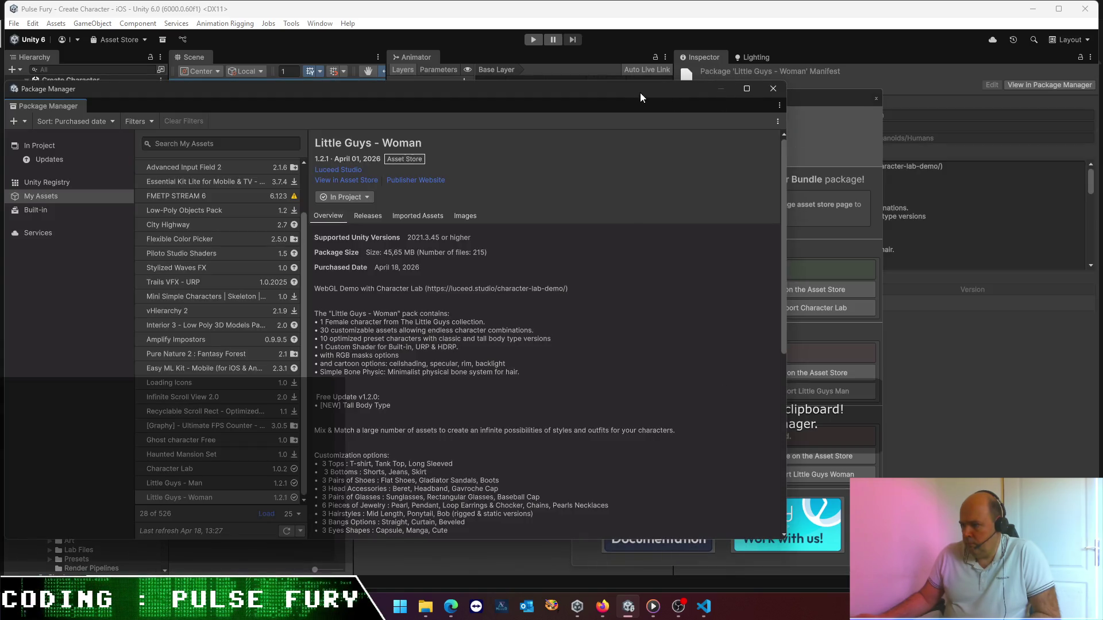
pyautogui.moveTo(640, 92)
pyautogui.mouseDown()
pyautogui.moveTo(291, 268)
pyautogui.moveTo(608, 146)
pyautogui.moveTo(690, 131)
pyautogui.moveTo(677, 56)
pyautogui.mouseUp()
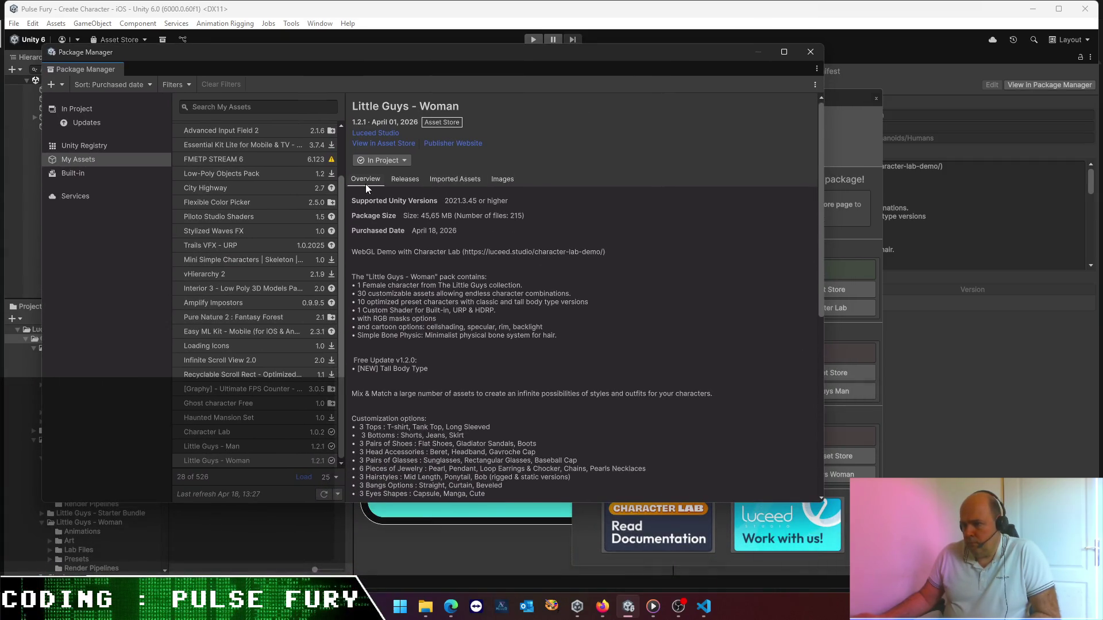
pyautogui.click(412, 180)
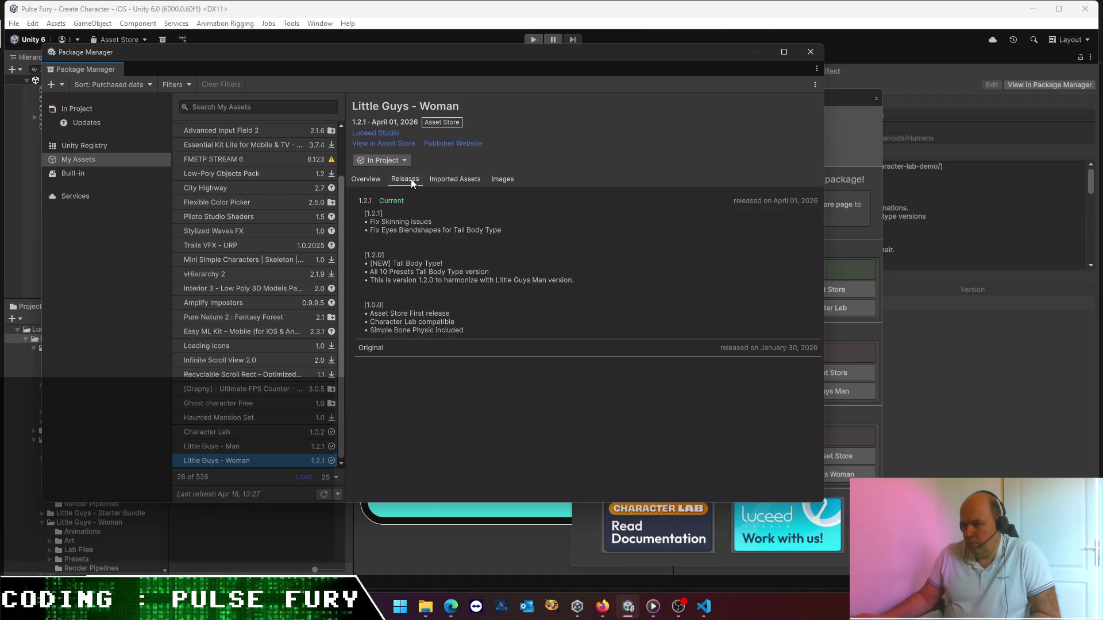
pyautogui.click(364, 178)
pyautogui.click(404, 161)
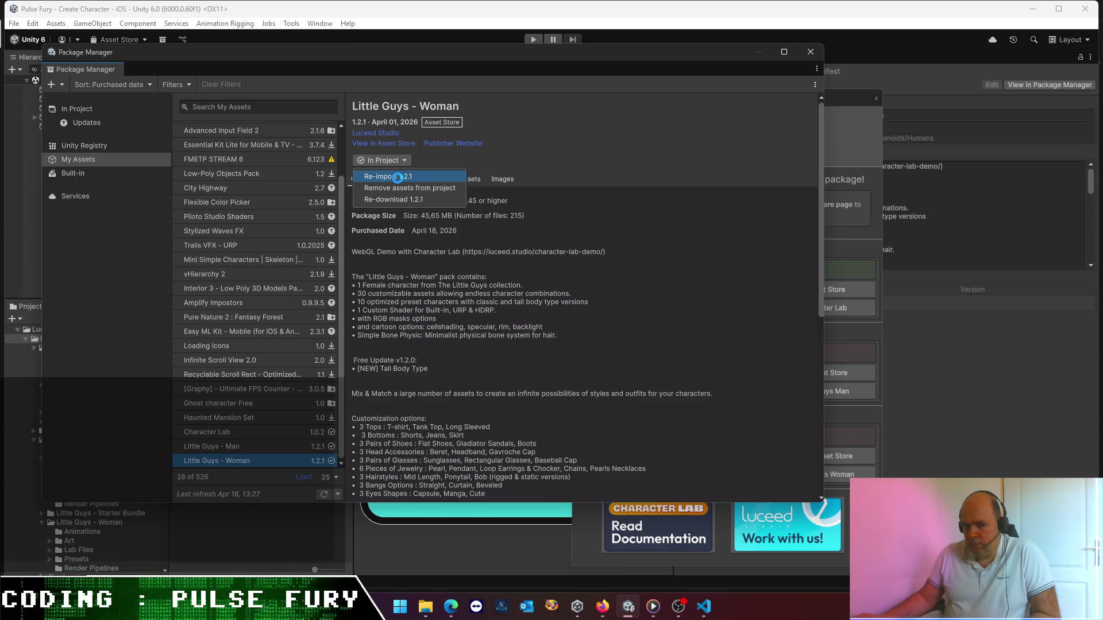
pyautogui.click(398, 177)
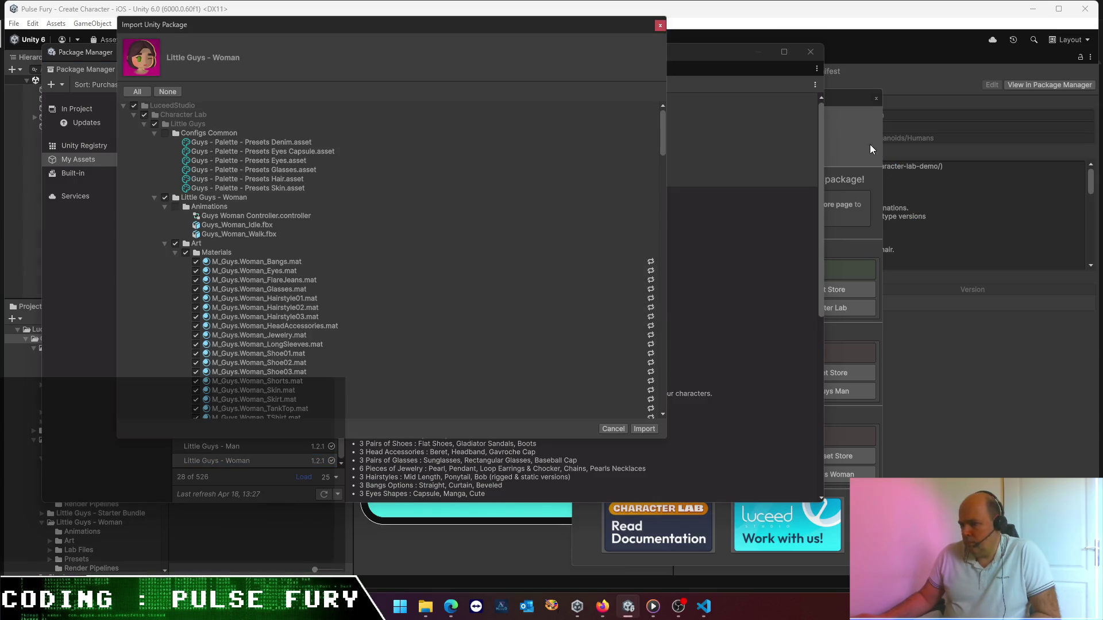
pyautogui.click(644, 429)
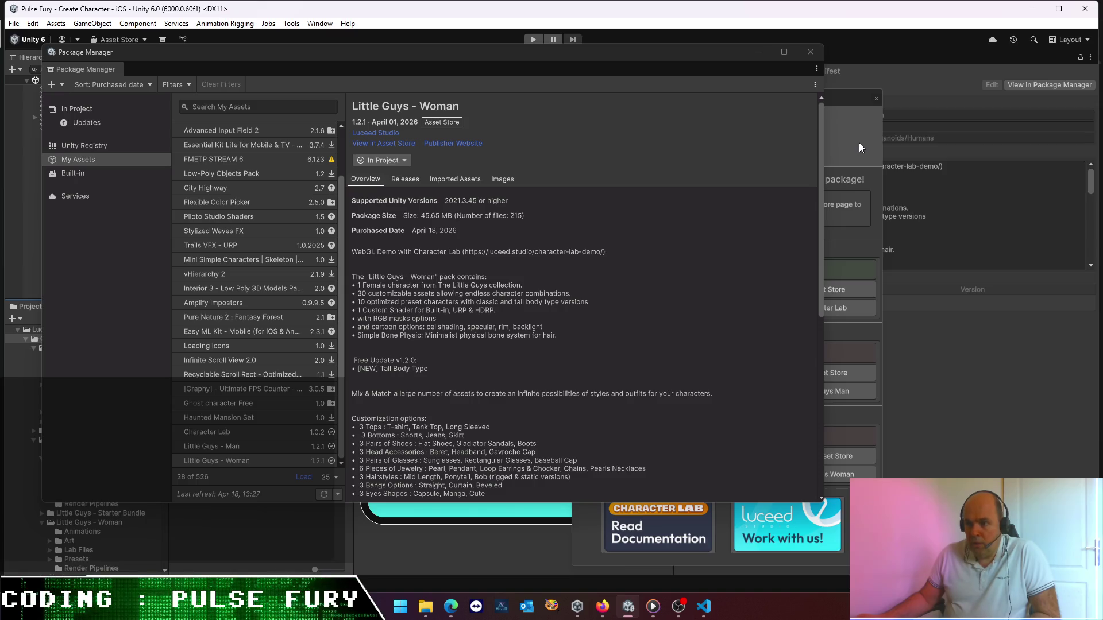
pyautogui.click(859, 144)
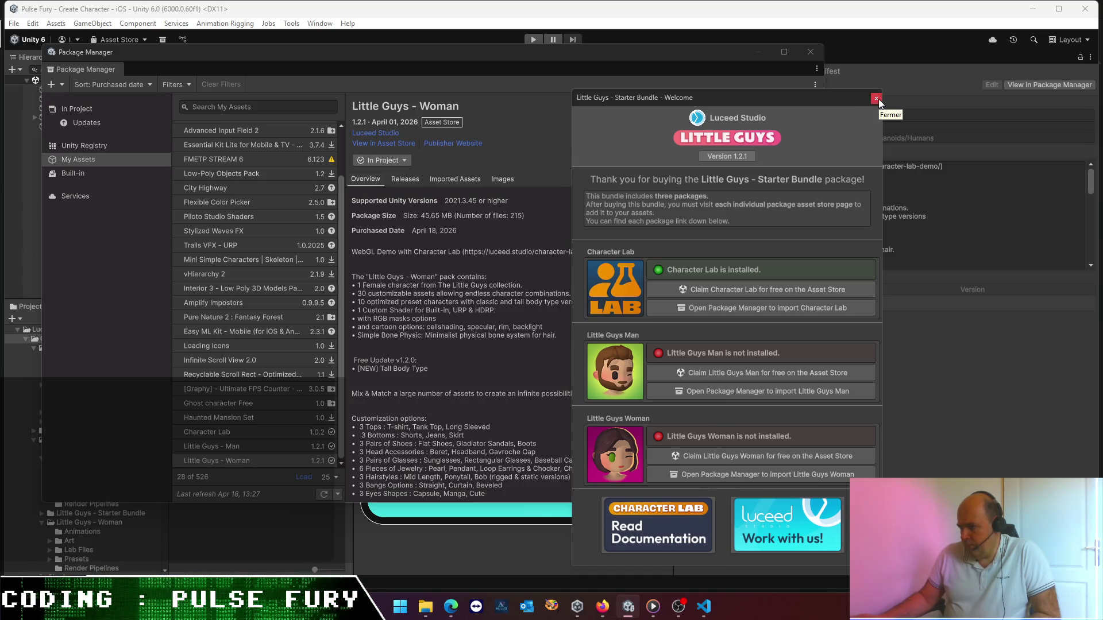
# - Open the Character Lab Changelog in Notion and expand the 1.0.1 and 1.0.0 entries
pyautogui.click(735, 155)
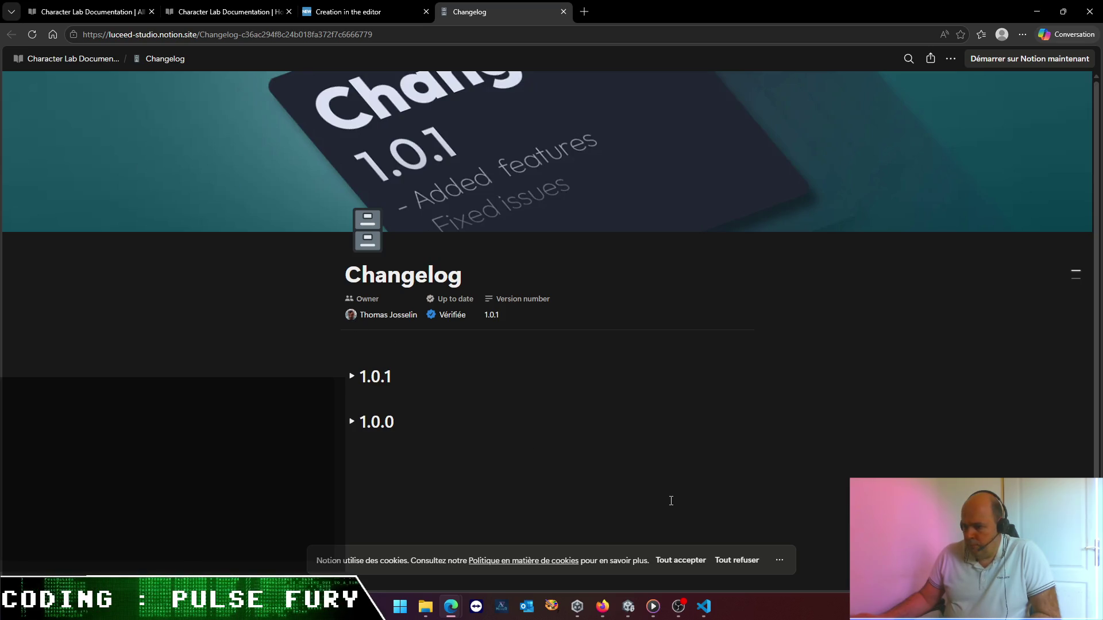
pyautogui.click(352, 376)
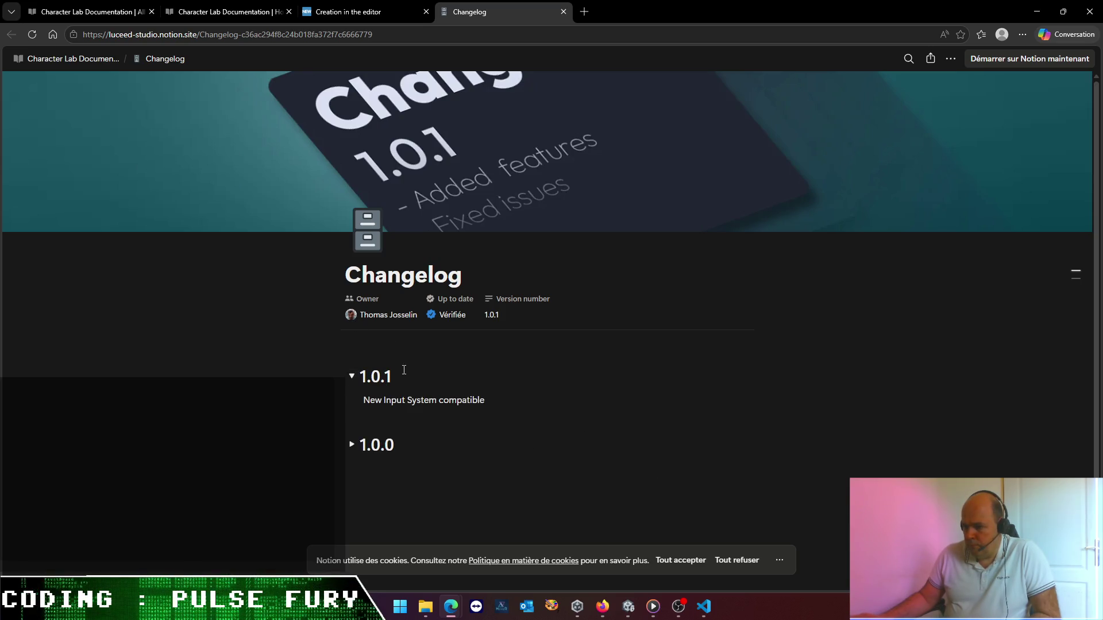
pyautogui.click(352, 444)
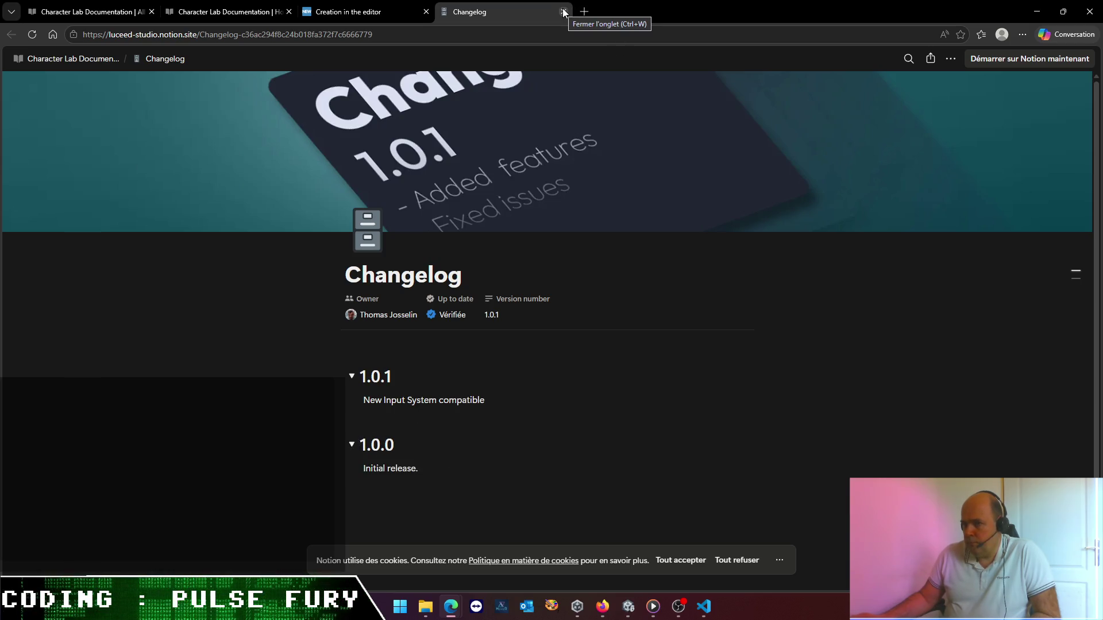
pyautogui.click(704, 607)
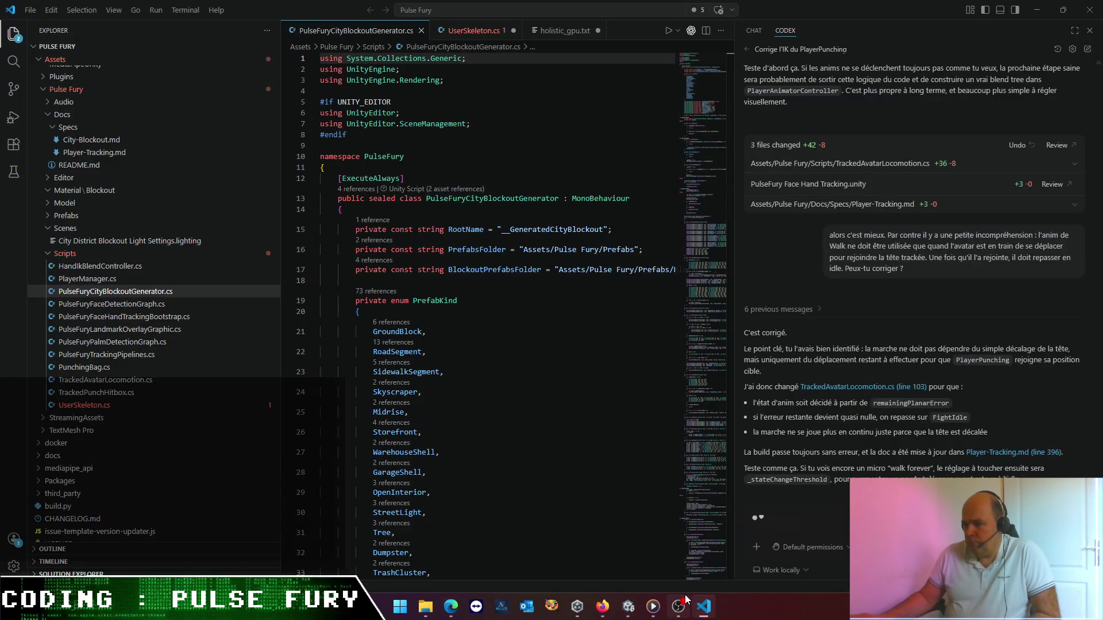
# - Back in Unity, claim Little Guys Man on the Asset Store, then minimize the browser
pyautogui.moveTo(669, 614)
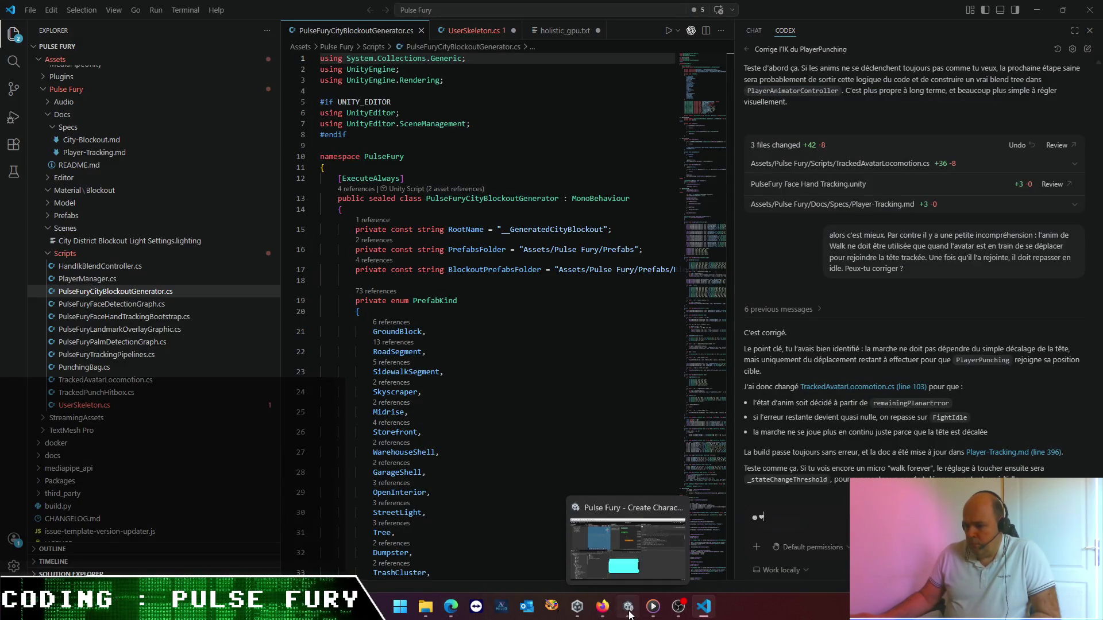
pyautogui.click(628, 606)
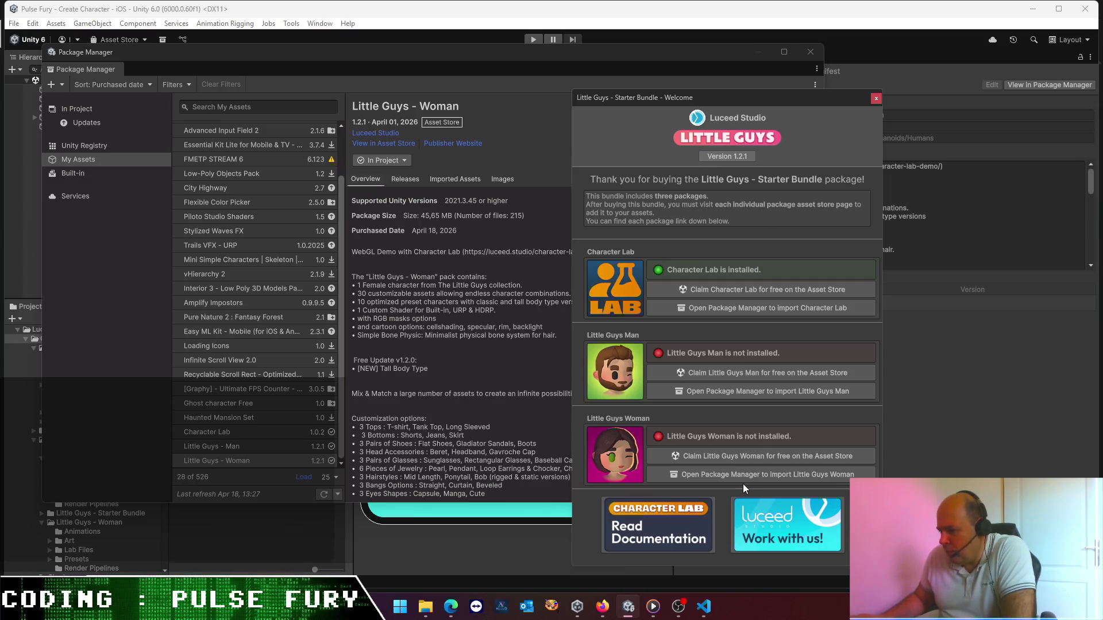
pyautogui.click(702, 372)
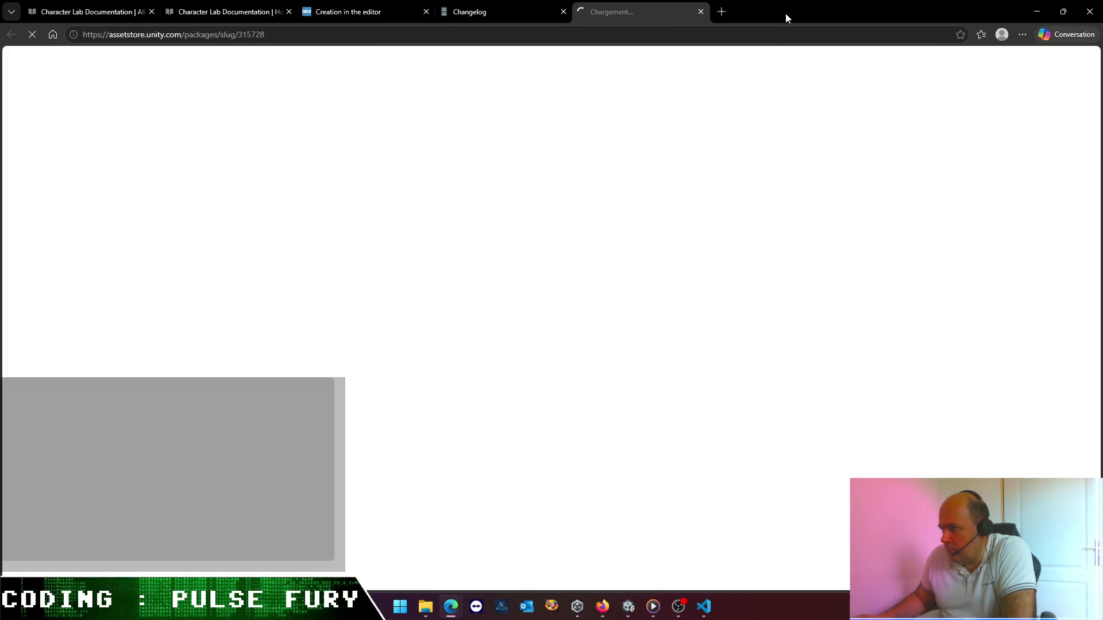
pyautogui.click(1039, 13)
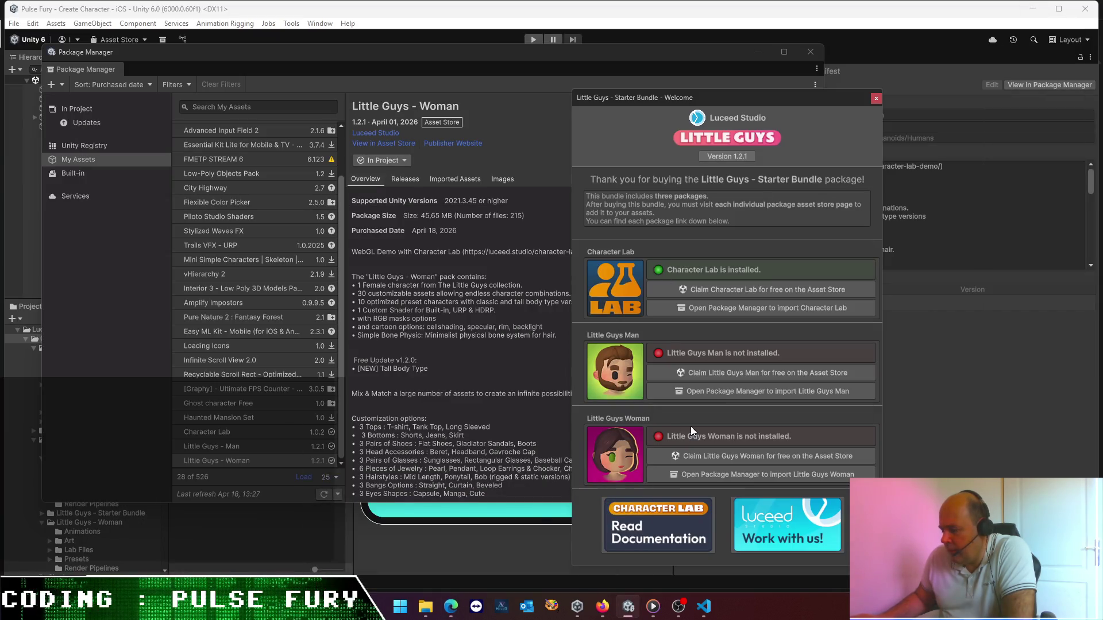
# - Close the Little Guys Starter Bundle welcome dialog and the Package Manager
pyautogui.click(876, 98)
pyautogui.click(810, 51)
pyautogui.click(319, 23)
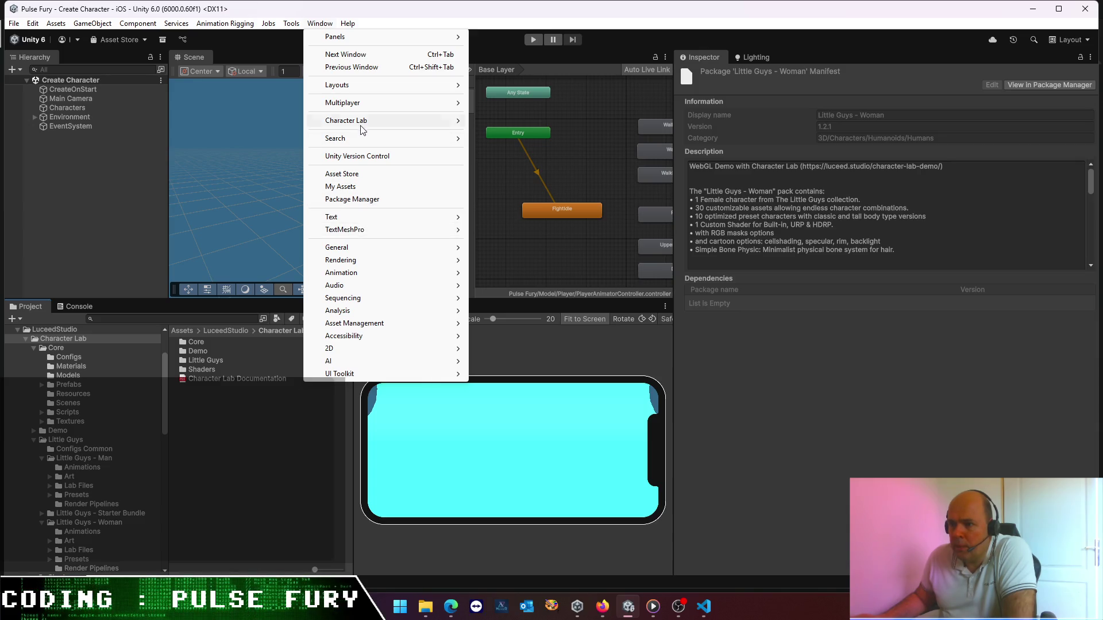
# - Open the Character Lab Settings Asset and inspect its References (New Character Object, UI Canvas) and Debug sections
pyautogui.moveTo(364, 122)
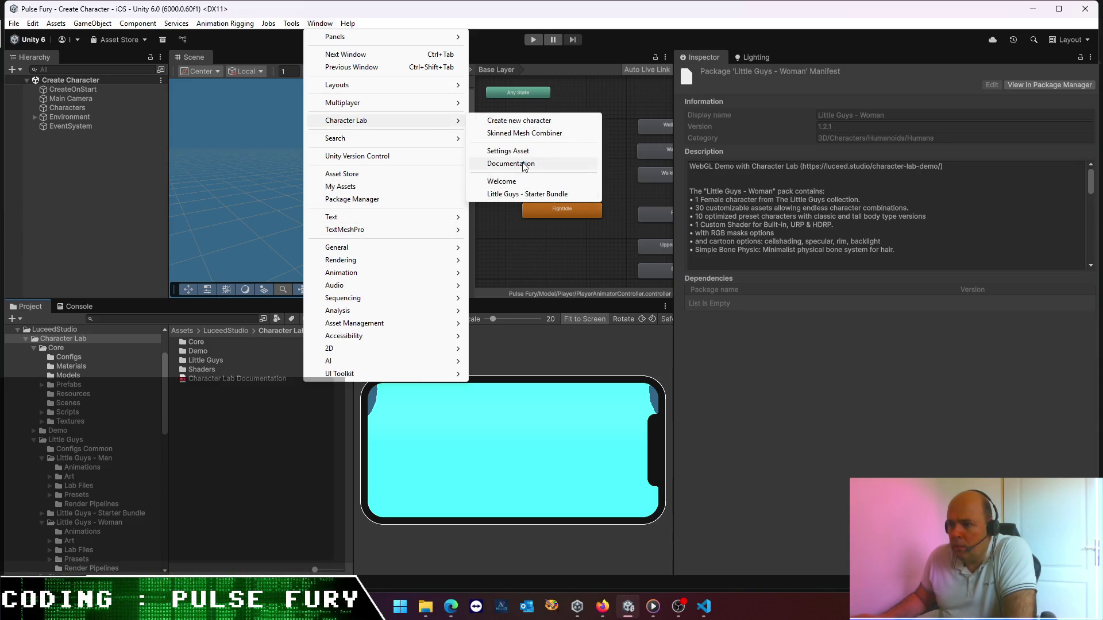
pyautogui.click(518, 152)
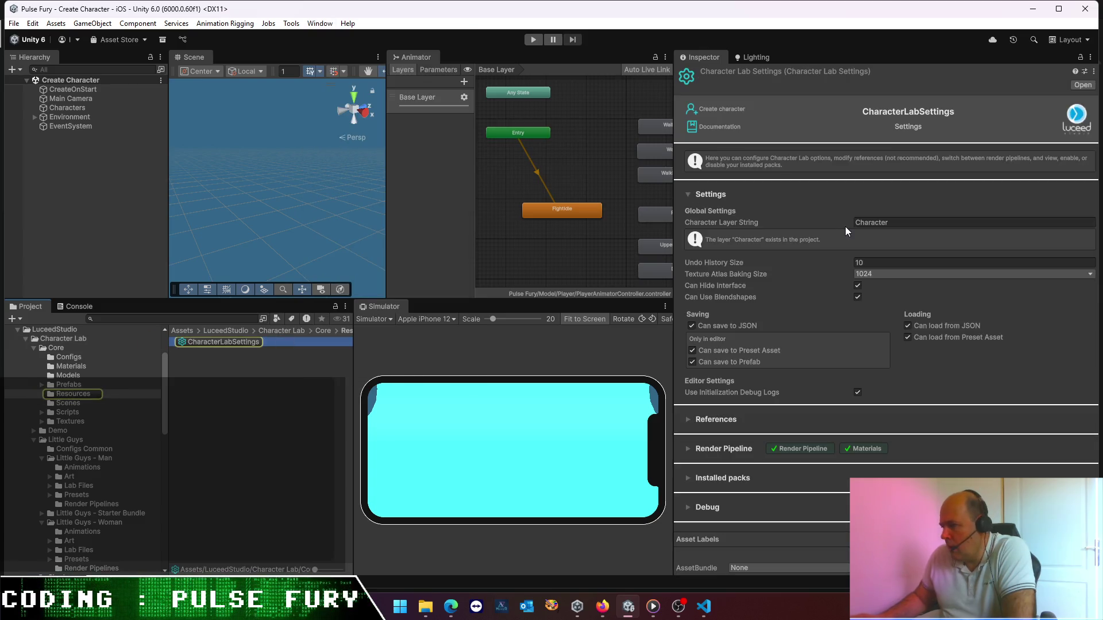
pyautogui.click(689, 419)
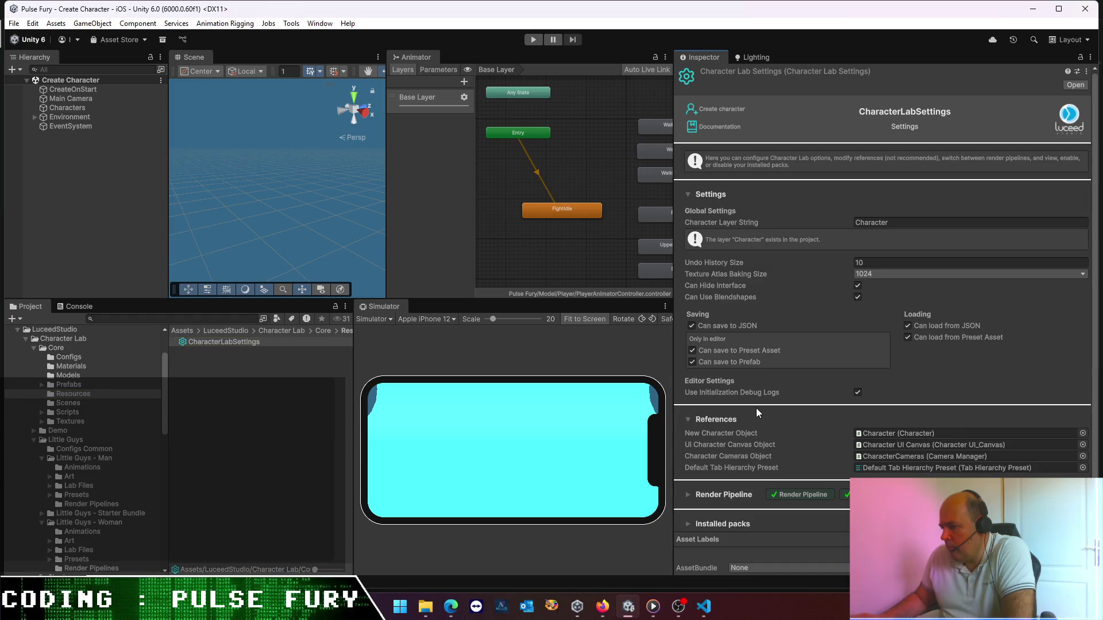
pyautogui.scroll(-2, 756, 413)
pyautogui.click(899, 392)
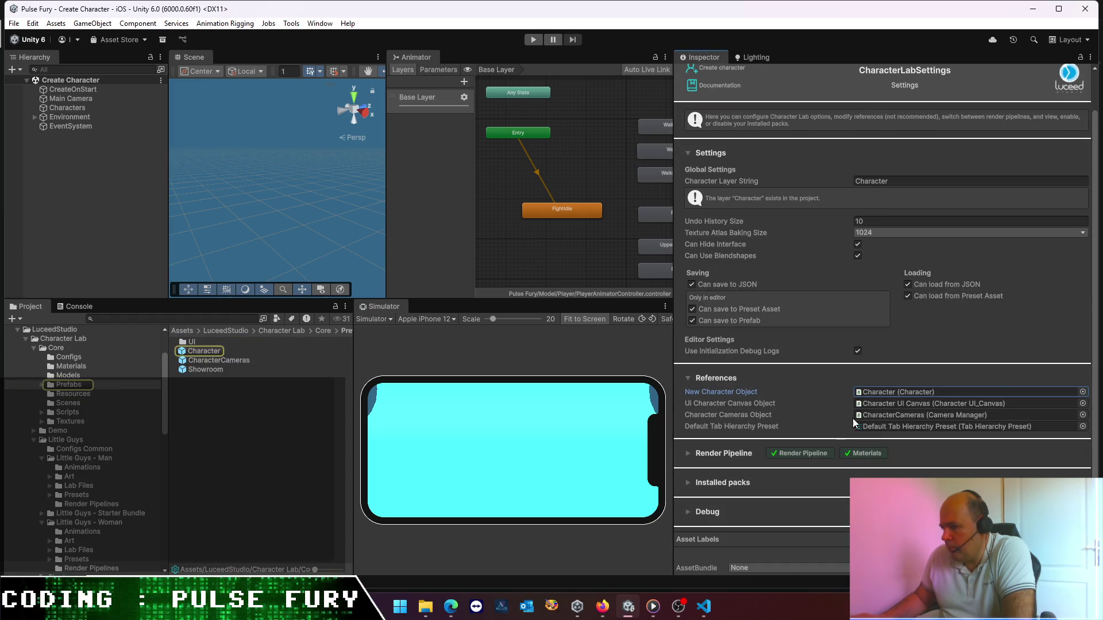
pyautogui.click(888, 404)
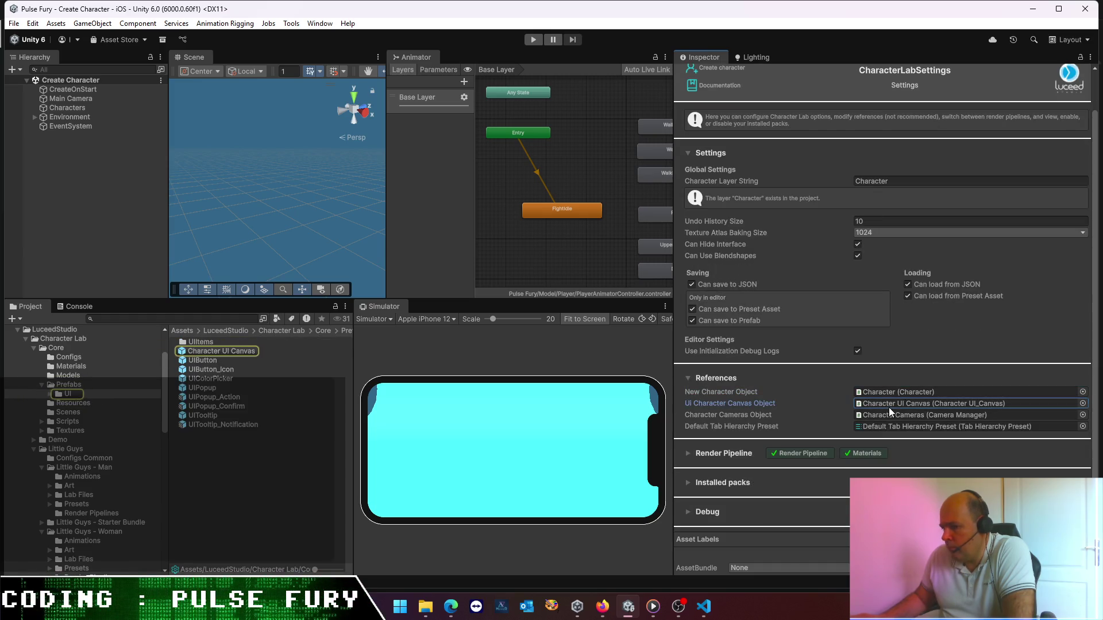
pyautogui.click(689, 515)
pyautogui.scroll(-1, 751, 474)
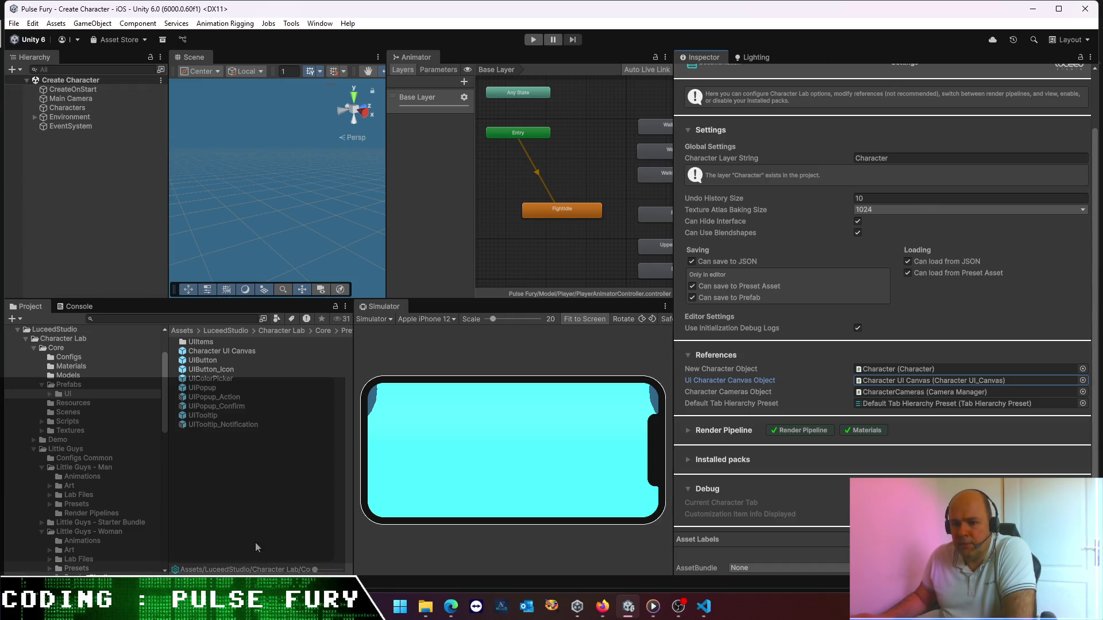
pyautogui.click(316, 23)
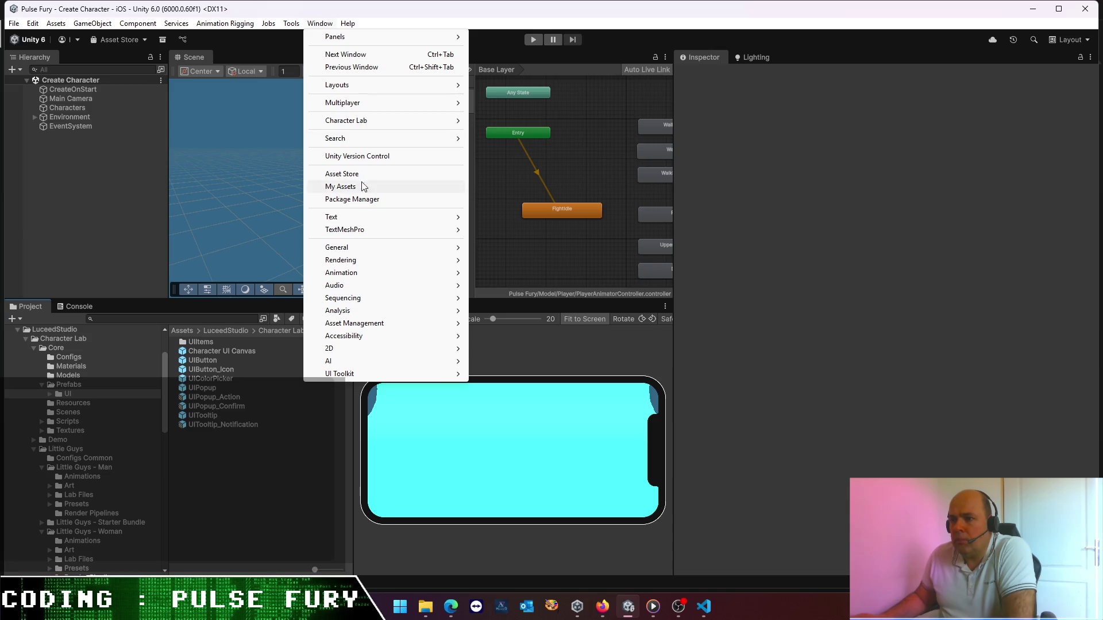
# - Open My Assets in Package Manager and select the Character Lab package
pyautogui.click(365, 199)
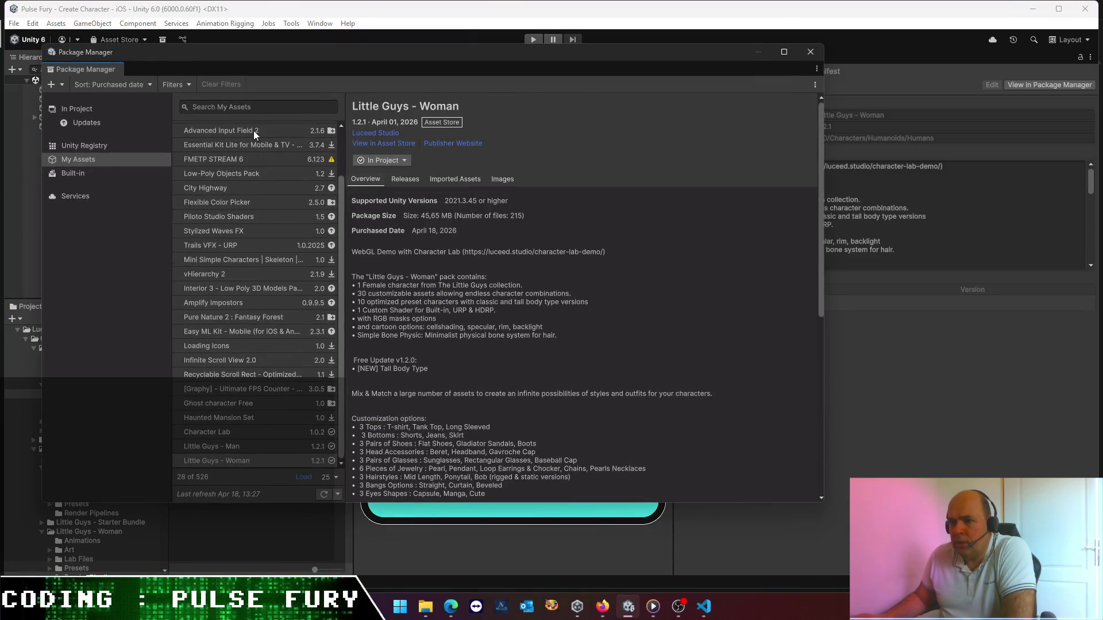
pyautogui.click(86, 145)
pyautogui.click(81, 161)
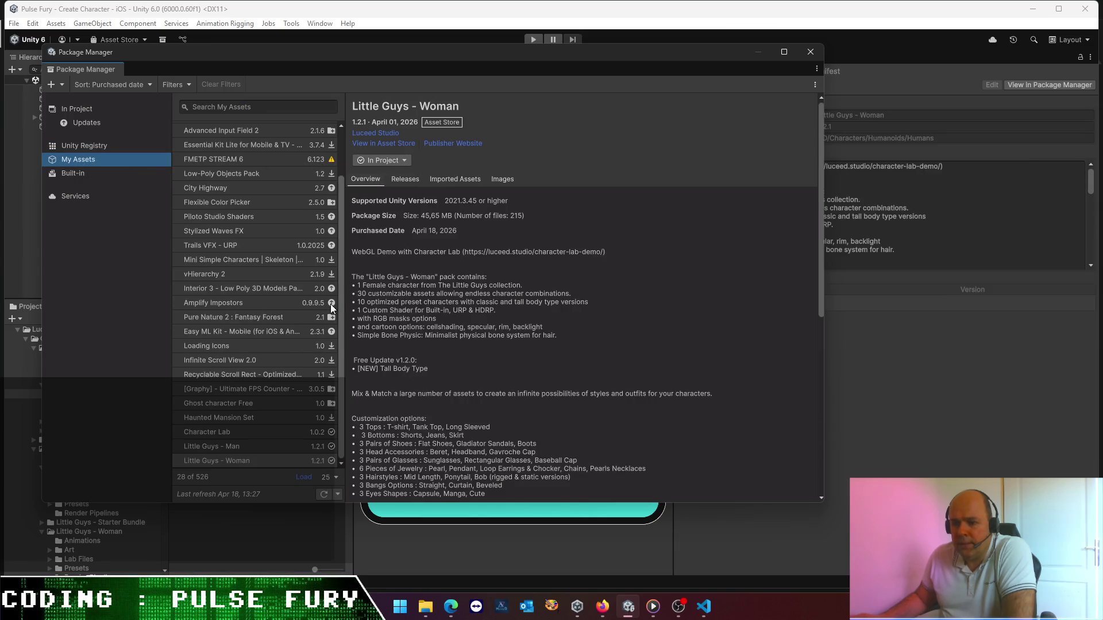
pyautogui.click(244, 432)
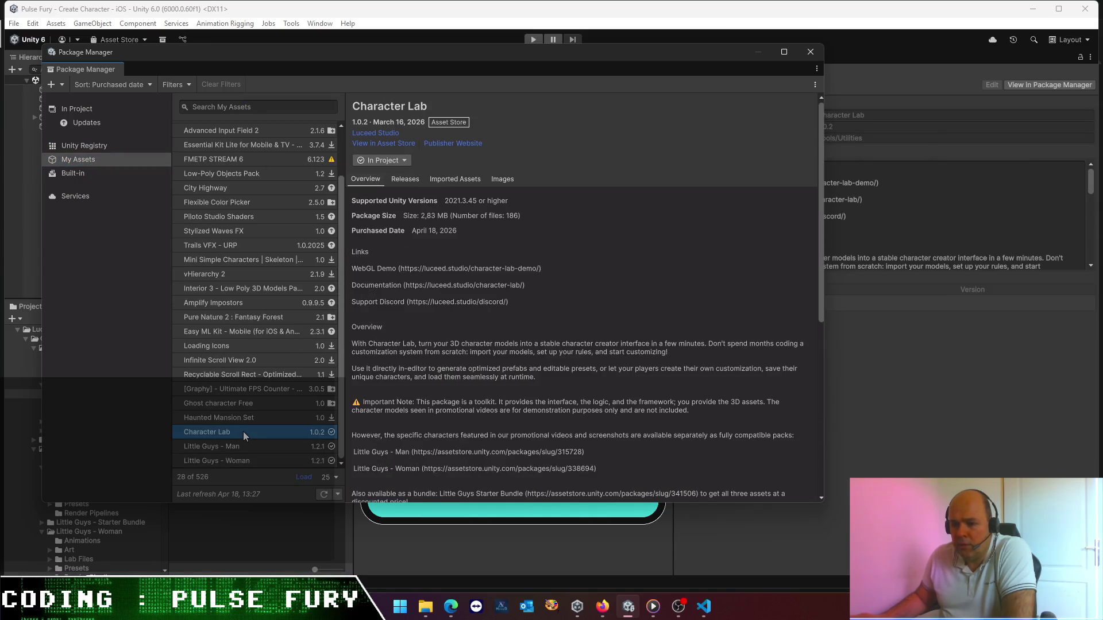
# - Re-import Character Lab 1.0.2 and import all its files
pyautogui.click(403, 161)
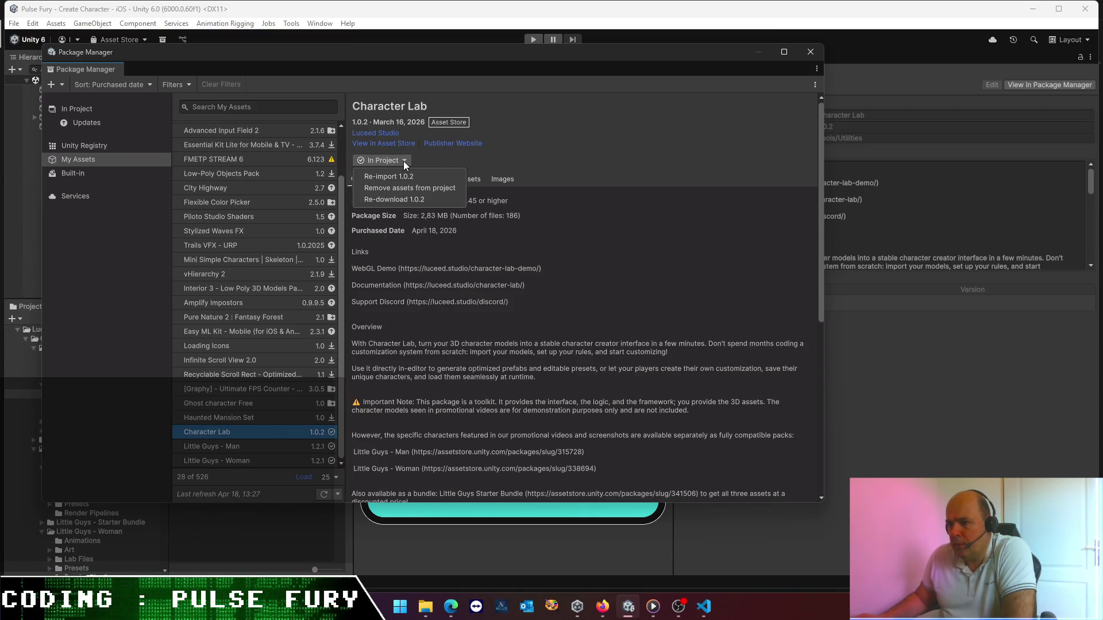
pyautogui.click(402, 178)
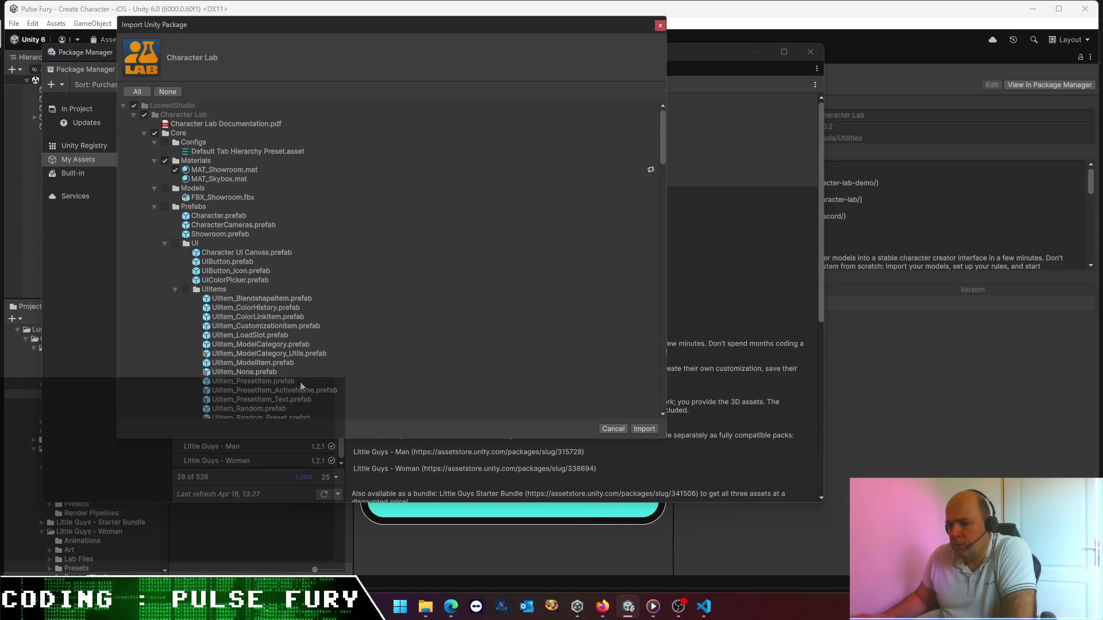
pyautogui.click(644, 429)
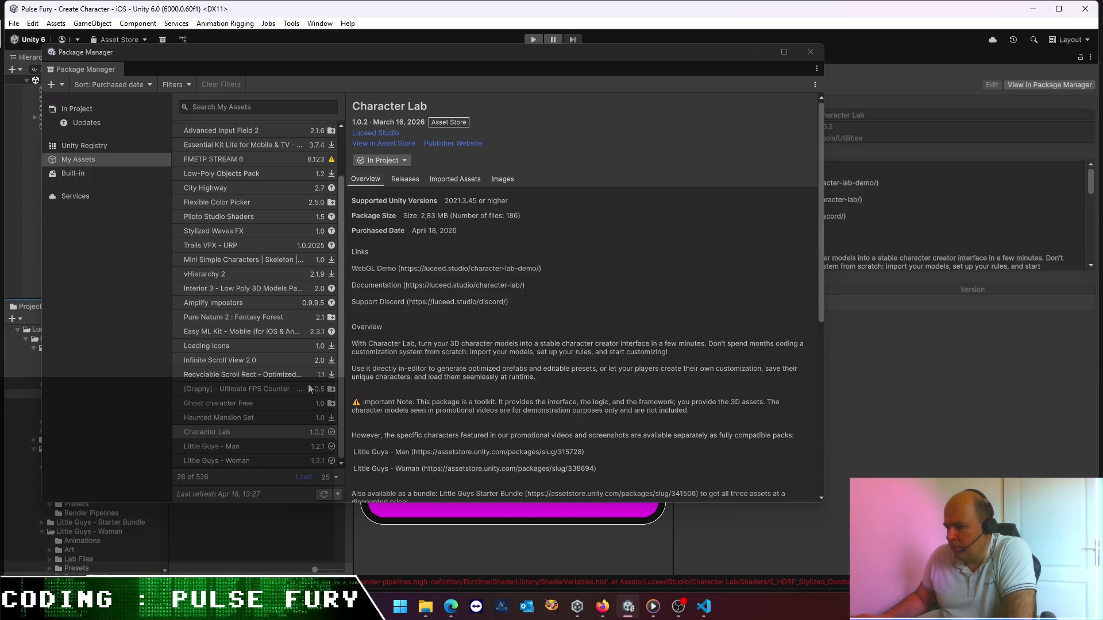
pyautogui.click(408, 160)
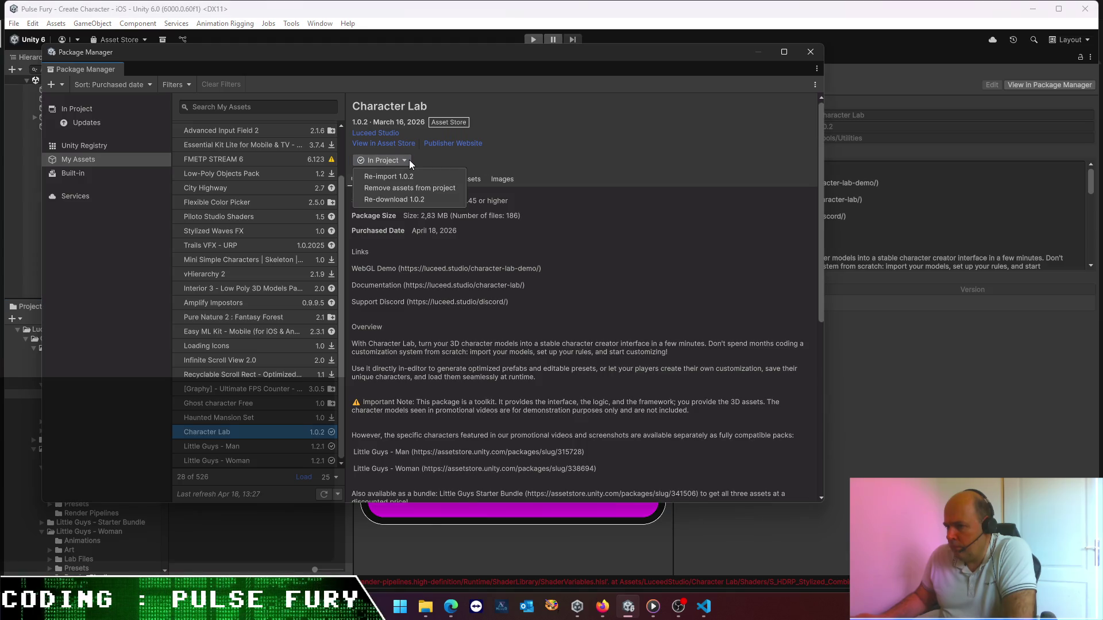
pyautogui.click(339, 361)
pyautogui.scroll(3, 339, 364)
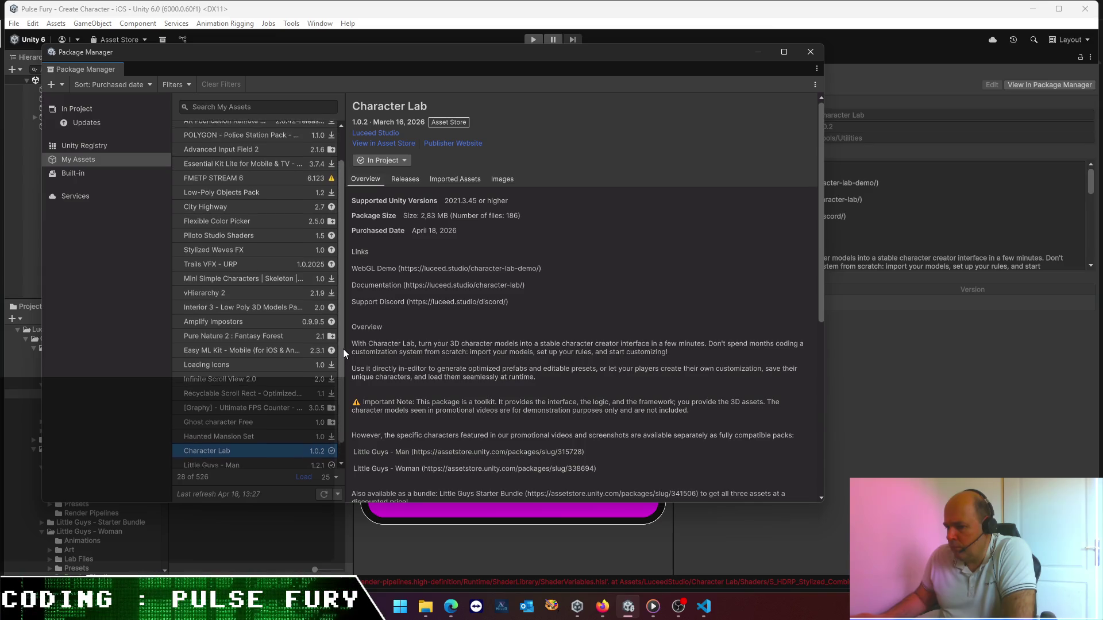
pyautogui.scroll(-3, 343, 356)
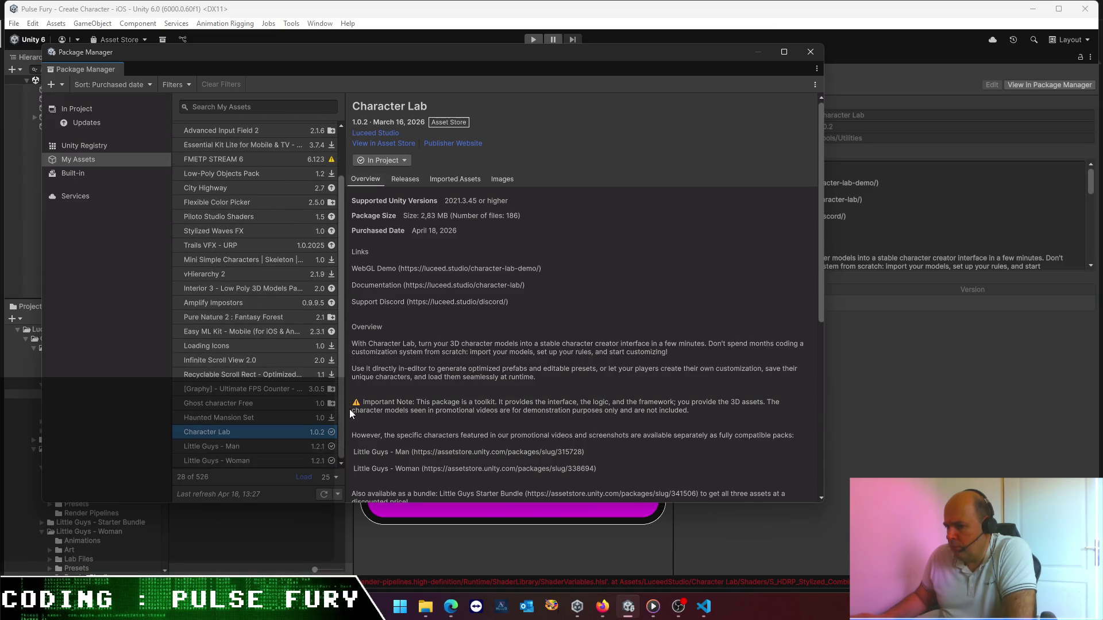
pyautogui.scroll(3, 332, 215)
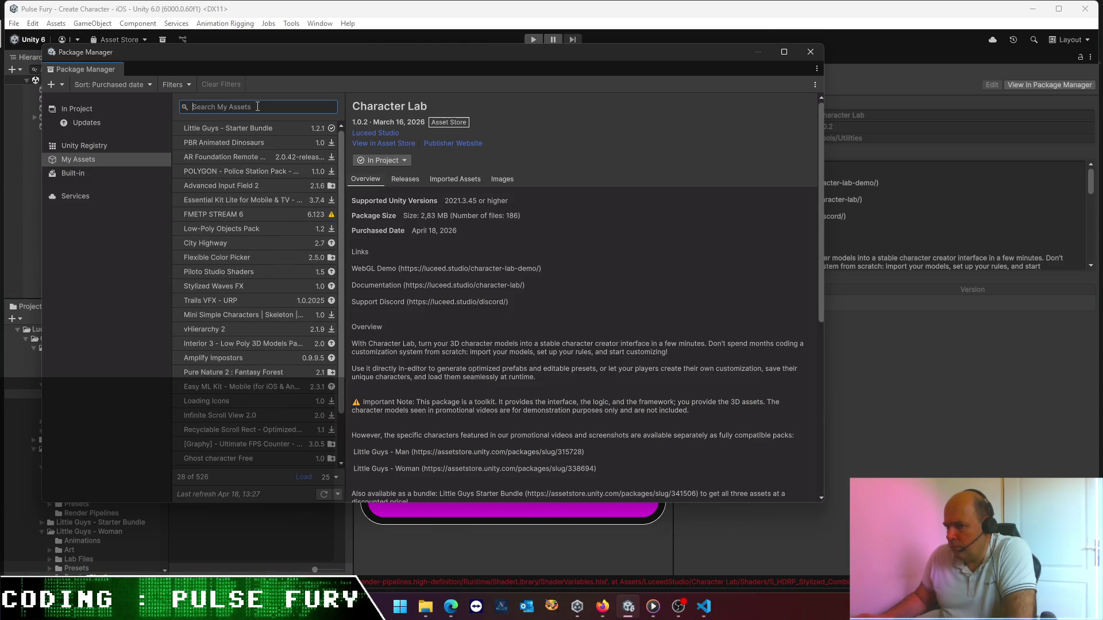
# - Search 'little', select Little Guys - Starter Bundle and attempt re-importing 1.2.1 (nothing to import)
pyautogui.write('litt')
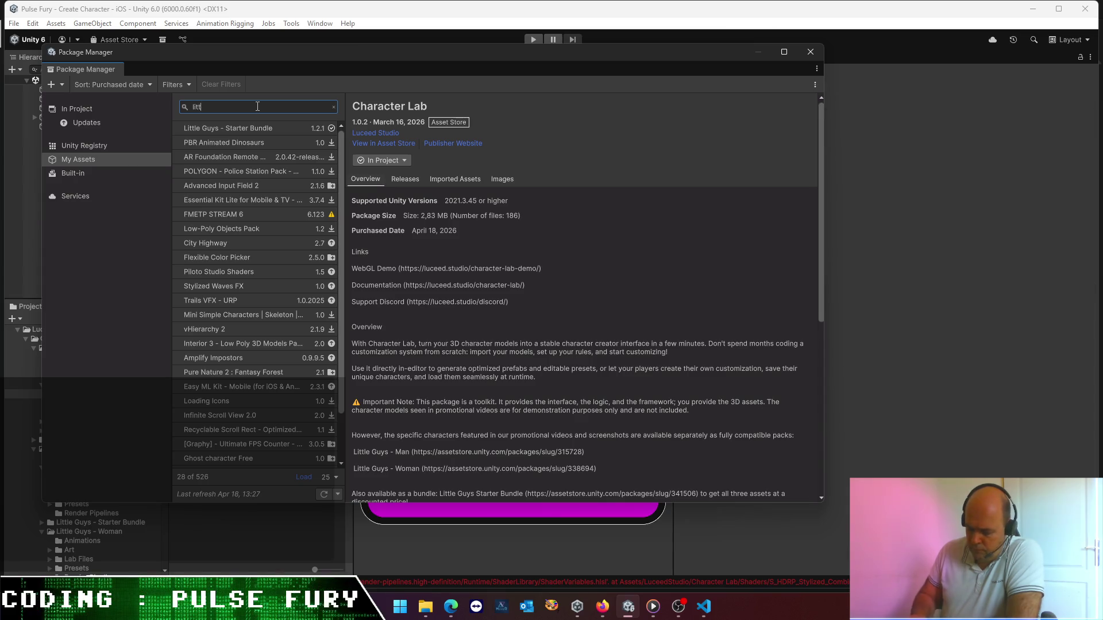
pyautogui.write('le')
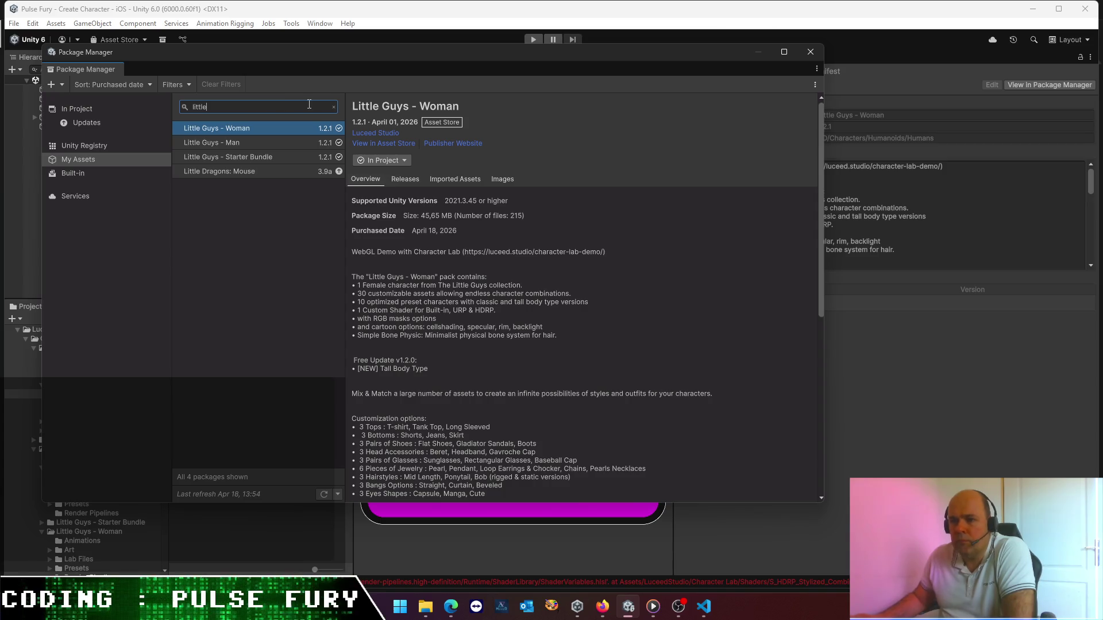
pyautogui.click(272, 155)
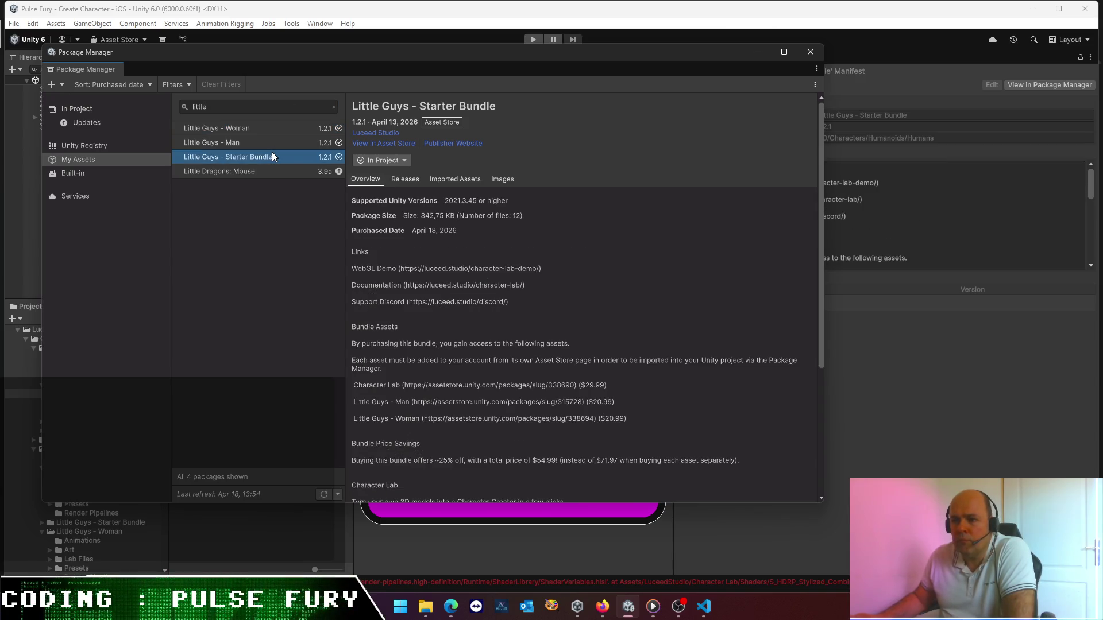
pyautogui.click(399, 161)
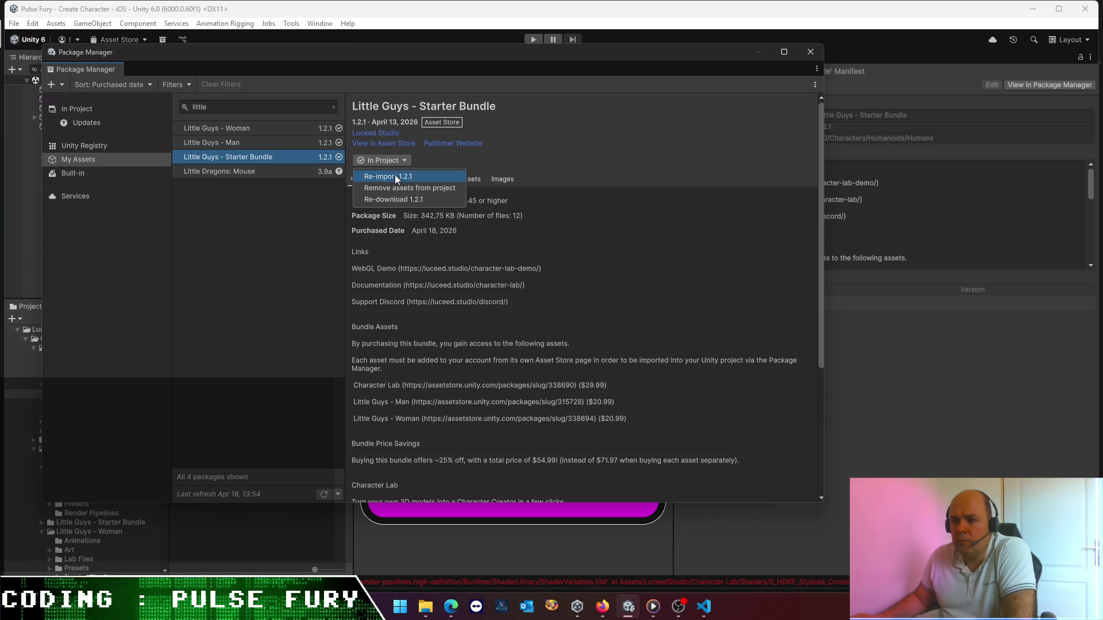
pyautogui.click(395, 177)
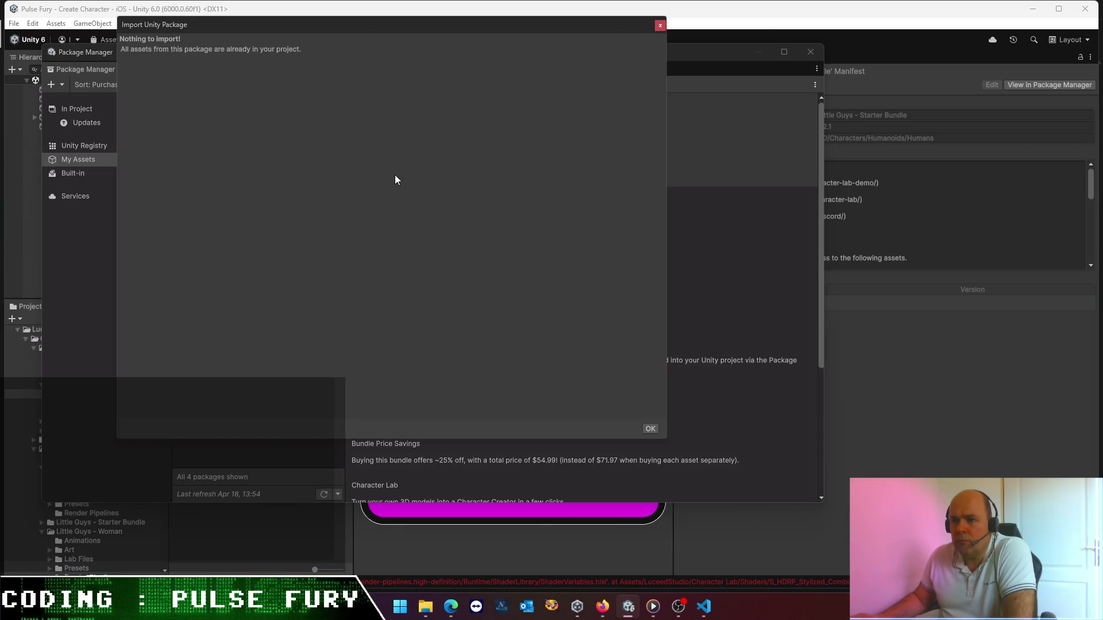
pyautogui.click(650, 430)
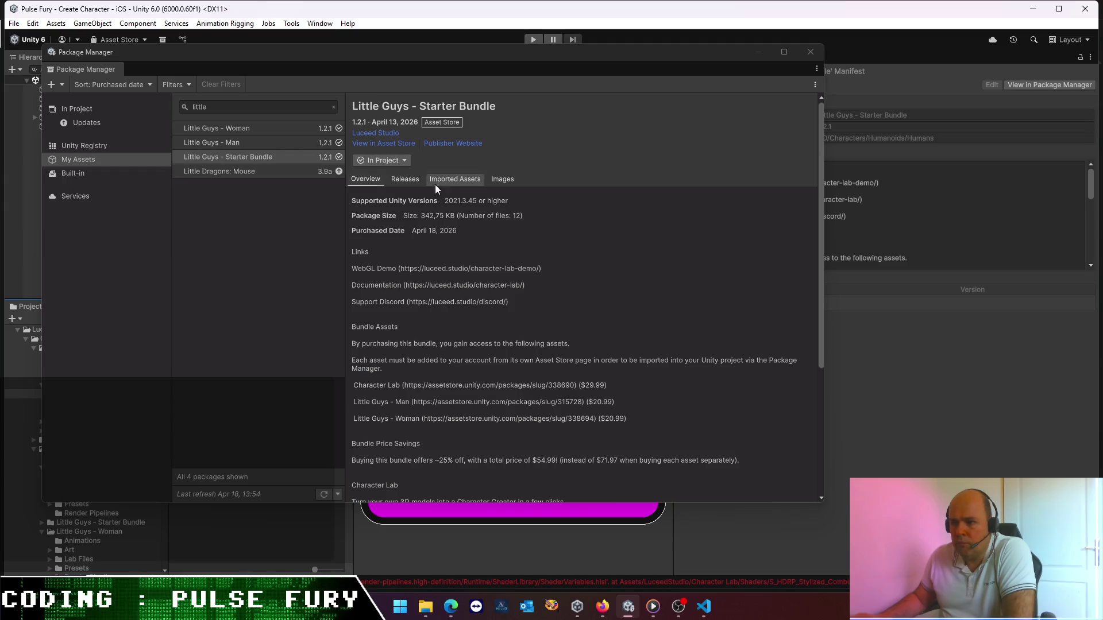
pyautogui.click(402, 160)
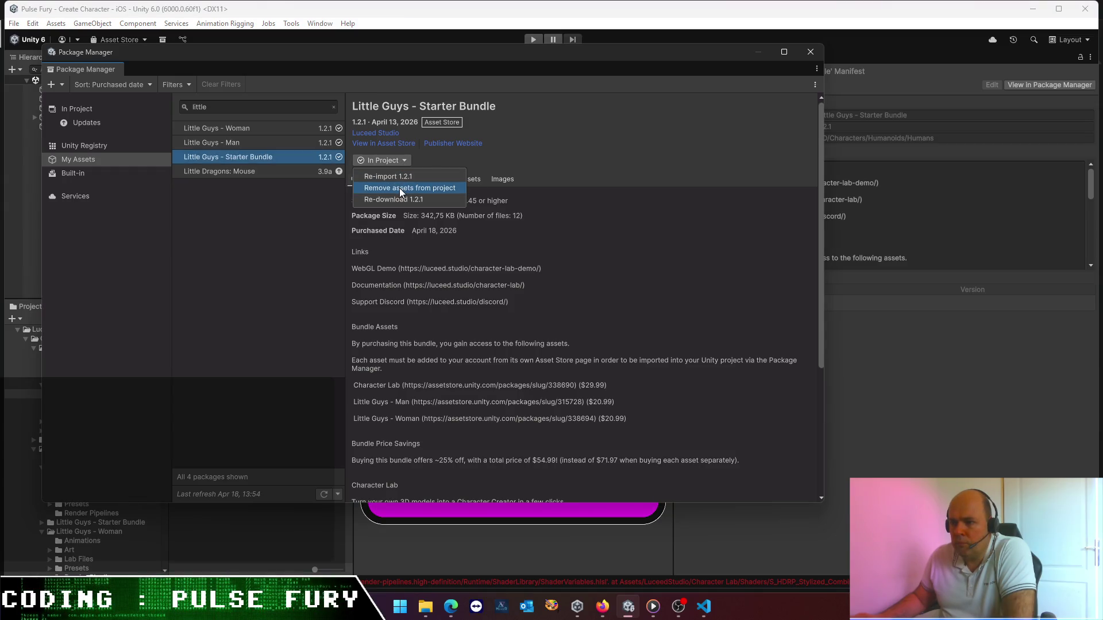
# - Remove all Starter Bundle assets from the project and confirm the deletion
pyautogui.click(399, 188)
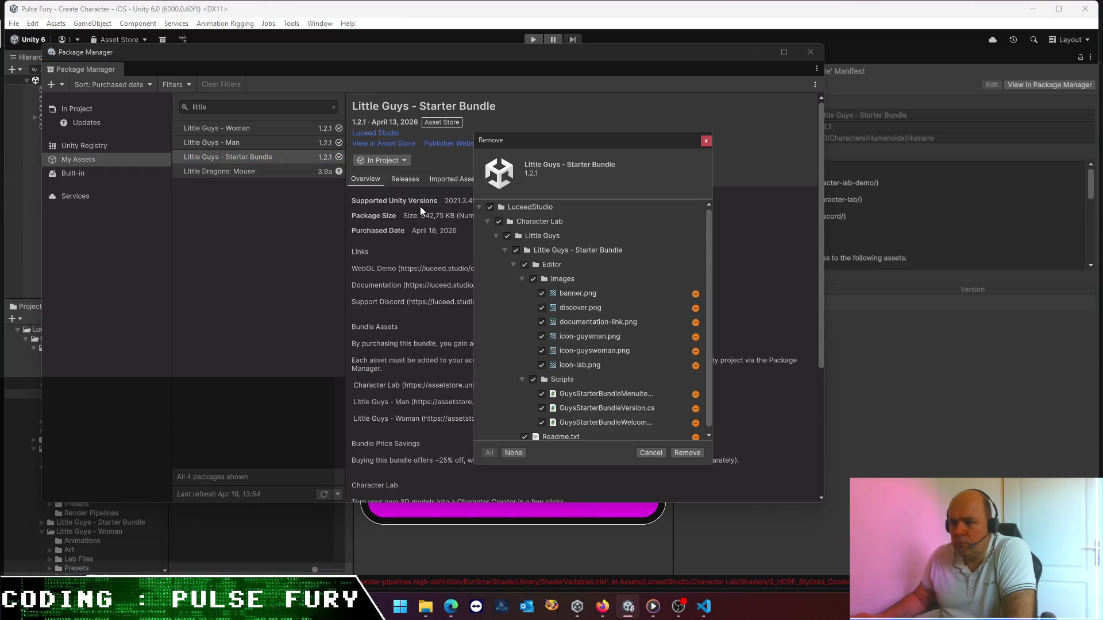
pyautogui.click(690, 454)
pyautogui.click(576, 323)
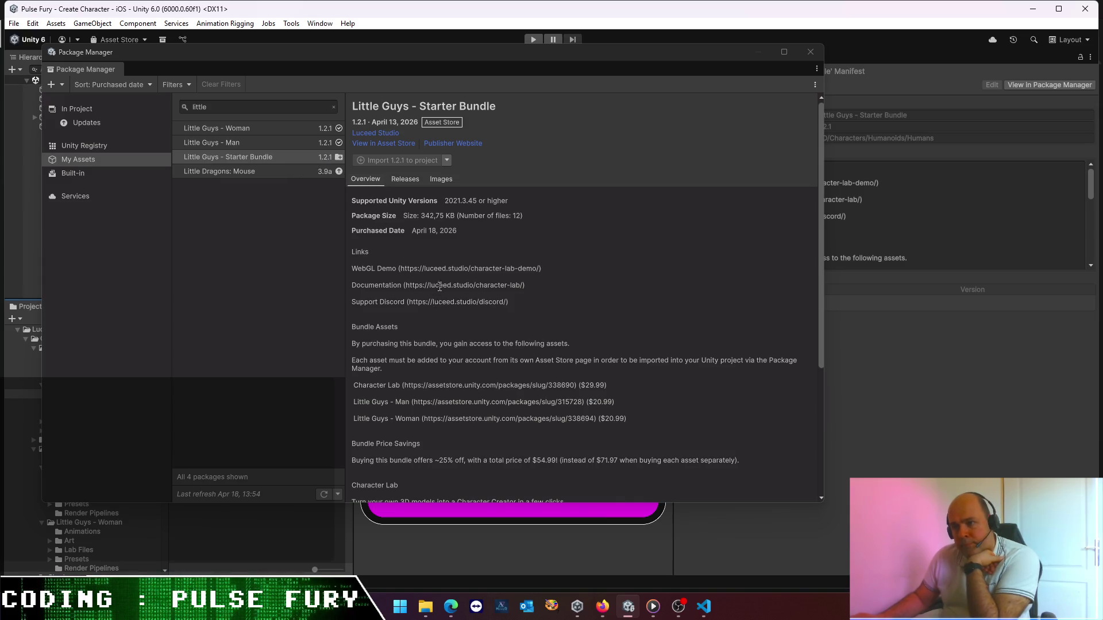
pyautogui.click(401, 178)
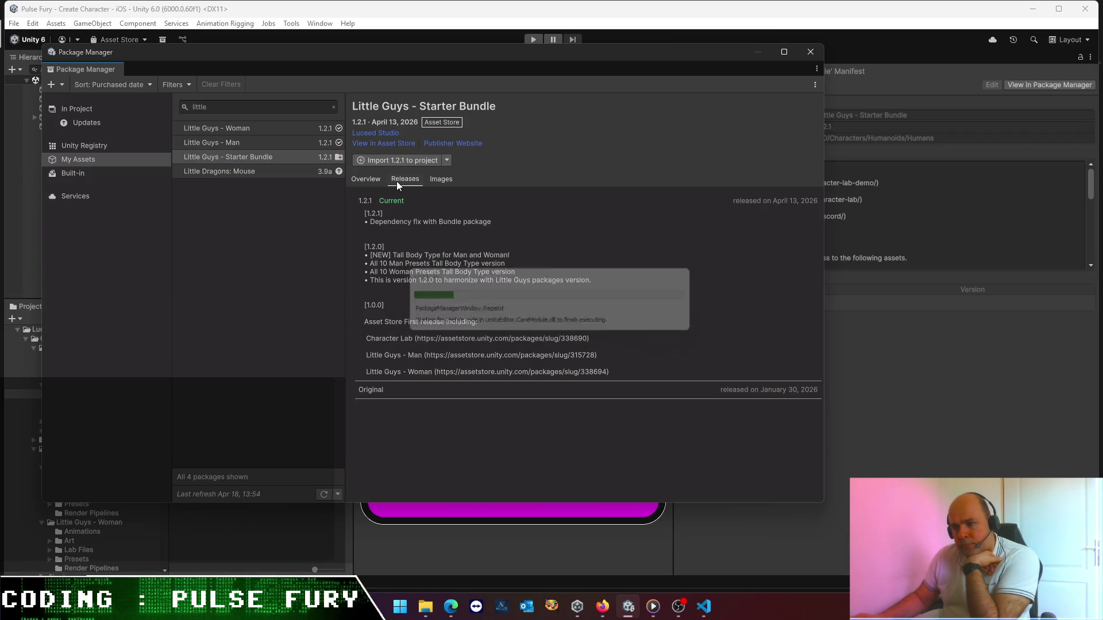
# - Import all files of Little Guys - Starter Bundle 1.2.1 back into the project
pyautogui.click(446, 162)
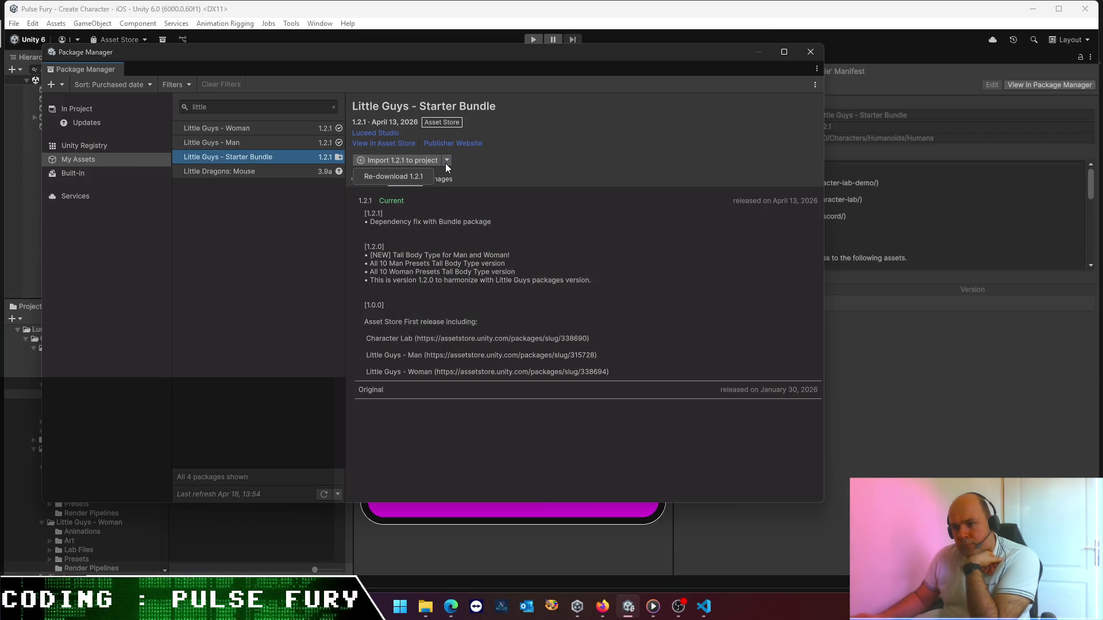
pyautogui.click(393, 161)
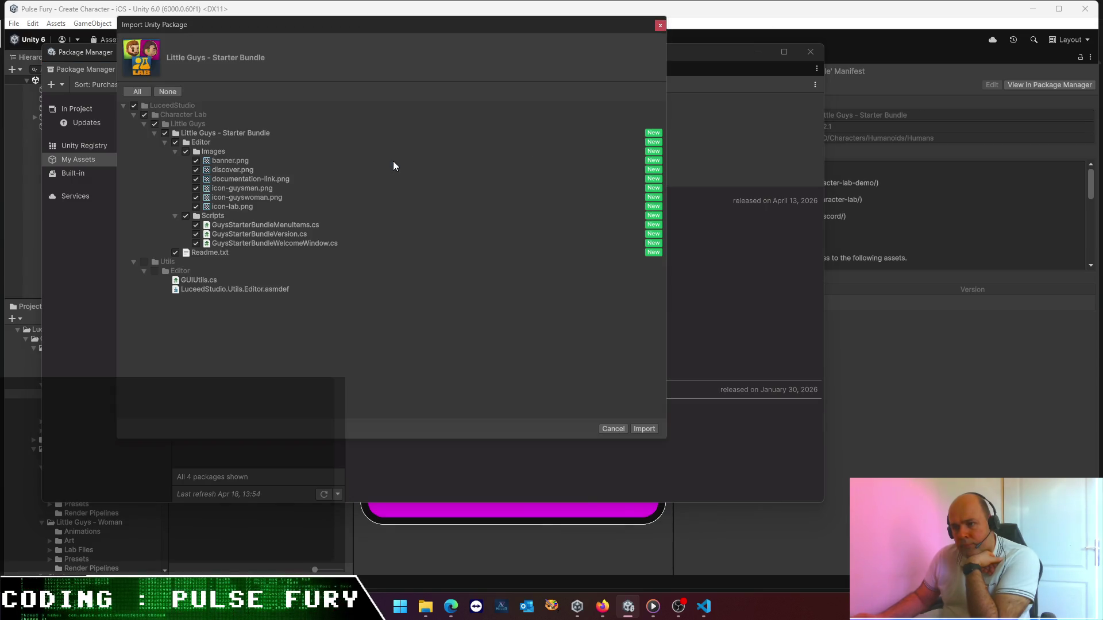
pyautogui.click(643, 429)
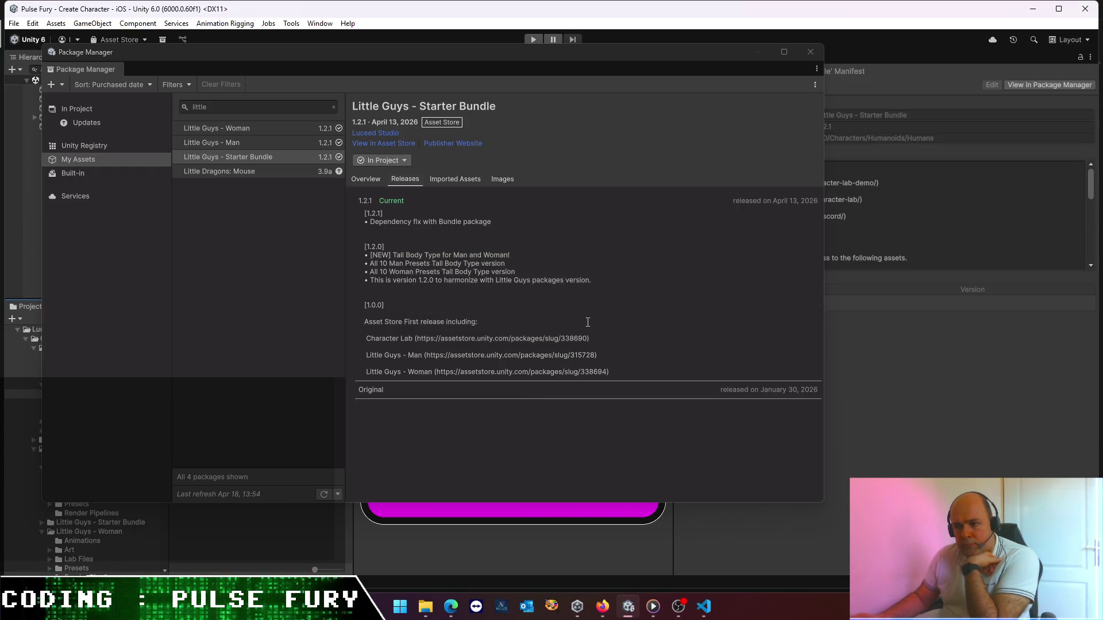
pyautogui.moveTo(584, 55)
pyautogui.mouseDown()
pyautogui.moveTo(464, 229)
pyautogui.moveTo(560, 199)
pyautogui.mouseUp()
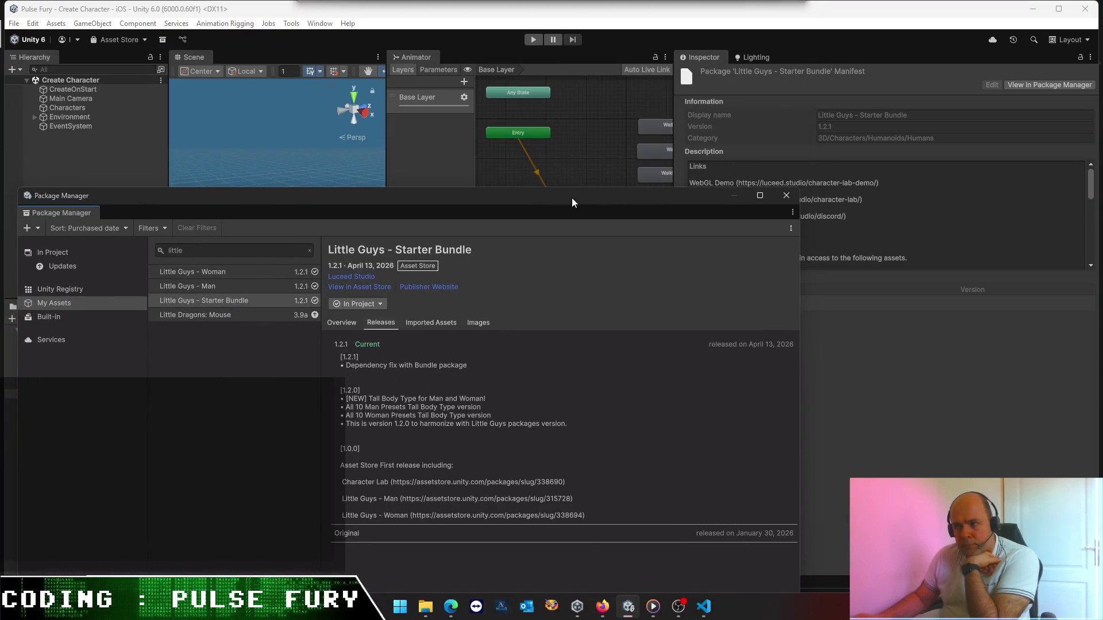
# - Close Package Manager and browse the Character Lab Shaders and Core folders
pyautogui.click(787, 196)
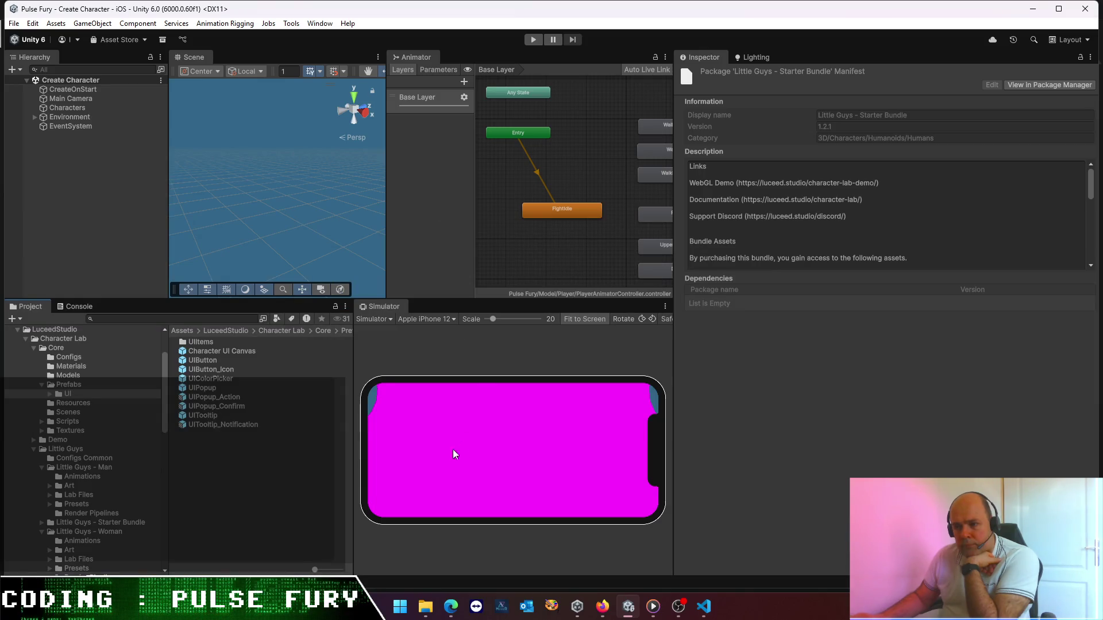
pyautogui.click(317, 480)
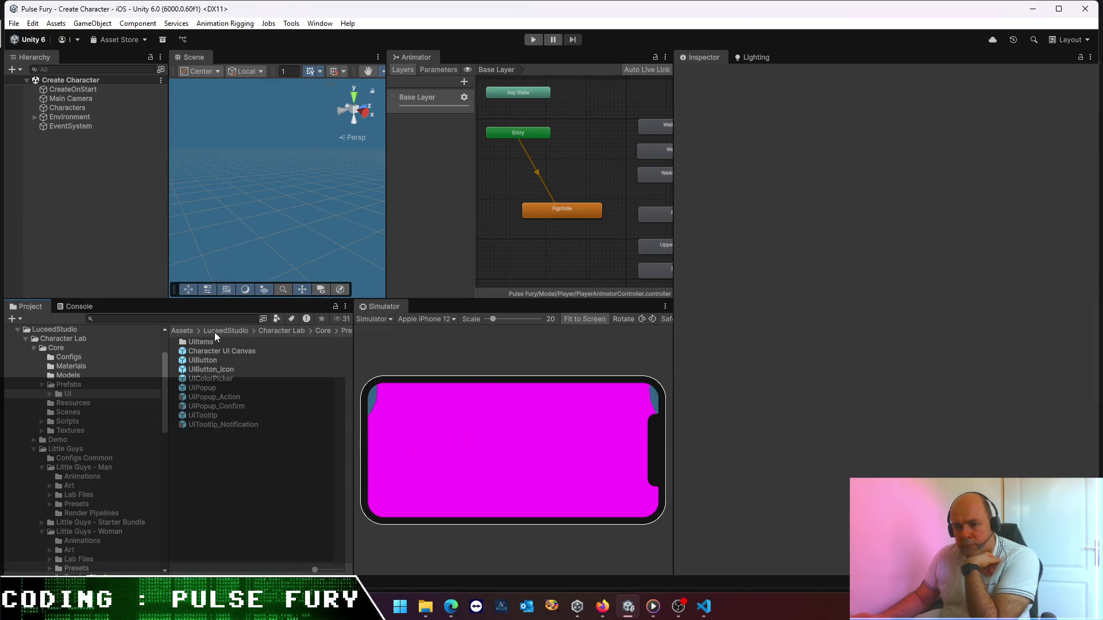
pyautogui.click(280, 332)
pyautogui.doubleClick(196, 371)
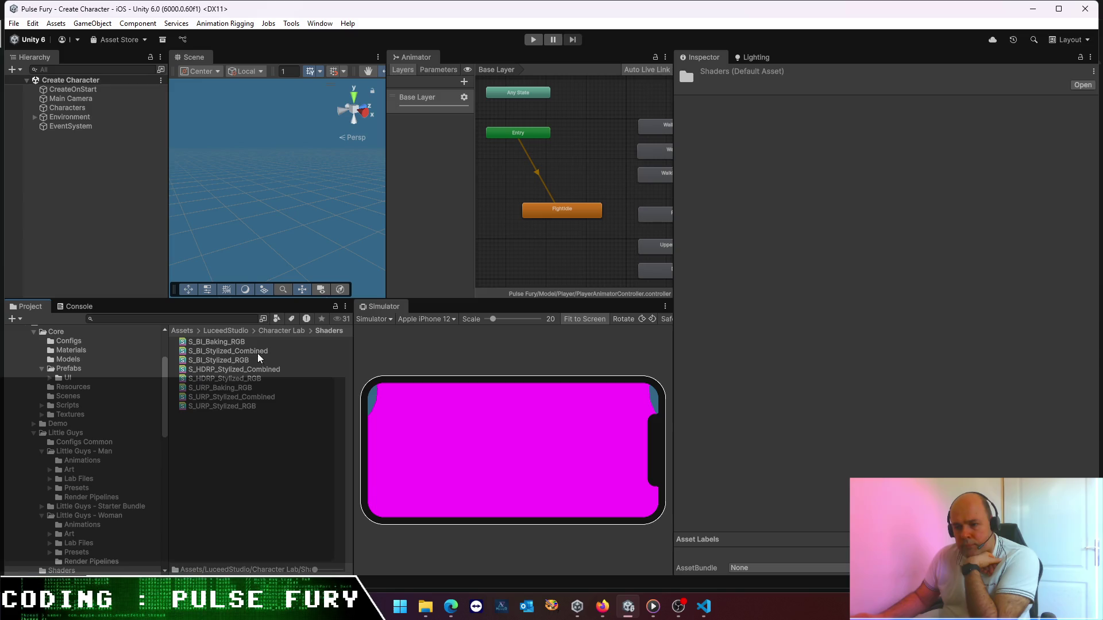
pyautogui.click(292, 333)
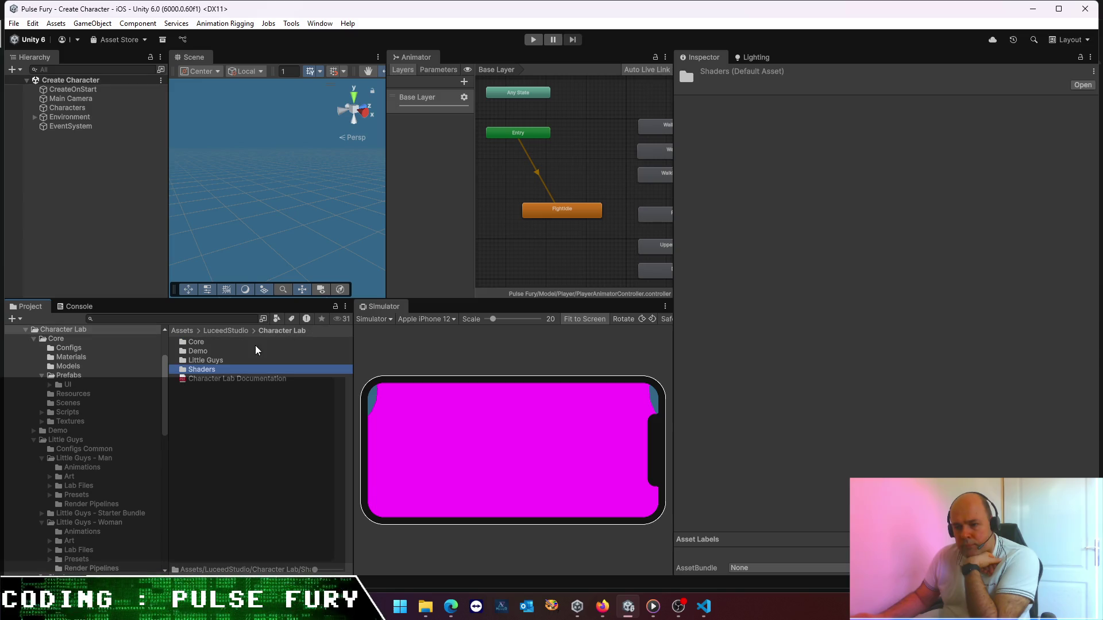
pyautogui.doubleClick(196, 342)
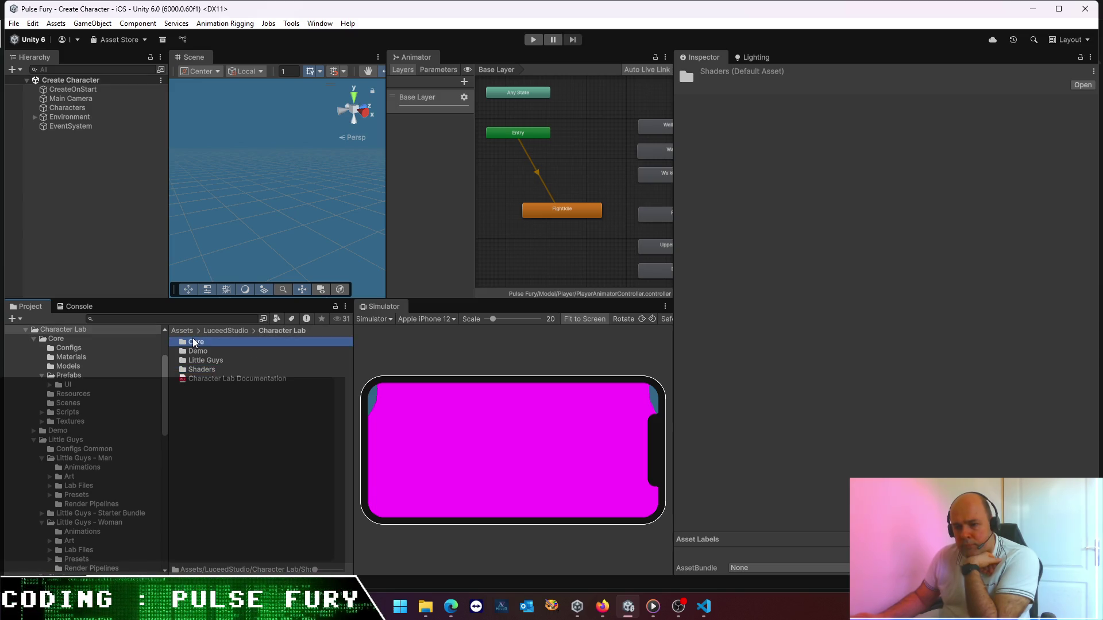
pyautogui.click(290, 331)
# - Import the SwitchTo_URP package from Little Guys - Woman > Render Pipelines
pyautogui.doubleClick(204, 361)
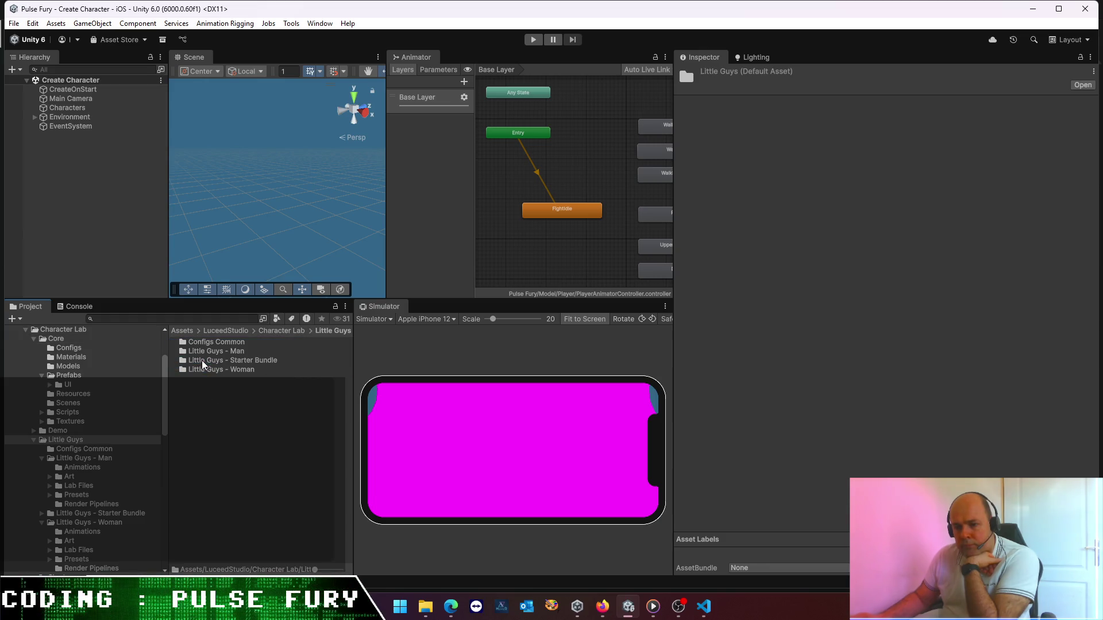
pyautogui.doubleClick(217, 369)
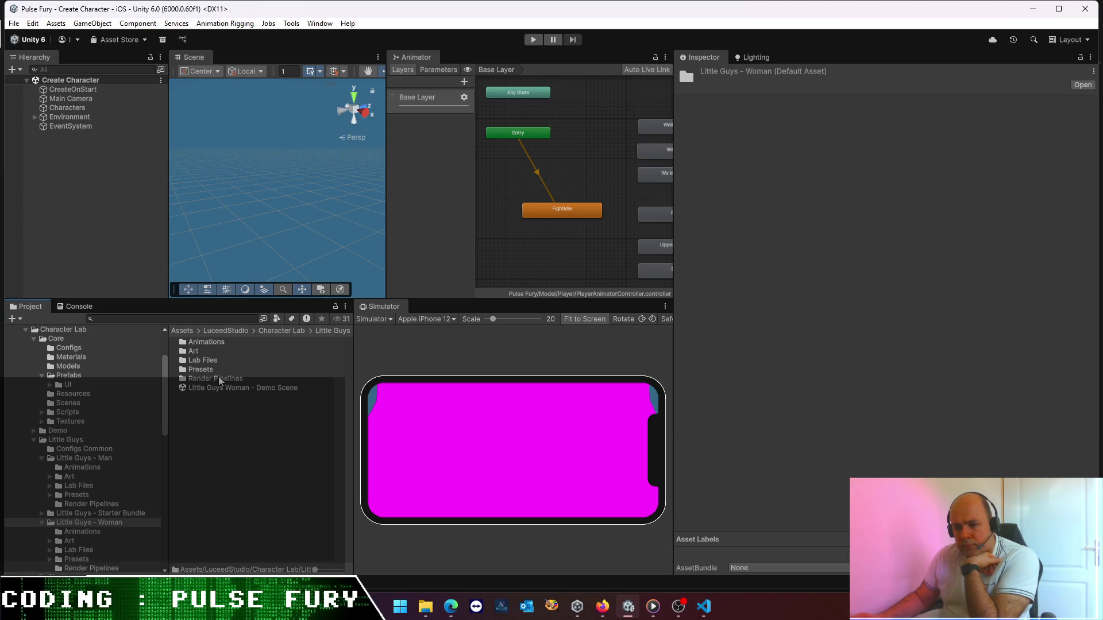
pyautogui.doubleClick(219, 380)
pyautogui.doubleClick(222, 360)
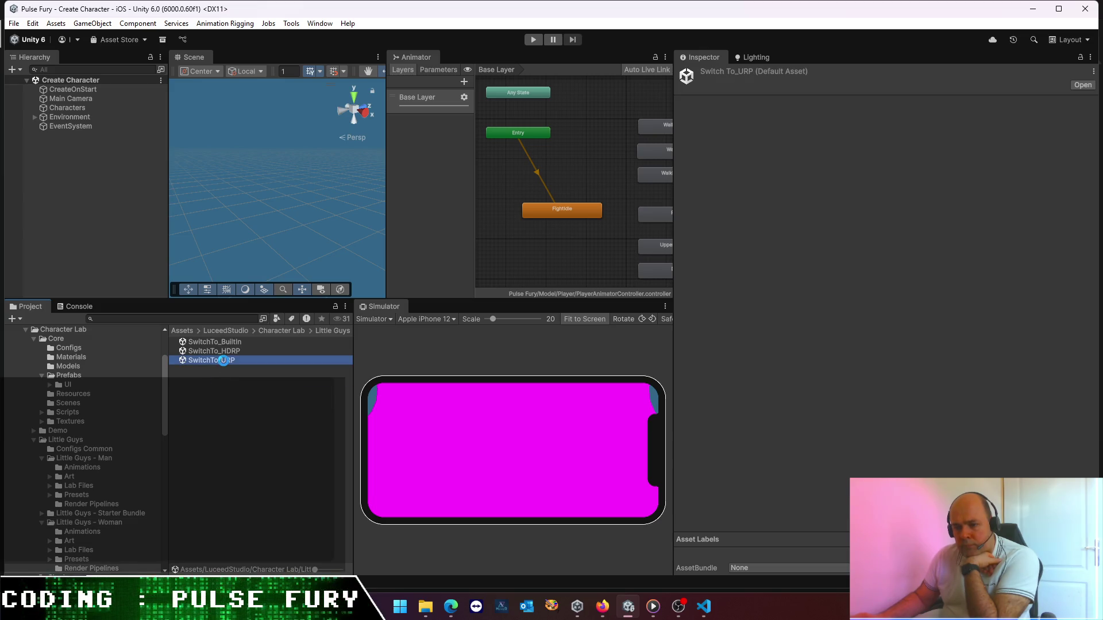
pyautogui.click(644, 429)
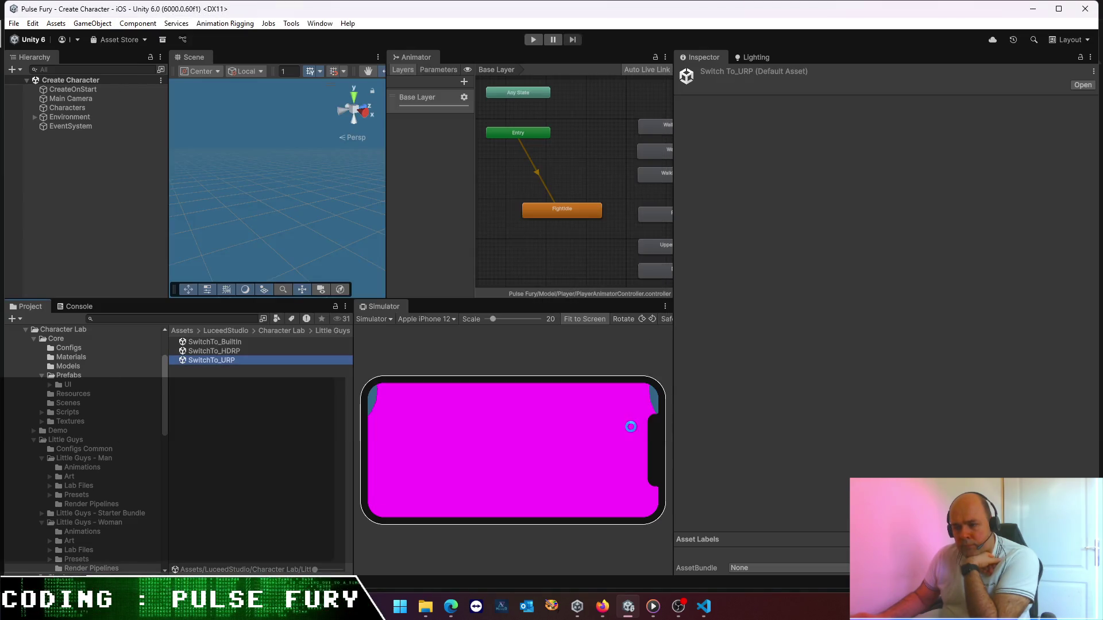
# - Navigate back up to the Assets root and select the LuceedStudio folder
pyautogui.click(292, 331)
pyautogui.click(227, 331)
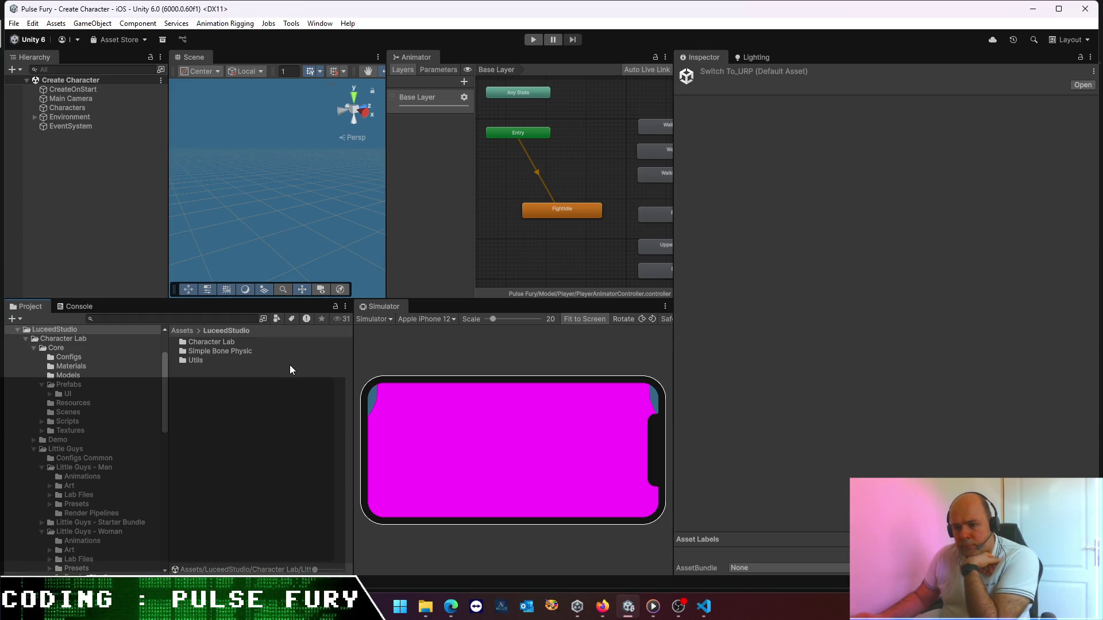
pyautogui.click(182, 332)
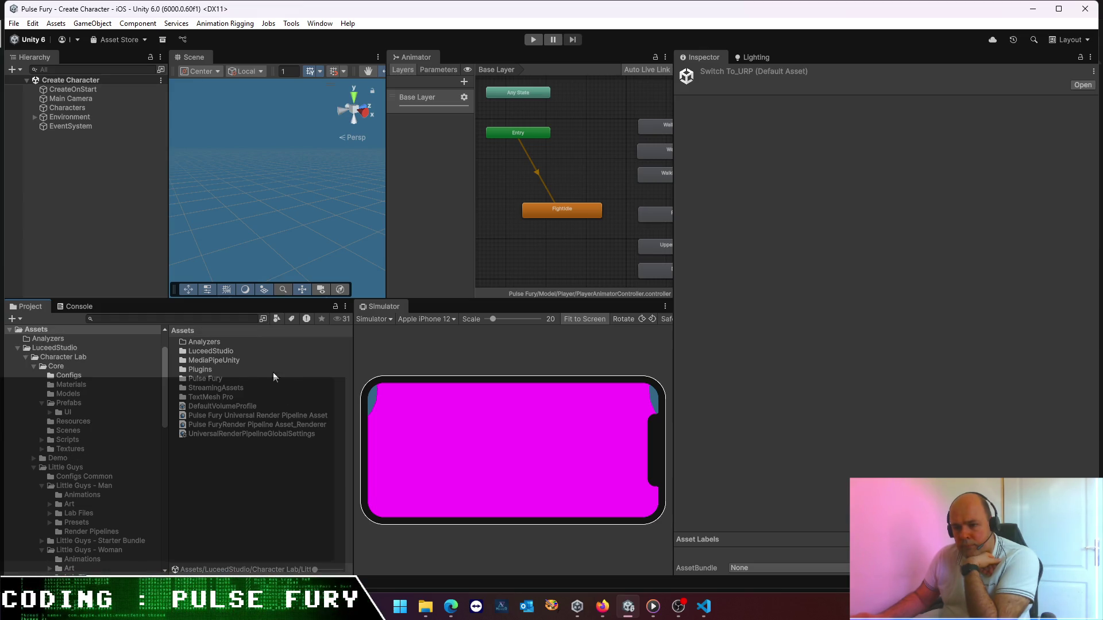
pyautogui.click(219, 351)
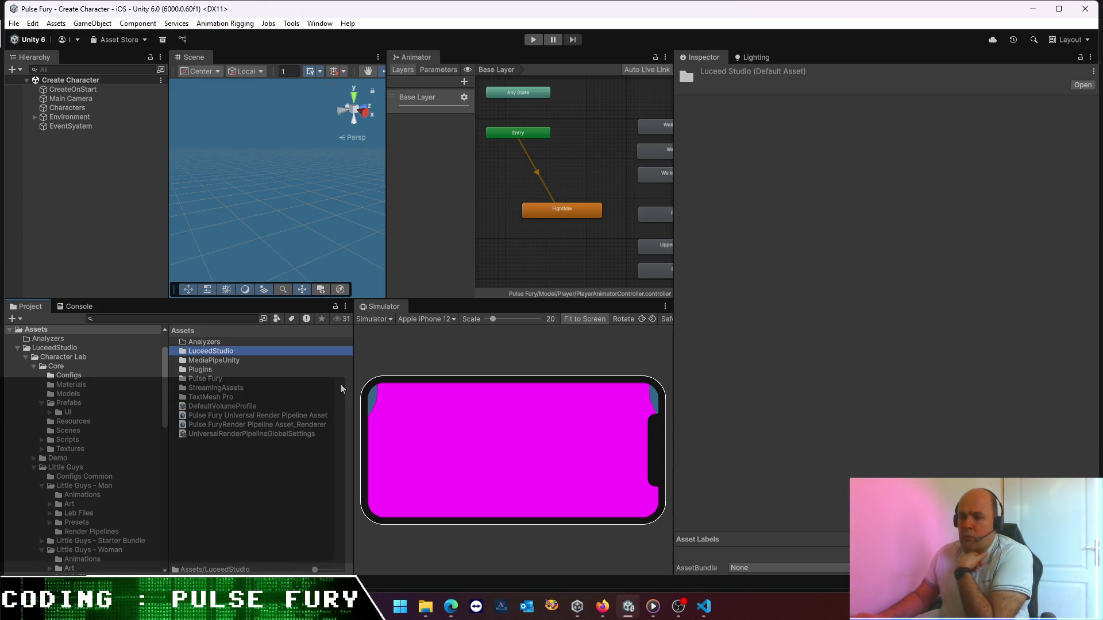
# - Delete the LuceedStudio folder with the Delete key and confirm
pyautogui.press('Delete')
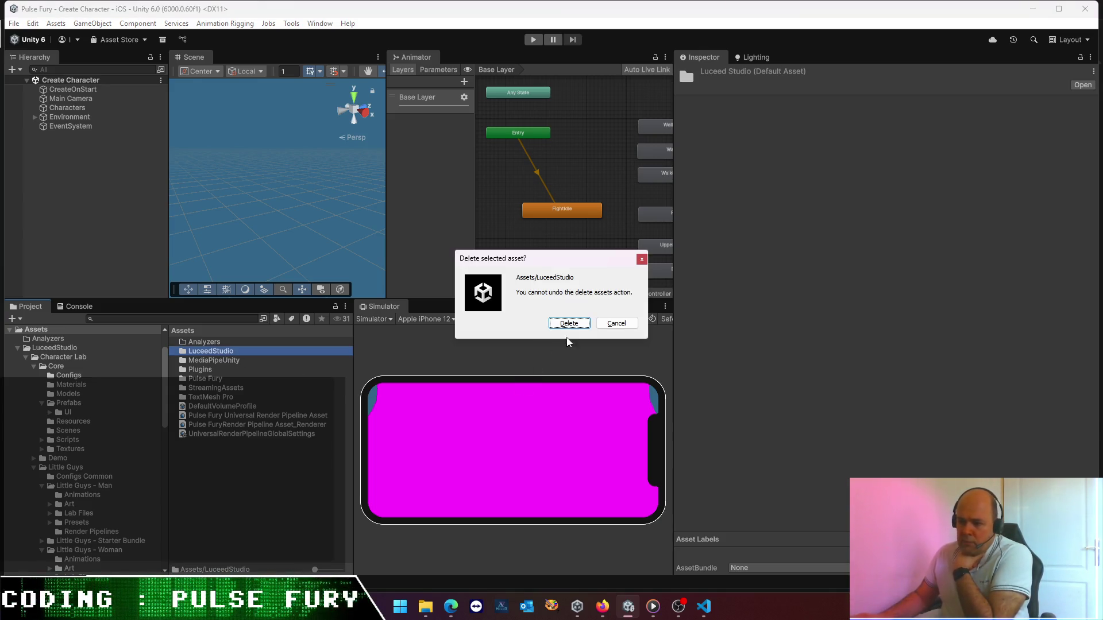
pyautogui.click(569, 322)
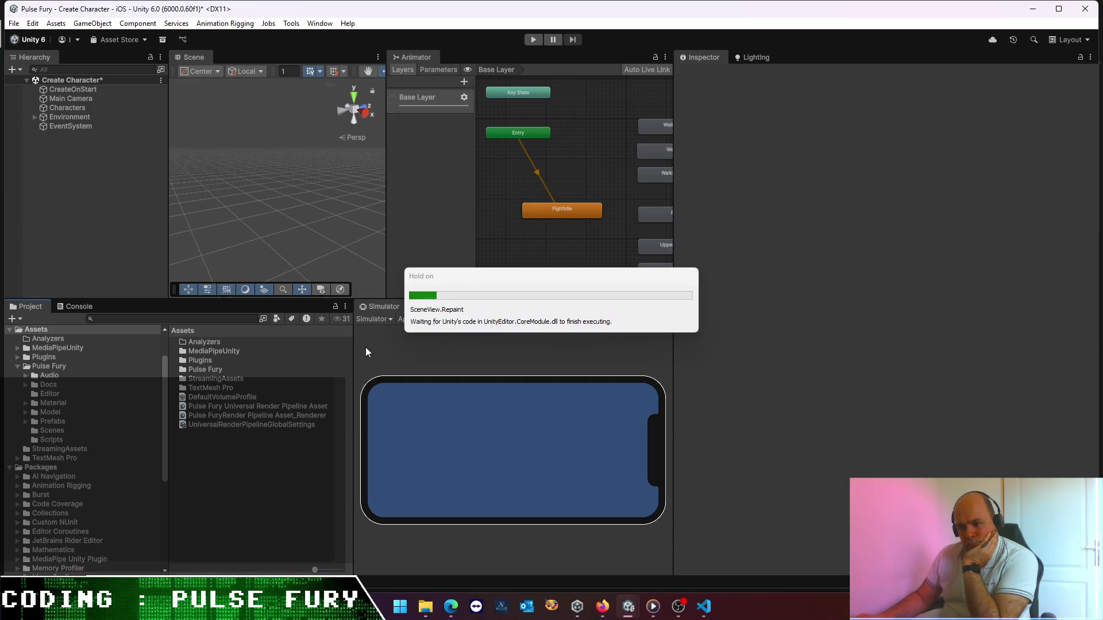
pyautogui.click(317, 23)
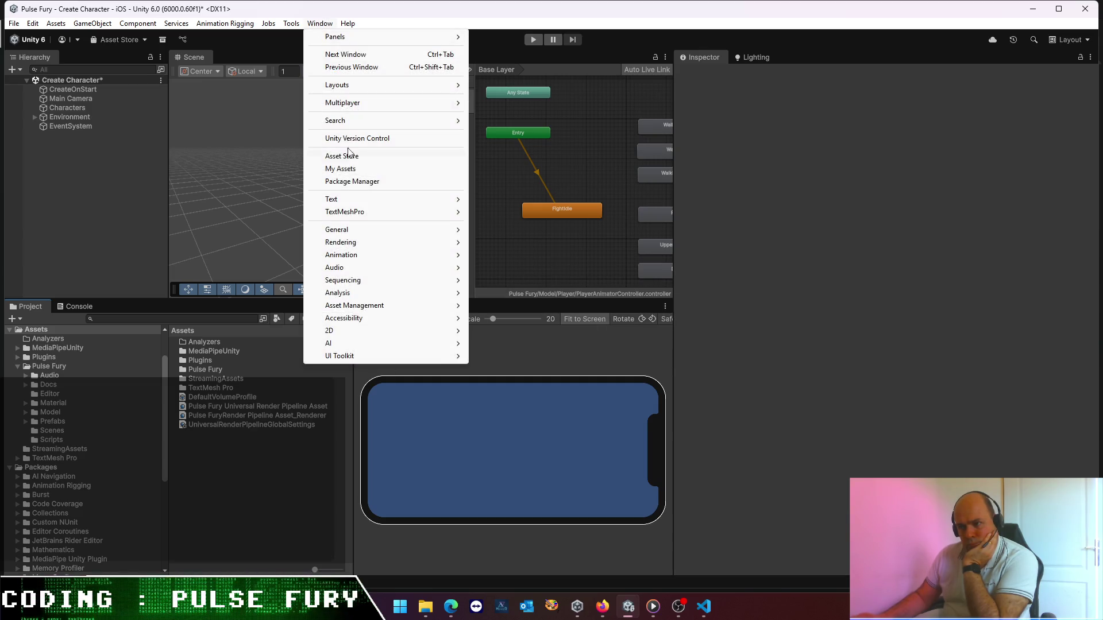
# - Import Little Guys - Woman 1.2.1 from My Assets, then close Package Manager
pyautogui.click(357, 181)
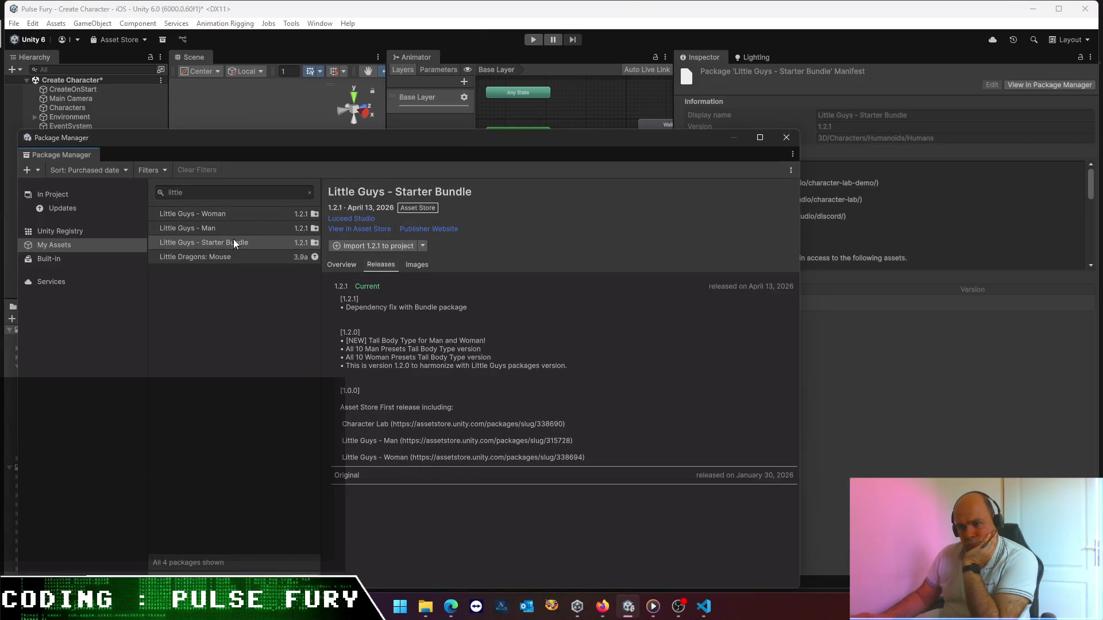
pyautogui.click(282, 215)
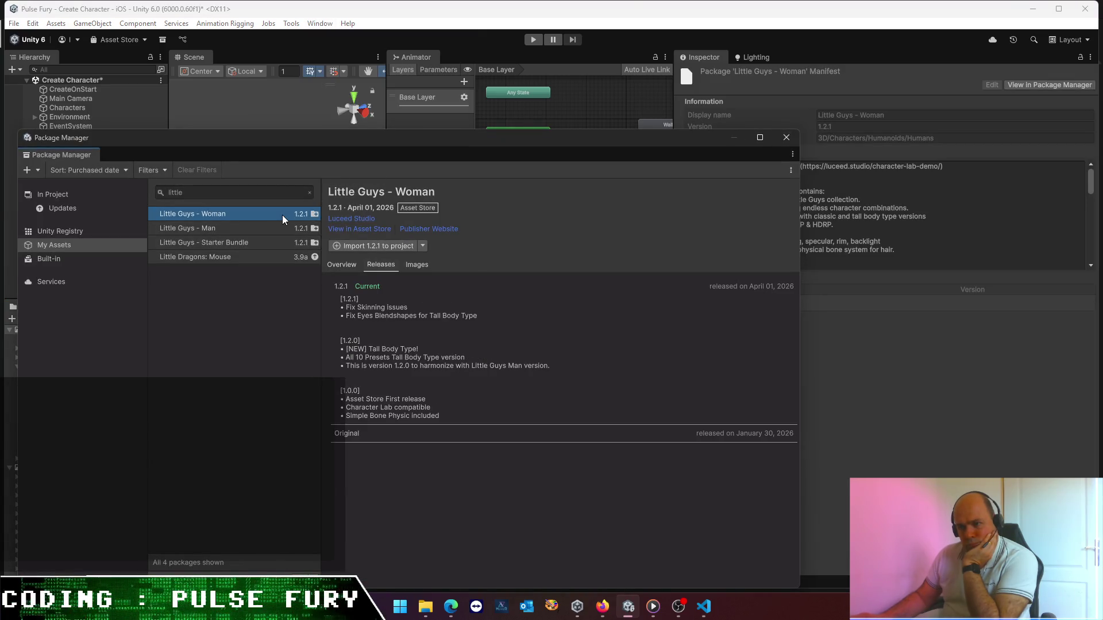
pyautogui.click(393, 248)
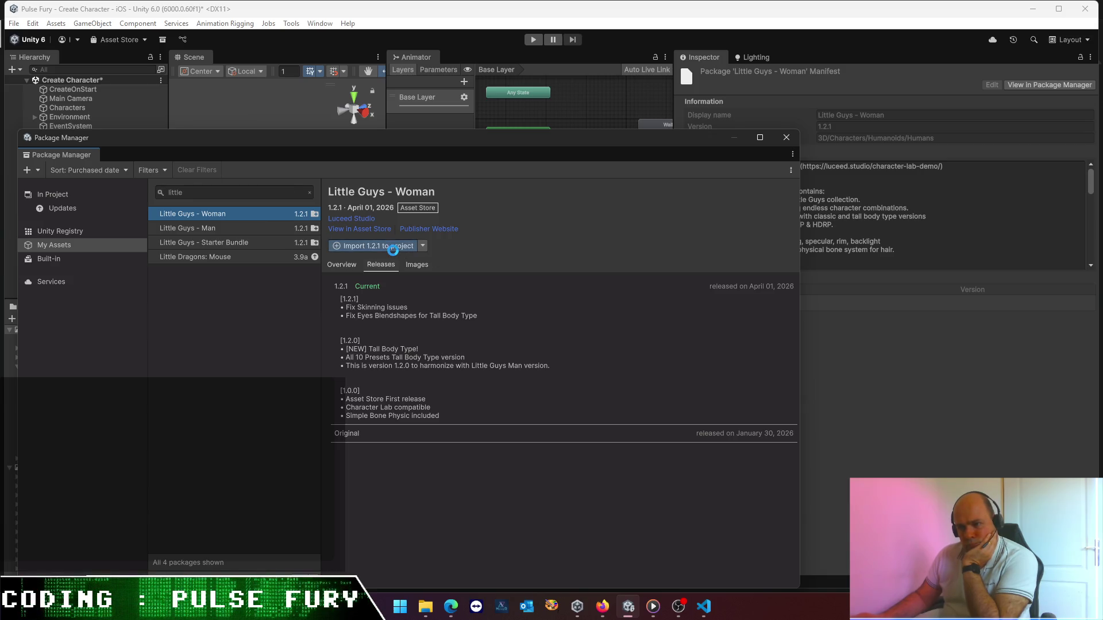
pyautogui.click(646, 426)
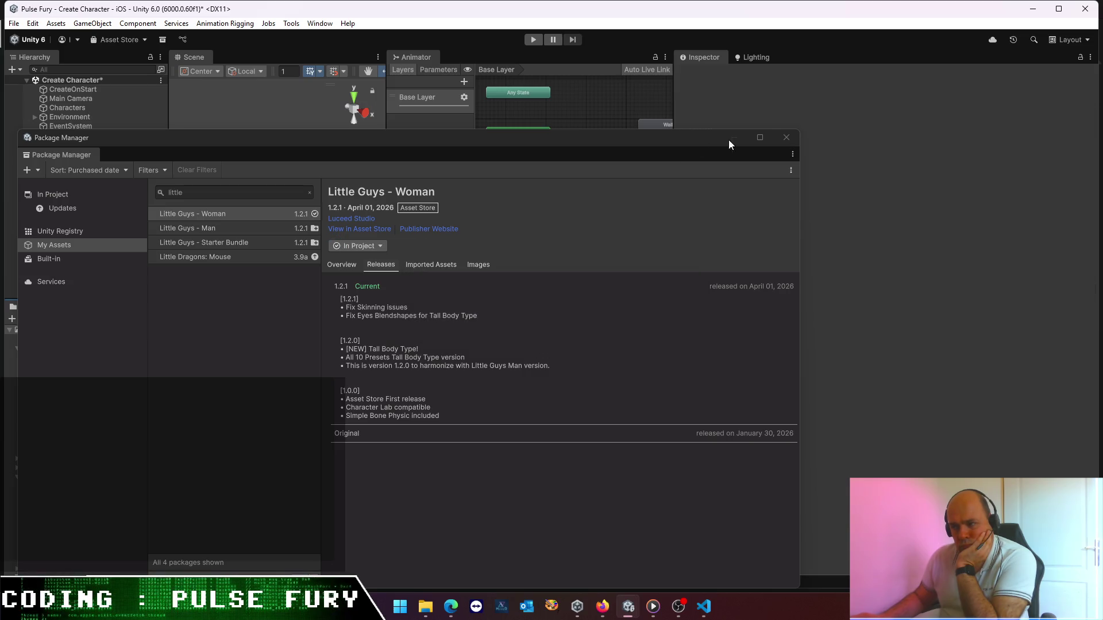
pyautogui.click(773, 138)
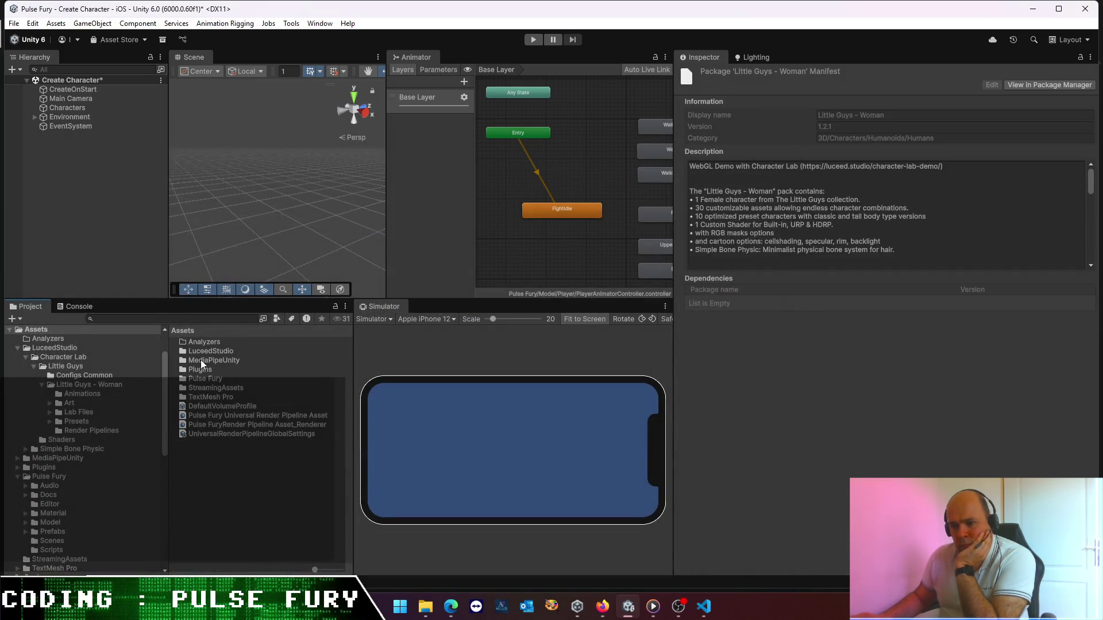
# - Browse into LuceedStudio > Character Lab and its Shaders folder
pyautogui.doubleClick(203, 352)
pyautogui.doubleClick(215, 345)
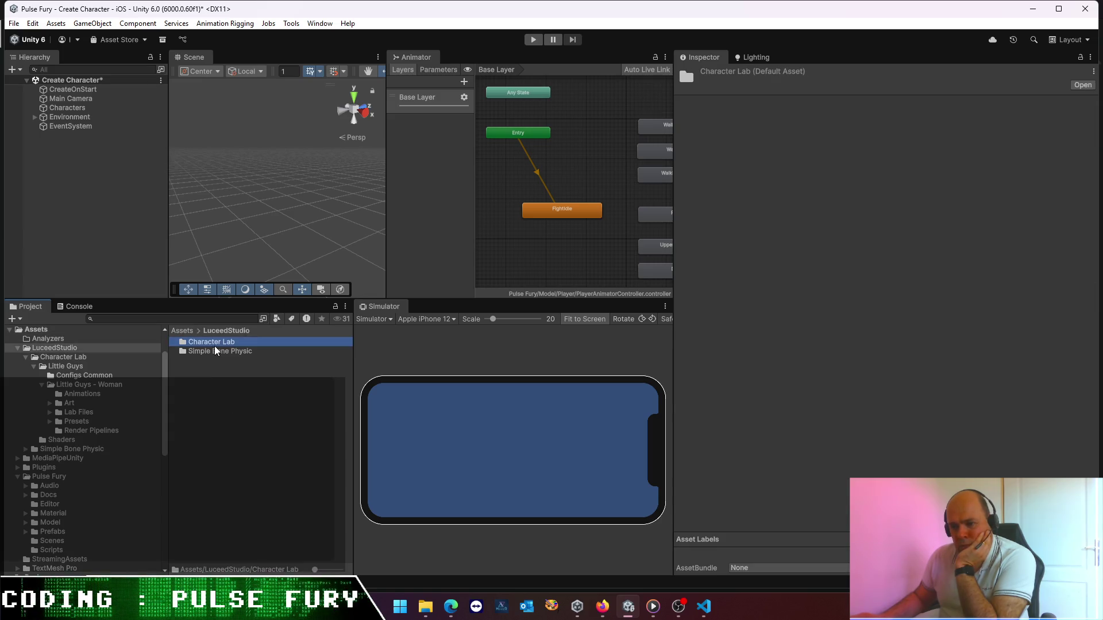
pyautogui.click(232, 332)
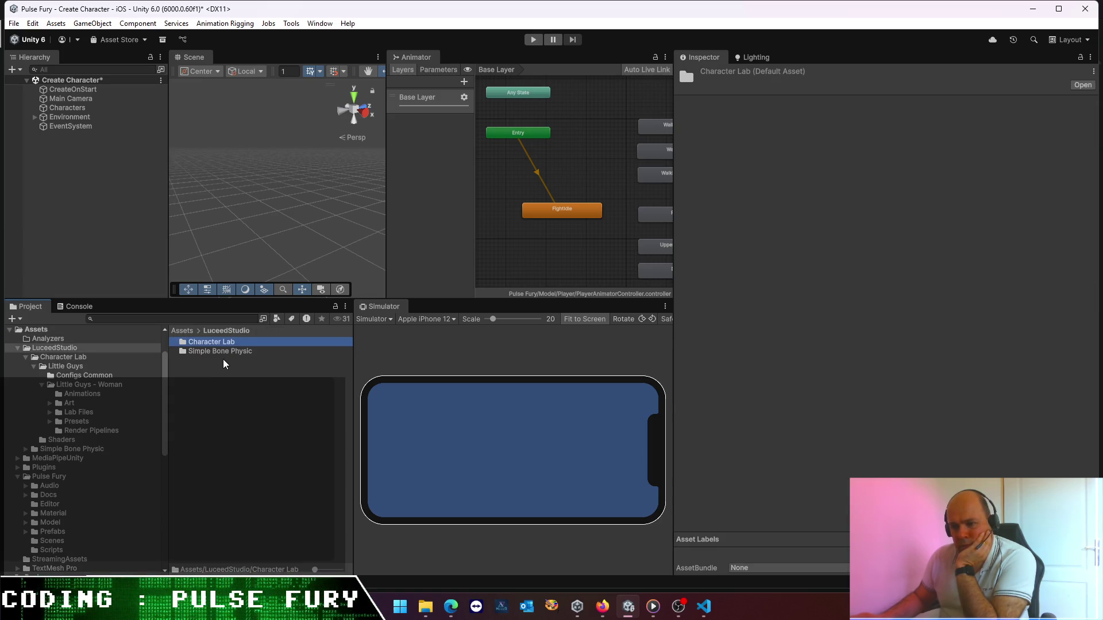
pyautogui.doubleClick(225, 343)
pyautogui.doubleClick(214, 348)
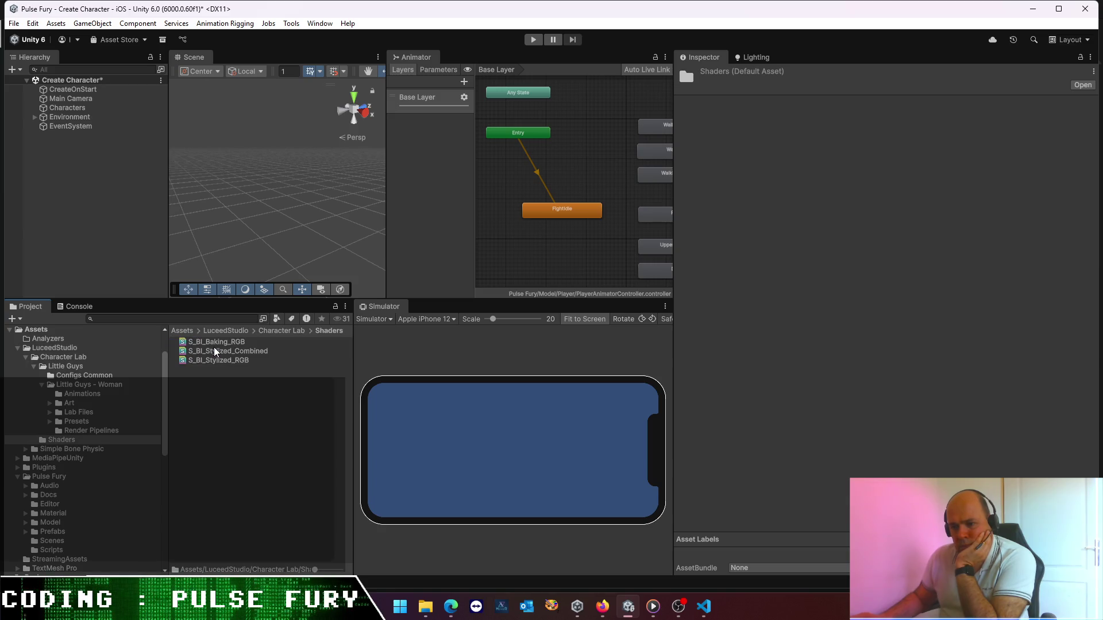
pyautogui.click(270, 332)
# - Import SwitchTo_URP from Little Guys > Little Guys - Woman > Render Pipelines
pyautogui.doubleClick(216, 343)
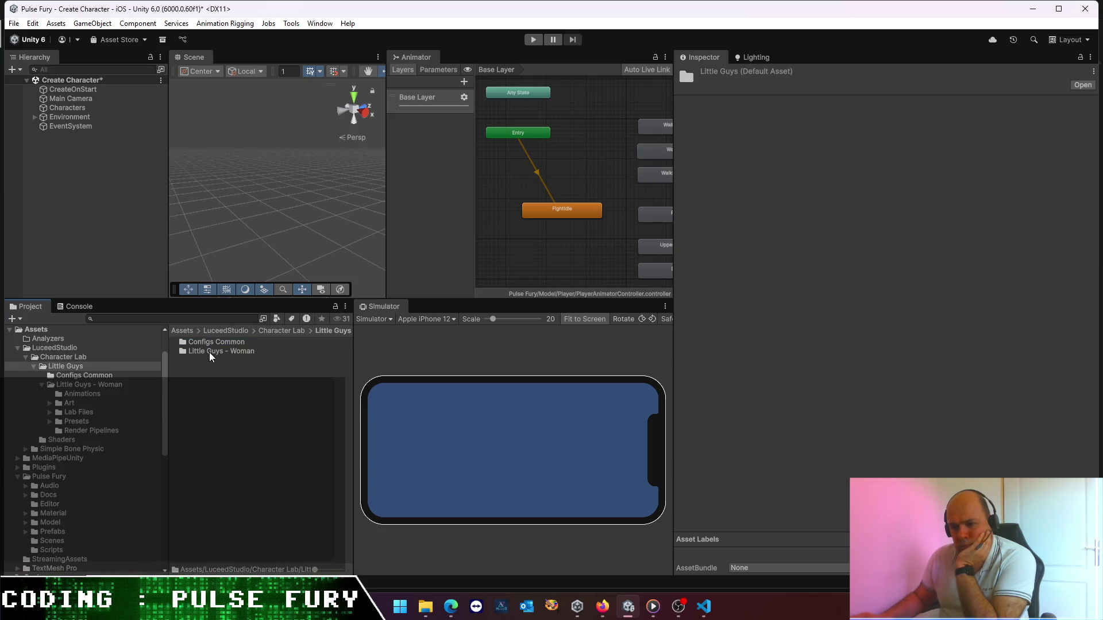
pyautogui.doubleClick(209, 351)
pyautogui.doubleClick(216, 380)
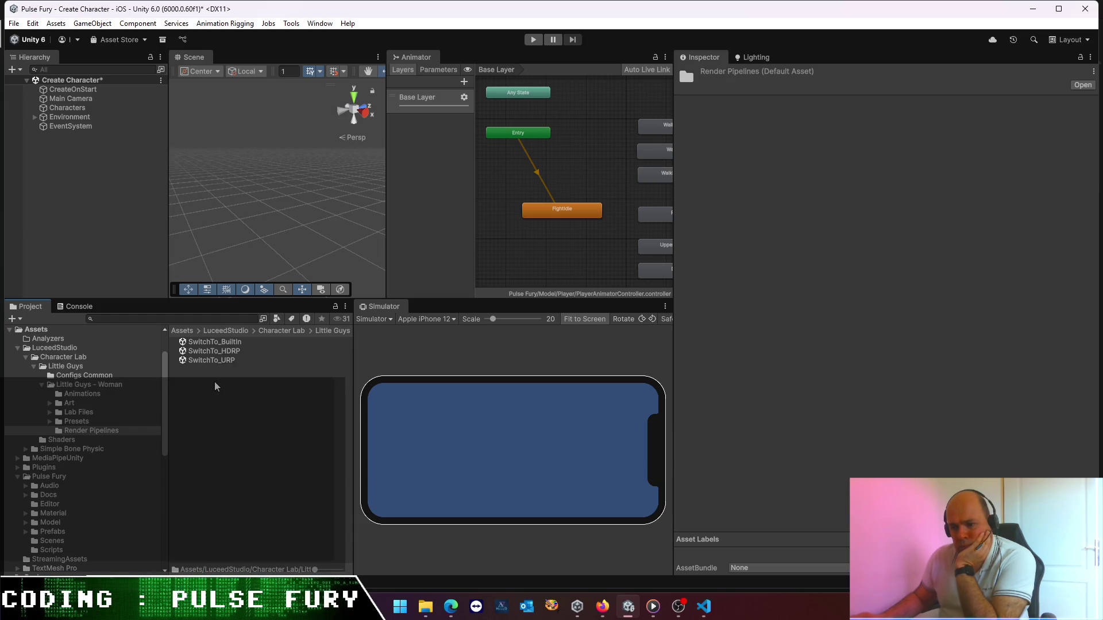
pyautogui.doubleClick(212, 360)
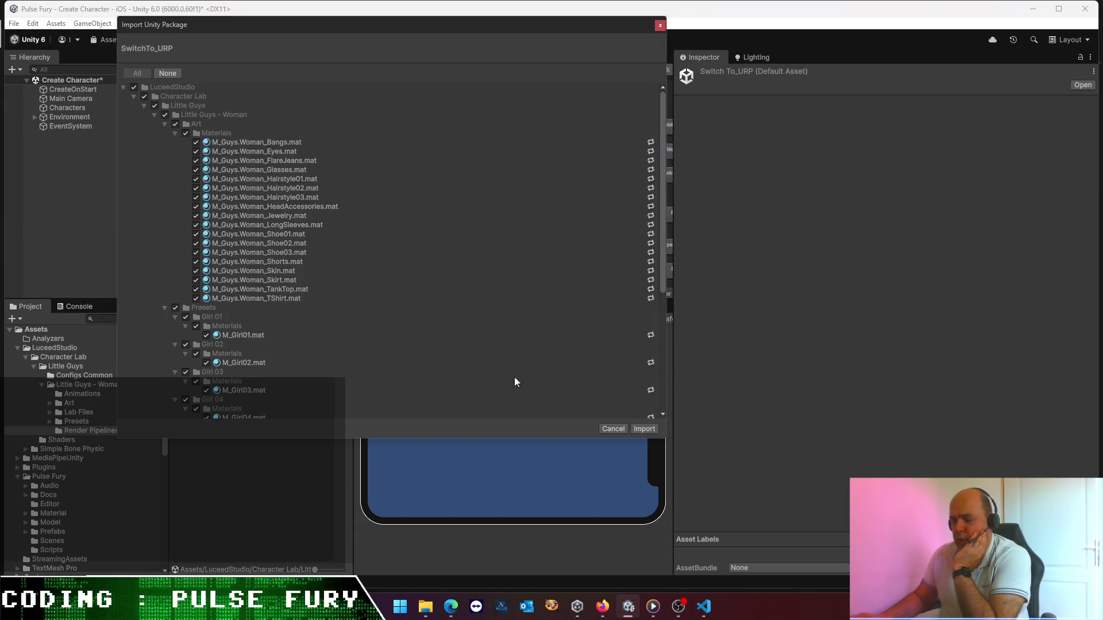
pyautogui.click(642, 429)
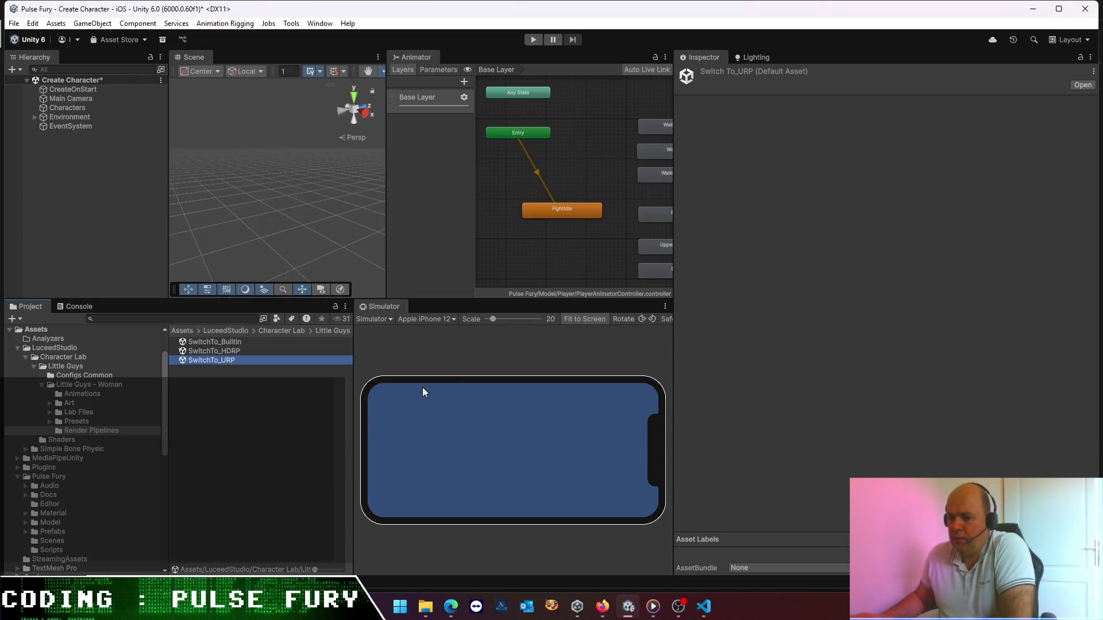
# - Open the Little Guys Woman - Demo Scene, answering the save prompt
pyautogui.click(293, 332)
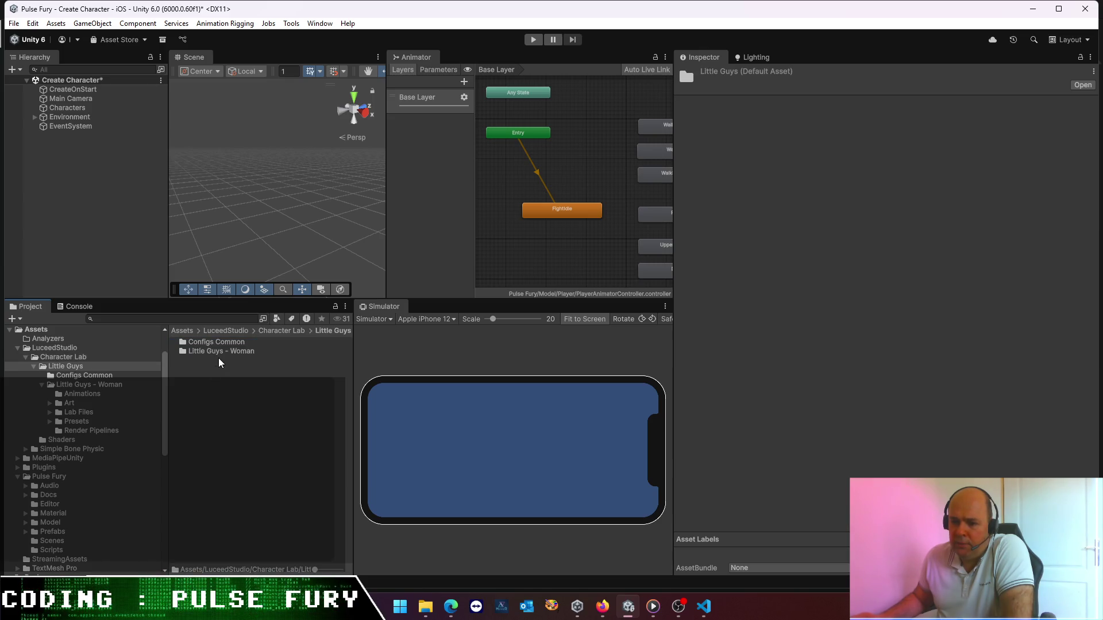
pyautogui.doubleClick(221, 352)
pyautogui.doubleClick(224, 388)
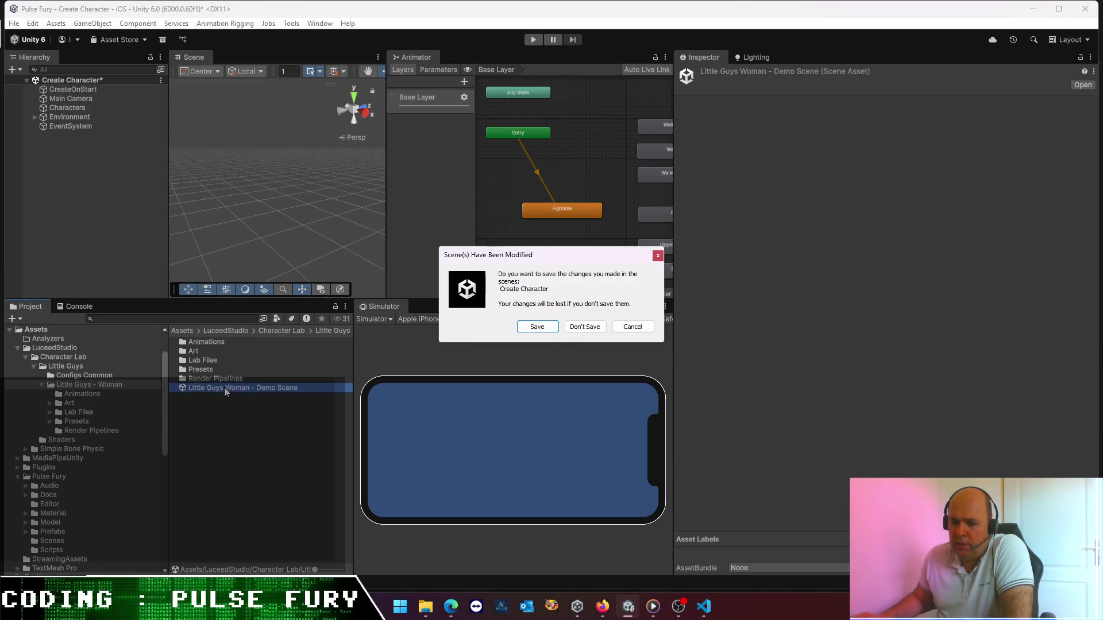
pyautogui.click(585, 326)
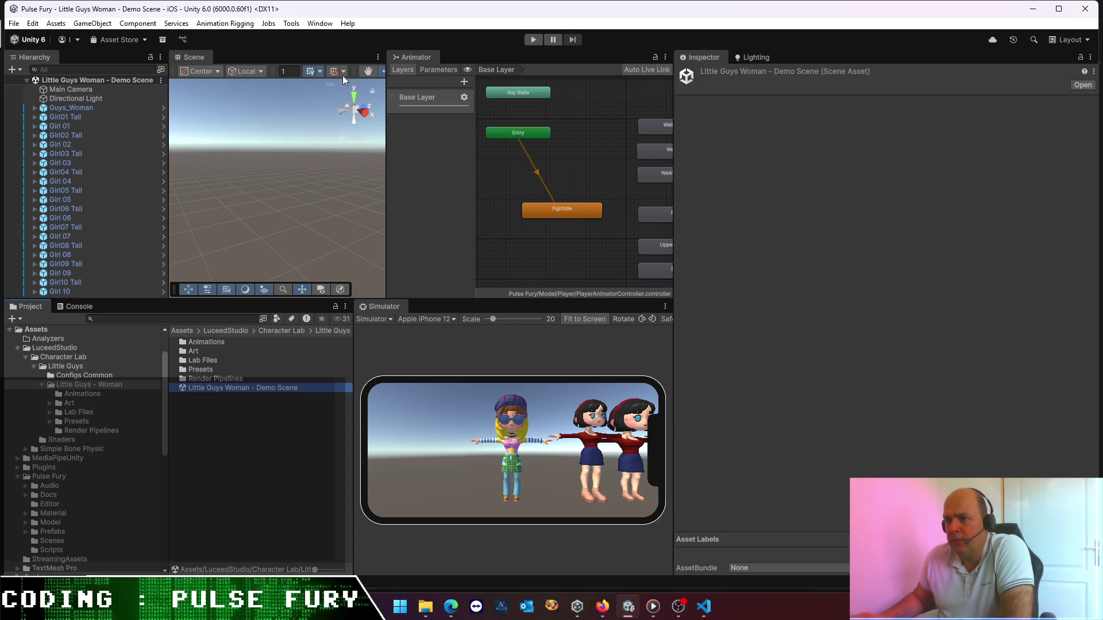
pyautogui.click(320, 23)
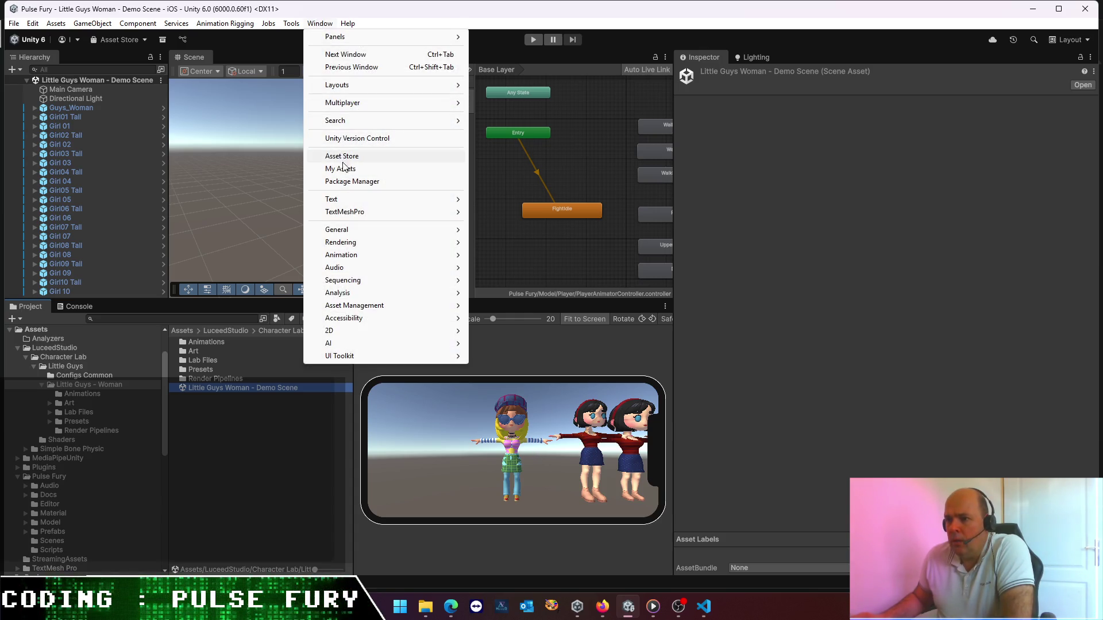
# - Import the Little Guys - Man package from My Assets, then close the Package Manager
pyautogui.click(351, 181)
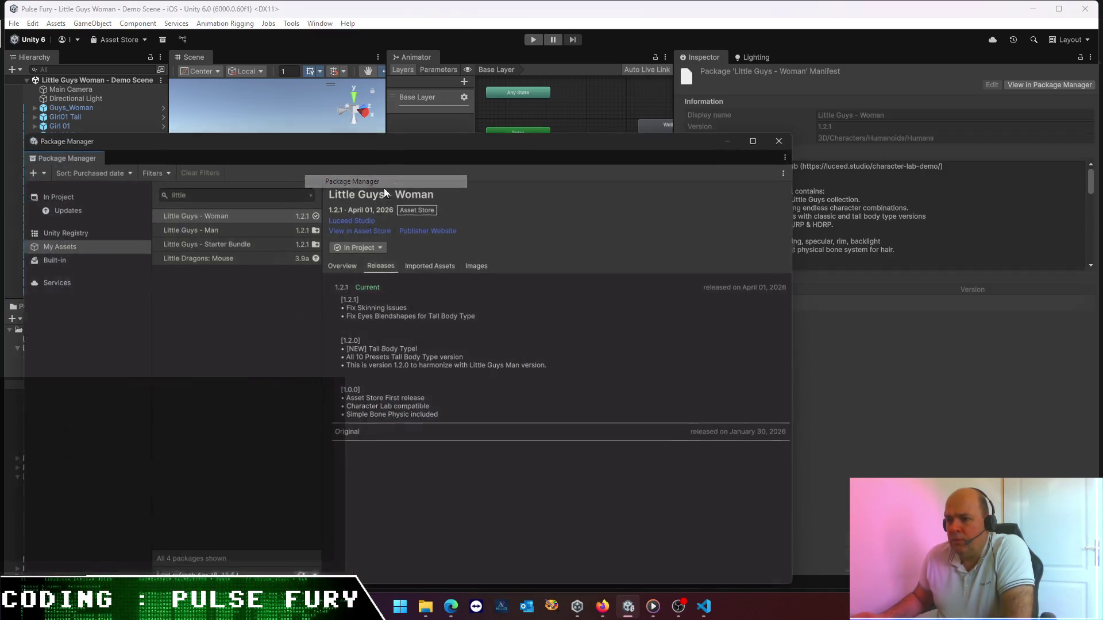
pyautogui.click(228, 230)
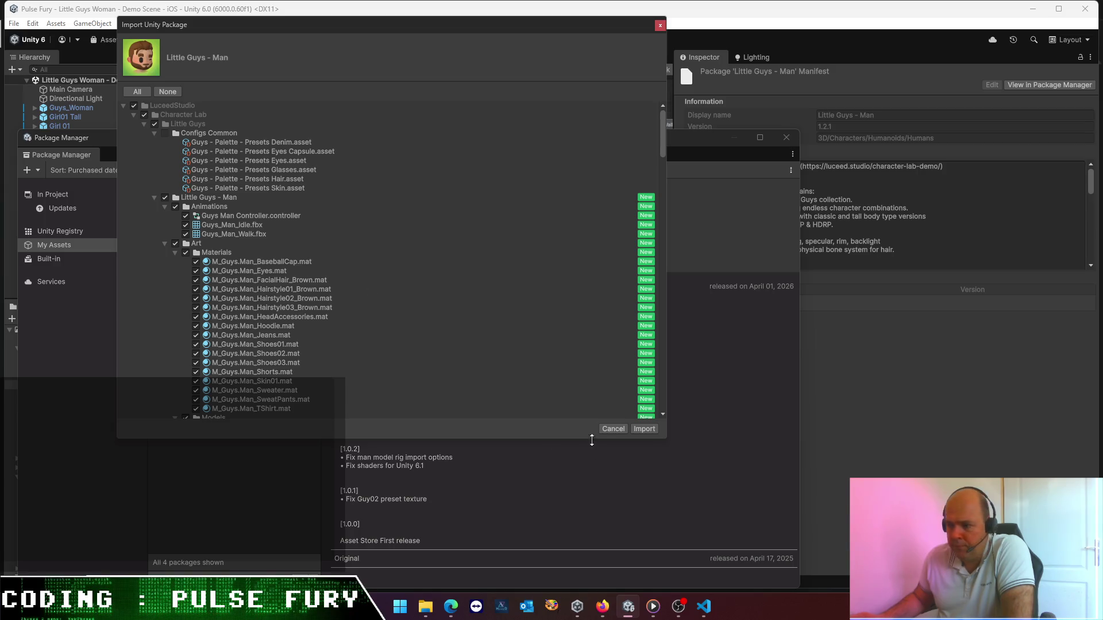
pyautogui.click(644, 429)
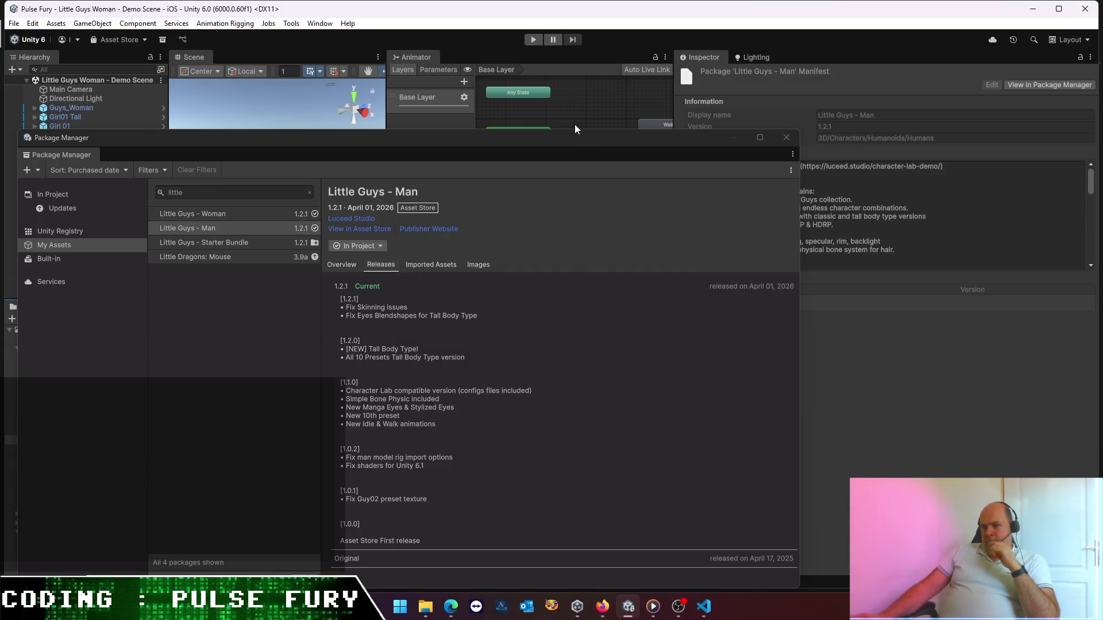
pyautogui.click(785, 138)
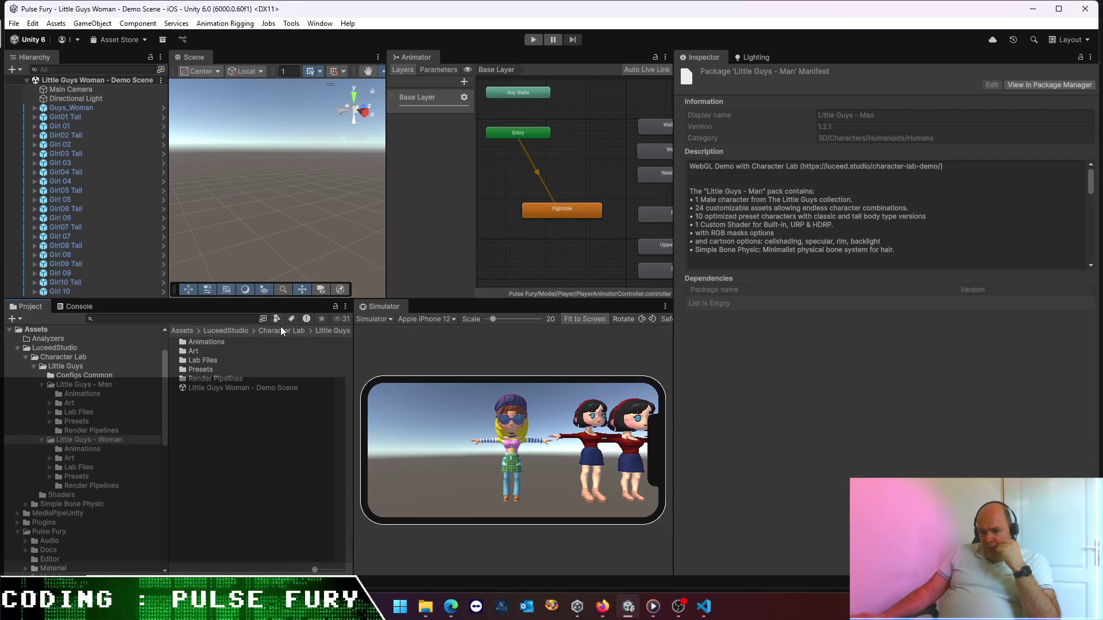
# - Open the Little Guys Man demo scene and import its SwitchTo_URP material package
pyautogui.click(271, 331)
pyautogui.doubleClick(200, 342)
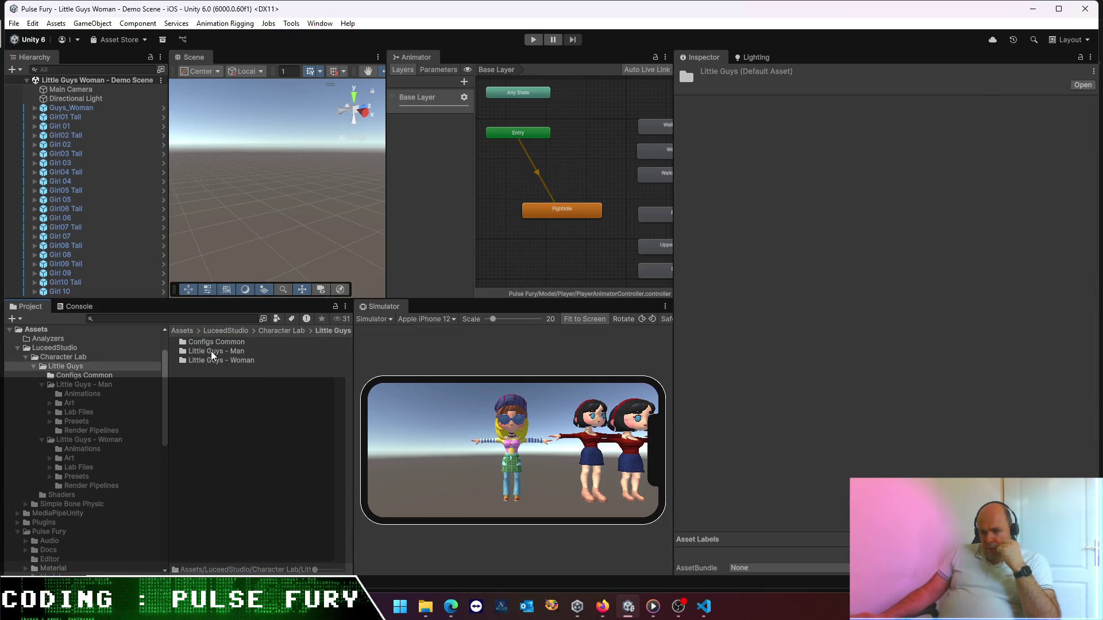
pyautogui.doubleClick(211, 350)
pyautogui.doubleClick(212, 389)
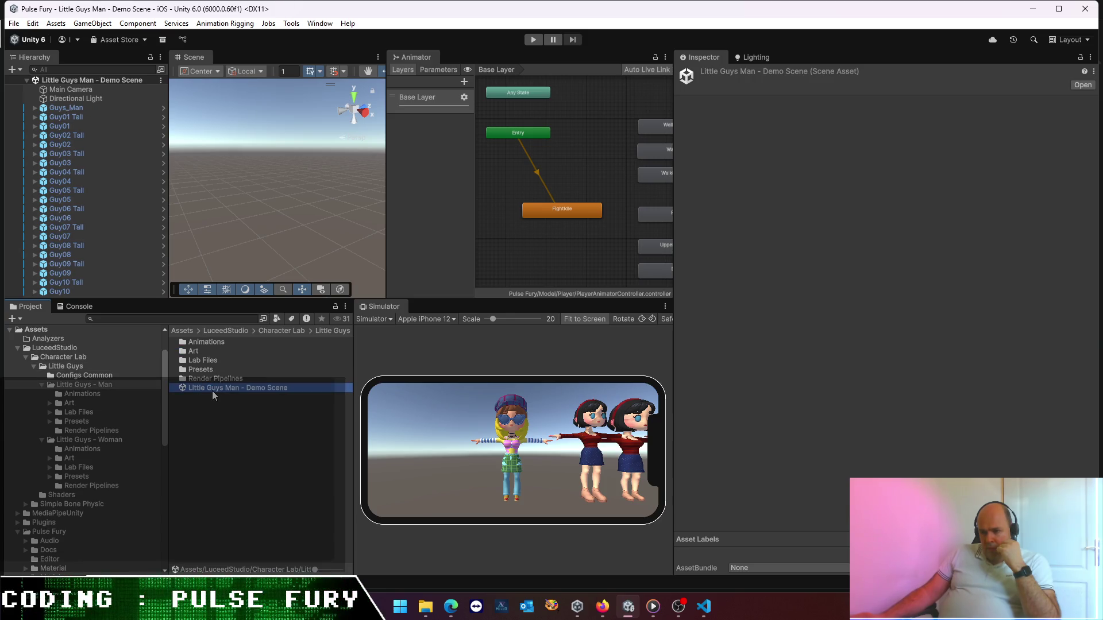
pyautogui.doubleClick(214, 379)
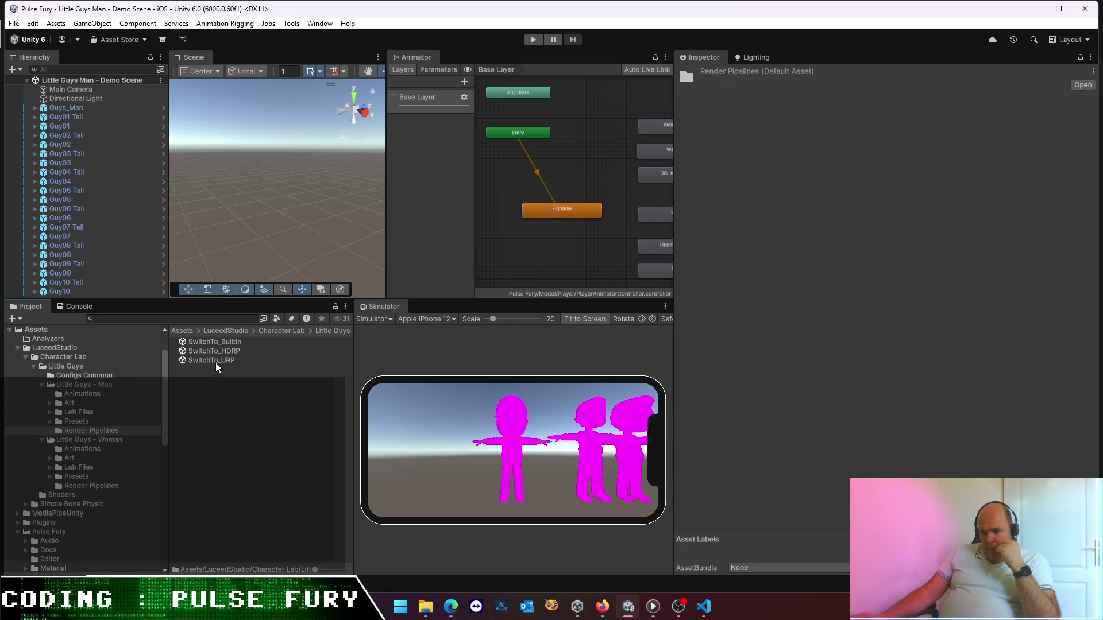
pyautogui.doubleClick(216, 361)
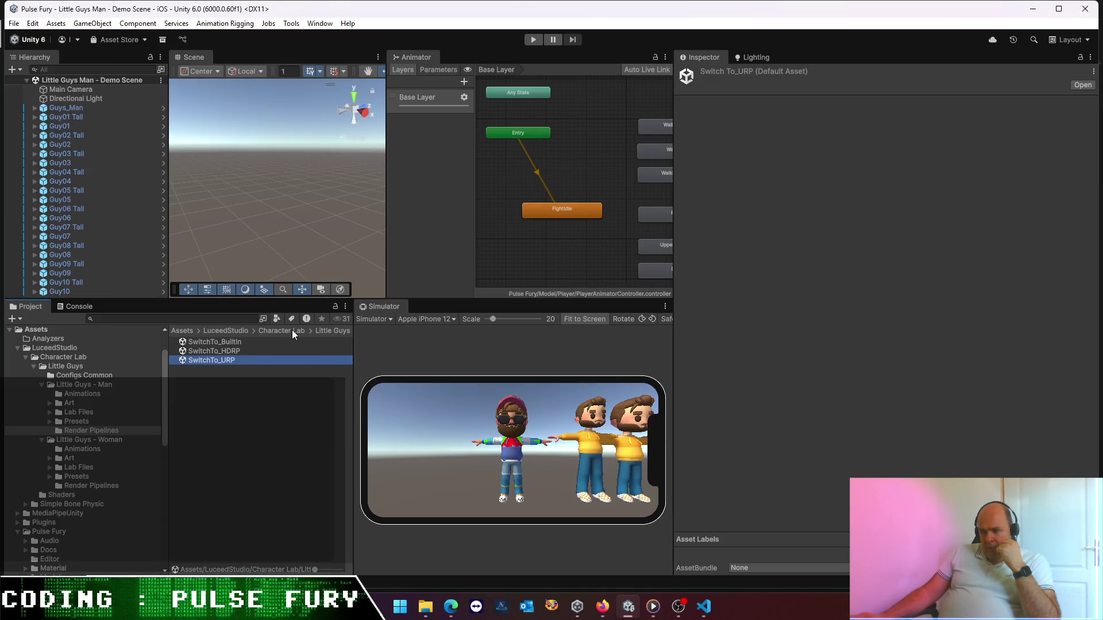
# - Reopen the Little Guys Woman demo scene from the Little Guys - Woman folder
pyautogui.click(292, 330)
pyautogui.doubleClick(204, 341)
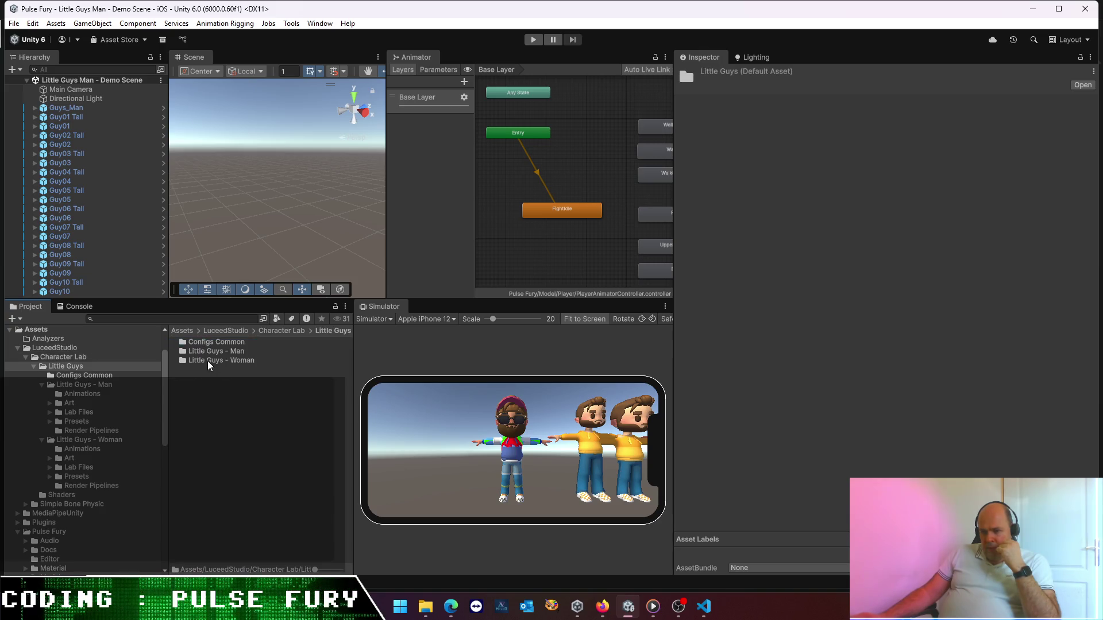
pyautogui.doubleClick(208, 361)
pyautogui.doubleClick(219, 388)
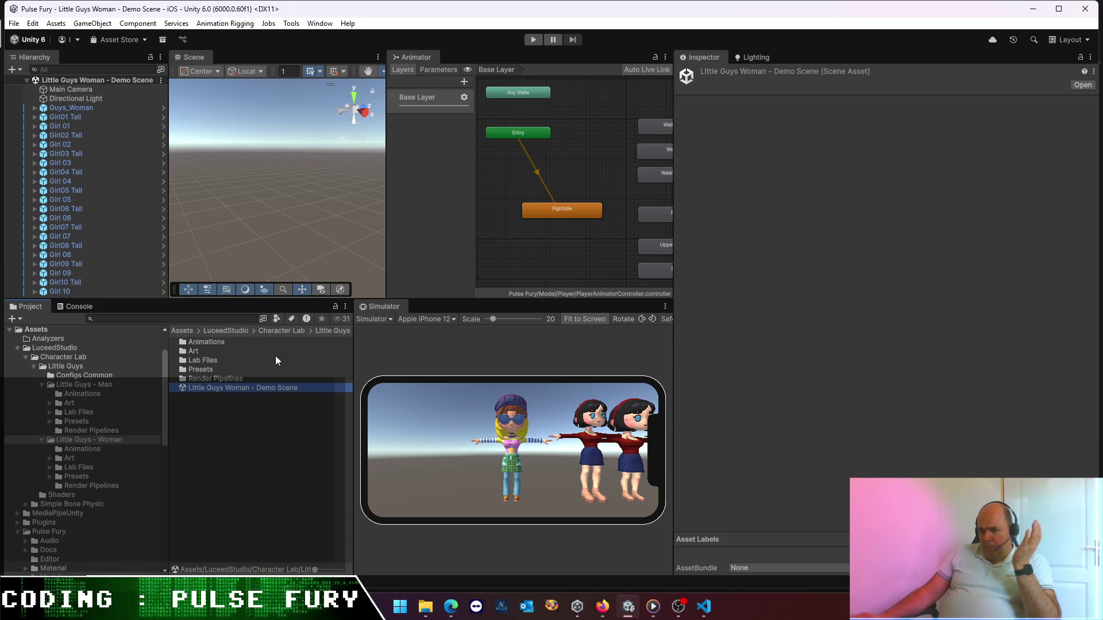
pyautogui.click(279, 330)
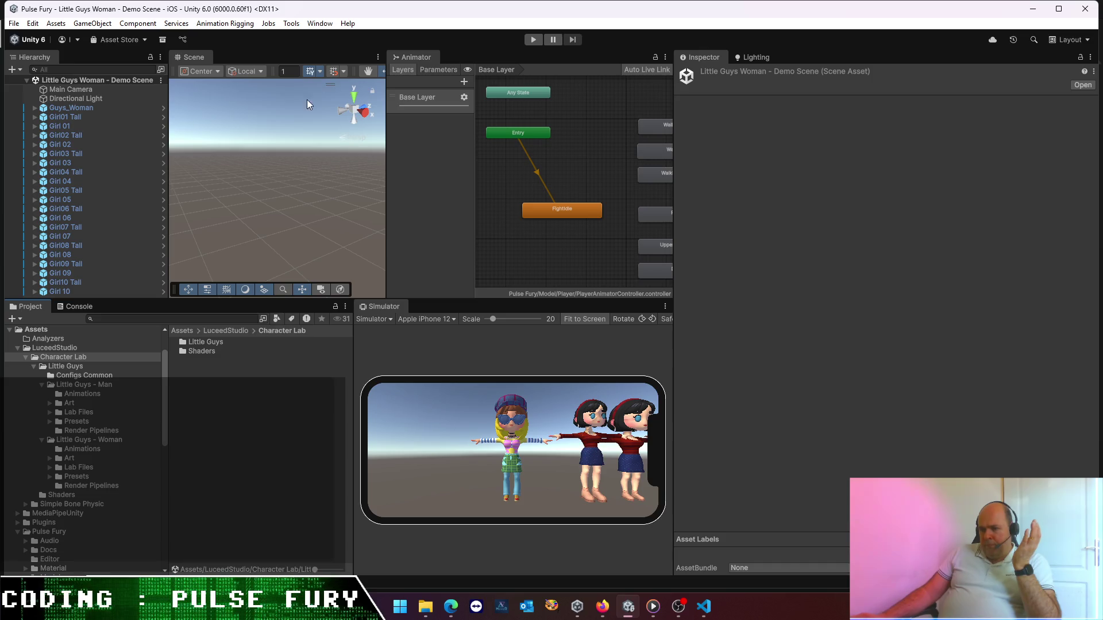
# - Search My Assets for 'chera' and import all Character Lab 1.0.2 files, then close Package Manager
pyautogui.click(320, 24)
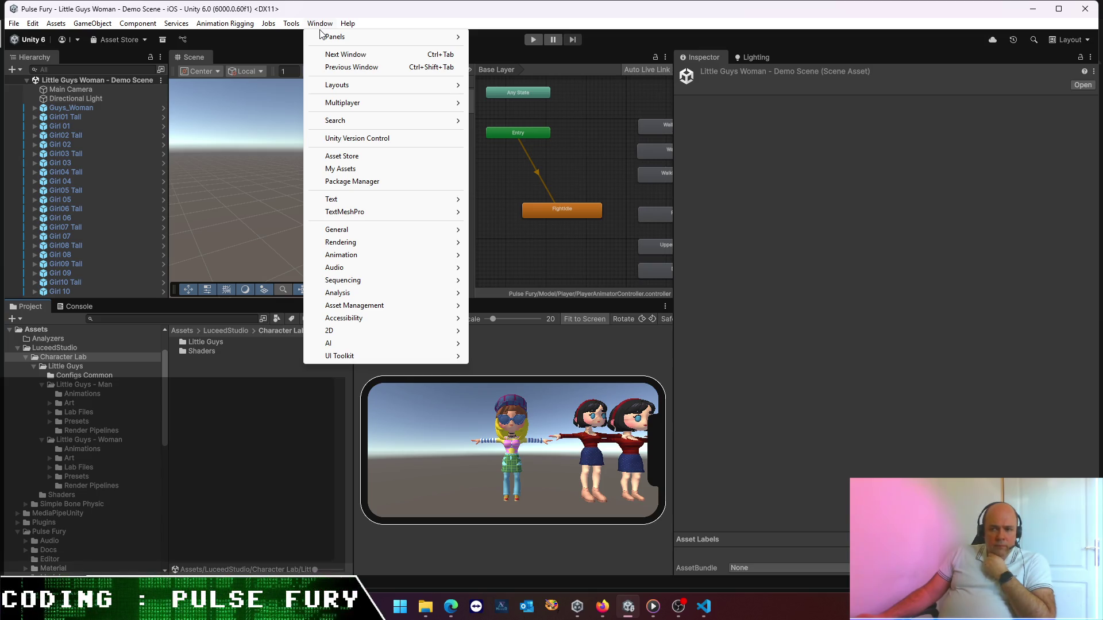
pyautogui.click(348, 182)
pyautogui.doubleClick(175, 193)
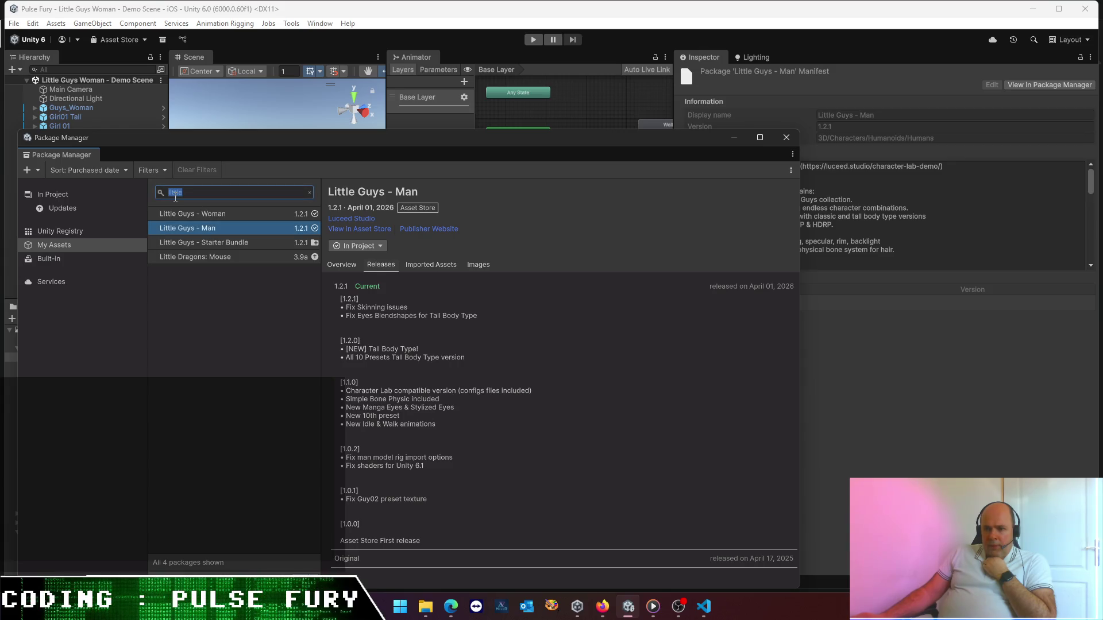
pyautogui.write('chera')
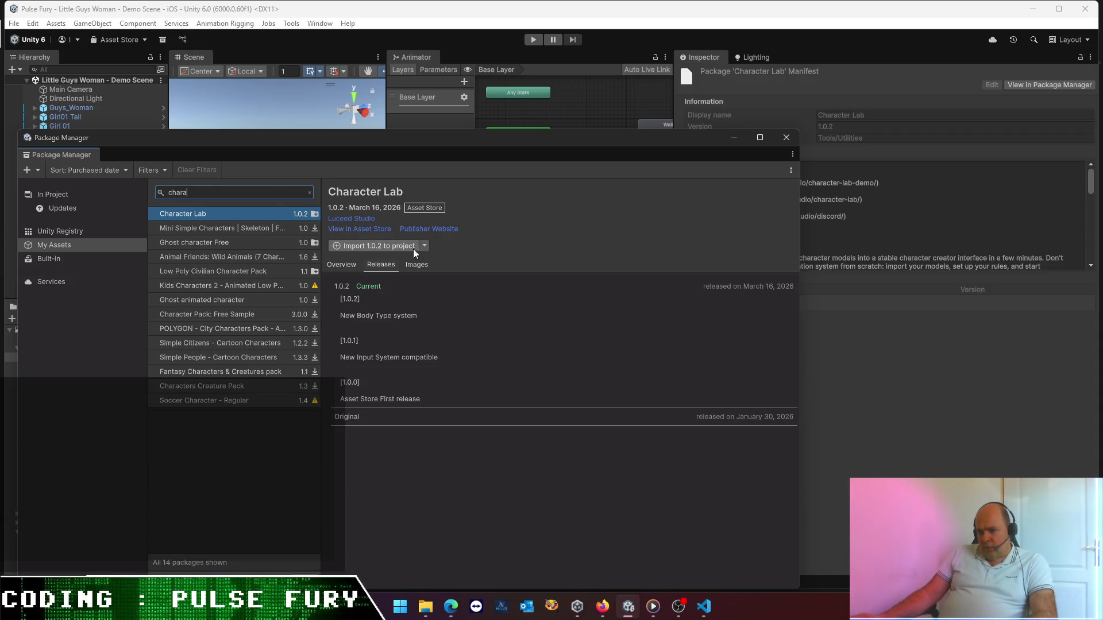
pyautogui.click(424, 246)
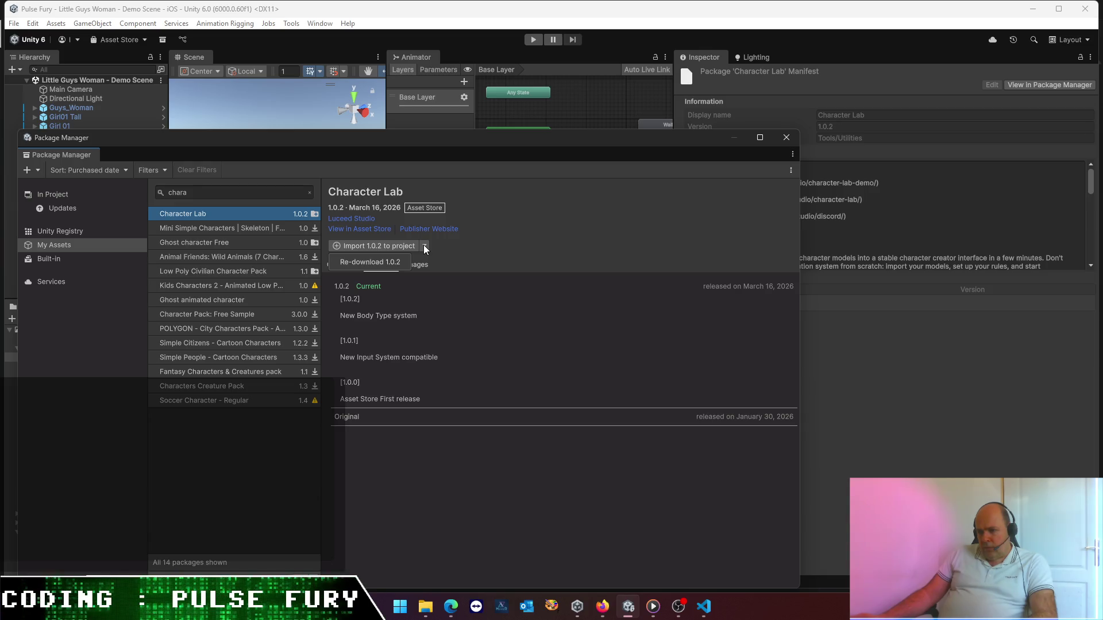
pyautogui.click(500, 250)
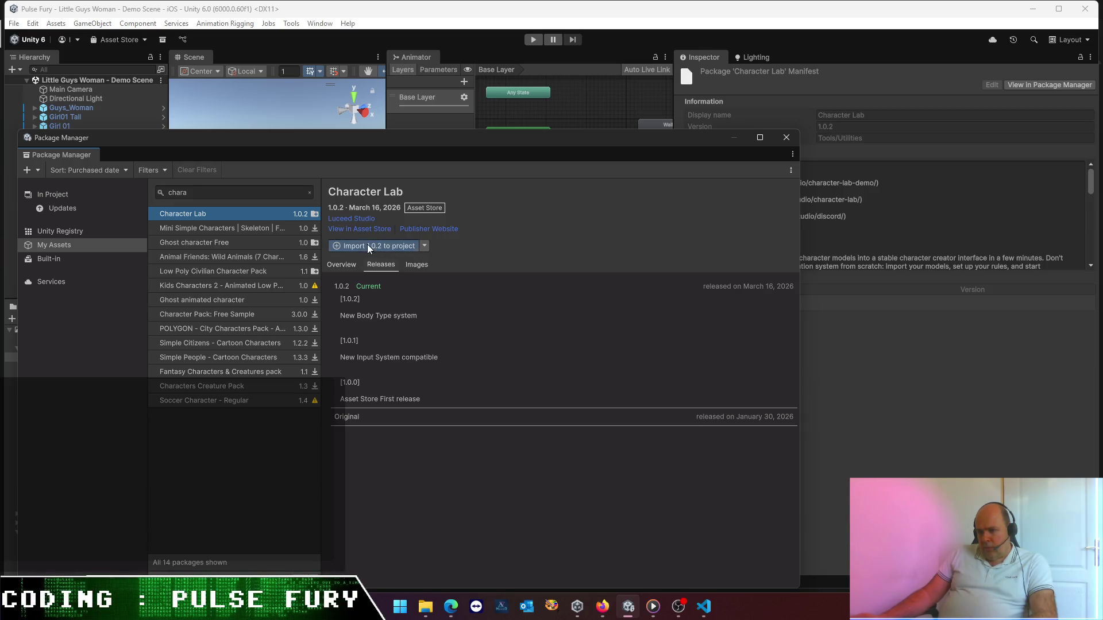
pyautogui.click(394, 246)
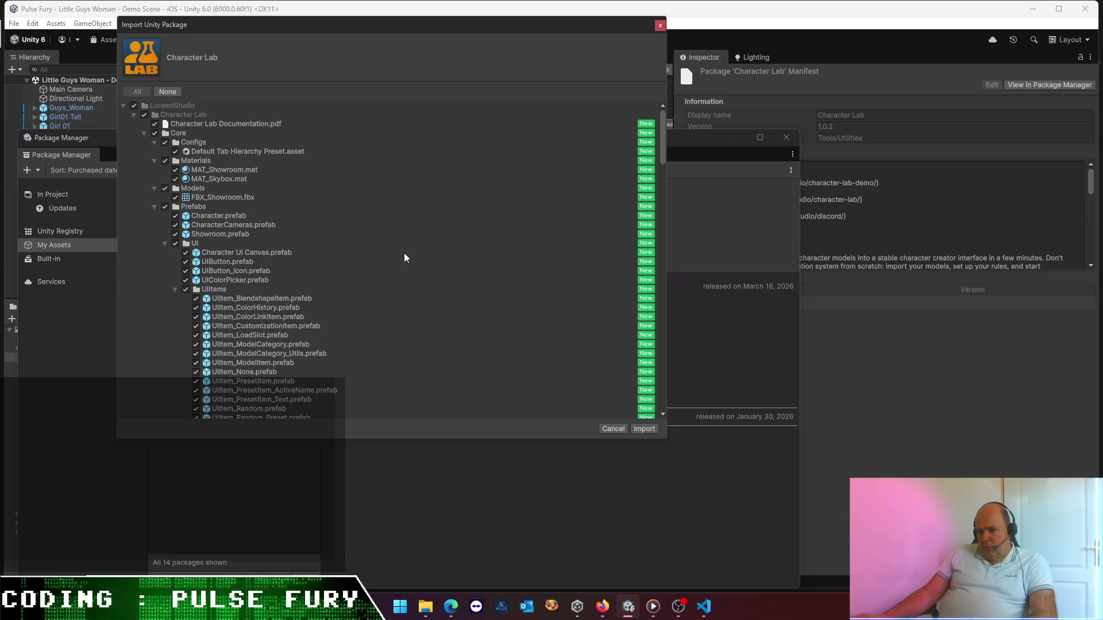
pyautogui.click(644, 429)
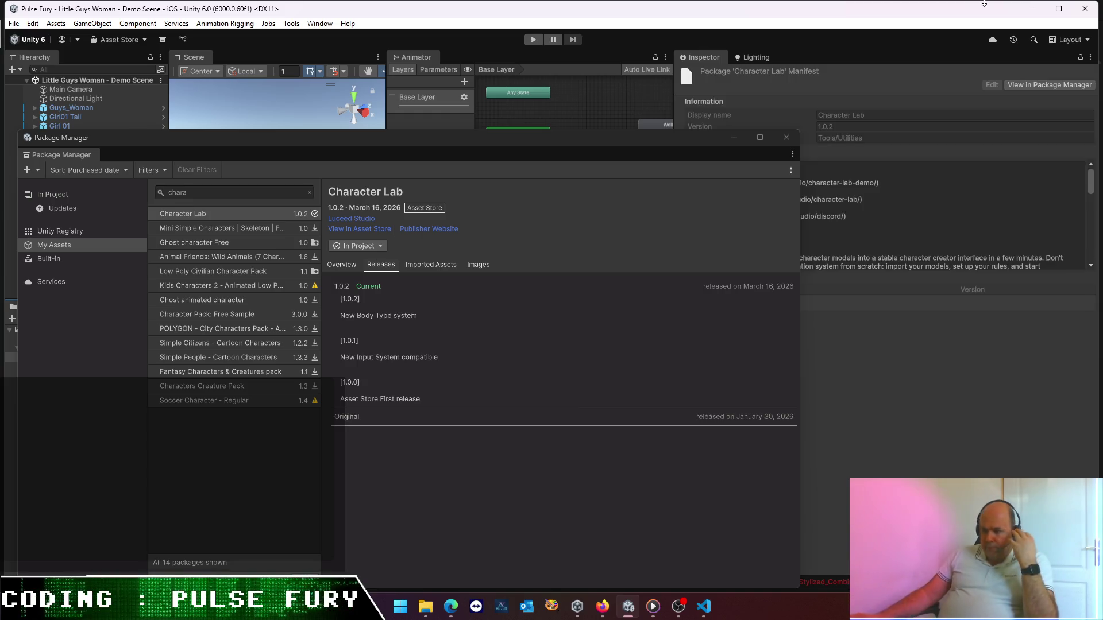
pyautogui.click(787, 138)
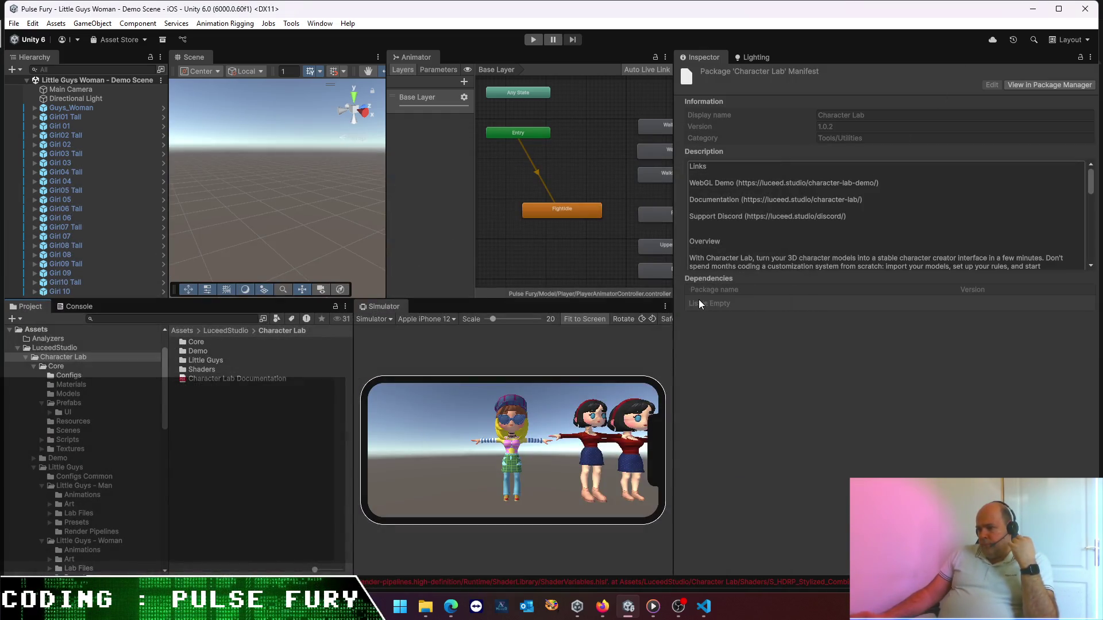
# - Open the Create Character scene from Character Lab's Core/Scenes folder
pyautogui.click(209, 379)
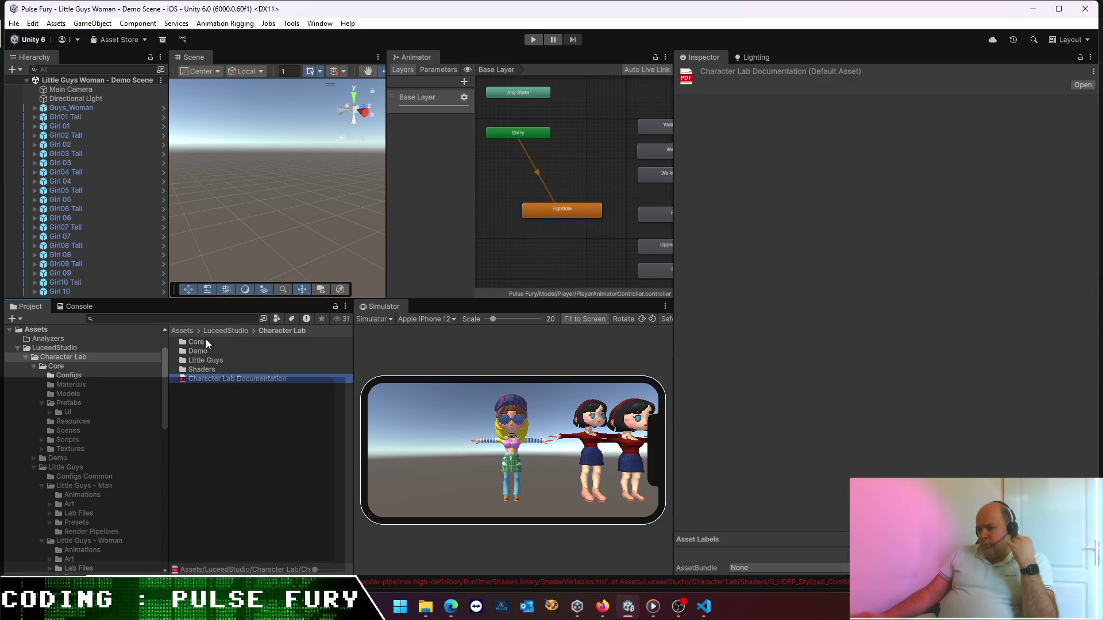
pyautogui.doubleClick(194, 342)
pyautogui.doubleClick(200, 390)
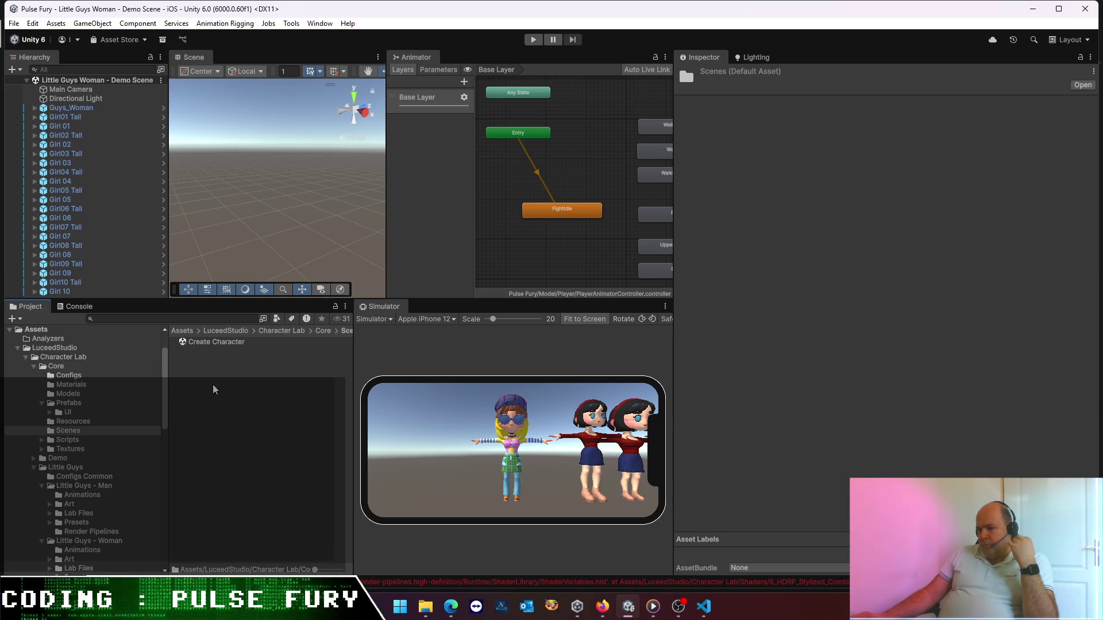
pyautogui.doubleClick(225, 341)
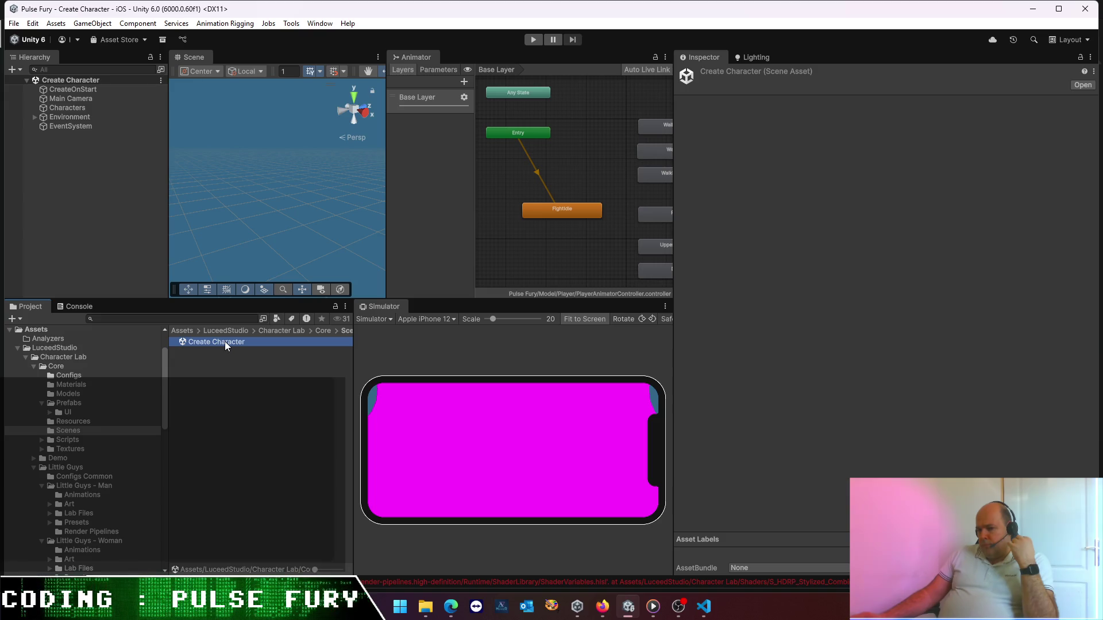
# - Reopen the Little Guys Woman demo scene
pyautogui.click(281, 332)
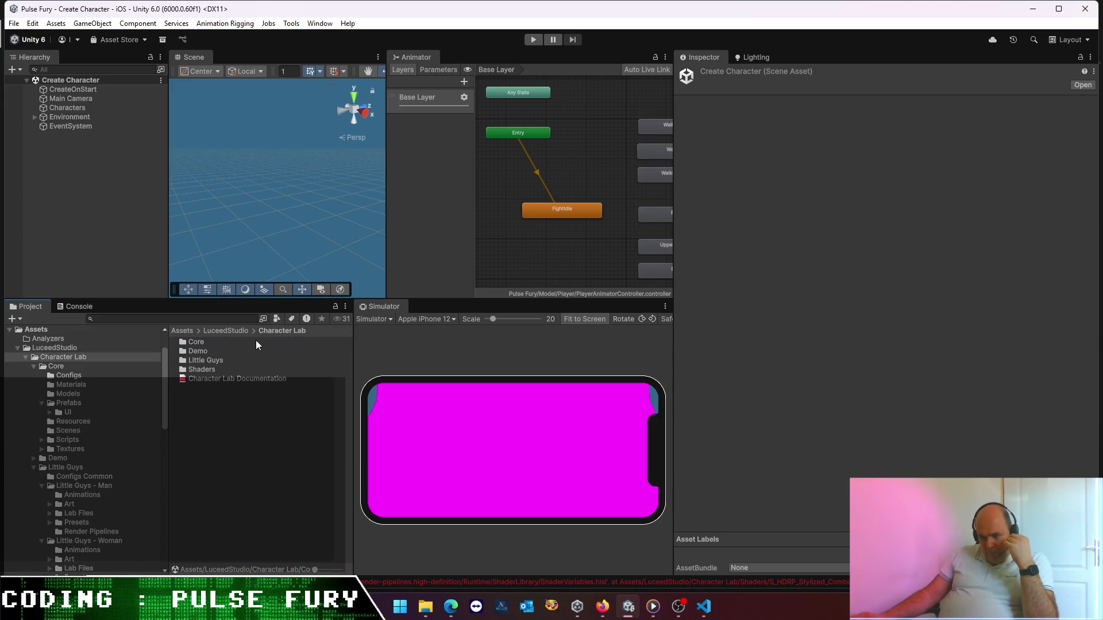
pyautogui.doubleClick(202, 360)
pyautogui.doubleClick(211, 361)
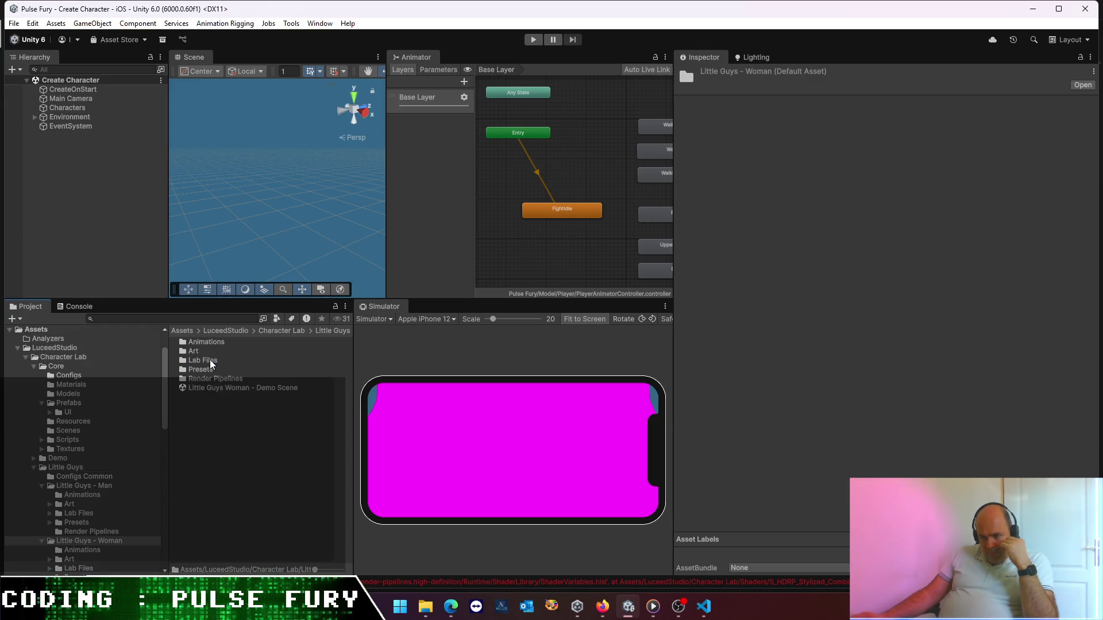
pyautogui.doubleClick(204, 388)
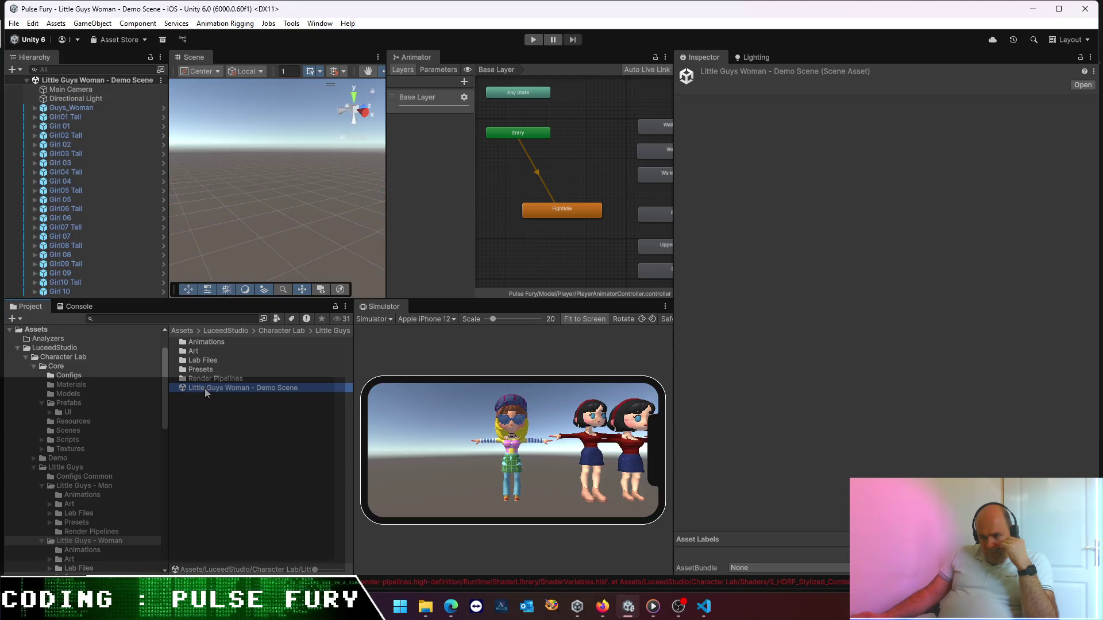
# - Open the Character Lab Settings Asset and switch its Render Pipeline section to URP
pyautogui.click(224, 332)
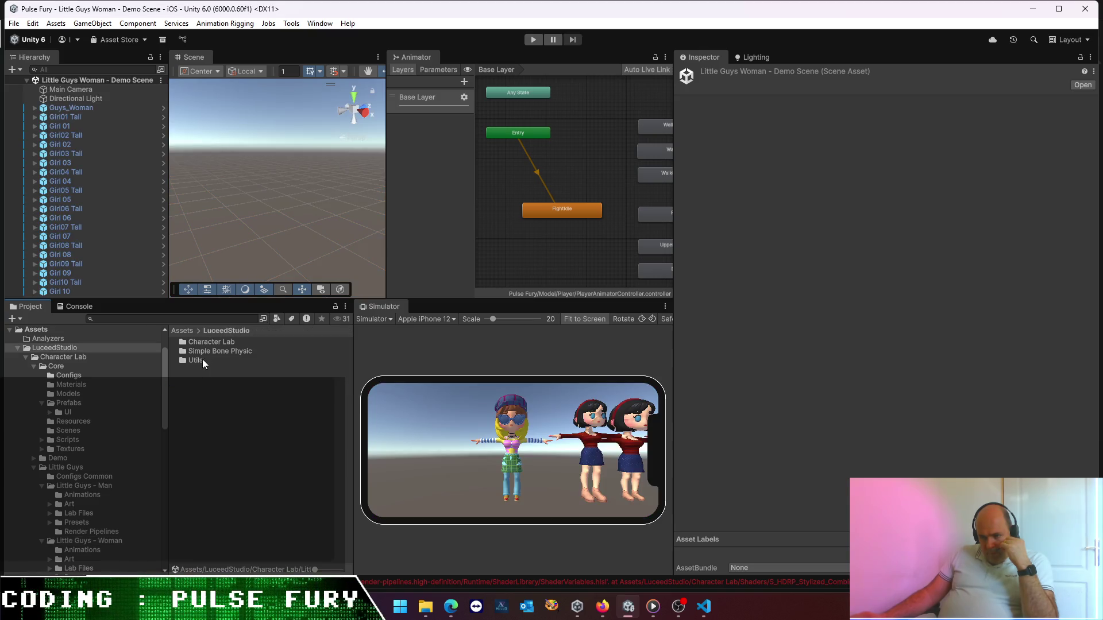
pyautogui.doubleClick(212, 343)
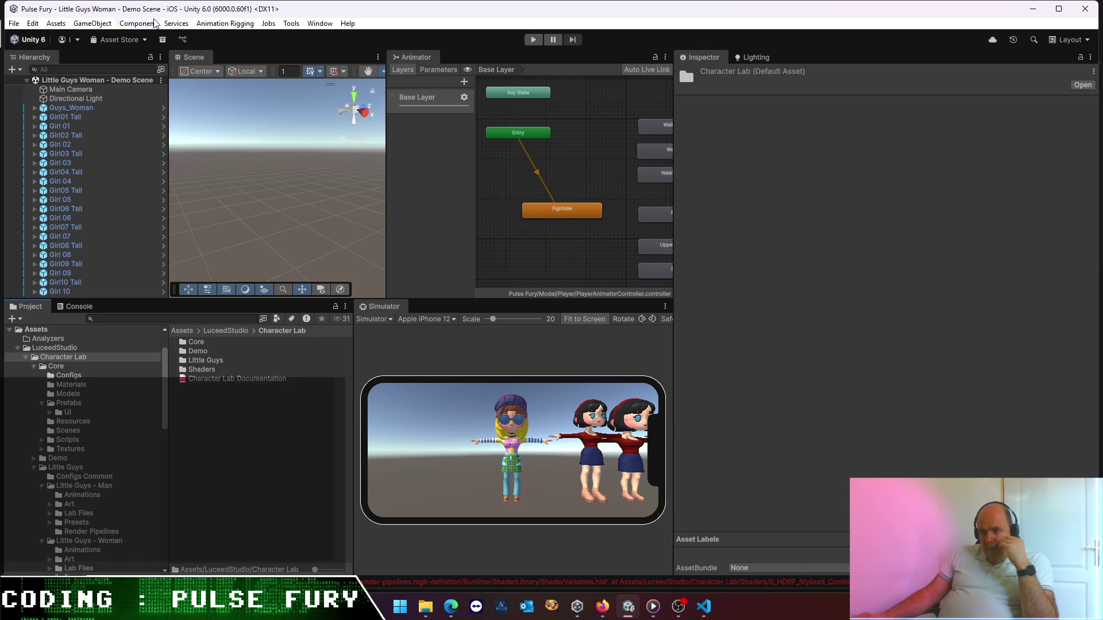
pyautogui.click(319, 24)
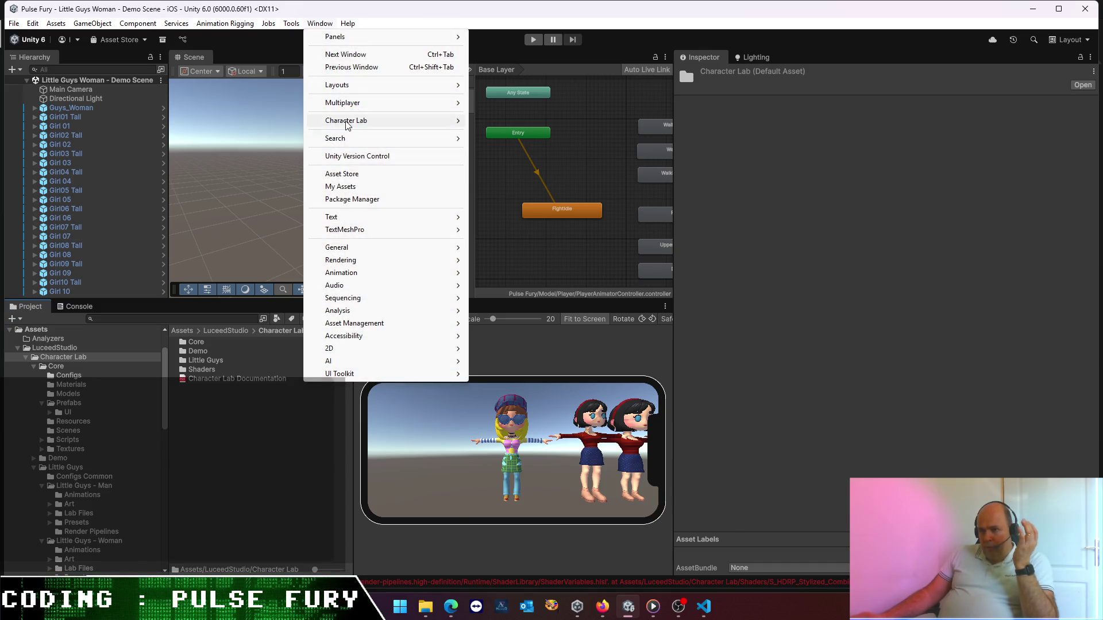
pyautogui.moveTo(347, 125)
pyautogui.click(510, 151)
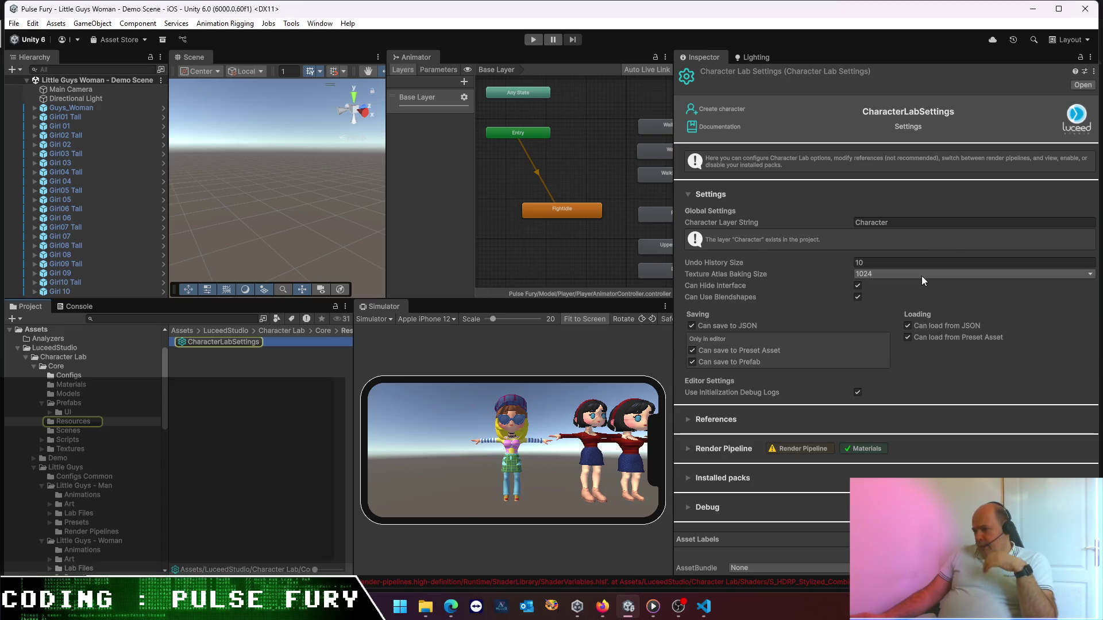
pyautogui.click(688, 448)
pyautogui.scroll(-5, 790, 439)
pyautogui.click(919, 387)
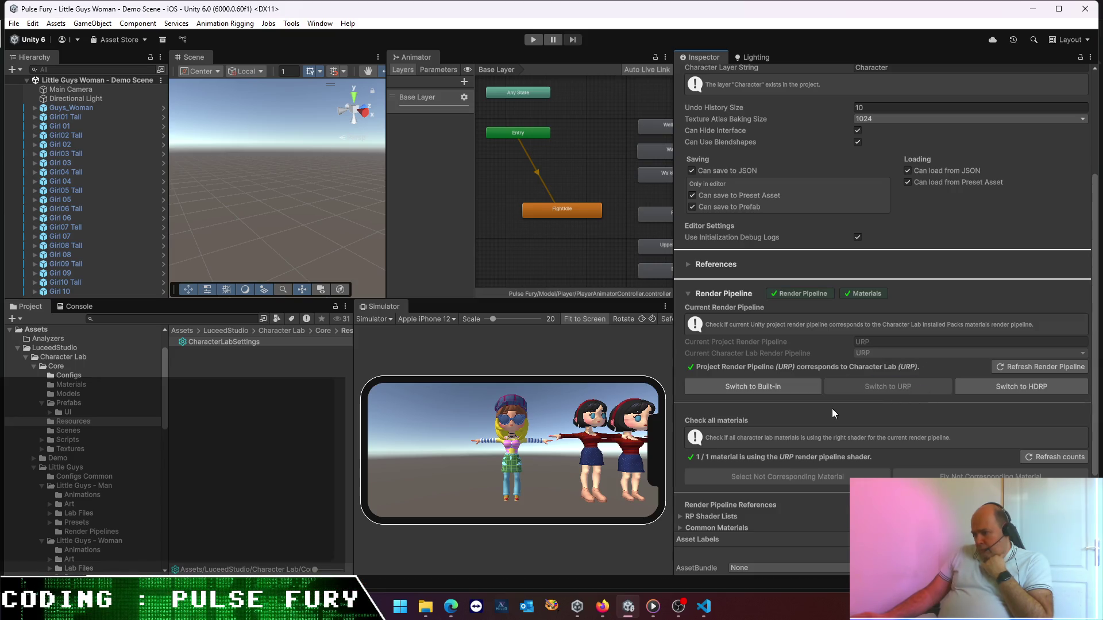
# - Open the Character Lab Demo Scene from the Demo folder
pyautogui.click(294, 352)
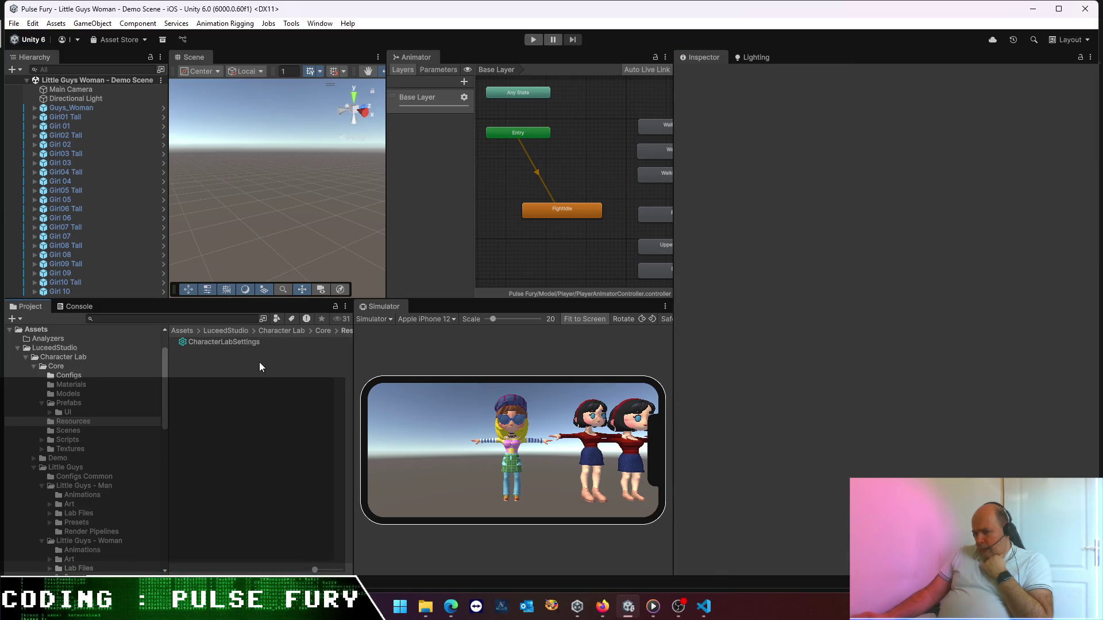
pyautogui.click(225, 332)
pyautogui.doubleClick(216, 344)
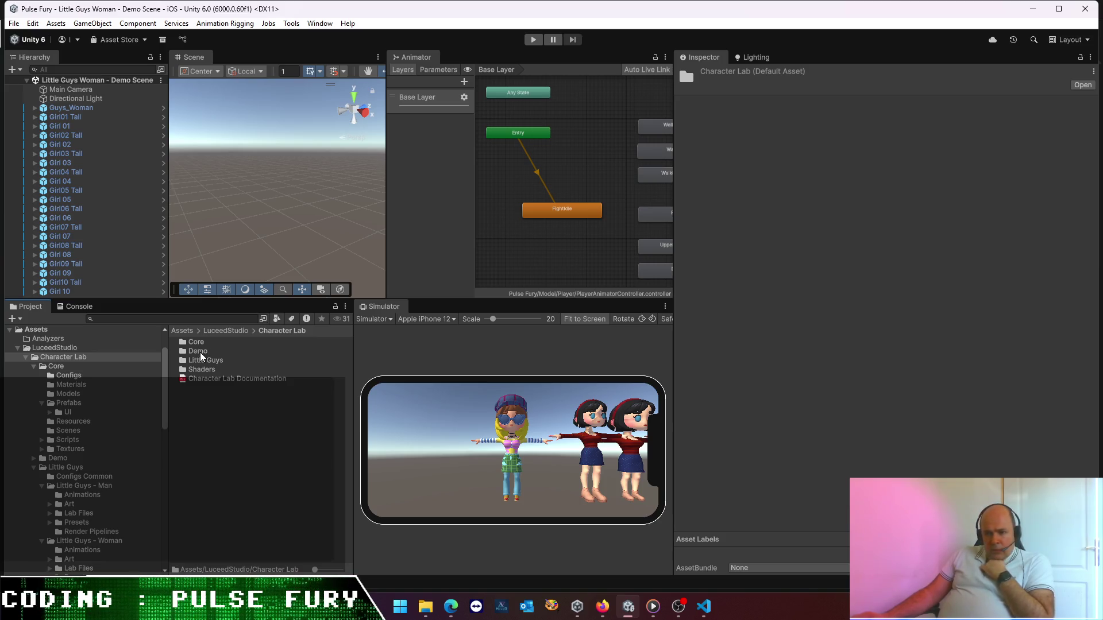
pyautogui.doubleClick(198, 352)
pyautogui.doubleClick(219, 361)
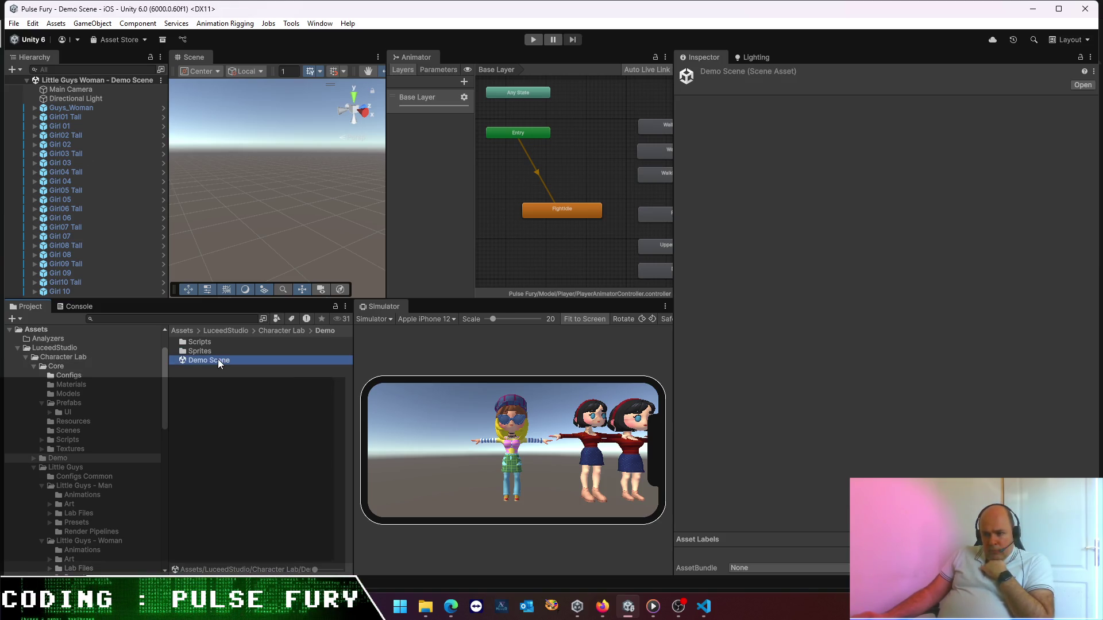
# - Run Character Lab's Create new character in play mode, then stop play mode
pyautogui.click(236, 333)
pyautogui.doubleClick(214, 344)
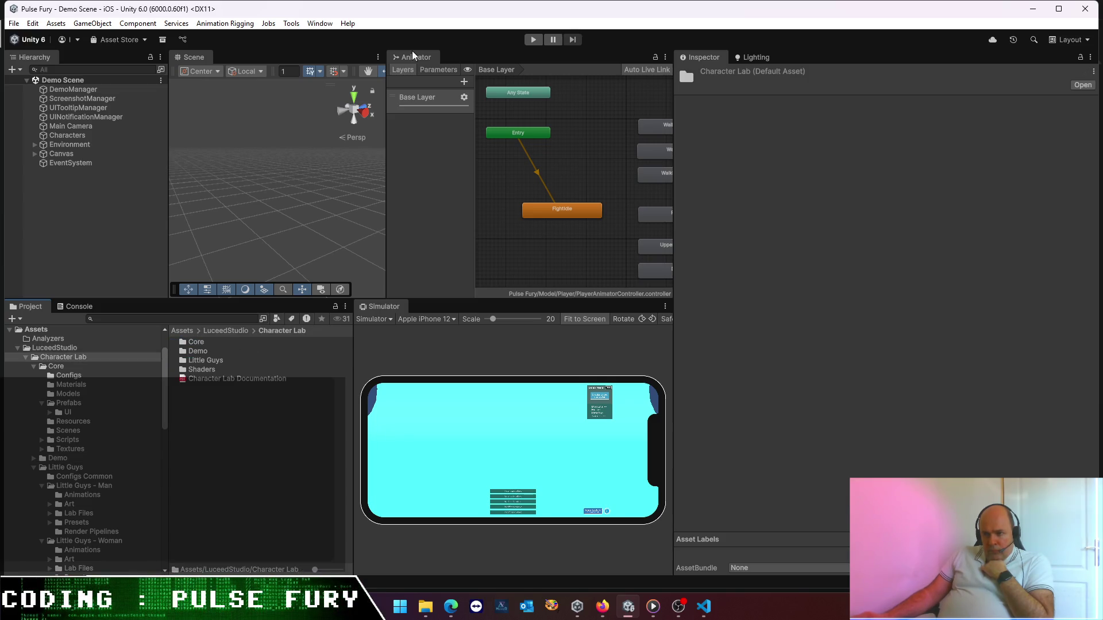
pyautogui.click(291, 23)
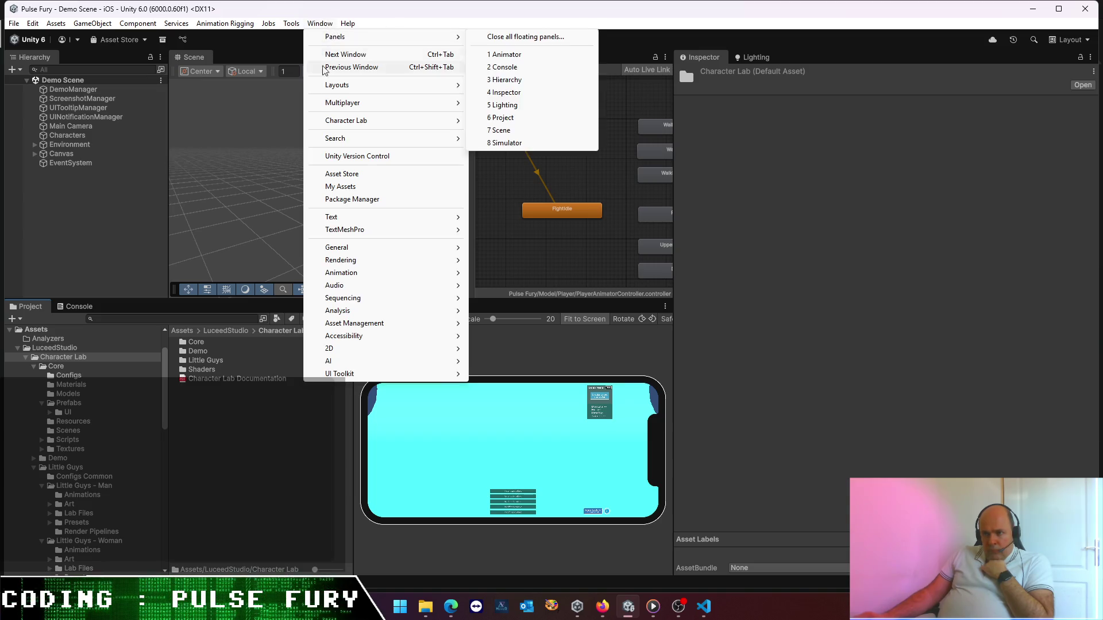
pyautogui.moveTo(453, 121)
pyautogui.click(524, 121)
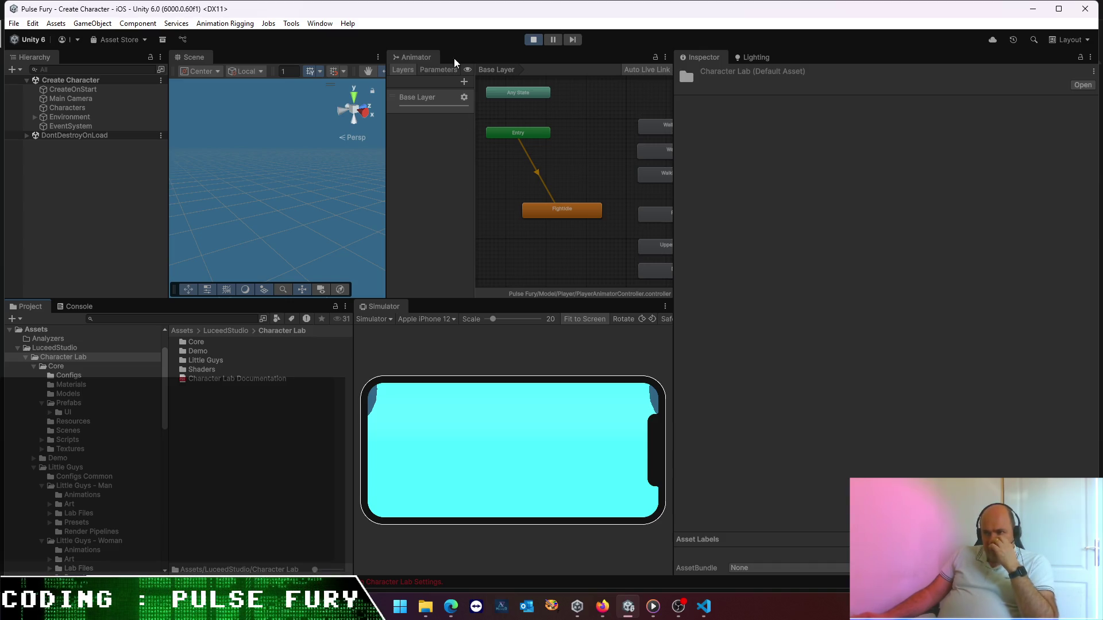
pyautogui.click(536, 39)
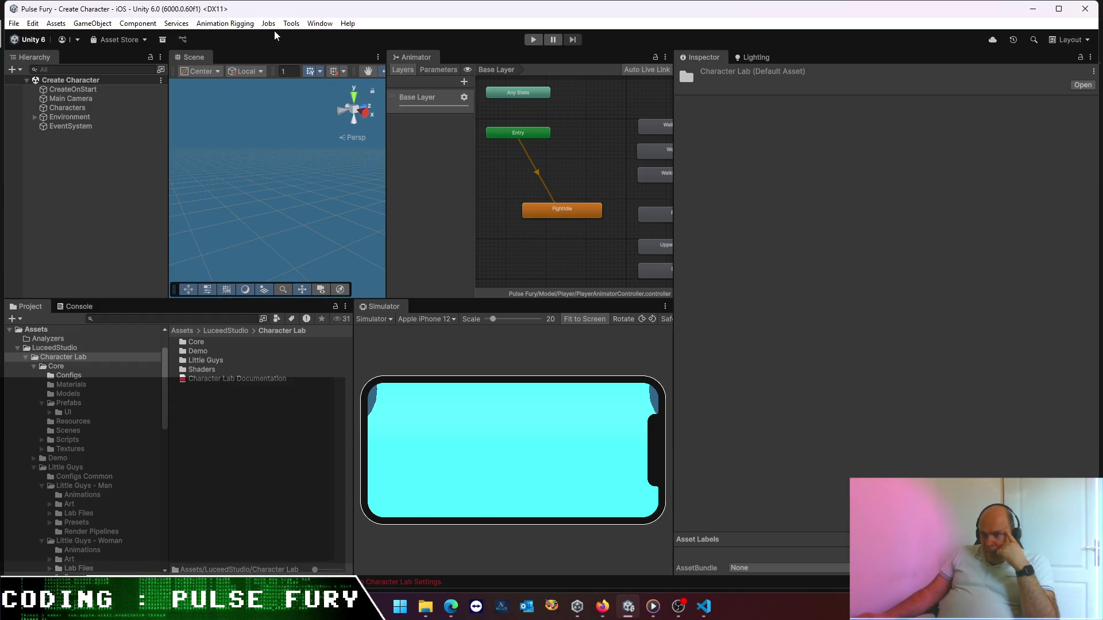
# - Open the Character Lab Skinned Mesh Combiner window, then close it
pyautogui.click(292, 24)
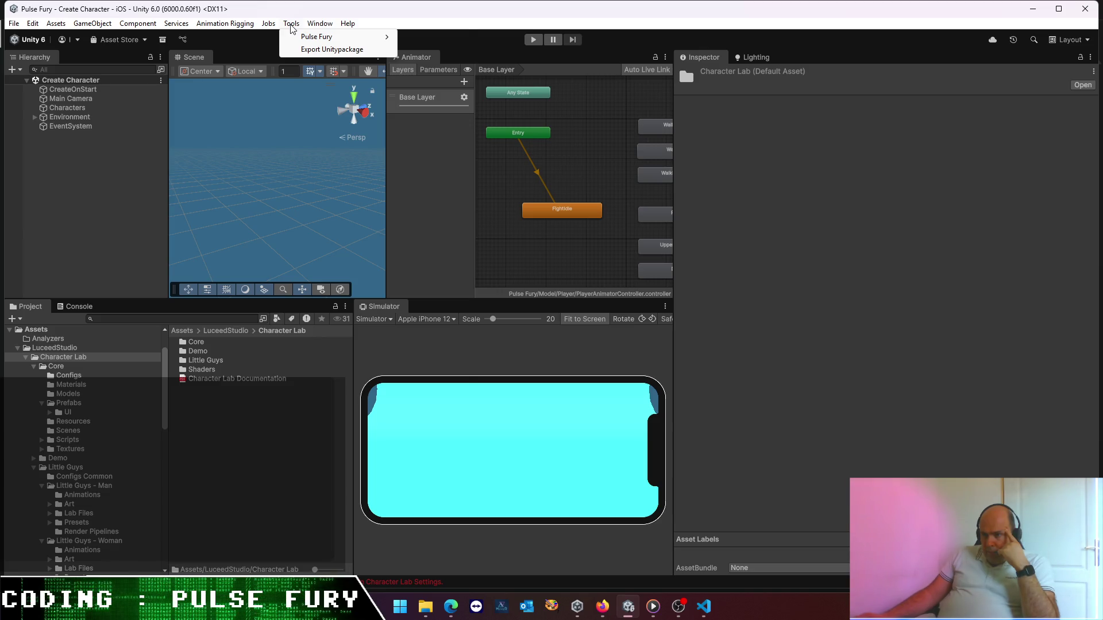
pyautogui.moveTo(304, 38)
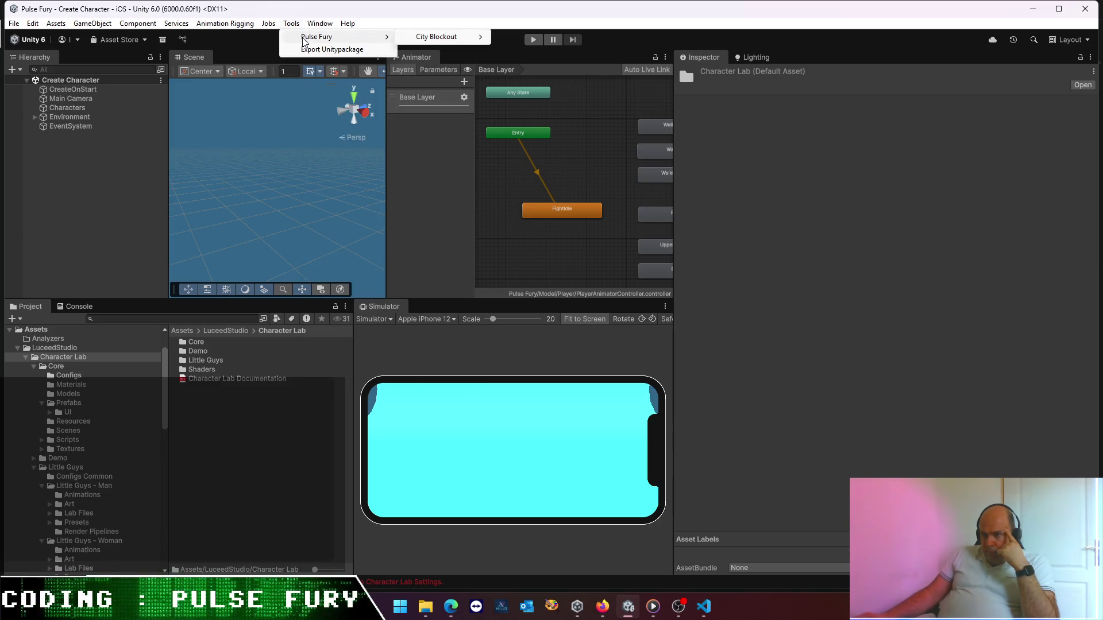
pyautogui.moveTo(338, 23)
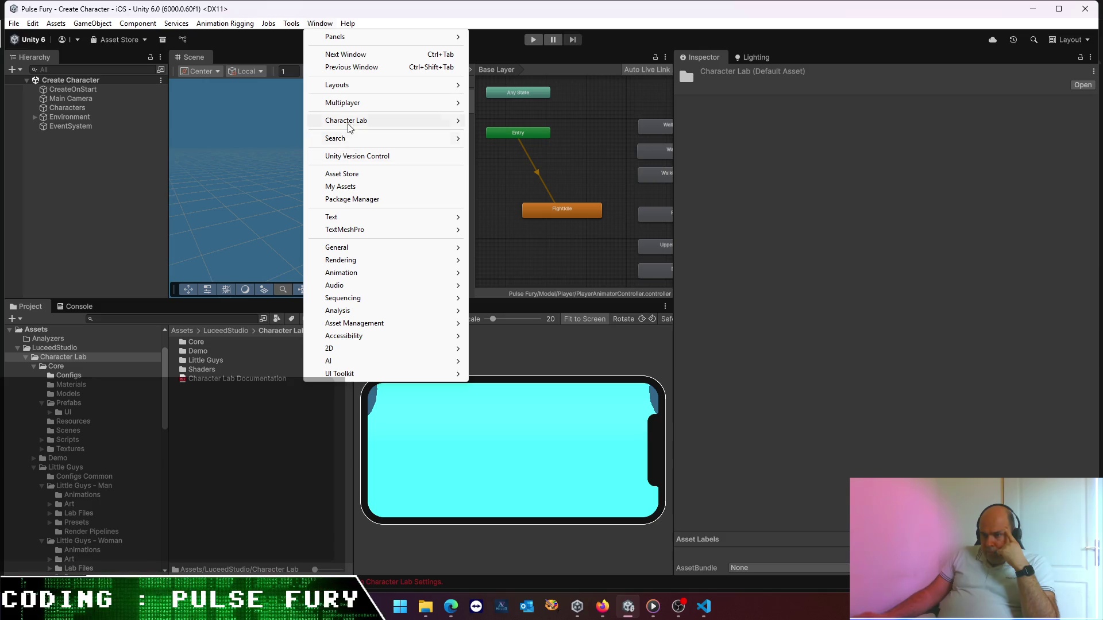
pyautogui.moveTo(352, 124)
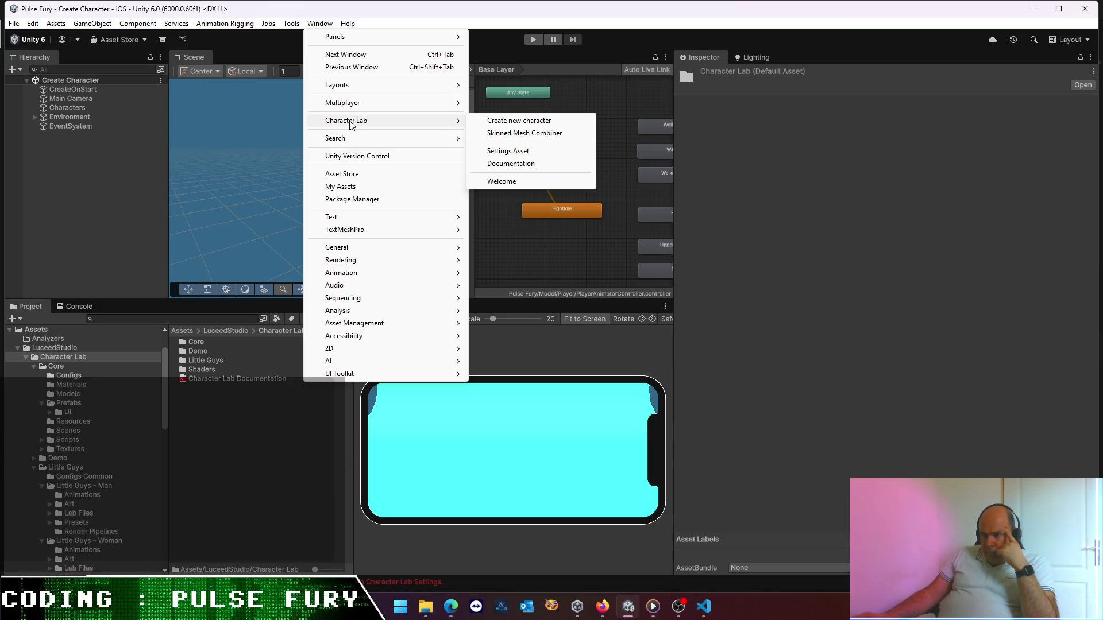
pyautogui.click(523, 133)
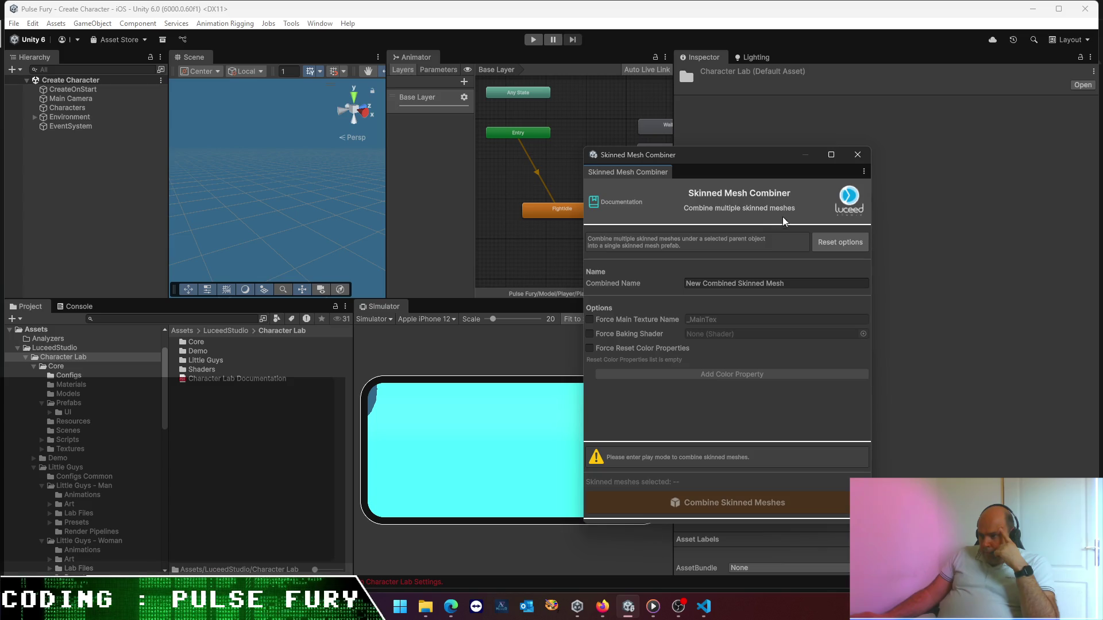
pyautogui.click(858, 155)
# - Browse the Pulse Fury tools menu and open the Package Manager
pyautogui.click(313, 24)
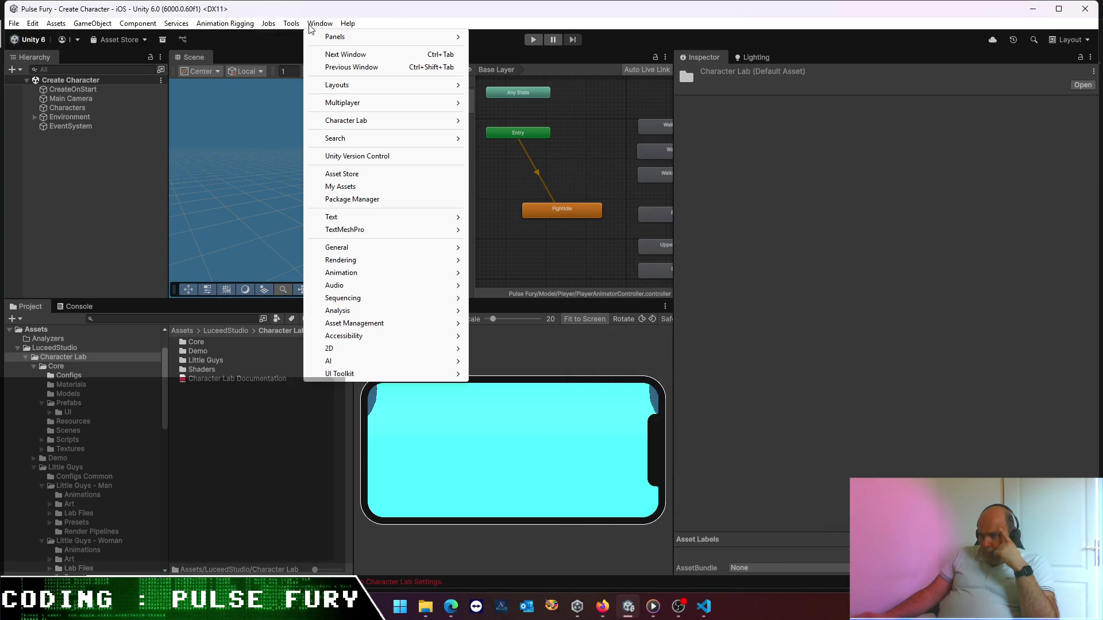
pyautogui.click(291, 23)
pyautogui.moveTo(296, 38)
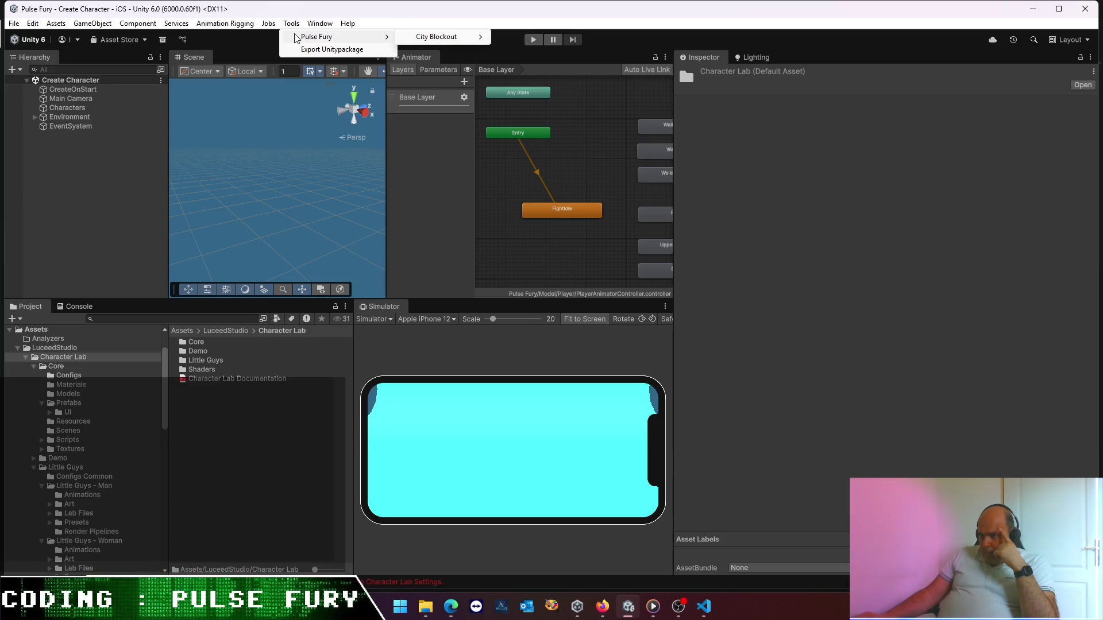
pyautogui.moveTo(320, 24)
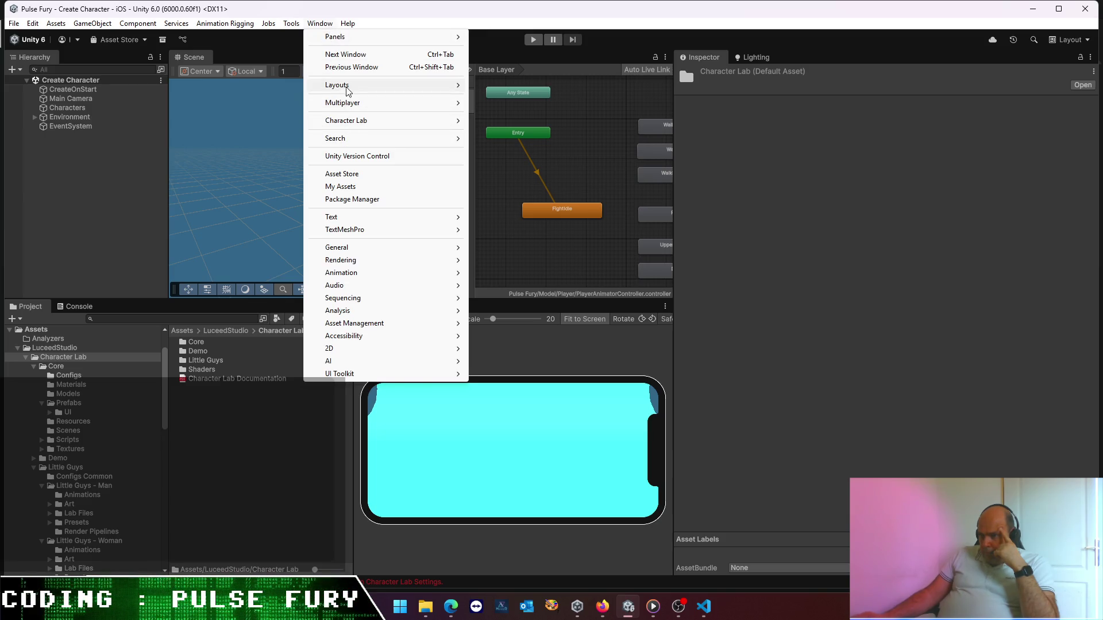
pyautogui.click(352, 200)
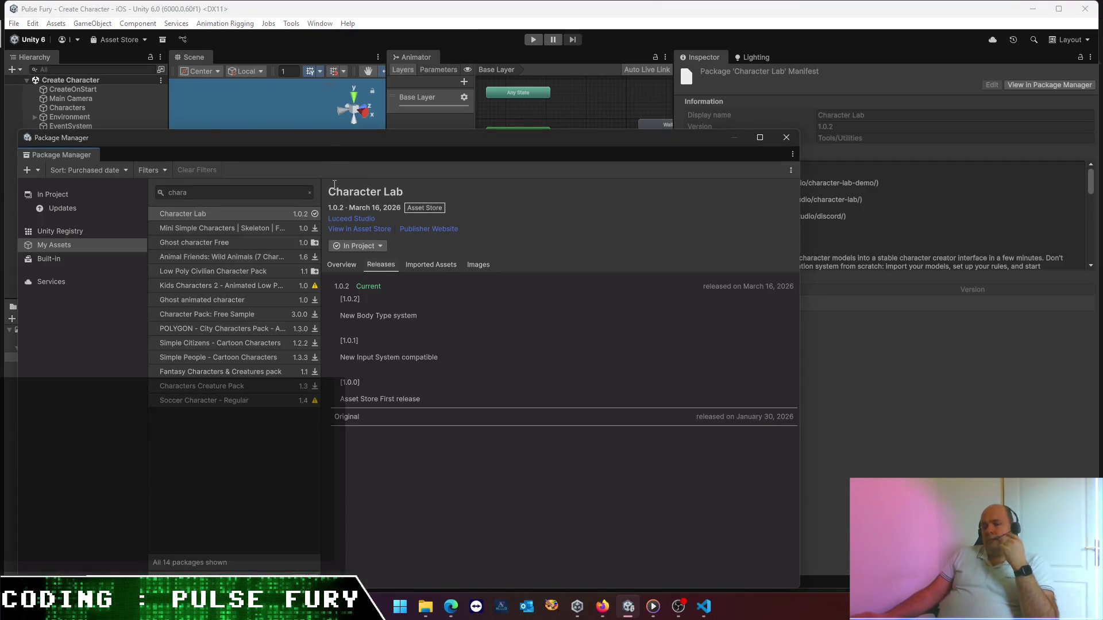
# - Search 'little' and import all files of Little Guys - Starter Bundle 1.2.1, then close Package Manager
pyautogui.doubleClick(191, 192)
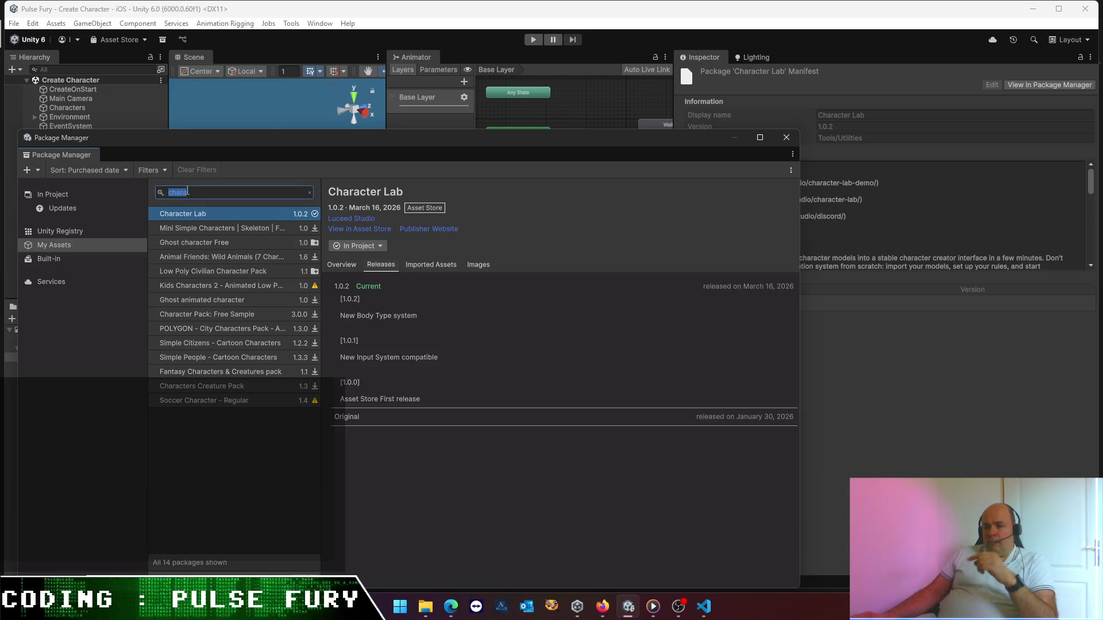
pyautogui.write('little')
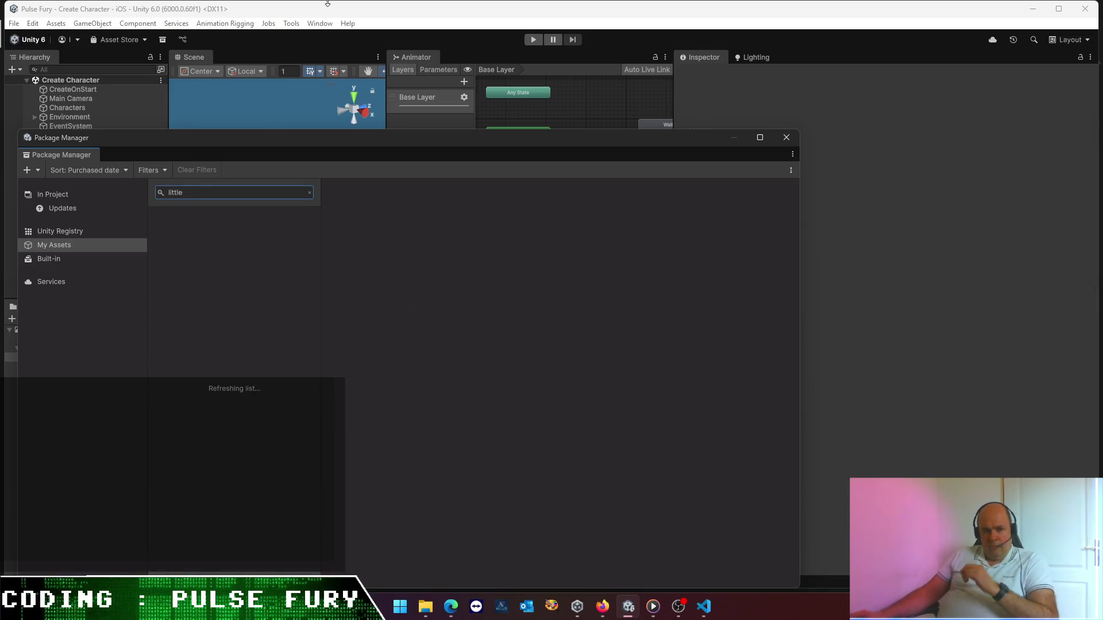
pyautogui.click(232, 242)
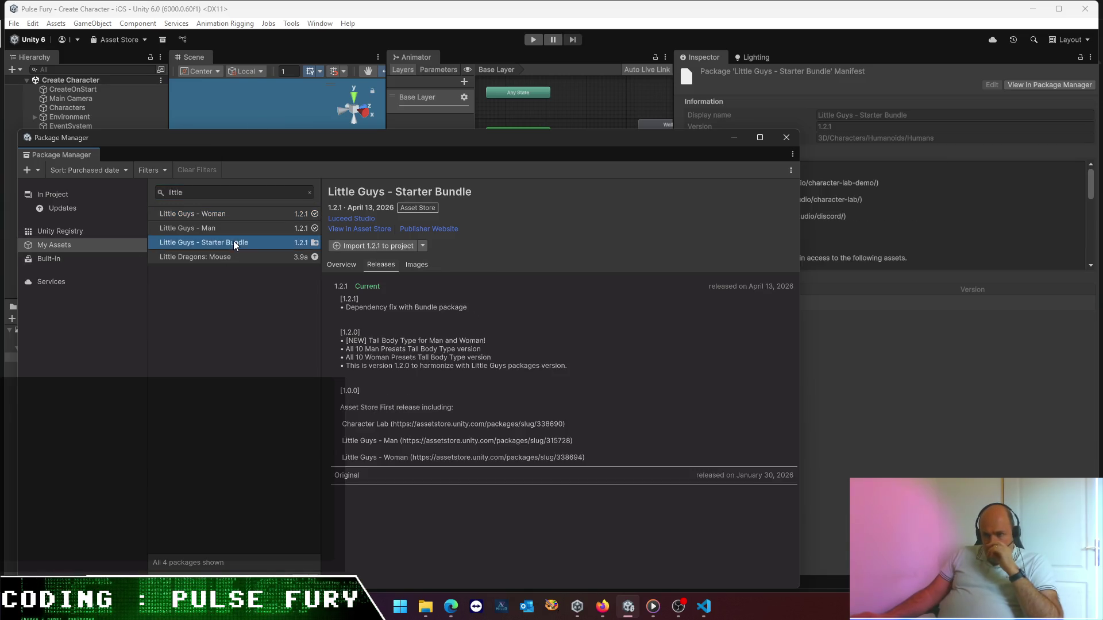
pyautogui.click(393, 246)
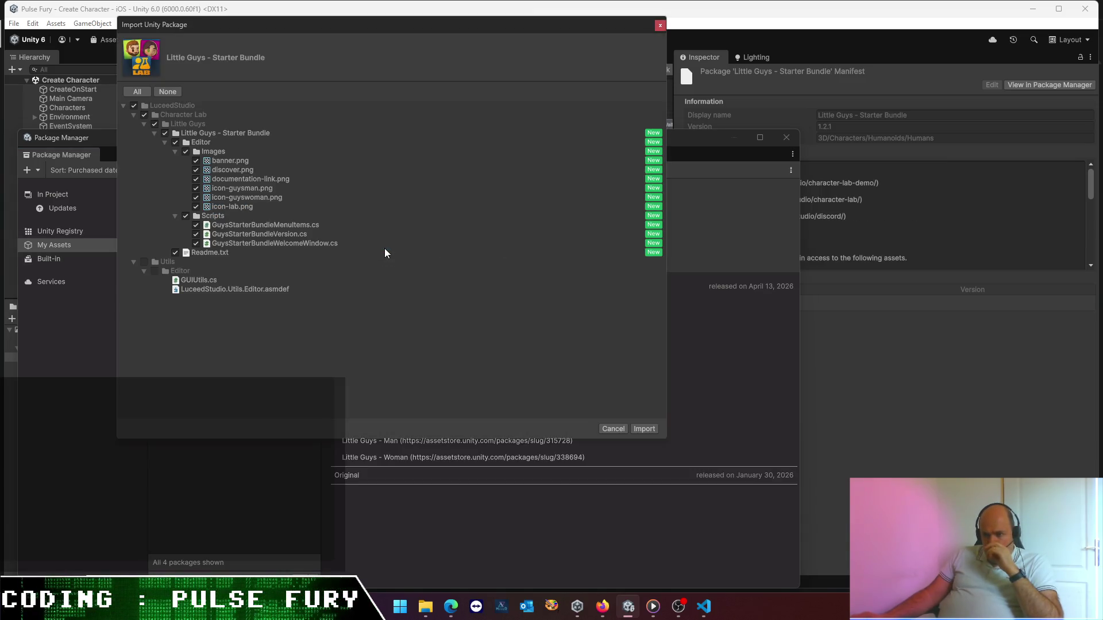
pyautogui.click(643, 428)
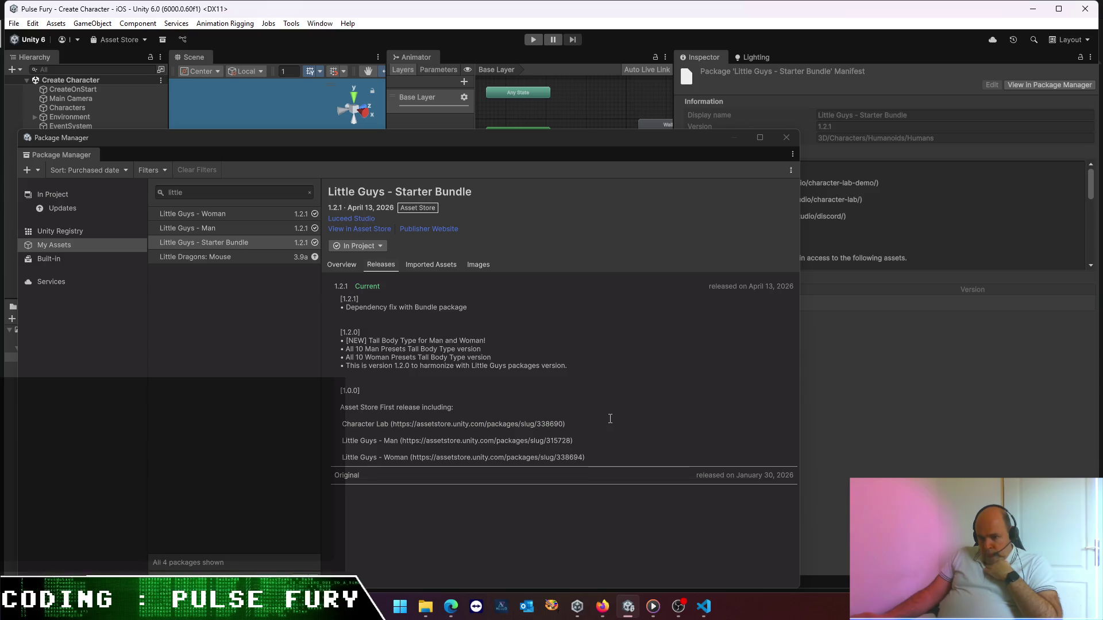
pyautogui.click(787, 137)
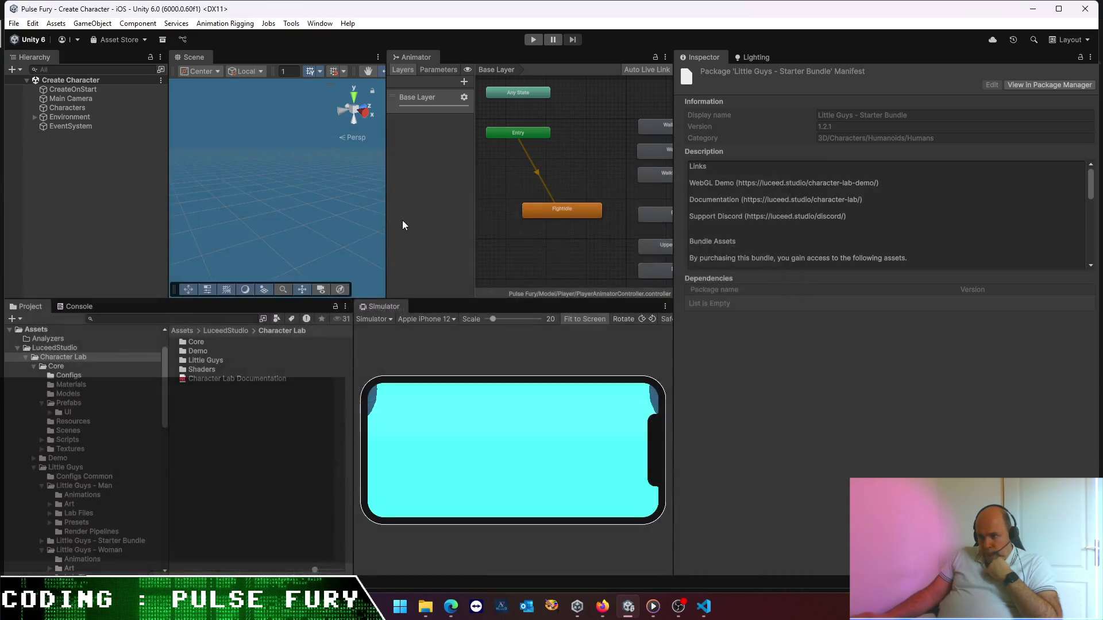
# - Show the Starter Bundle welcome window from the Window > Character Lab menu
pyautogui.click(319, 24)
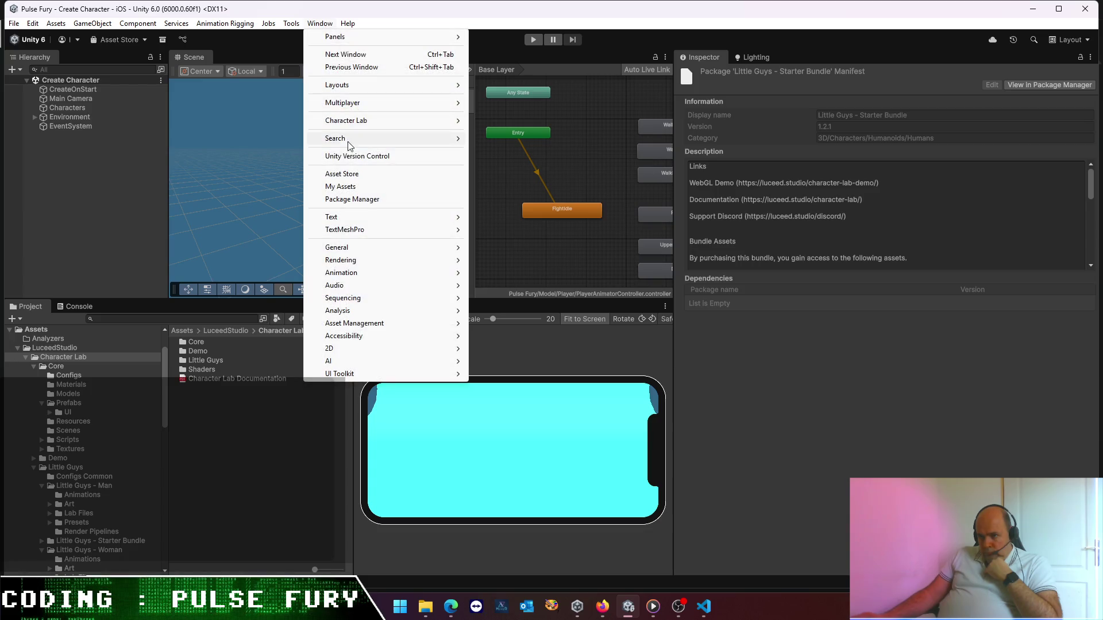
pyautogui.moveTo(364, 124)
pyautogui.click(533, 195)
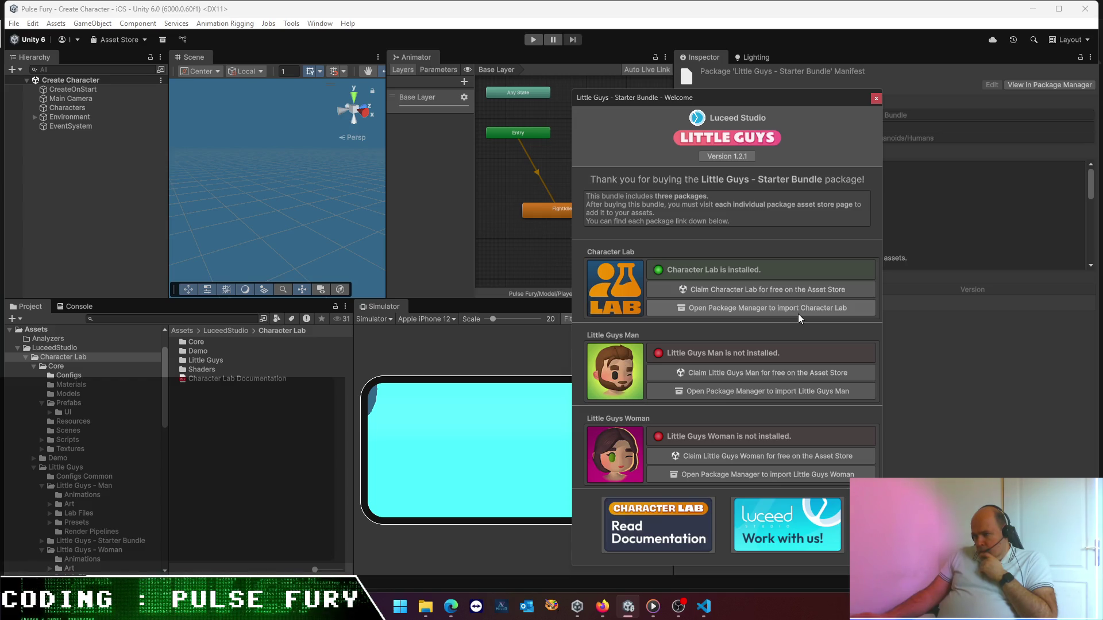
# - Open and close the Package Manager from the welcome window, then check the Console
pyautogui.click(735, 392)
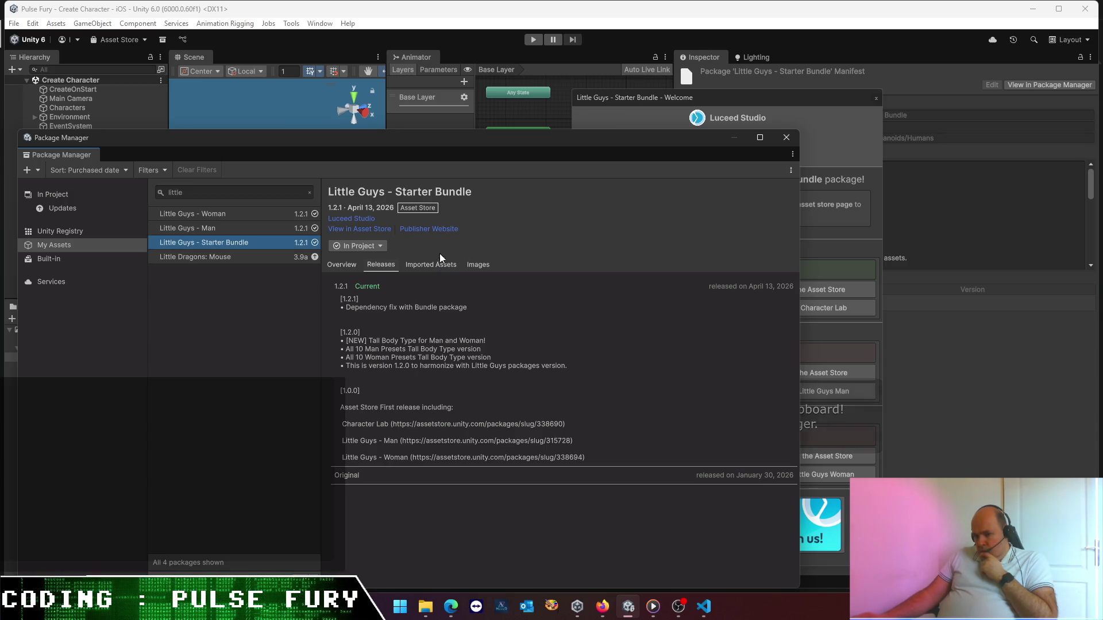
pyautogui.click(787, 137)
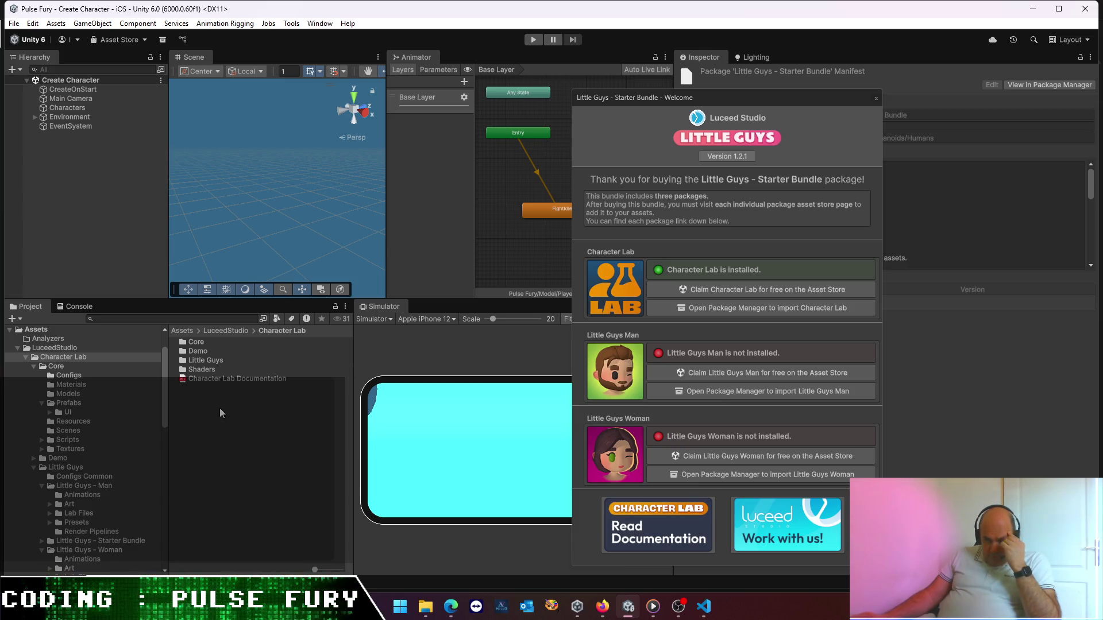
pyautogui.click(82, 304)
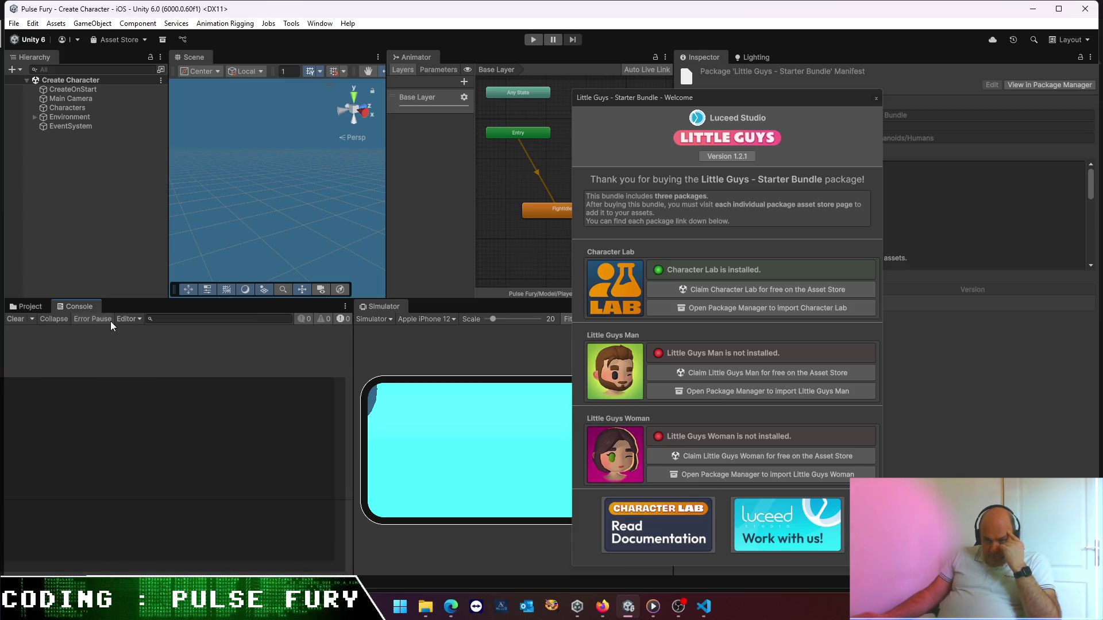
pyautogui.click(742, 351)
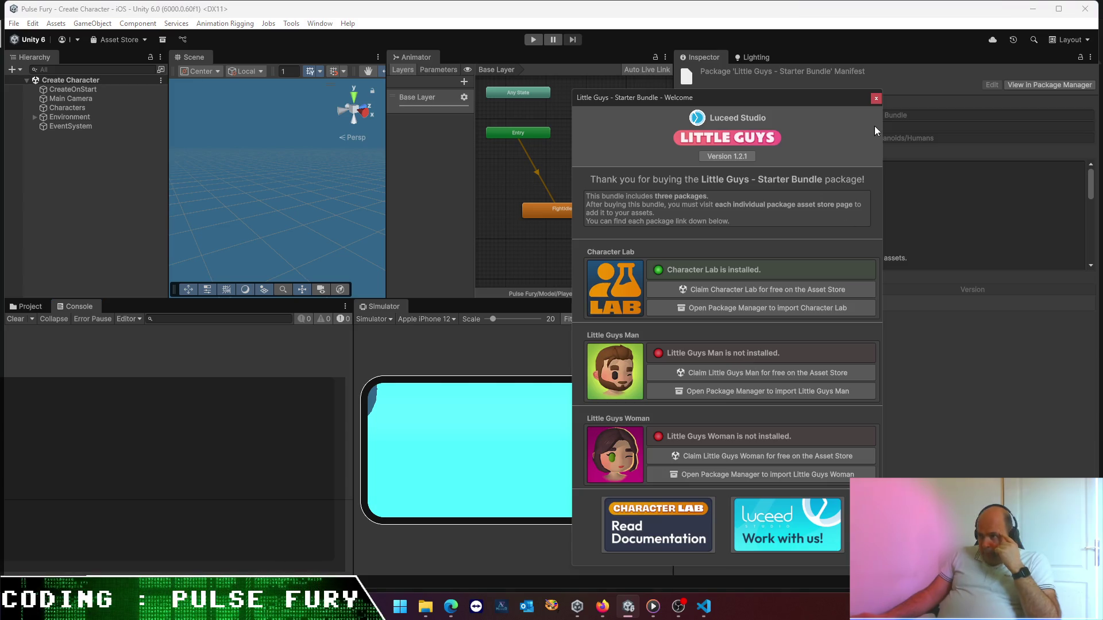
pyautogui.click(27, 306)
# - Browse LuceedStudio/Utils/Editor/Drawer, return to Character Lab, and close the welcome window
pyautogui.click(229, 330)
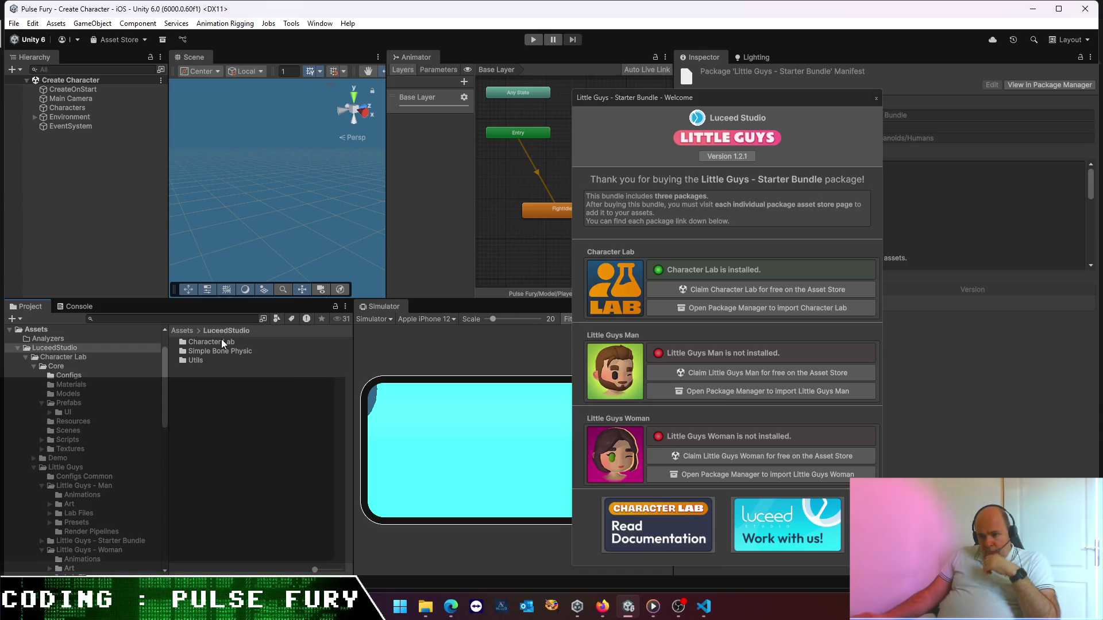
pyautogui.doubleClick(195, 360)
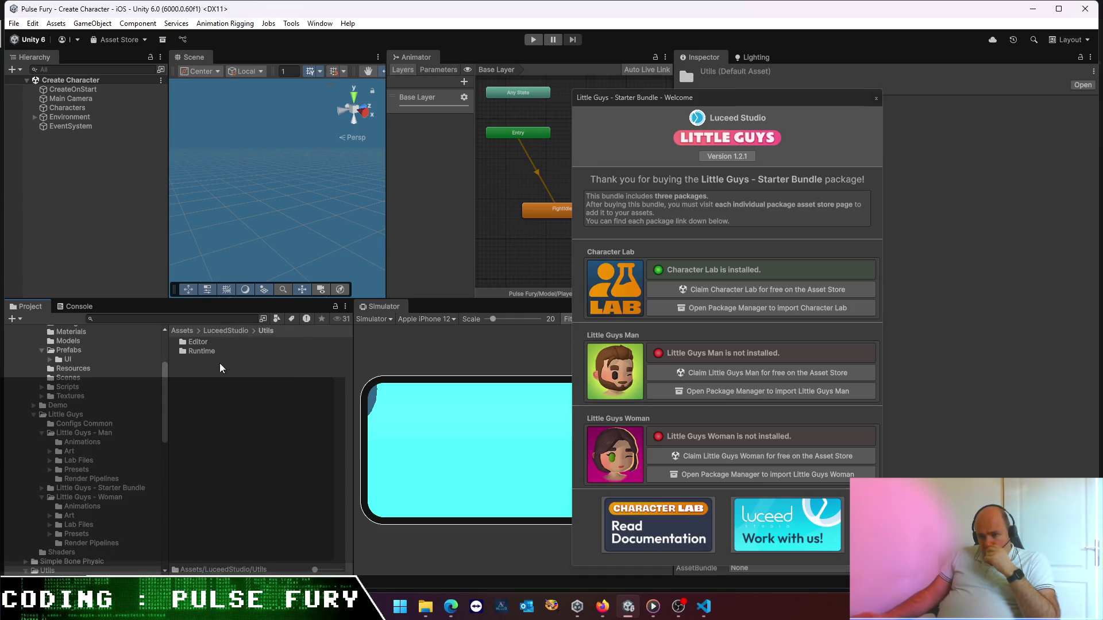
pyautogui.doubleClick(199, 342)
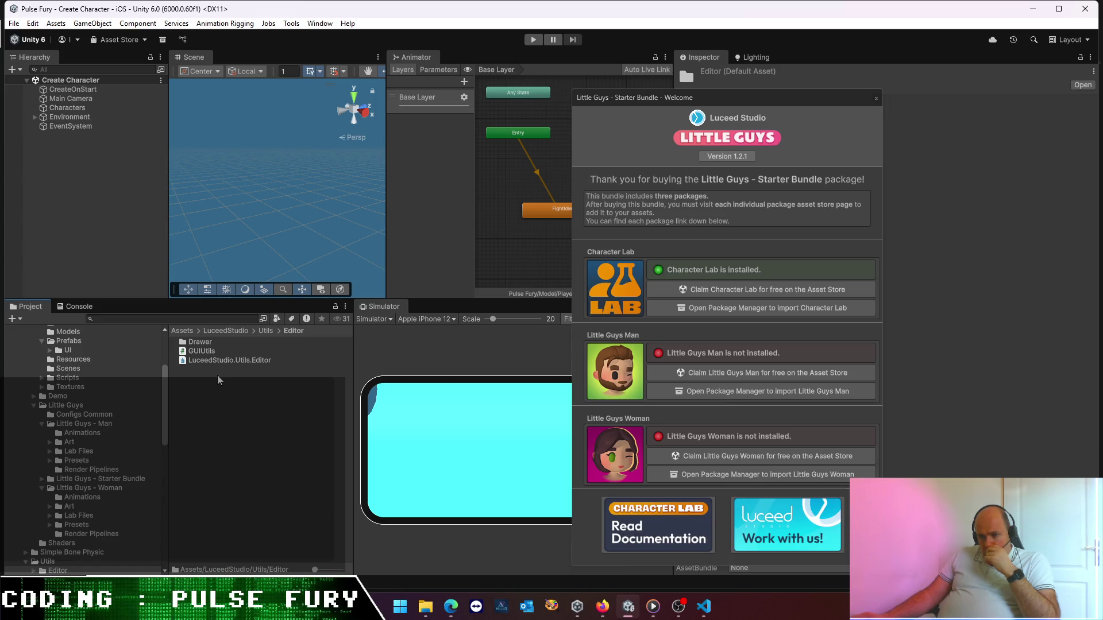
pyautogui.doubleClick(201, 341)
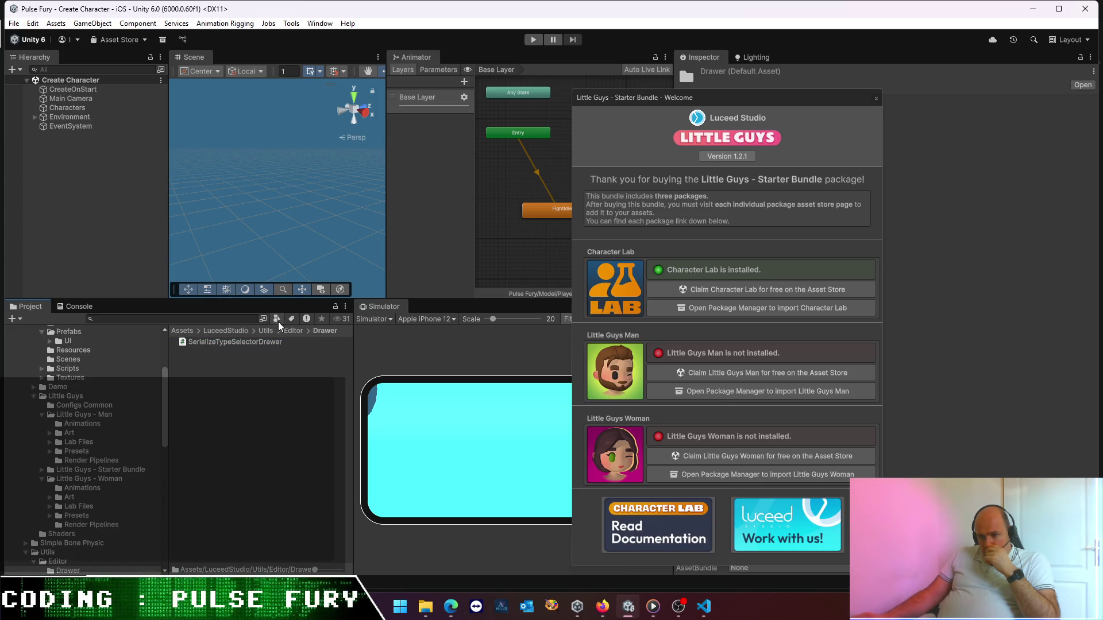
pyautogui.click(242, 333)
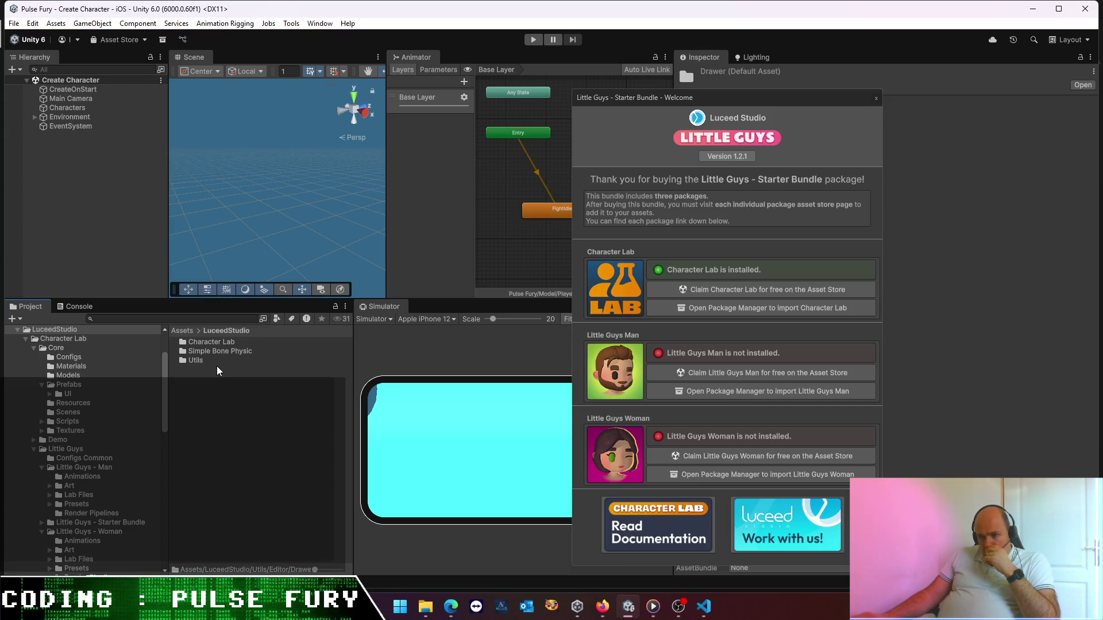
pyautogui.doubleClick(199, 342)
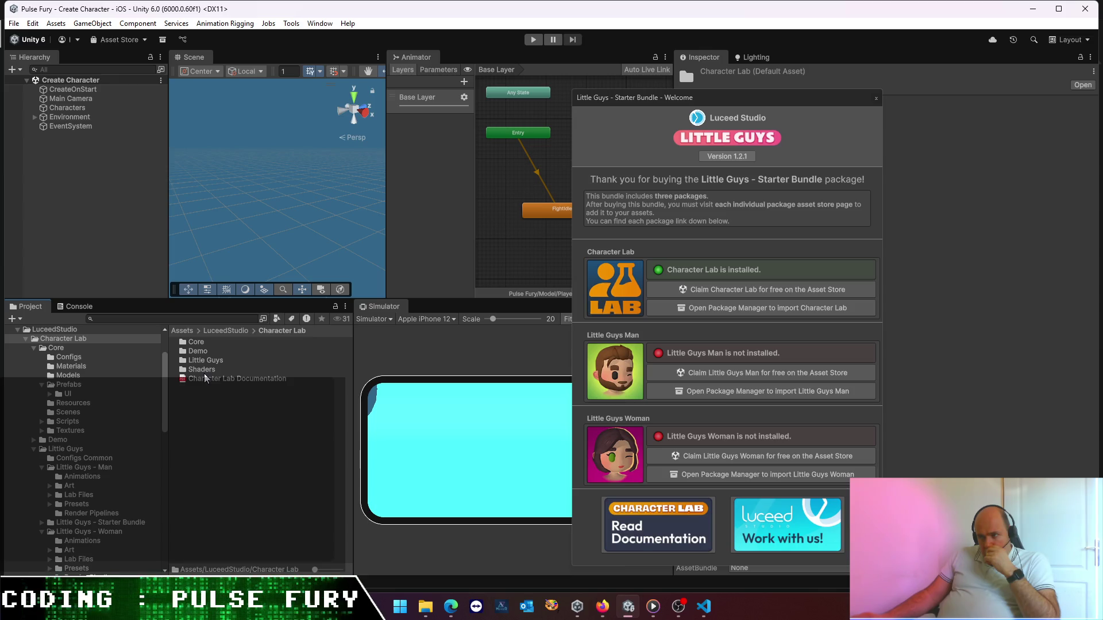
pyautogui.click(876, 98)
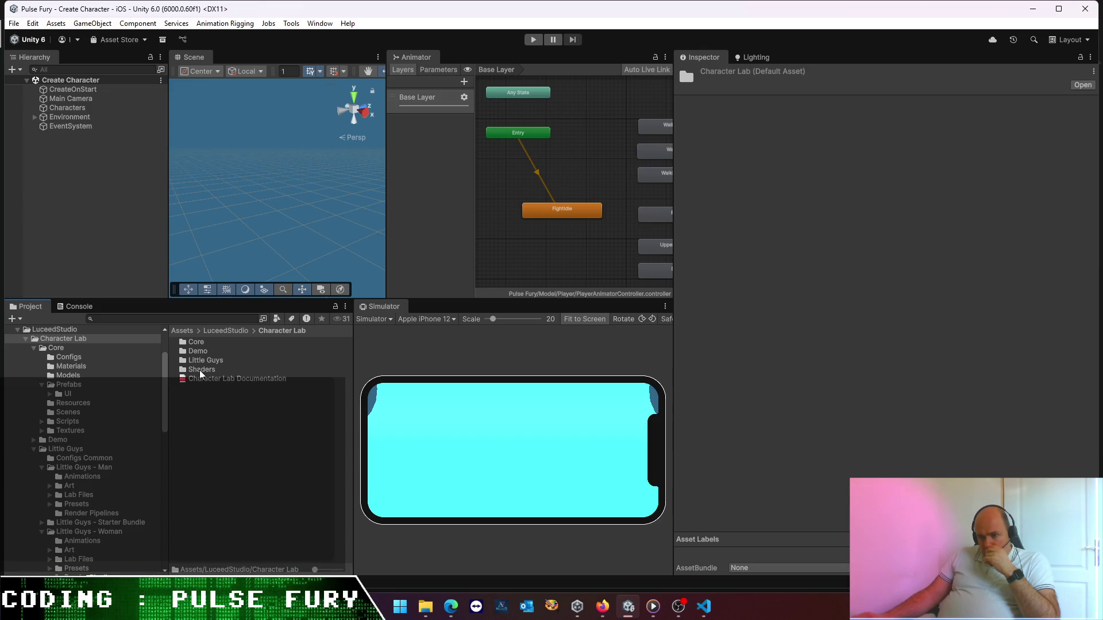
# - Browse to Core/Scripts/Editor/Inspector in Character Lab, then switch over to Visual Studio Code
pyautogui.doubleClick(193, 343)
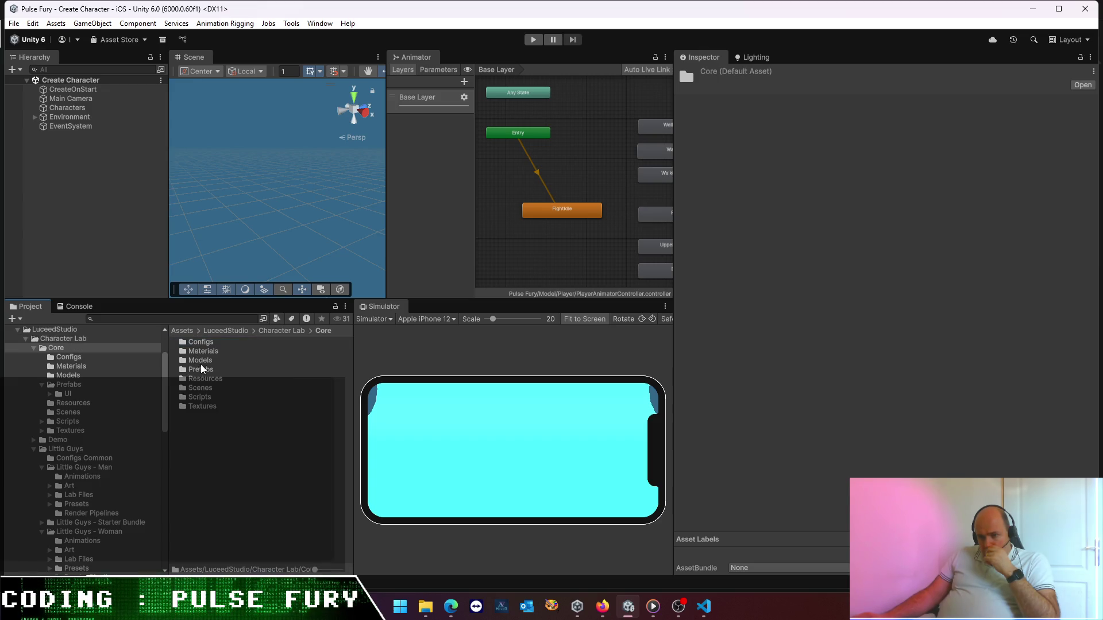
pyautogui.doubleClick(201, 397)
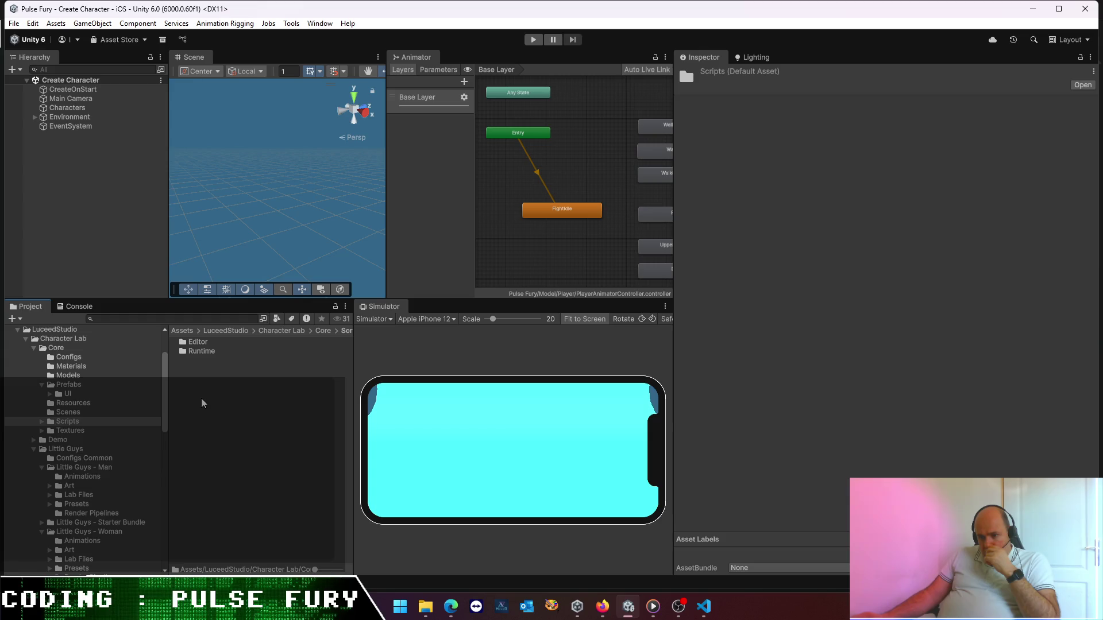
pyautogui.doubleClick(203, 344)
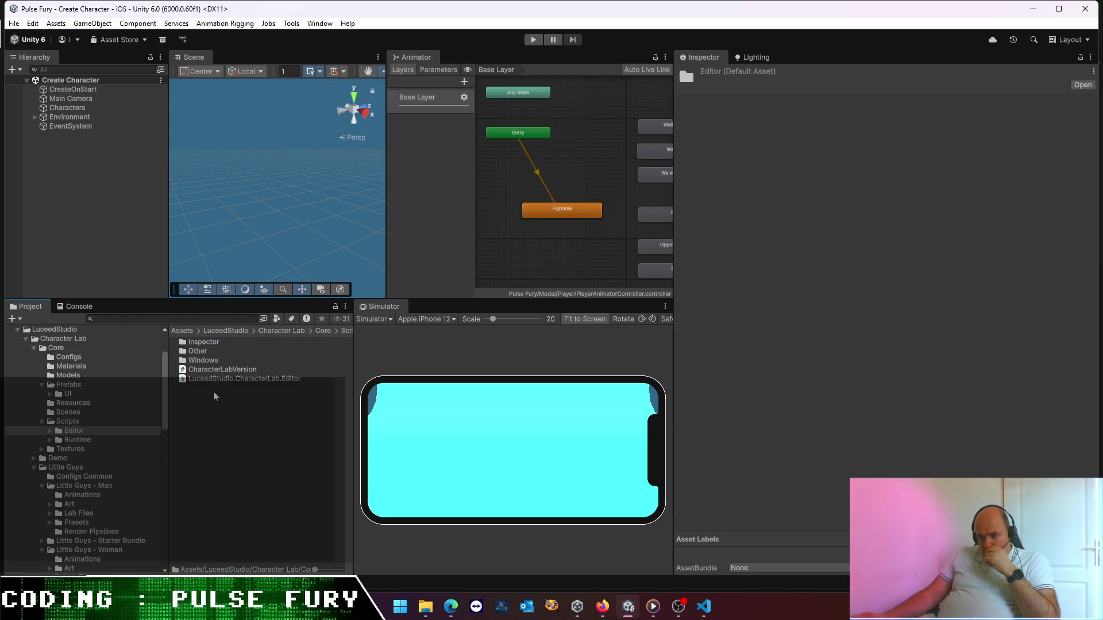
pyautogui.doubleClick(201, 343)
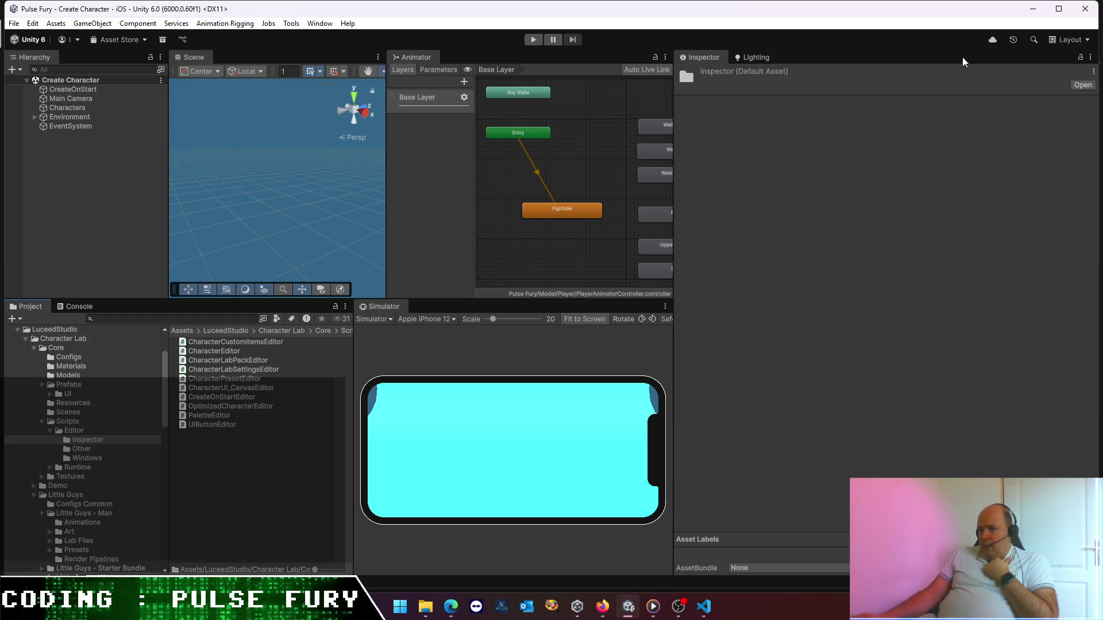
pyautogui.hotkey('alt', 'Tab')
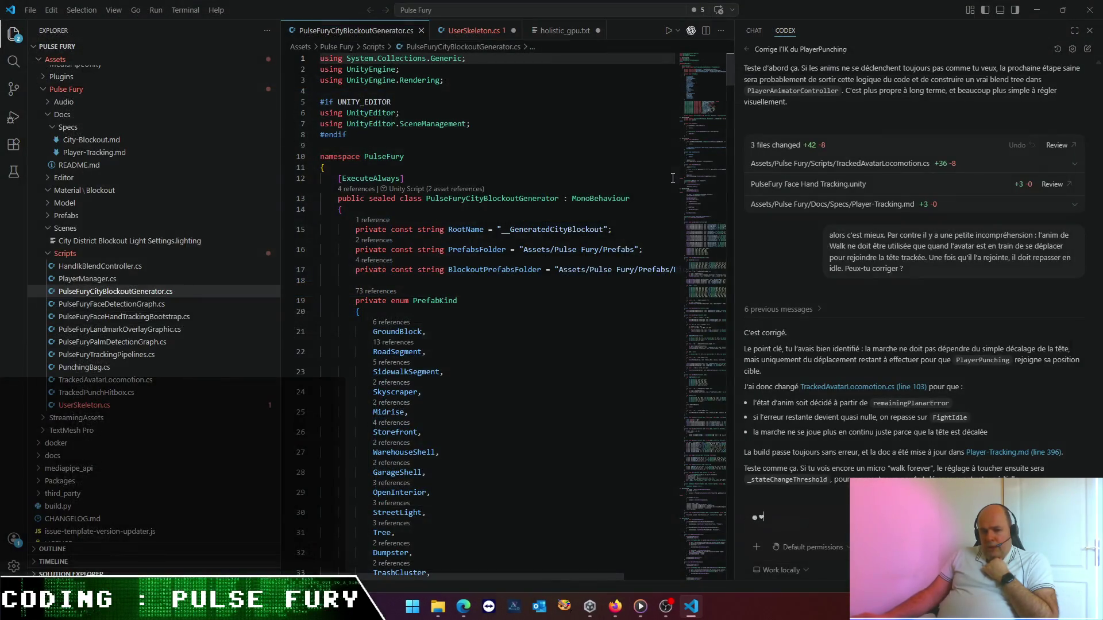
# - Switch to Unity Hub and launch Pulse Fury from the top of its Projects list
pyautogui.click(589, 607)
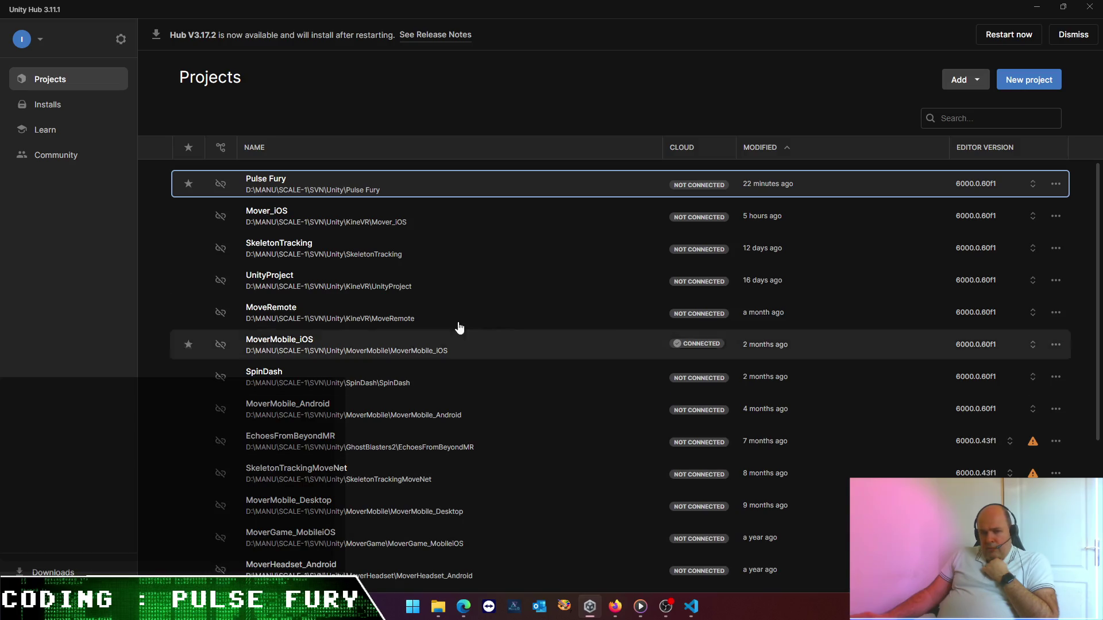
pyautogui.click(327, 196)
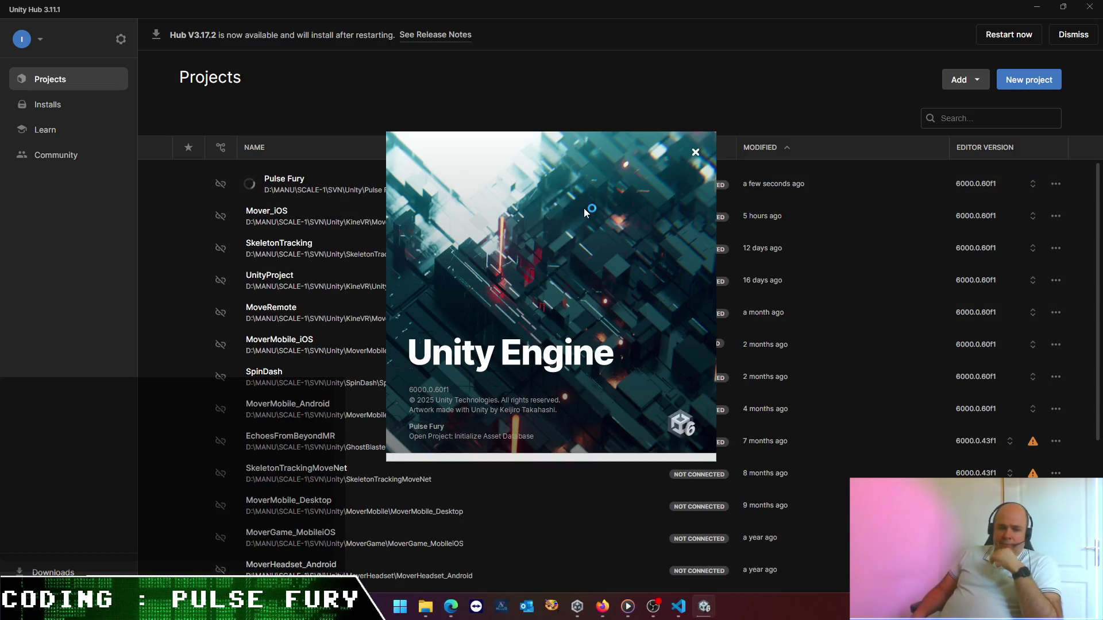
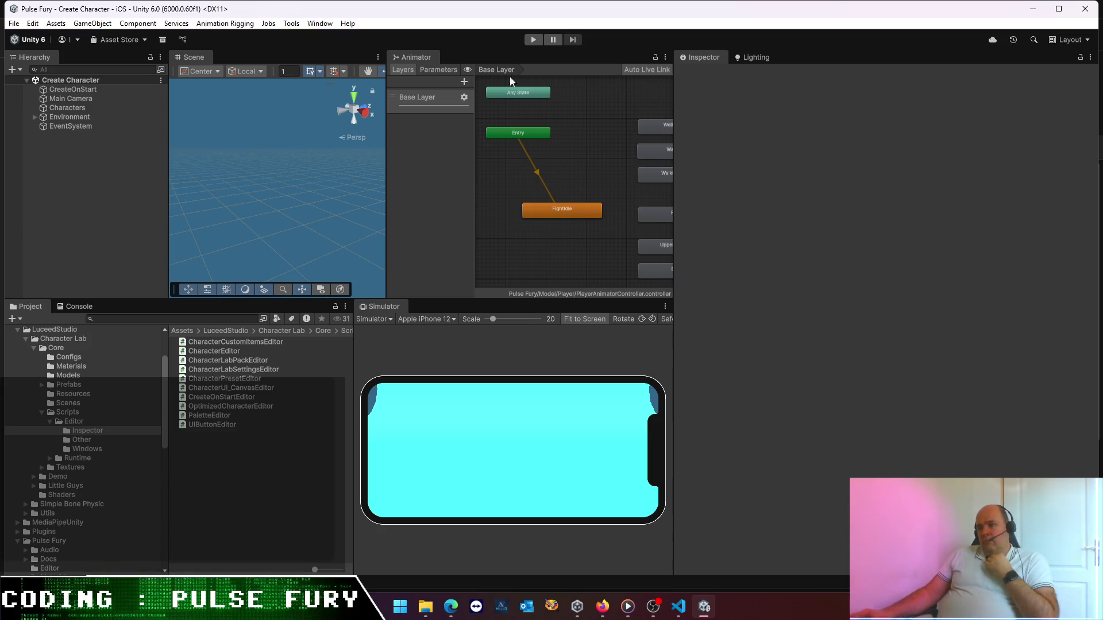
# - Open the Little Guys - Starter Bundle welcome window from Window > Character Lab, then close it
pyautogui.click(319, 24)
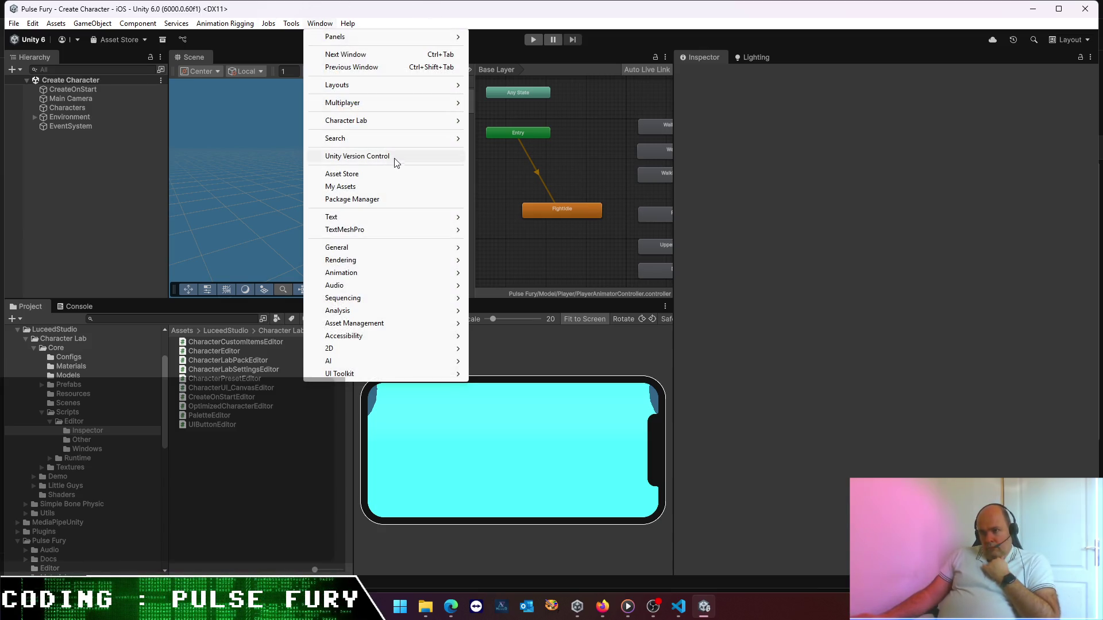
pyautogui.moveTo(398, 121)
pyautogui.click(509, 195)
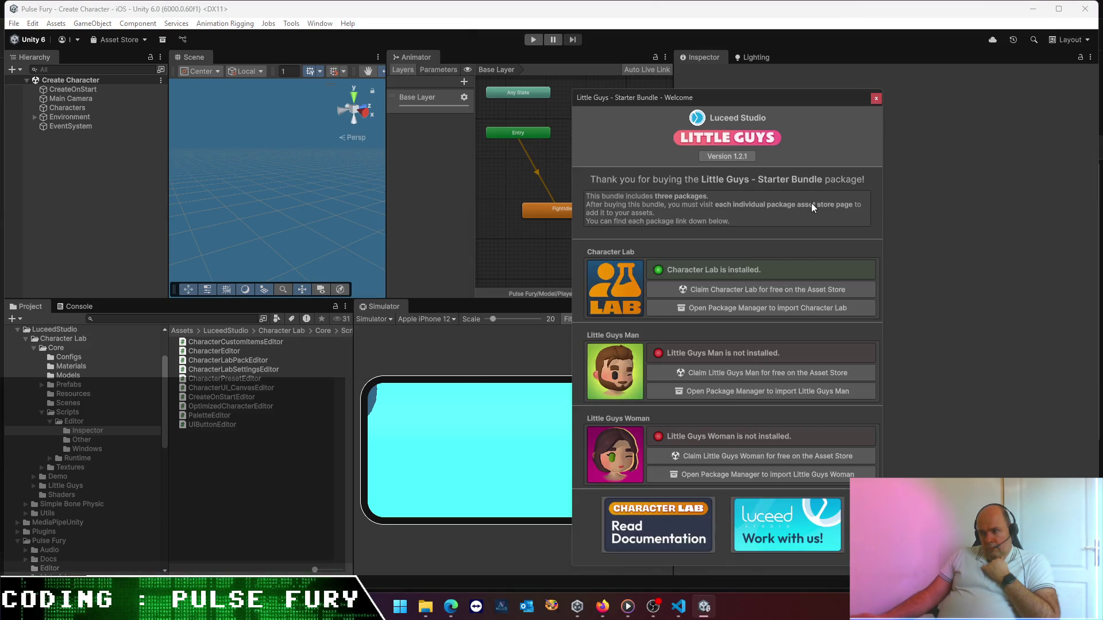
pyautogui.click(875, 101)
# - Browse Little Guys/Starter Bundle/Editor/Scripts and open GuysStarterBundleWelcomeWindow.cs for editing
pyautogui.click(290, 331)
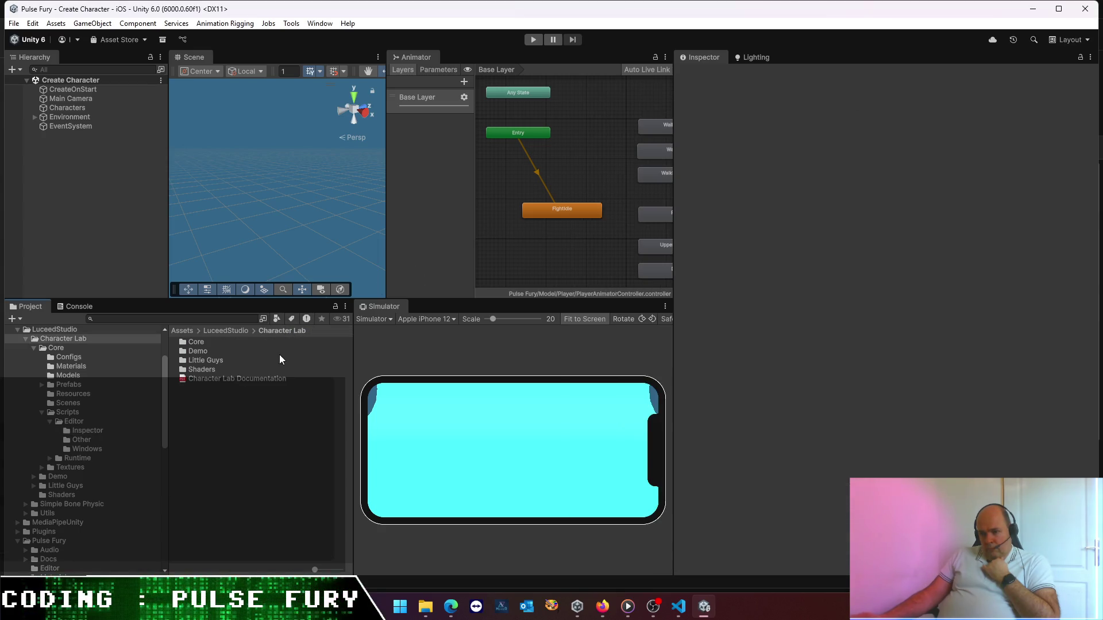
pyautogui.doubleClick(216, 360)
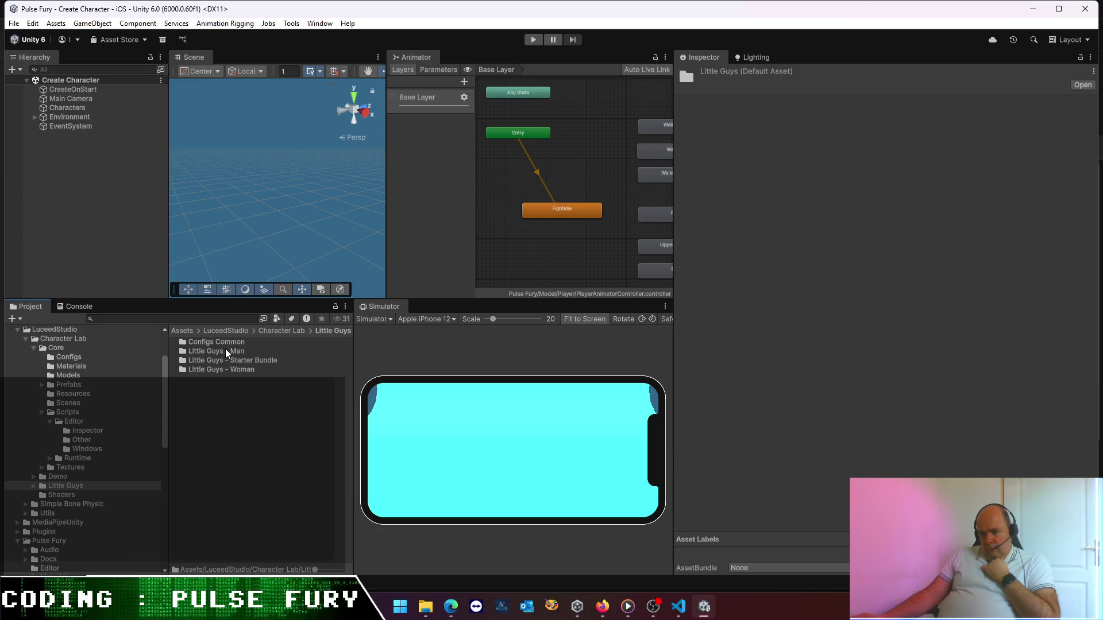
pyautogui.doubleClick(236, 361)
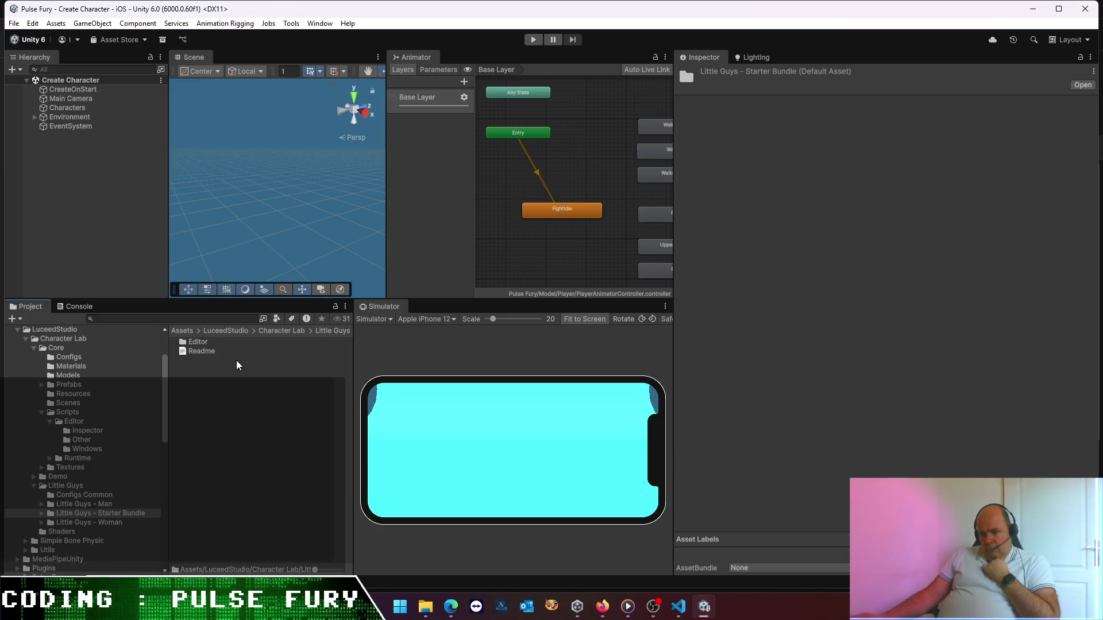
pyautogui.doubleClick(206, 350)
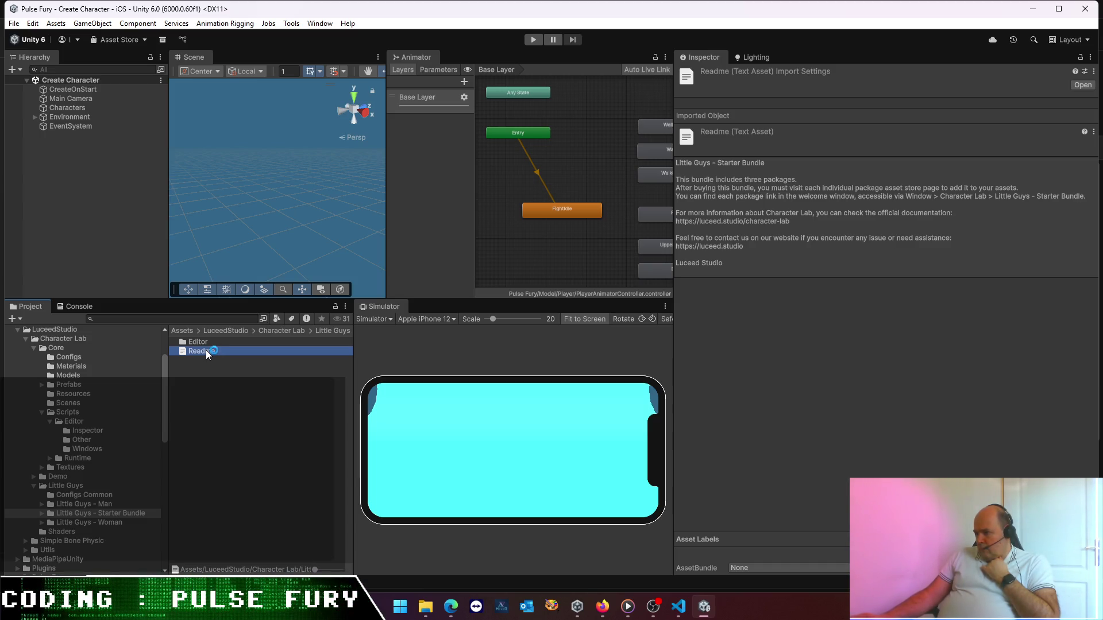
pyautogui.doubleClick(201, 343)
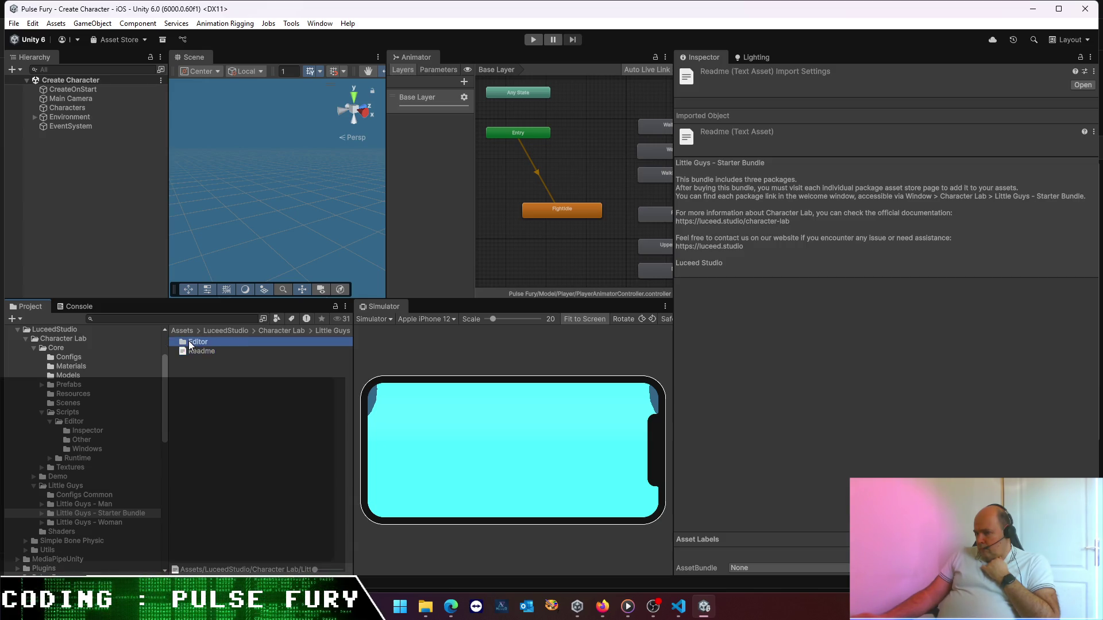
pyautogui.doubleClick(206, 352)
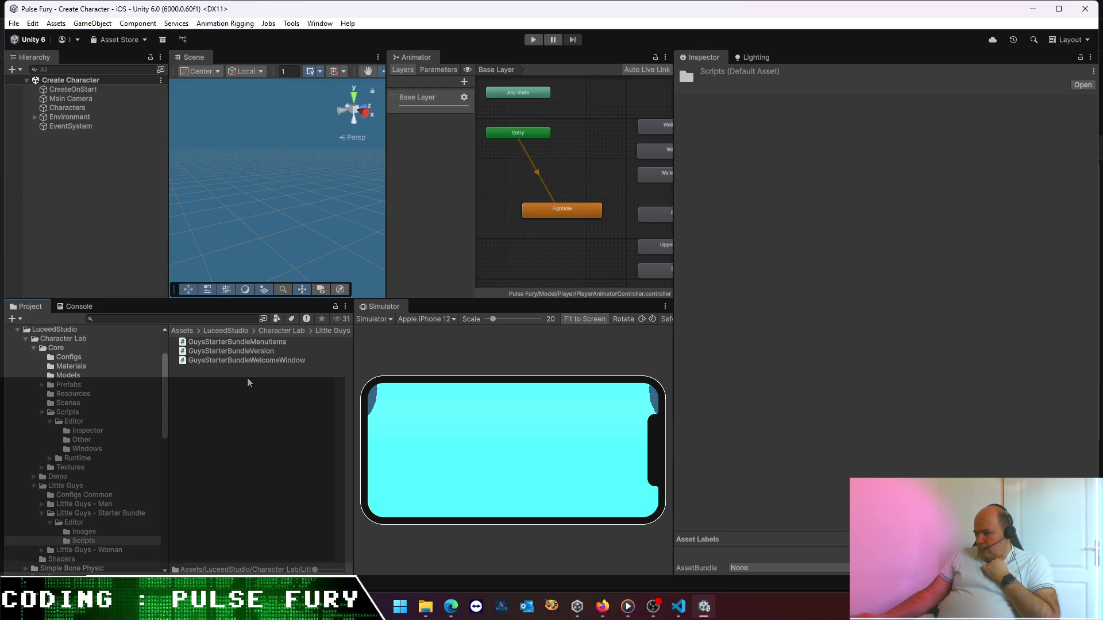
pyautogui.click(249, 359)
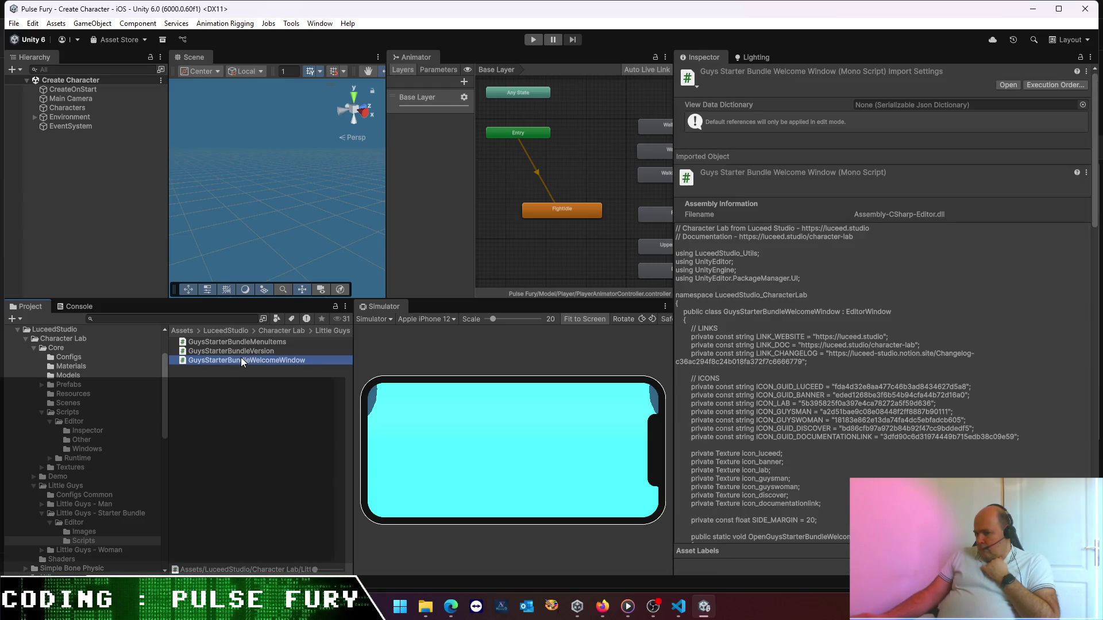
pyautogui.doubleClick(240, 358)
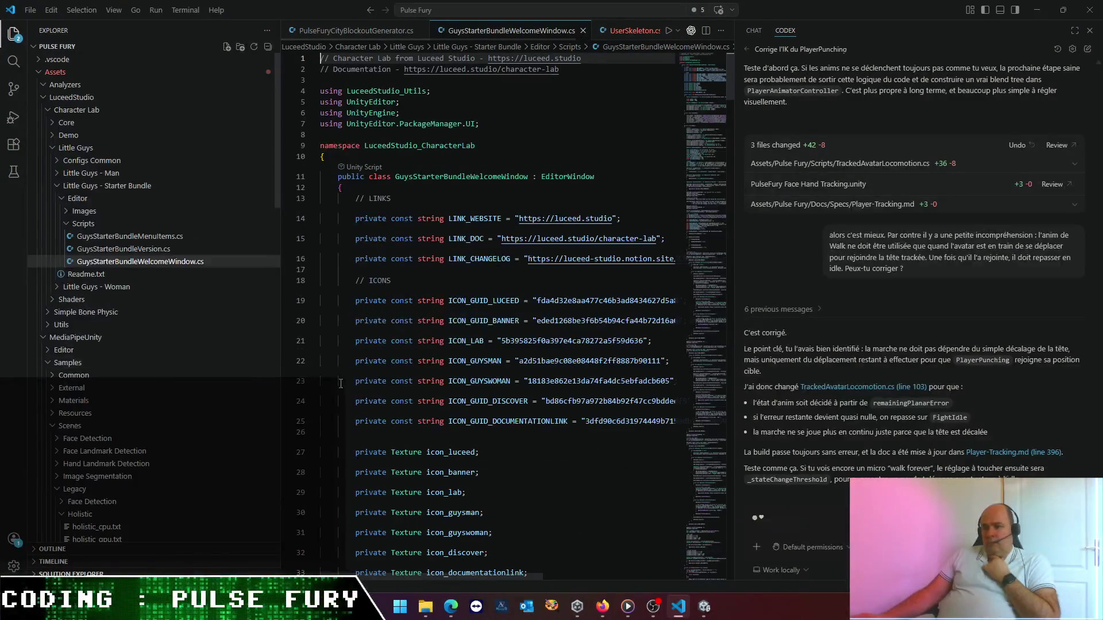
# - Narrow the VS Code Explorer sidebar to give GuysStarterBundleWelcomeWindow.cs a wider code area
pyautogui.scroll(-10, 439, 375)
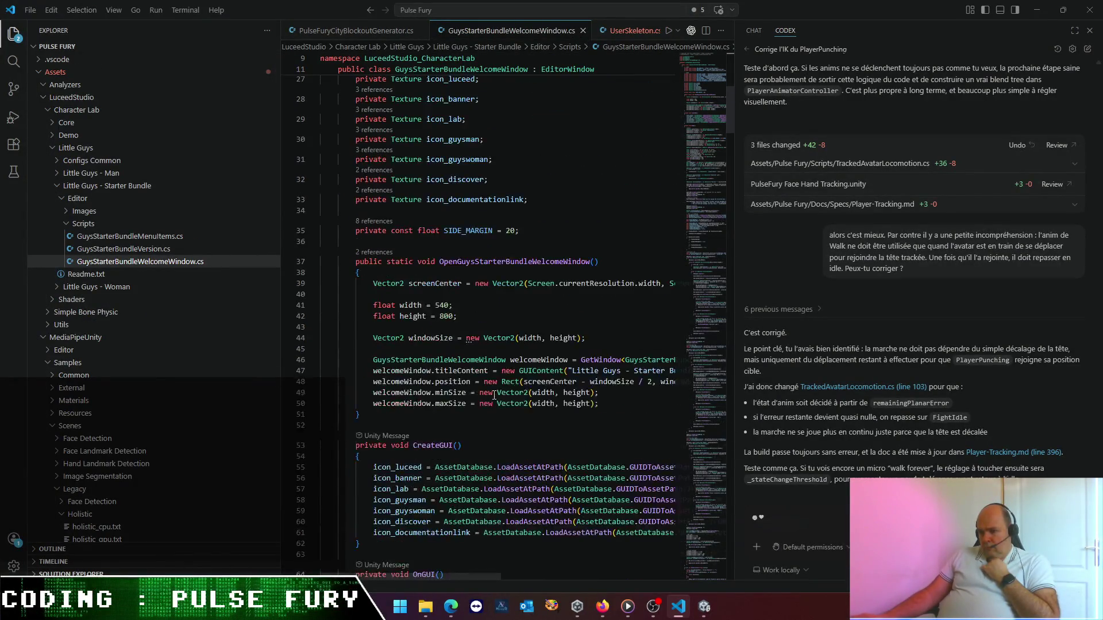
pyautogui.scroll(-5, 494, 395)
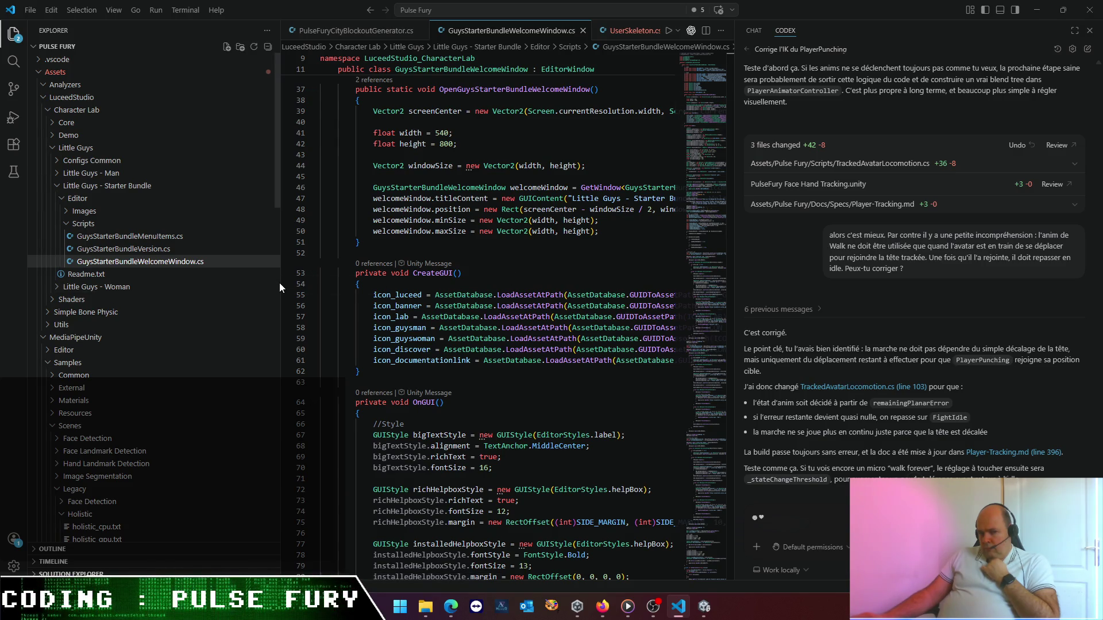
pyautogui.moveTo(280, 282); pyautogui.dragTo(189, 280)
# - Read through OnGUI's version-check flags and per-package install status sections
pyautogui.scroll(-5, 384, 322)
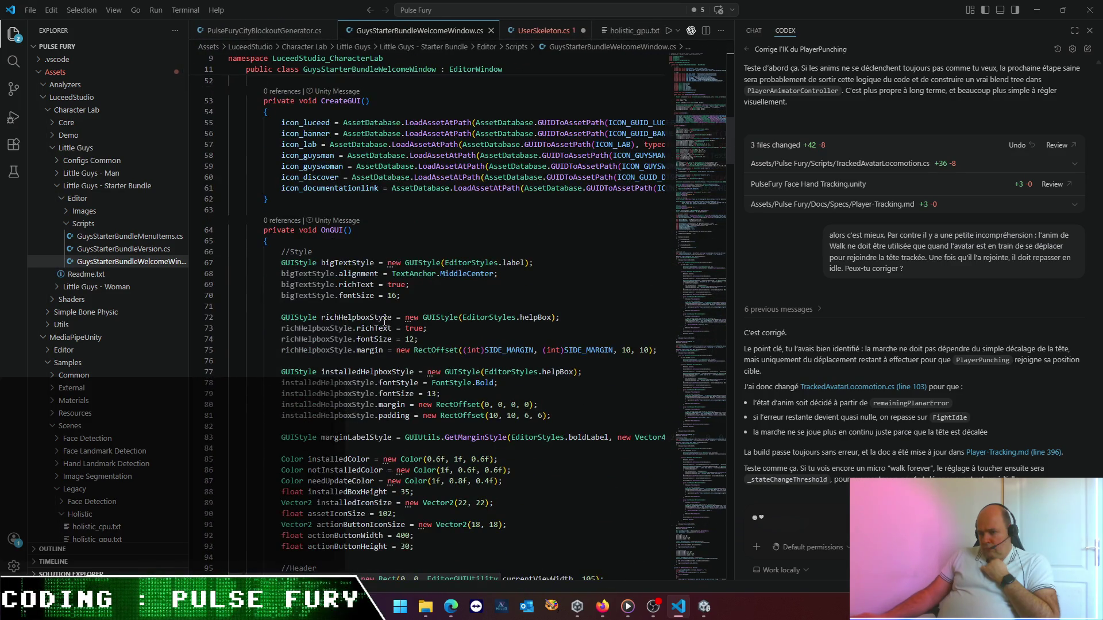
pyautogui.scroll(-3, 385, 321)
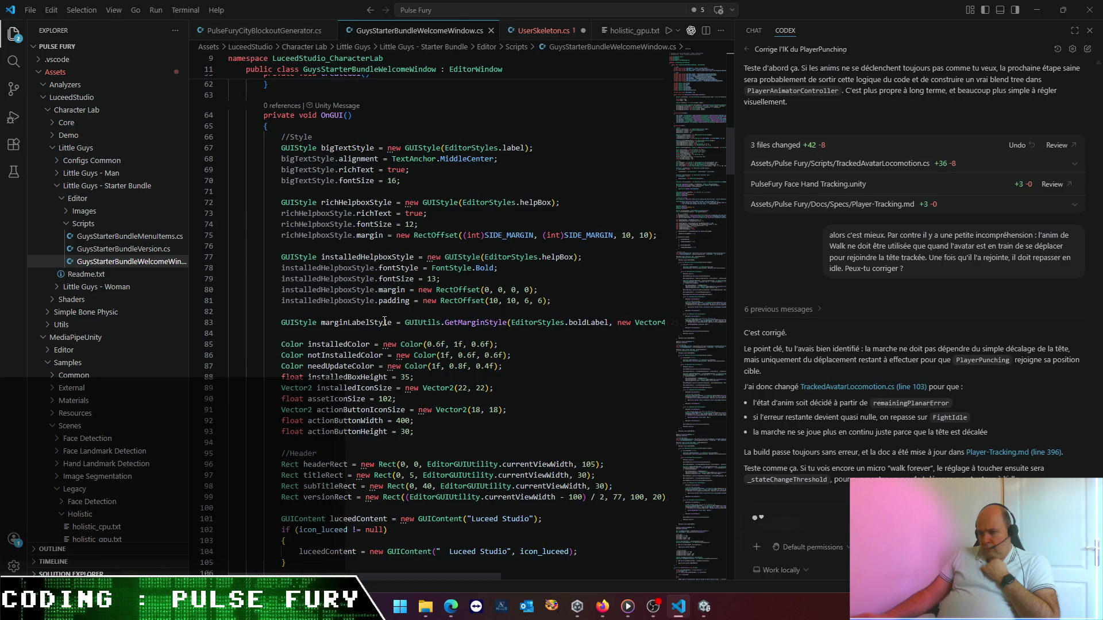
pyautogui.scroll(-7, 384, 321)
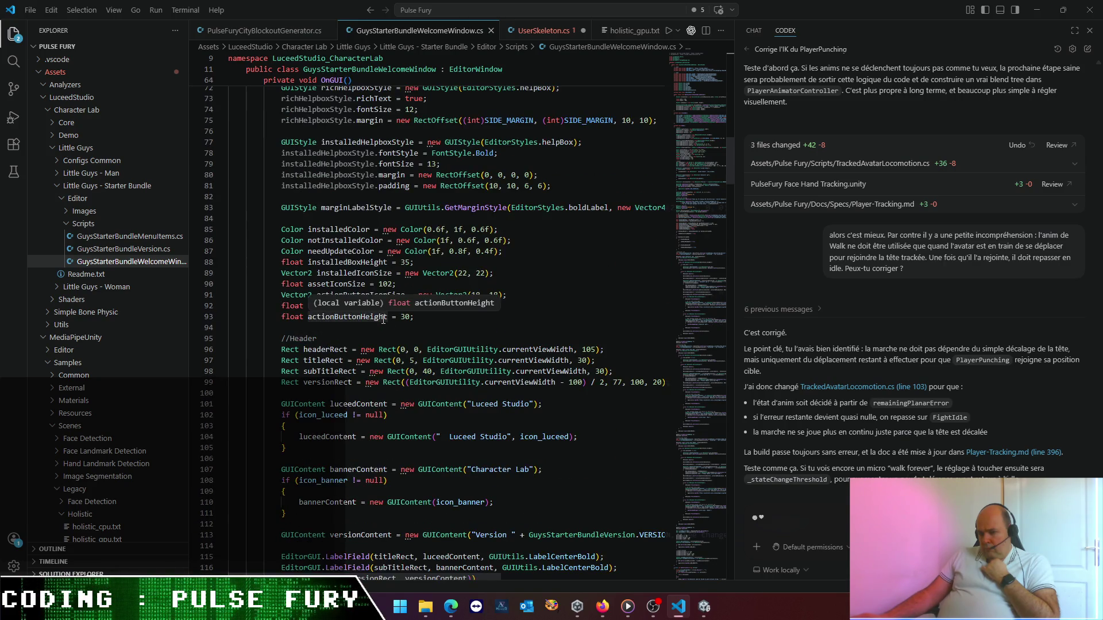
pyautogui.scroll(-3, 384, 320)
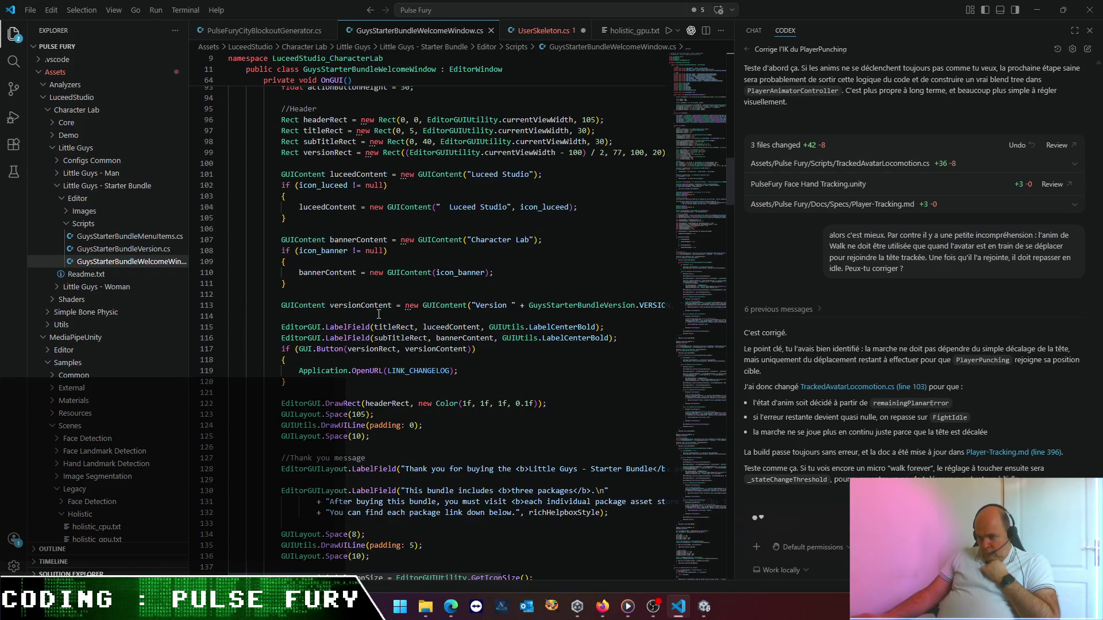
pyautogui.moveTo(372, 332)
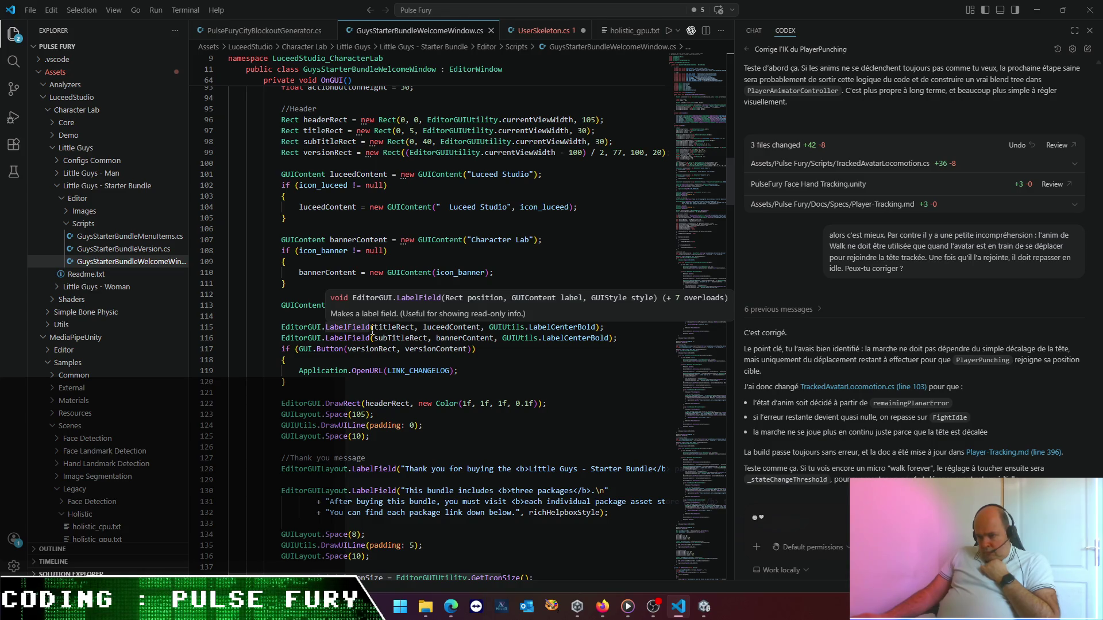
pyautogui.scroll(-6, 372, 332)
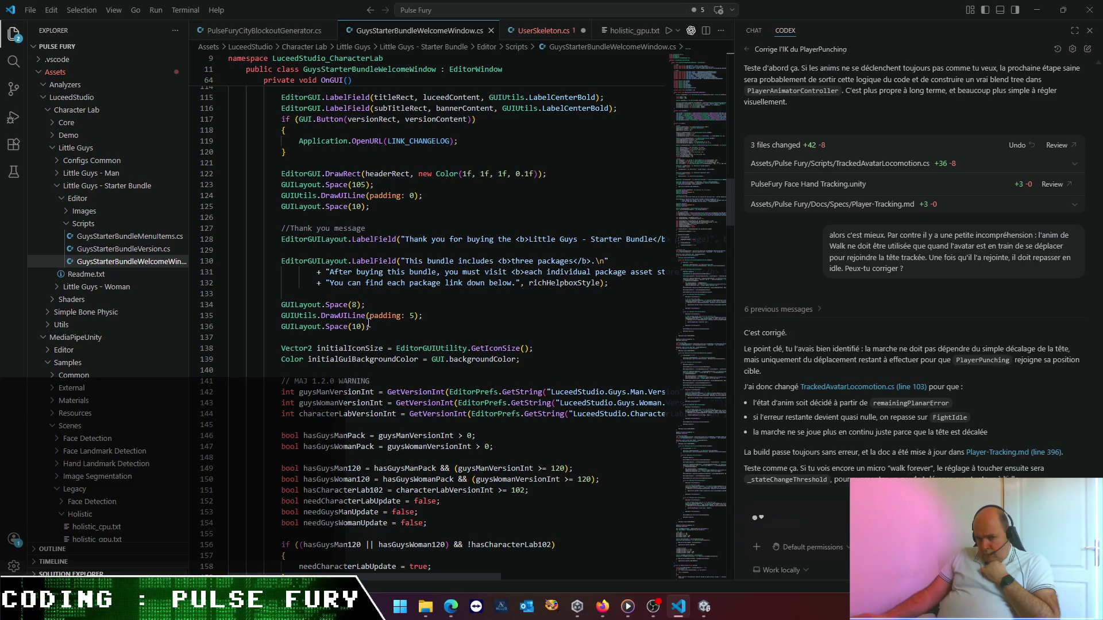
pyautogui.scroll(-3, 368, 325)
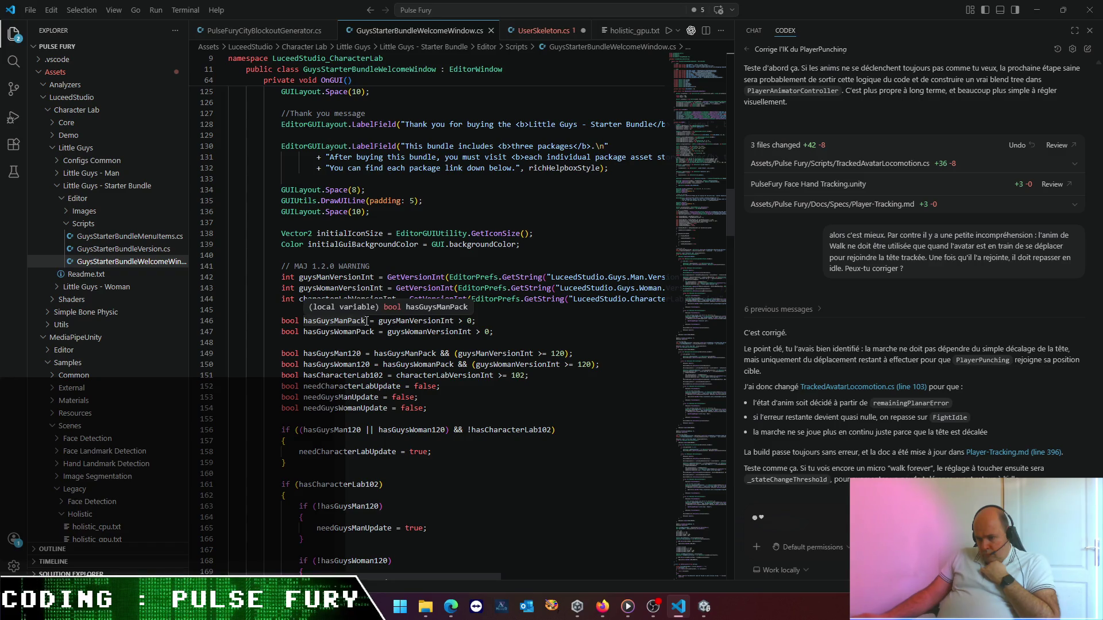
pyautogui.scroll(-3, 367, 321)
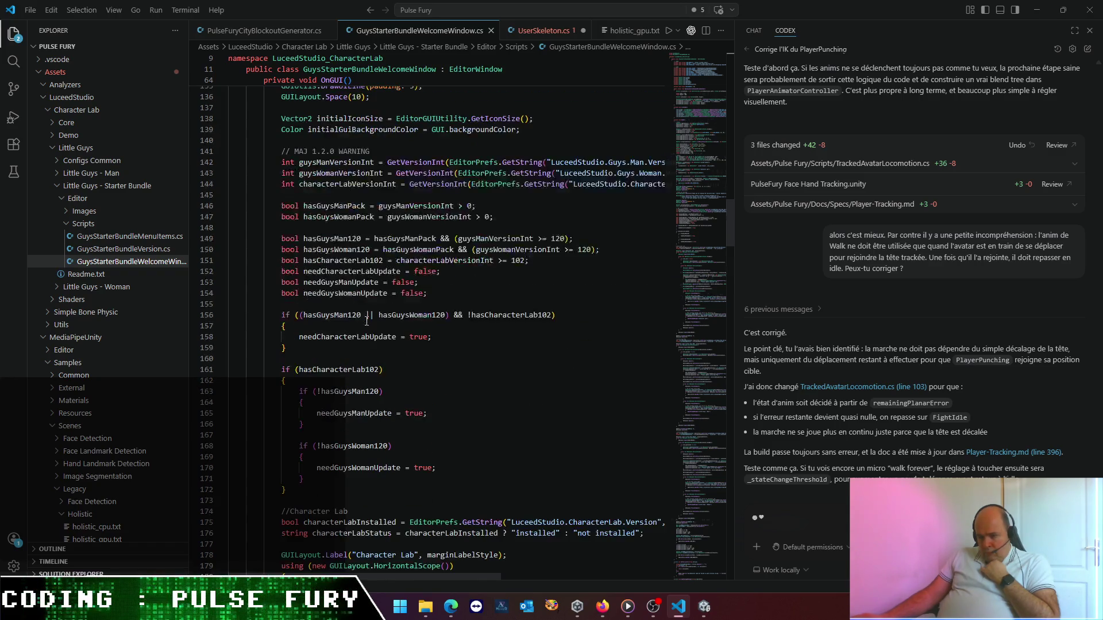
pyautogui.scroll(-3, 367, 321)
pyautogui.scroll(-4, 365, 319)
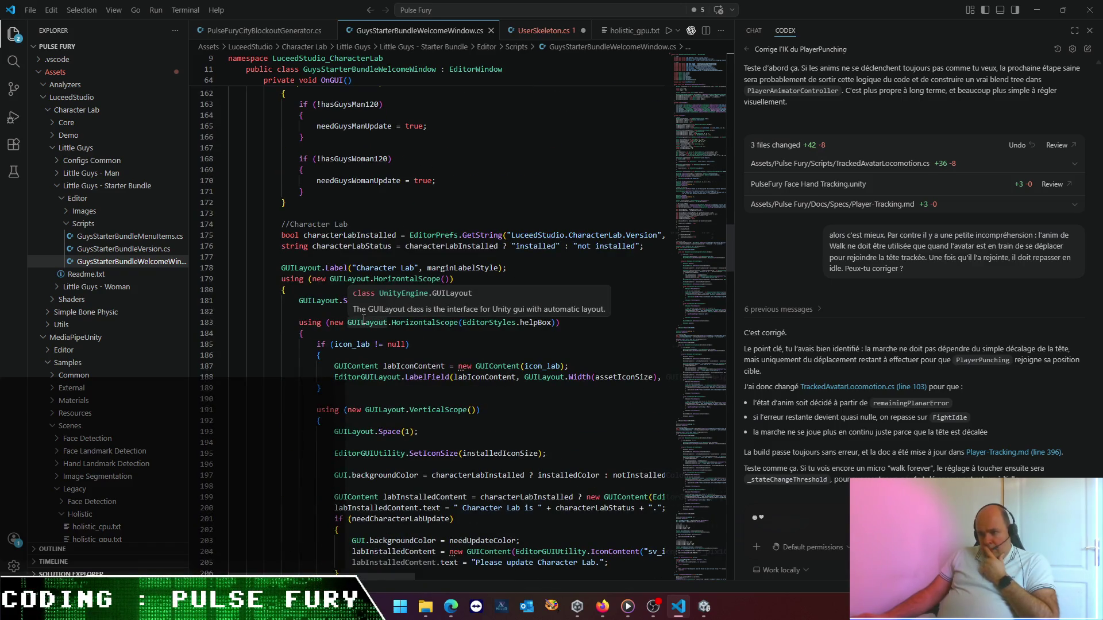
pyautogui.scroll(-2, 366, 319)
pyautogui.scroll(-12, 364, 319)
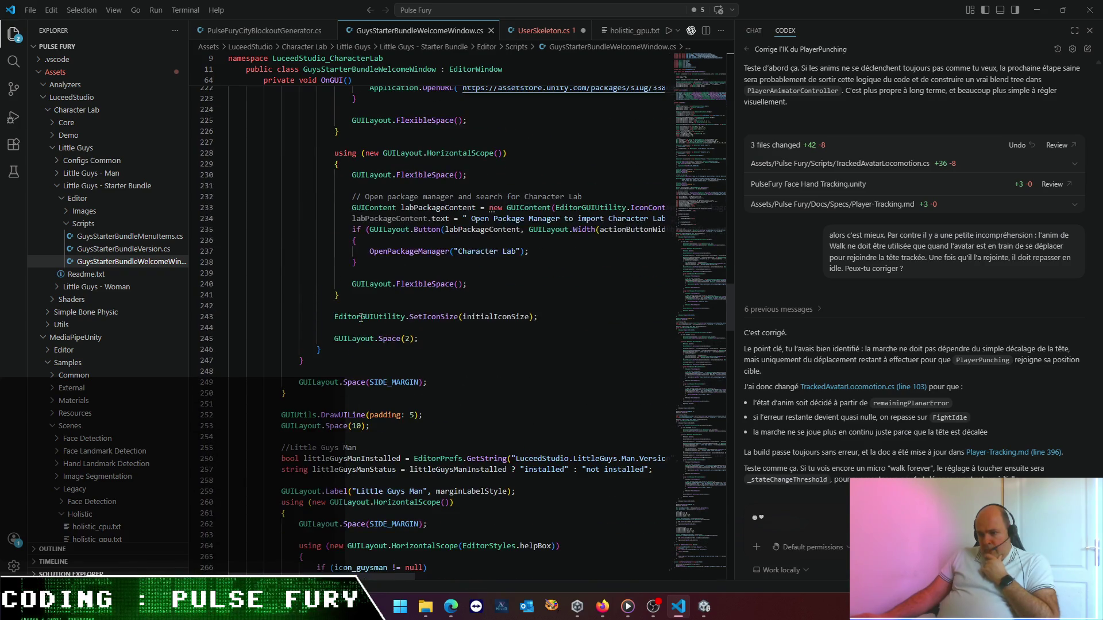
pyautogui.scroll(-3, 360, 317)
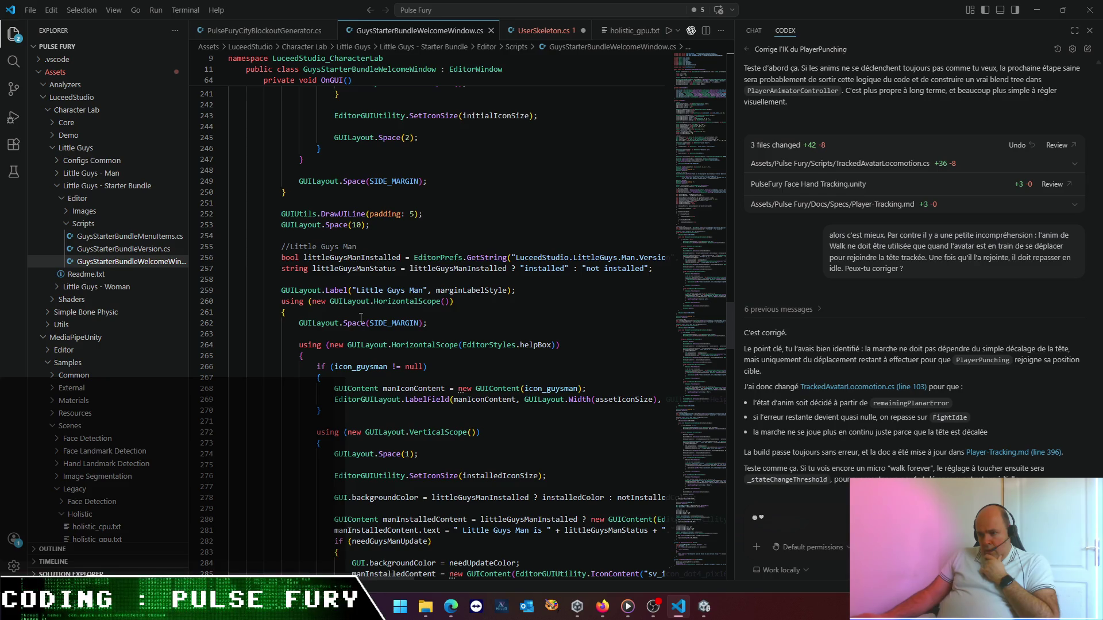
# - Run Find All References on littleGuysManInstalled, listing its four uses in the References panel
pyautogui.click(460, 268)
pyautogui.rightClick(462, 266)
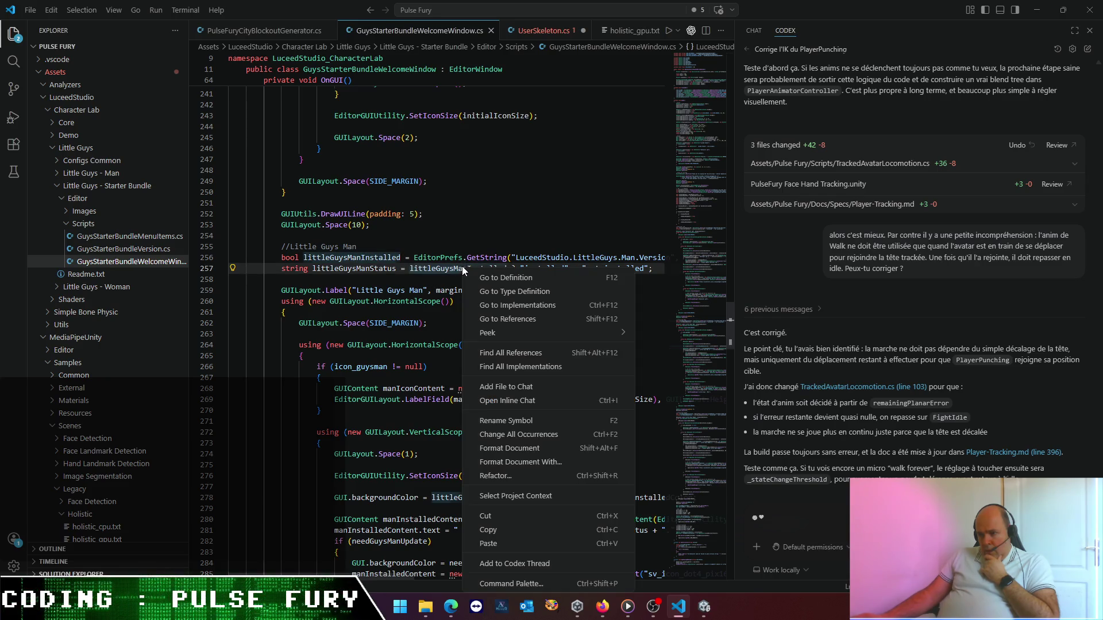
pyautogui.click(505, 353)
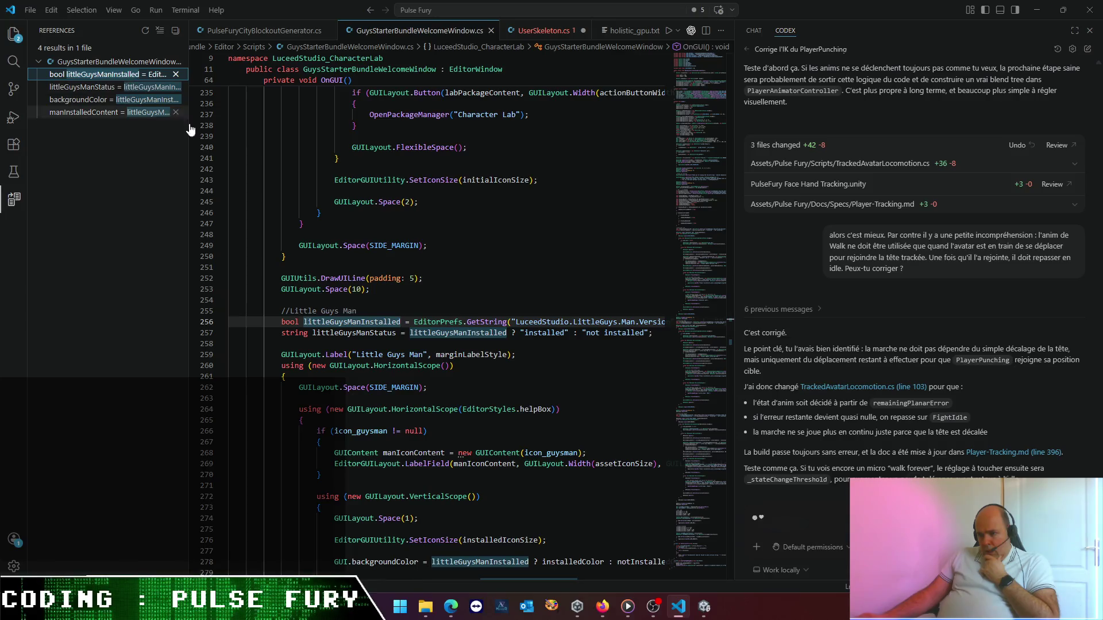
pyautogui.moveTo(388, 574)
pyautogui.mouseDown()
pyautogui.moveTo(463, 591)
pyautogui.moveTo(389, 580)
pyautogui.moveTo(460, 581)
pyautogui.moveTo(429, 578)
pyautogui.mouseUp()
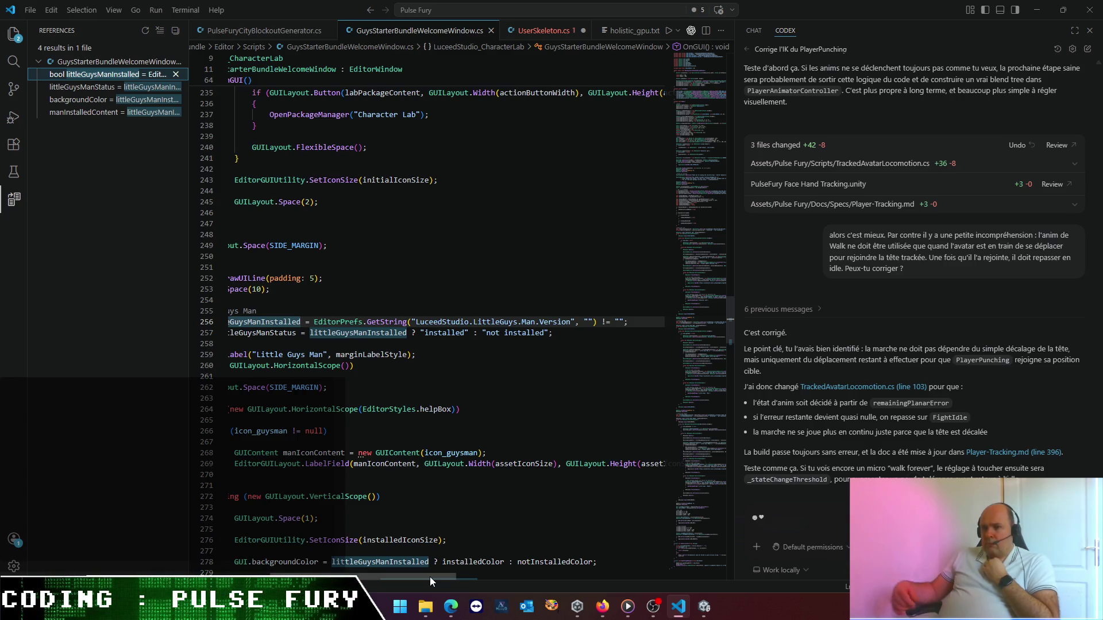
# - Return to Unity and open Edit > Preferences, widening its category list
pyautogui.click(704, 607)
pyautogui.click(33, 23)
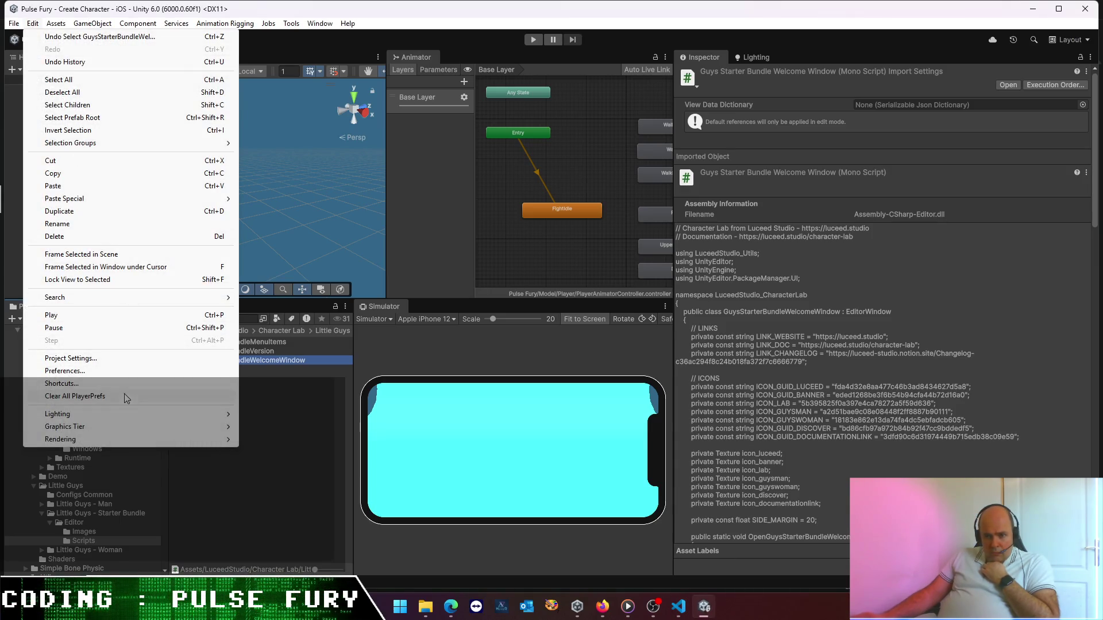
pyautogui.click(71, 370)
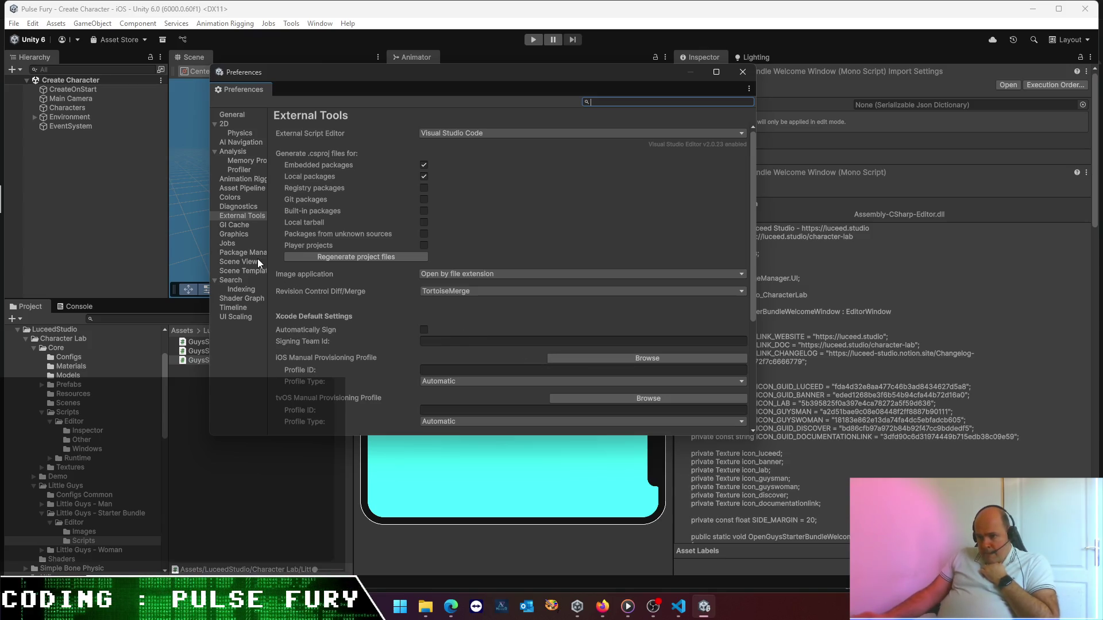
pyautogui.moveTo(269, 249)
pyautogui.mouseDown()
pyautogui.moveTo(356, 247)
pyautogui.moveTo(340, 247)
pyautogui.mouseUp()
# - Browse the Colors, Scene View, Profiler, Graphics, Indexing, Timeline and UI Scaling pages, then close Preferences
pyautogui.click(230, 197)
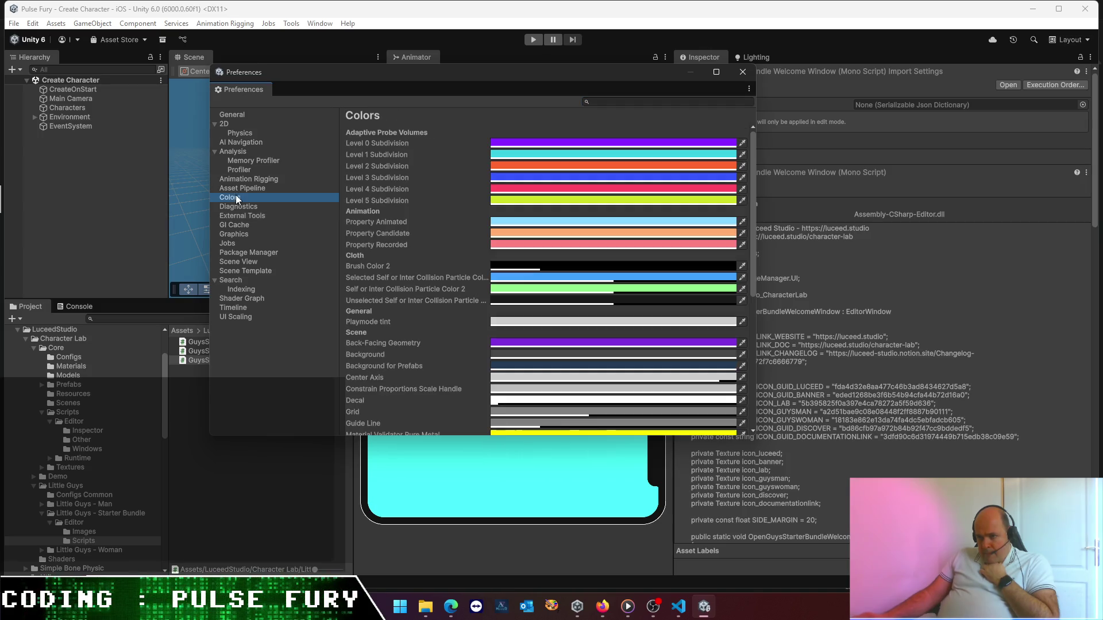
pyautogui.click(234, 253)
pyautogui.click(238, 263)
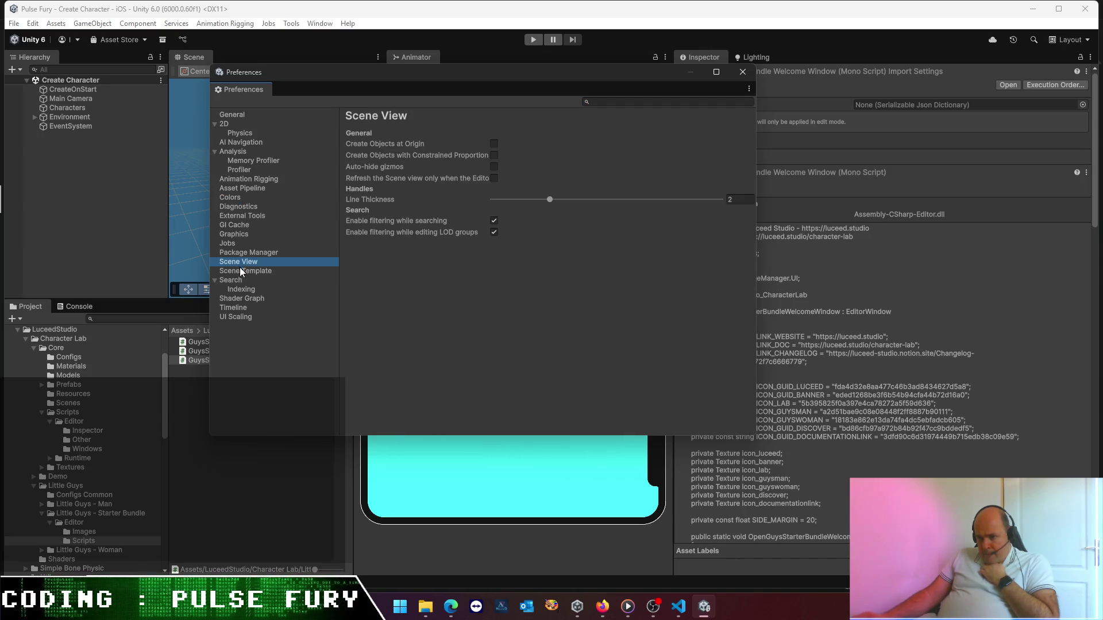
pyautogui.click(240, 271)
pyautogui.click(242, 170)
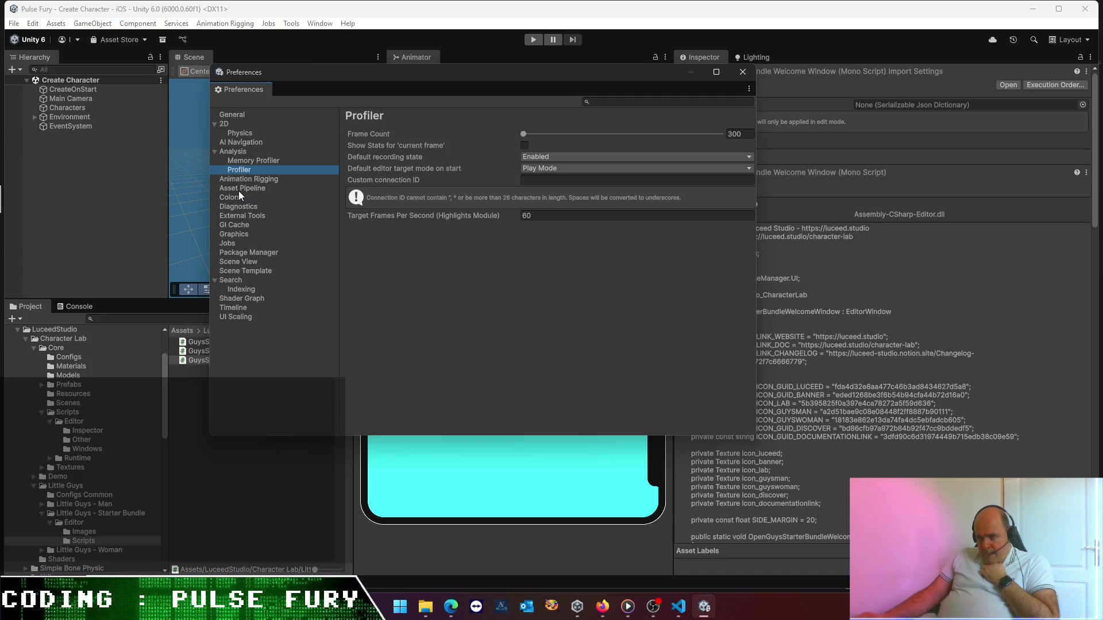
pyautogui.click(237, 196)
pyautogui.click(235, 234)
pyautogui.click(239, 289)
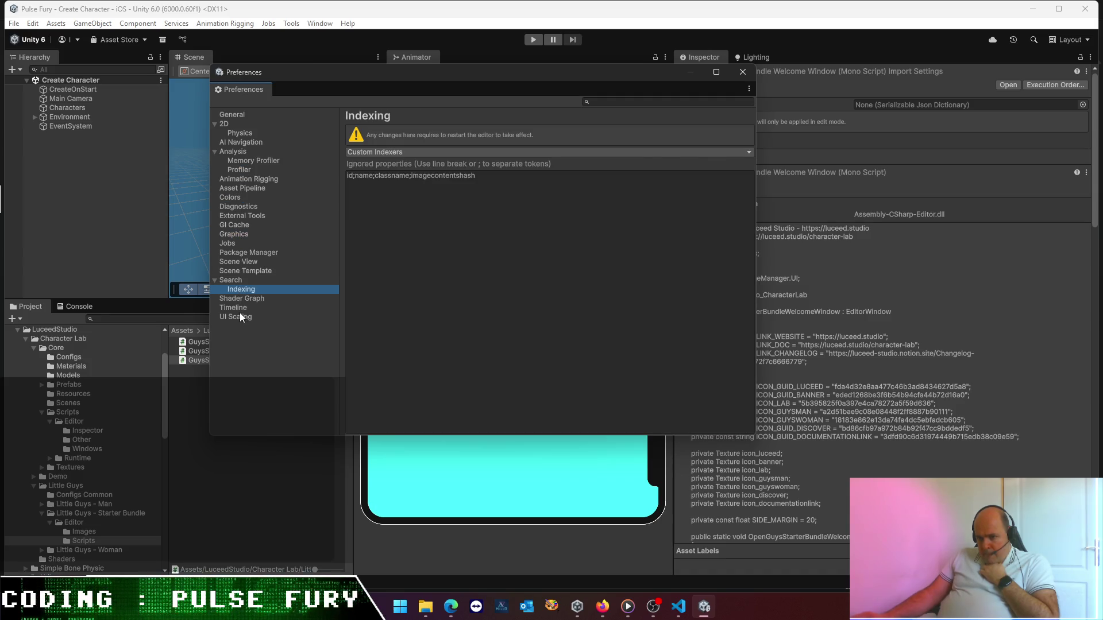
pyautogui.click(240, 308)
pyautogui.click(240, 317)
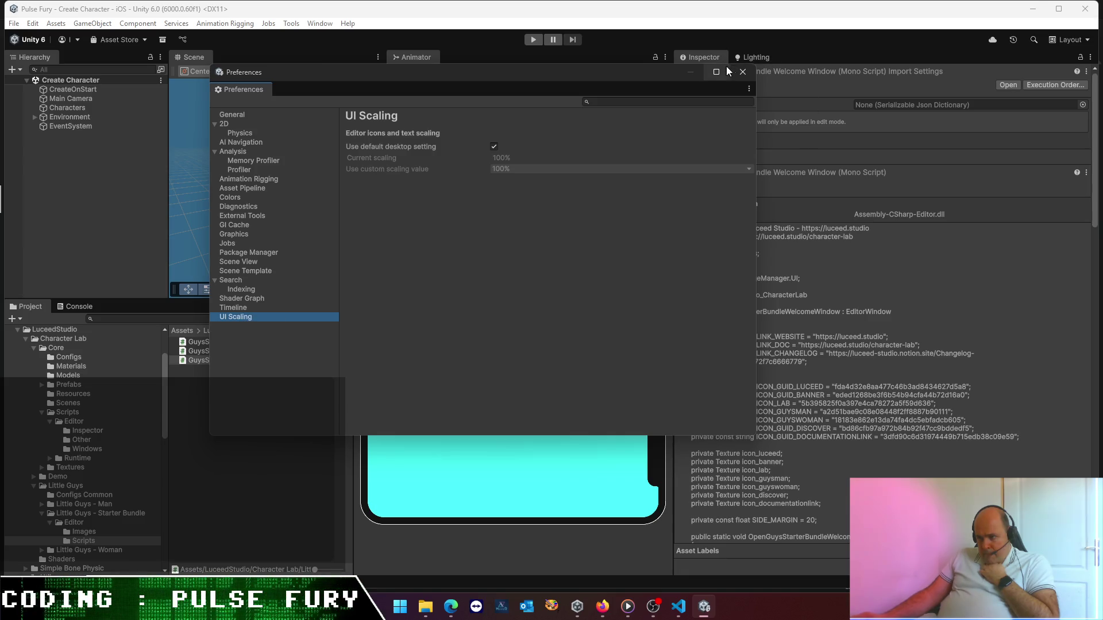
pyautogui.click(741, 72)
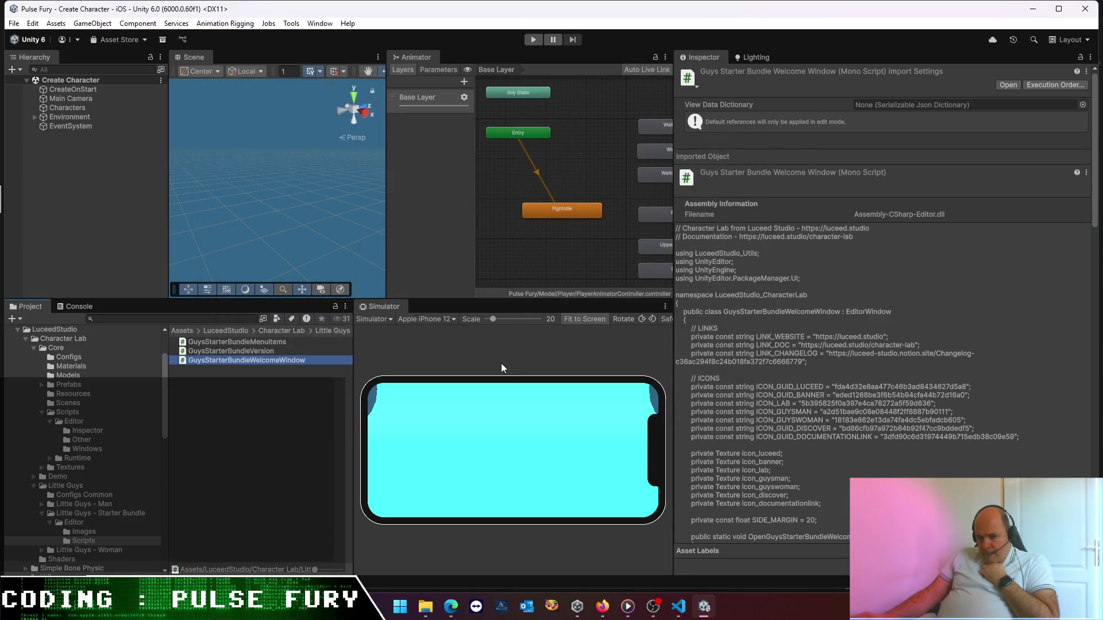
pyautogui.rightClick(399, 604)
pyautogui.click(378, 539)
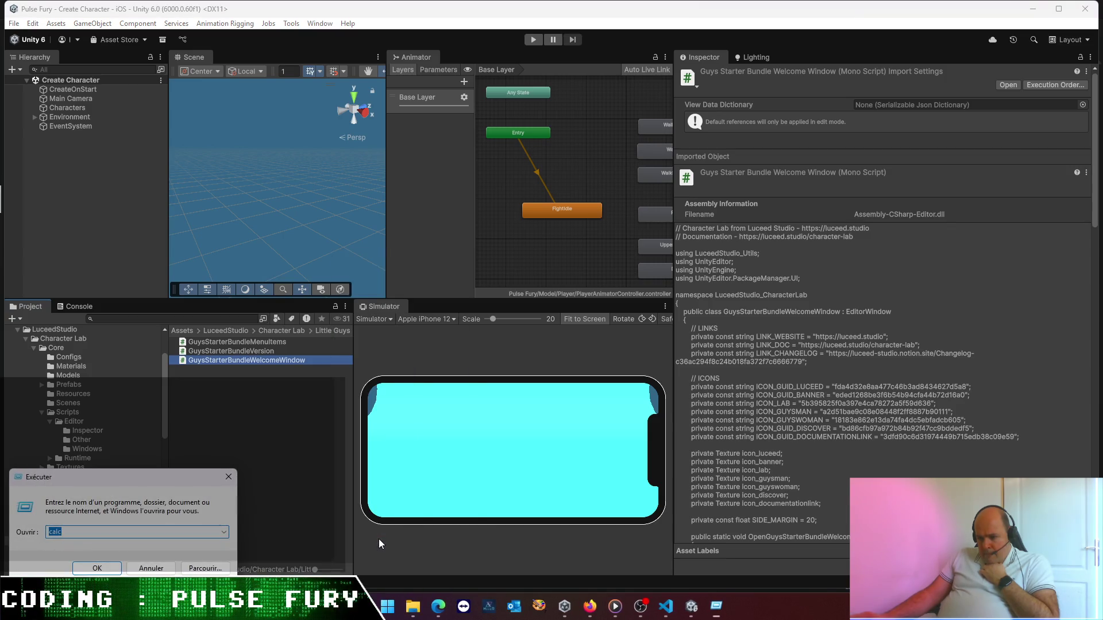
pyautogui.write('r')
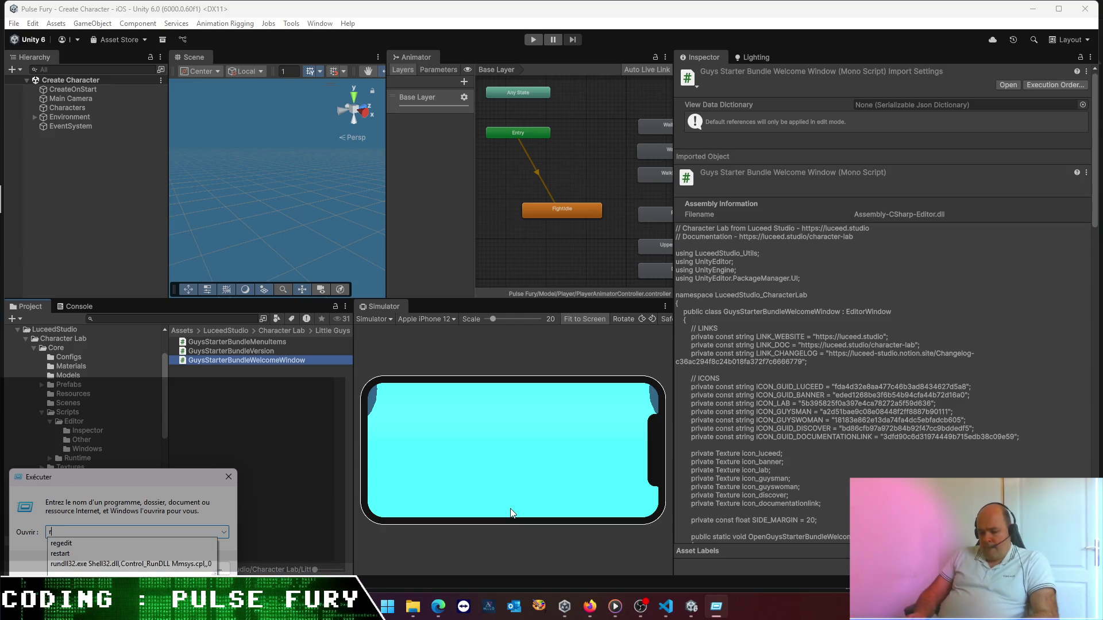
pyautogui.write('egedit')
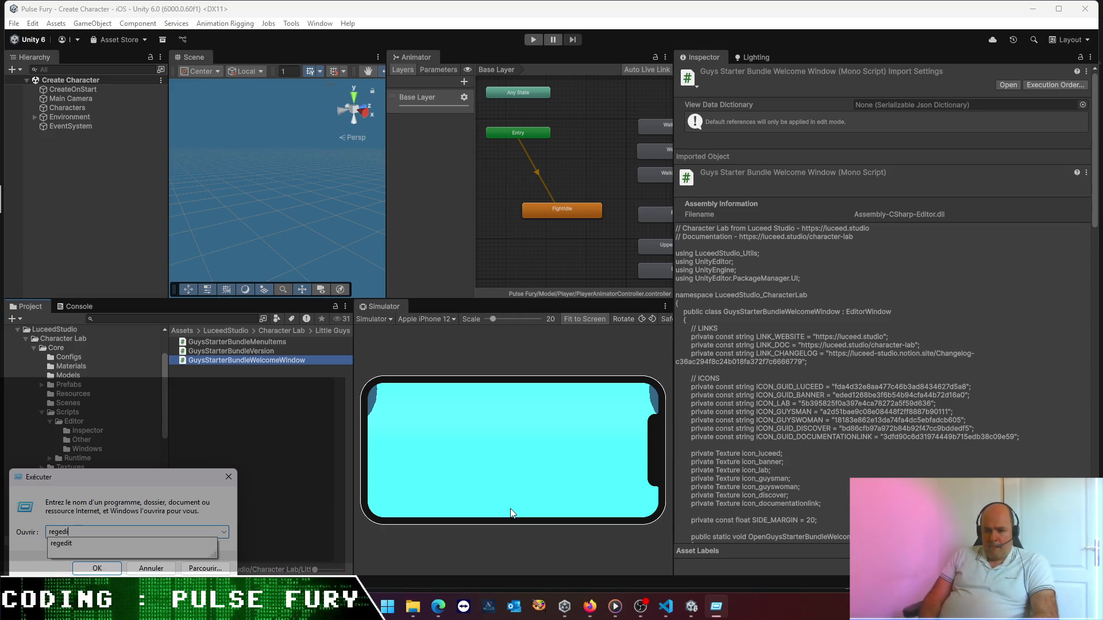
pyautogui.press('Return')
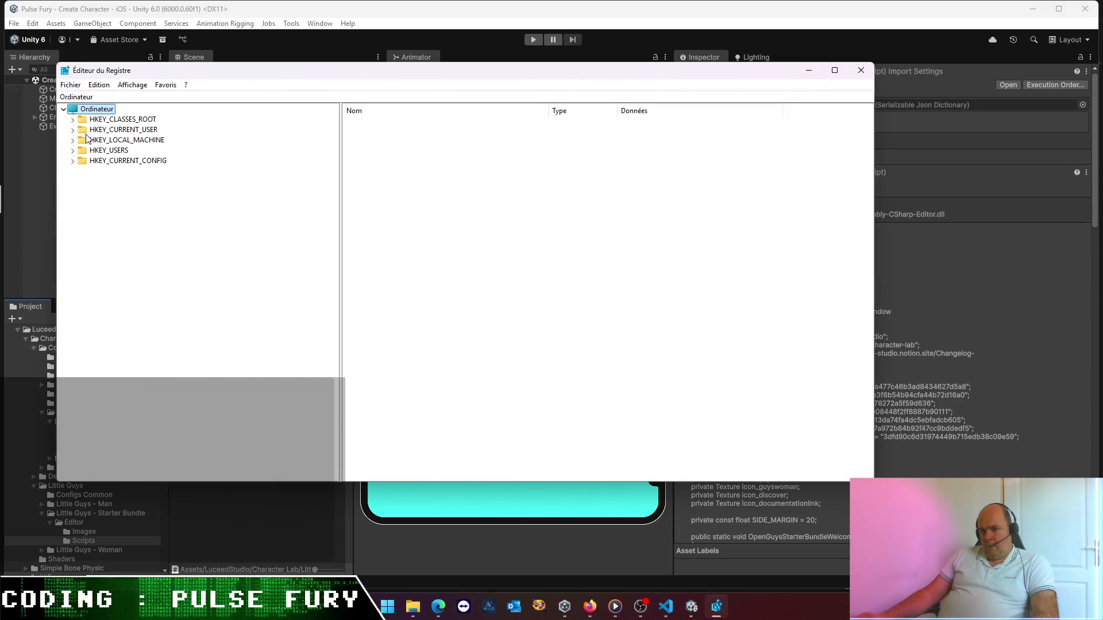
pyautogui.click(74, 161)
pyautogui.click(73, 151)
pyautogui.click(73, 130)
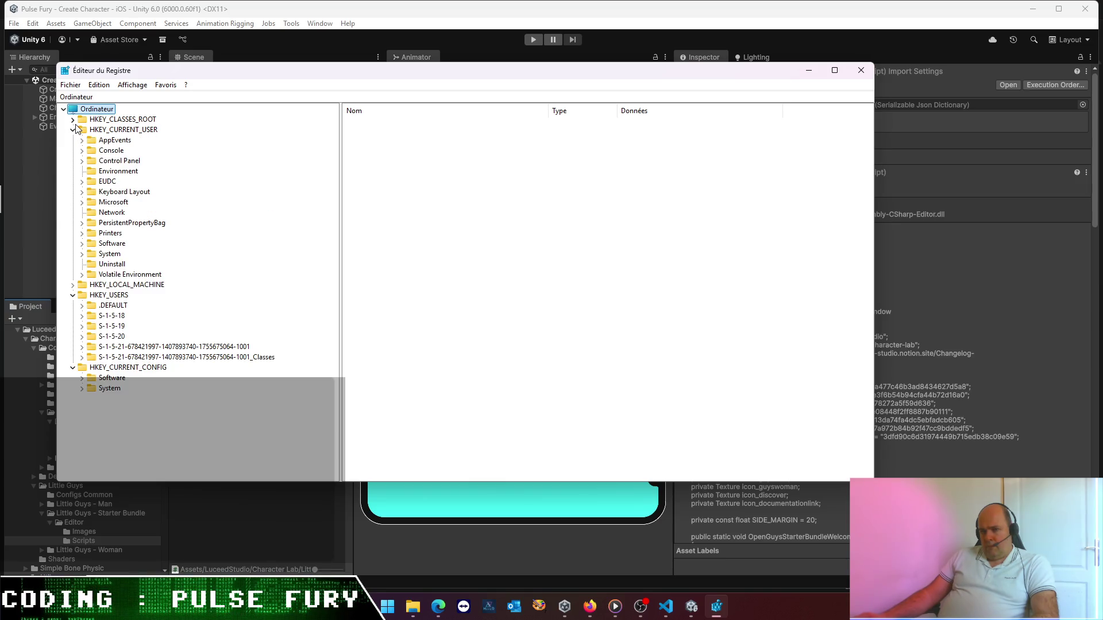
pyautogui.click(860, 70)
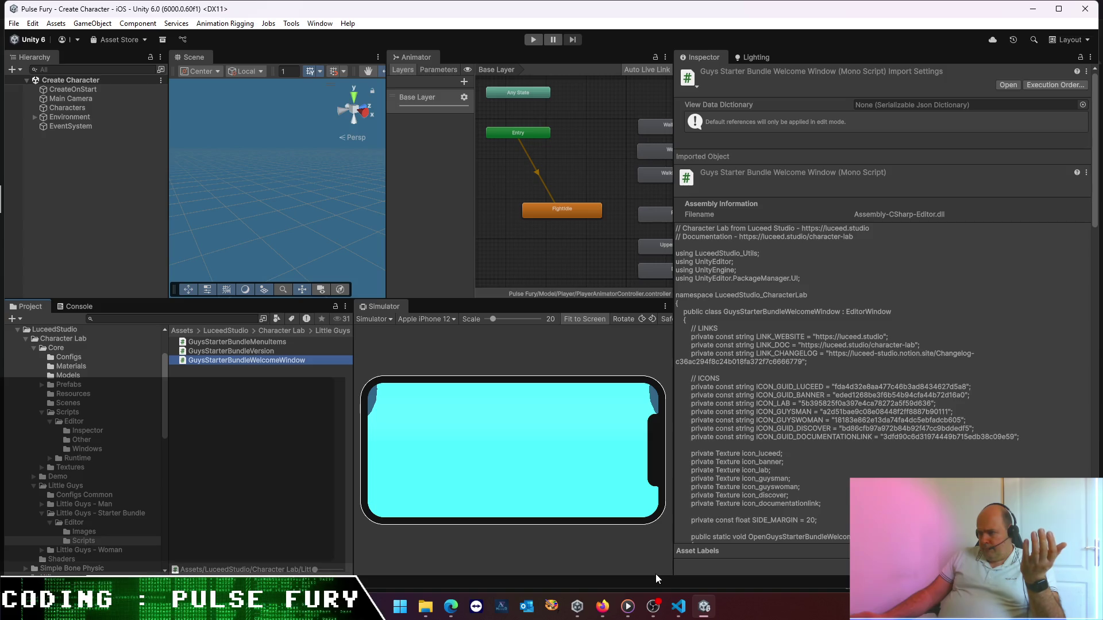
# - Open the Window > Character Lab > Welcome window, then open Edit > Project Settings
pyautogui.click(319, 23)
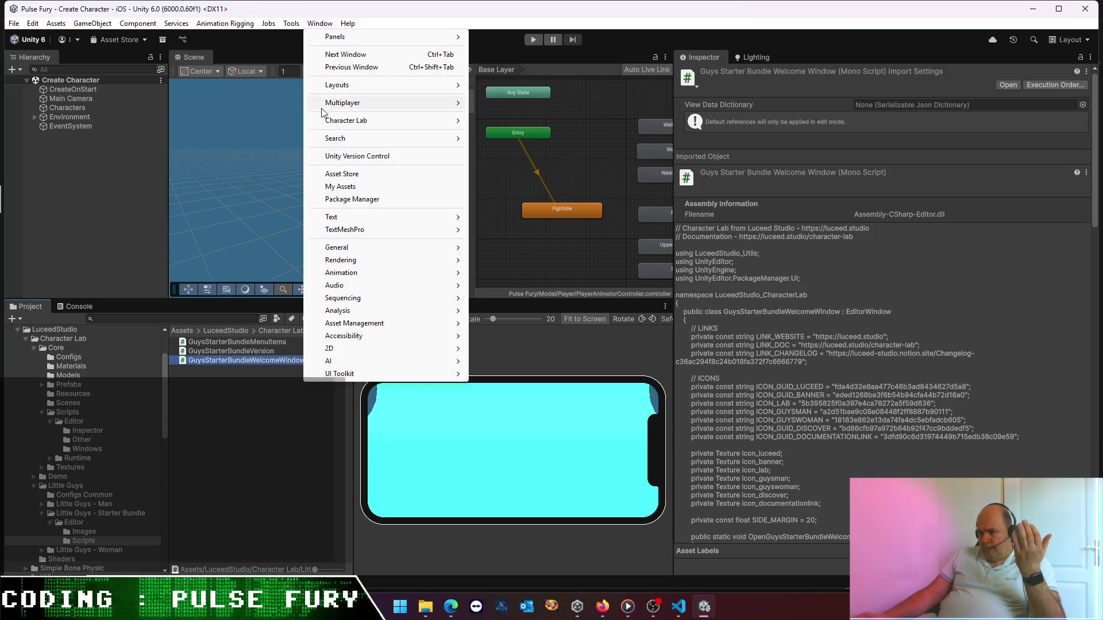
pyautogui.moveTo(377, 143)
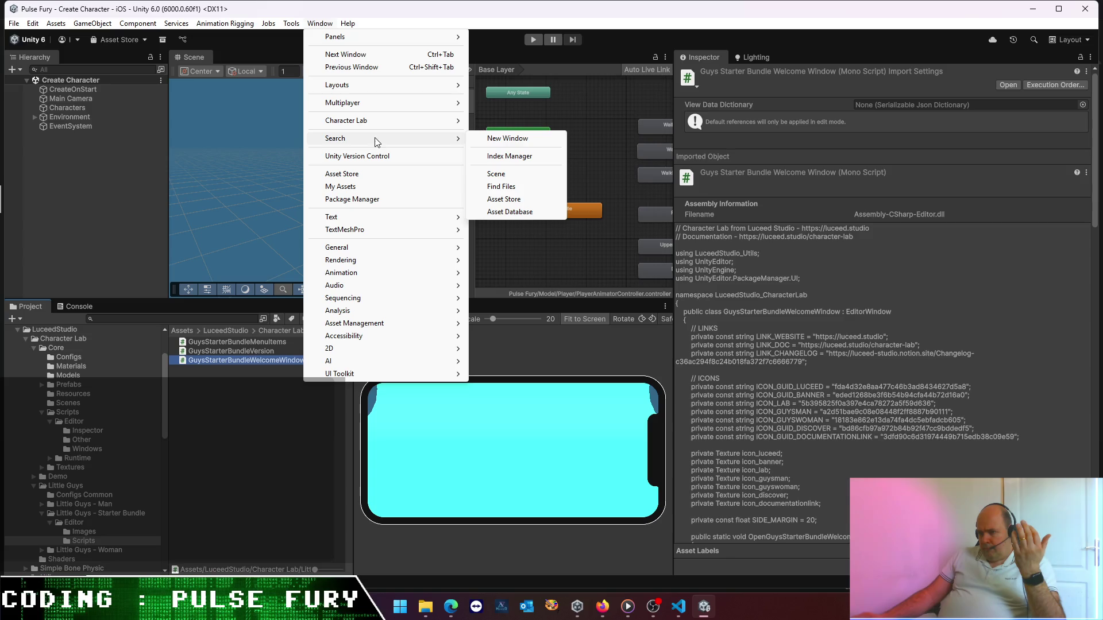
pyautogui.moveTo(371, 122)
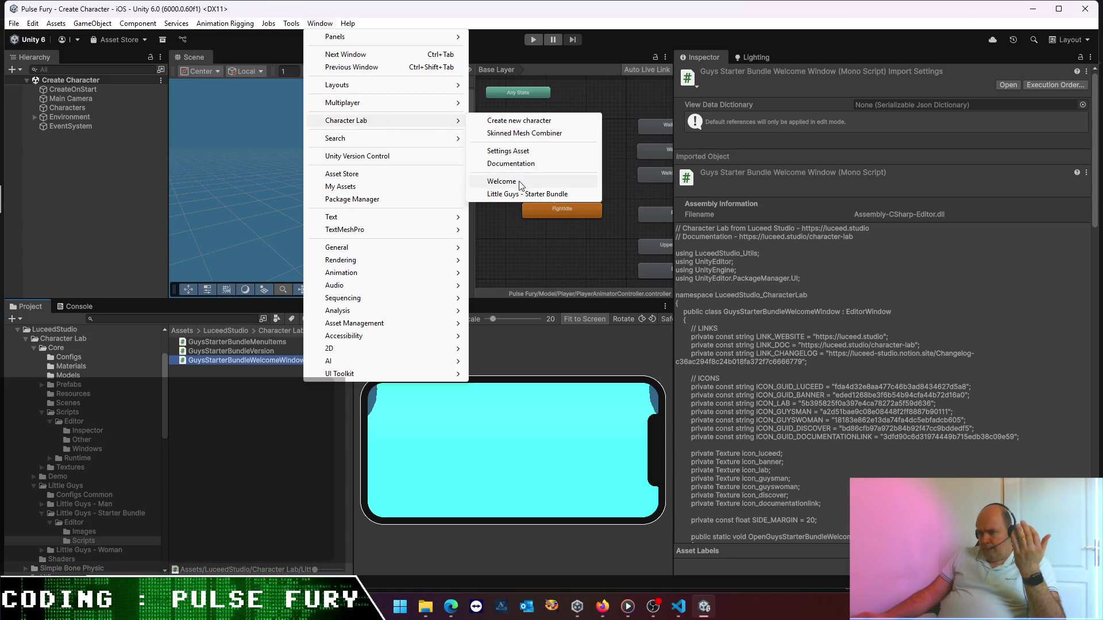
pyautogui.click(502, 181)
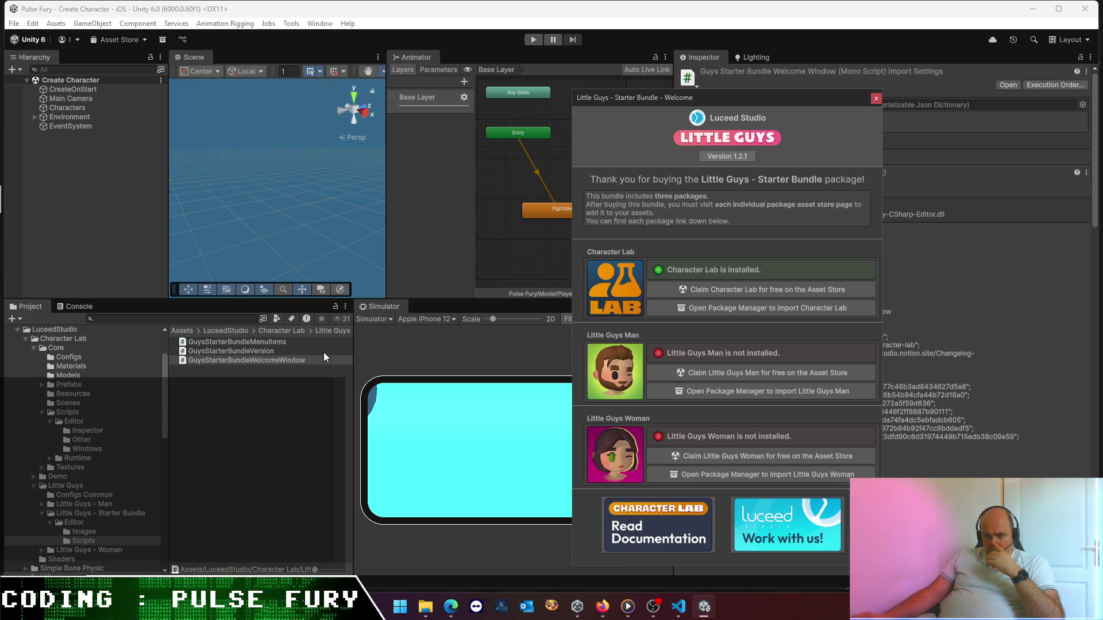
pyautogui.click(34, 23)
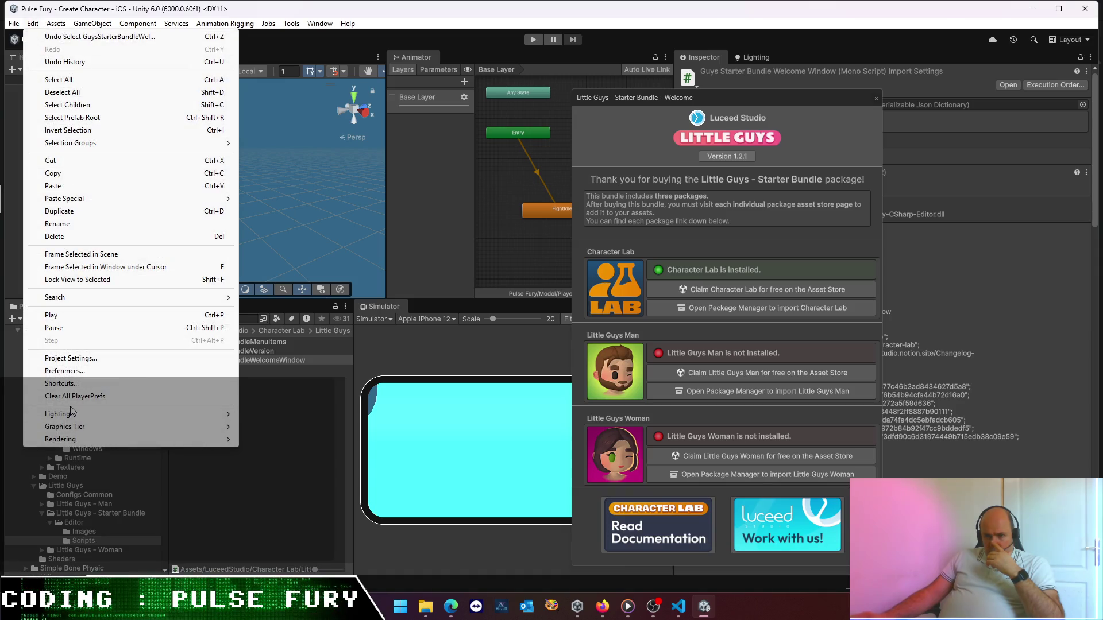
pyautogui.click(69, 358)
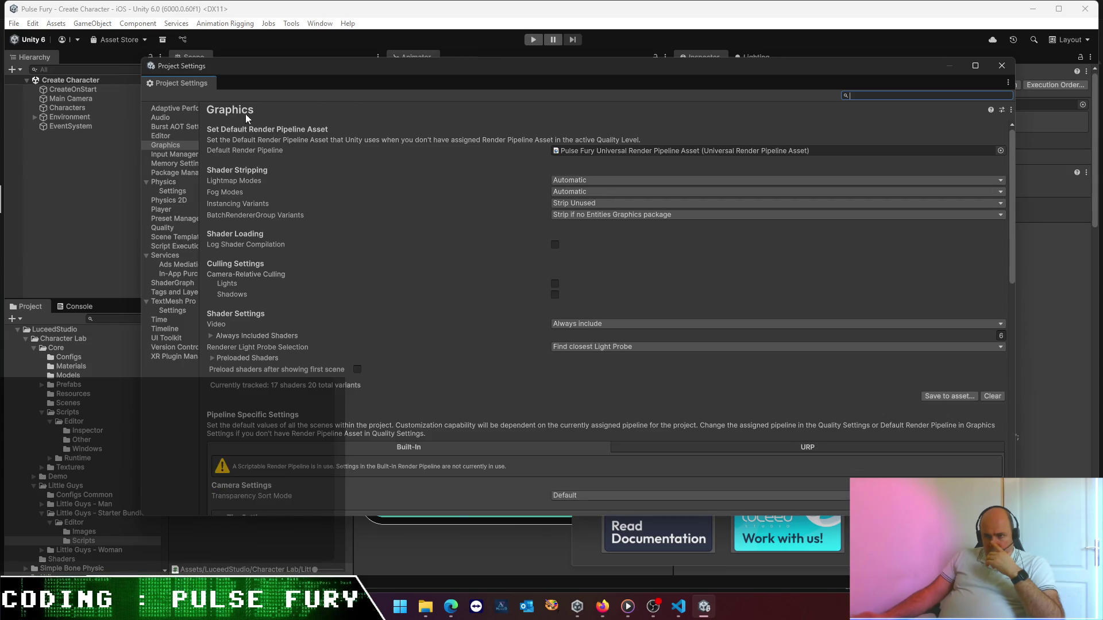
# - Review the iOS Player Other Settings and the In-App Purchasing page, then close Project Settings
pyautogui.click(164, 209)
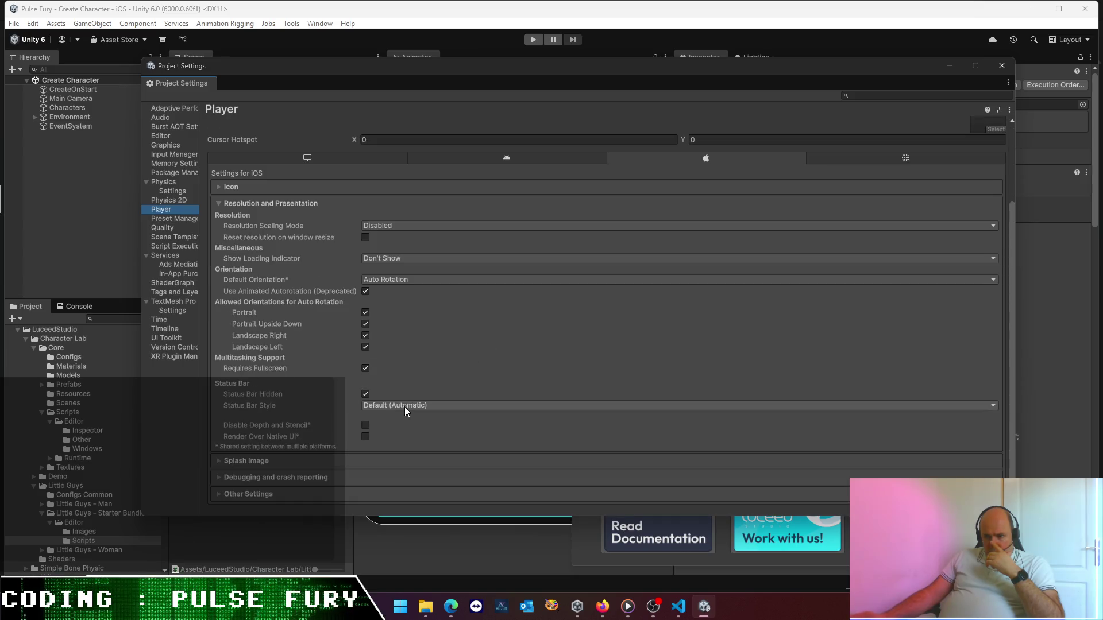
pyautogui.click(220, 494)
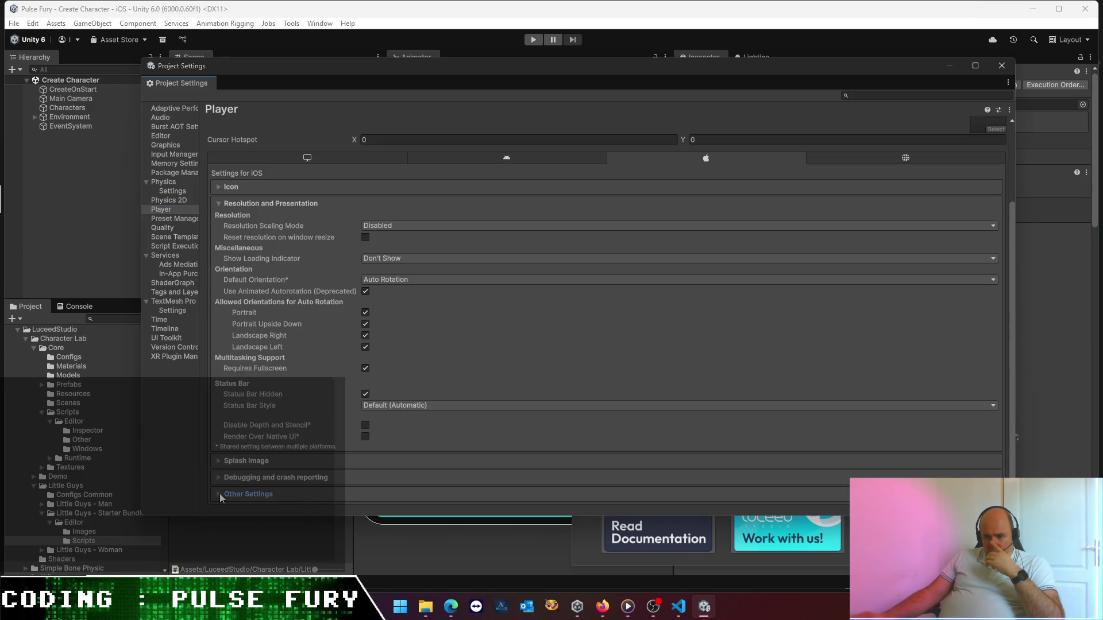
pyautogui.scroll(-10, 326, 463)
pyautogui.scroll(-10, 322, 446)
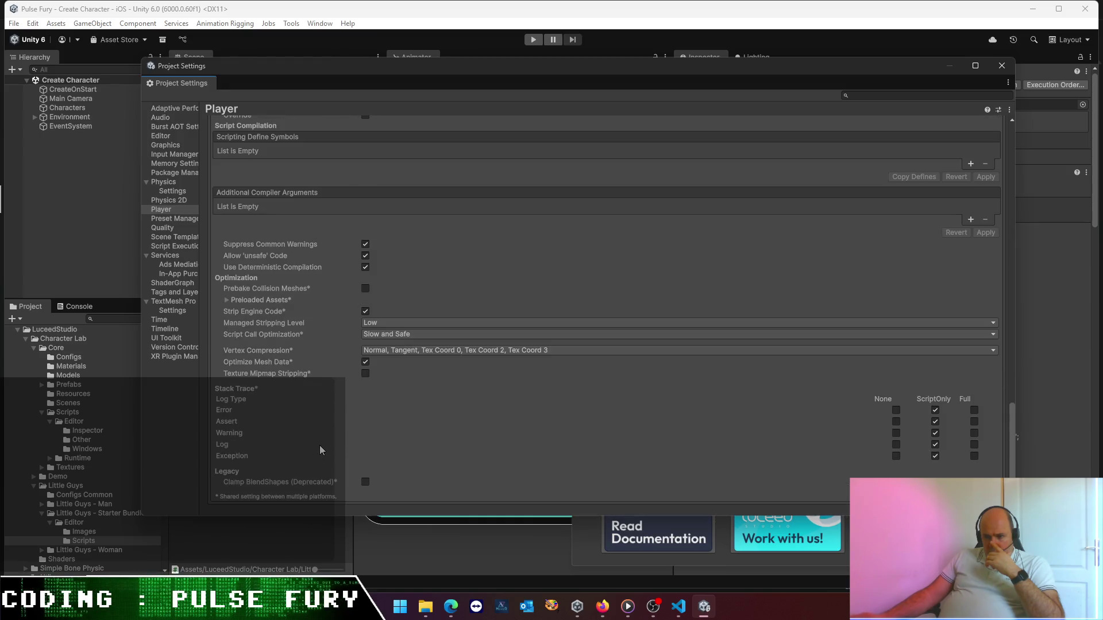
pyautogui.scroll(10, 320, 447)
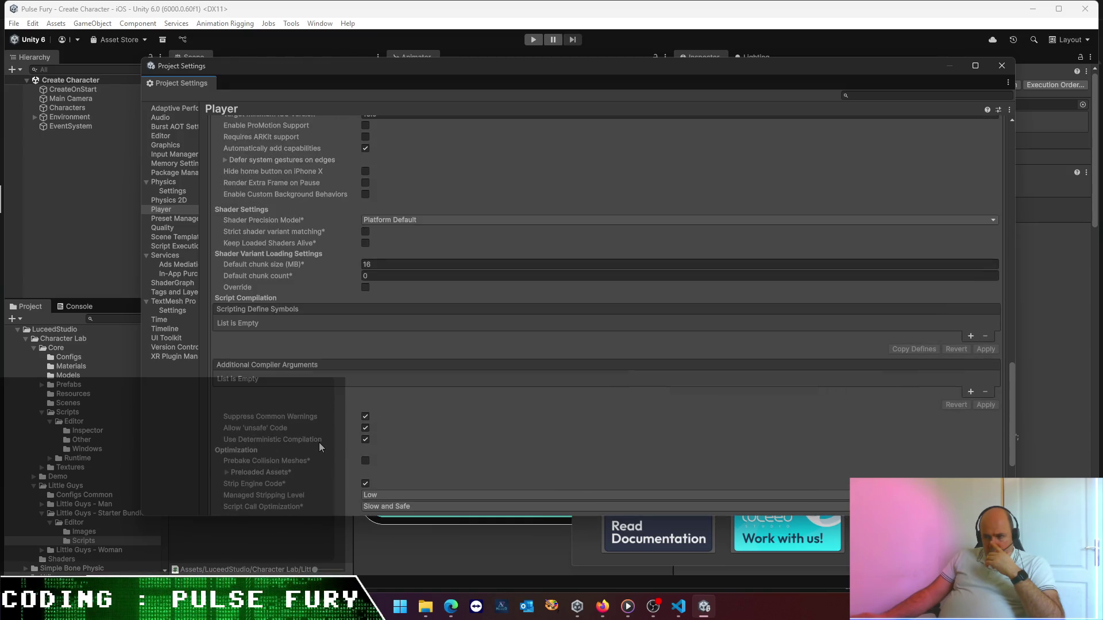
pyautogui.scroll(10, 320, 444)
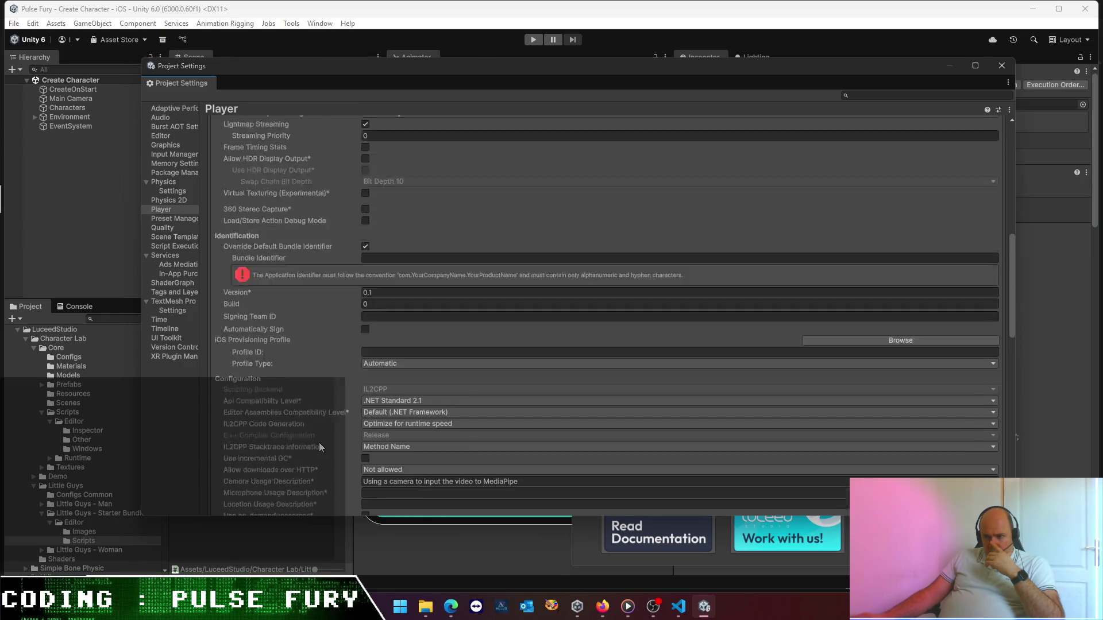
pyautogui.scroll(10, 320, 447)
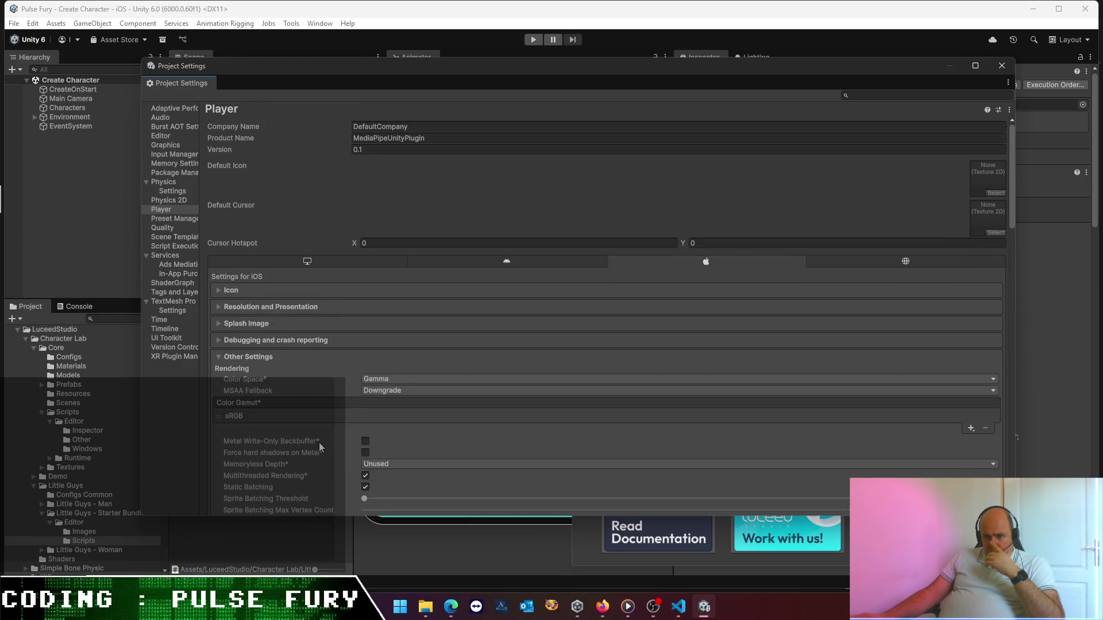
pyautogui.click(175, 273)
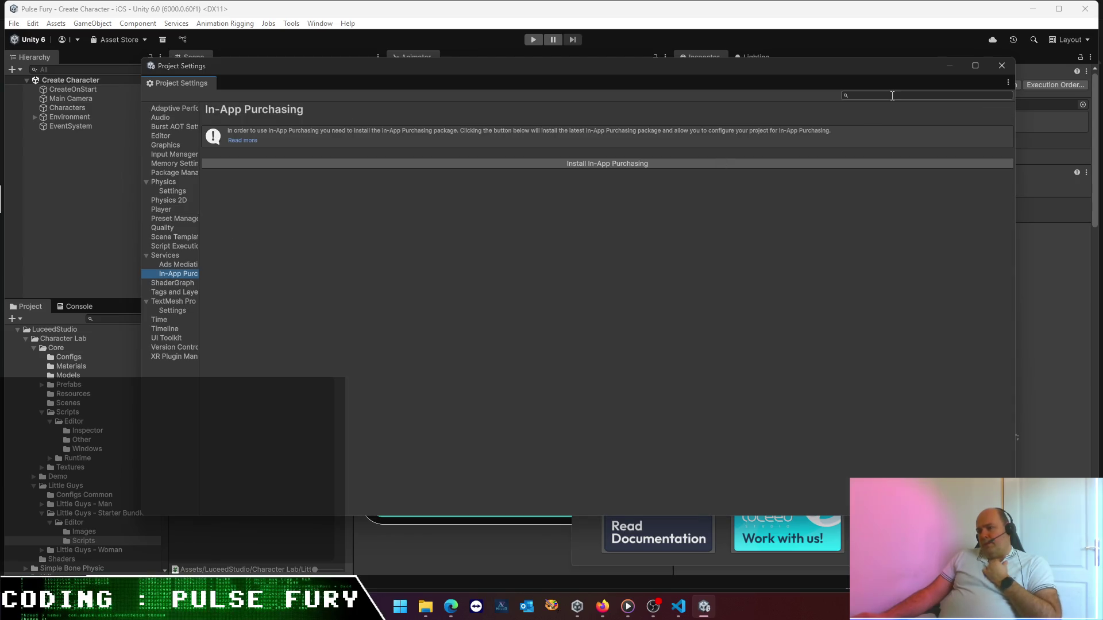
pyautogui.click(1009, 67)
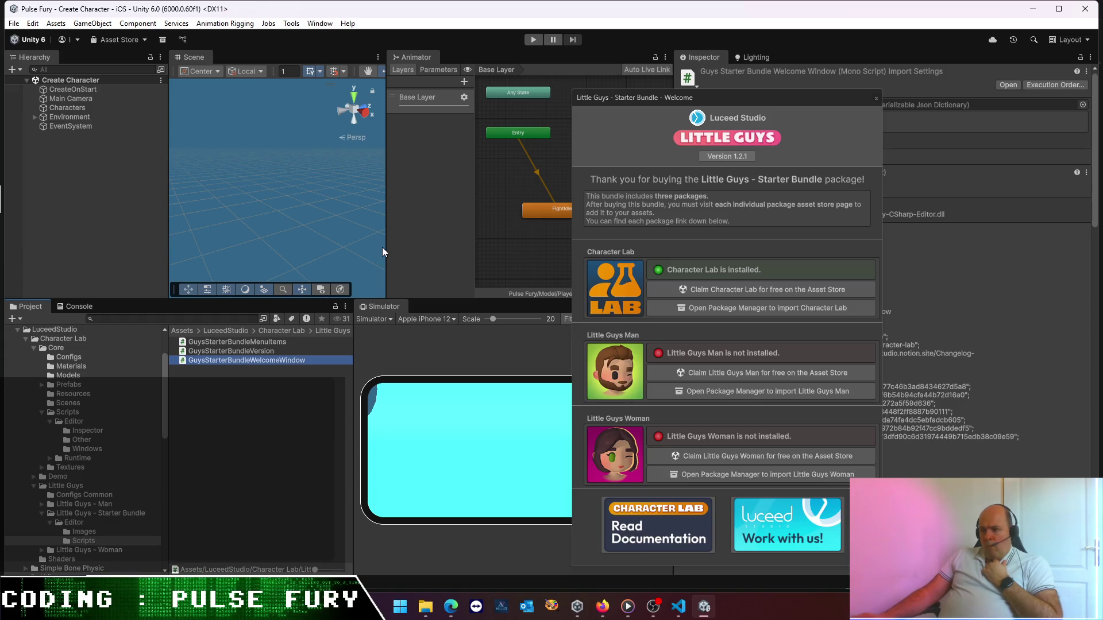
# - Open the bundle's online changelog via the Version 1.2.1 button in the welcome window
pyautogui.click(725, 154)
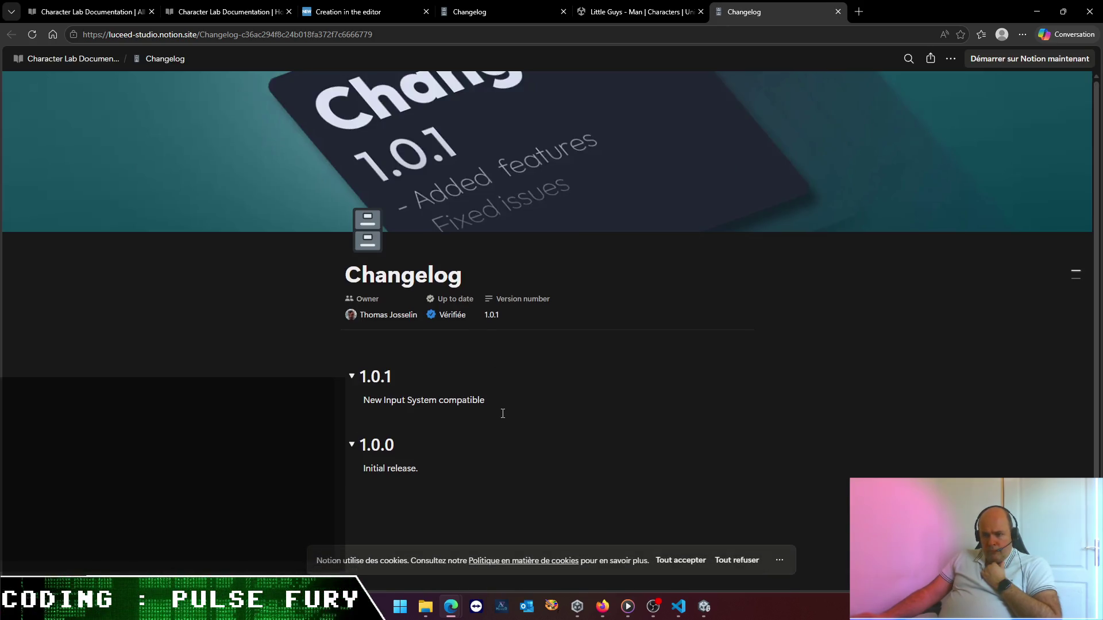
# - Scroll the Little Guys - Man store page's Overview and empty Reviews, then bring Unity Hub forward
pyautogui.scroll(-1, 502, 411)
pyautogui.scroll(1, 502, 406)
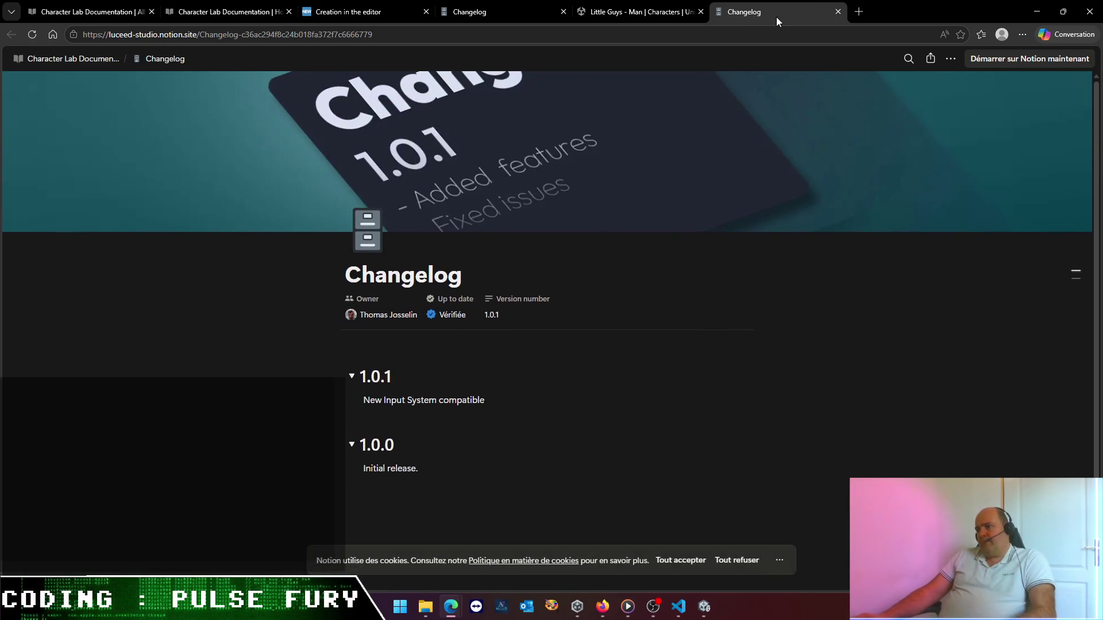
pyautogui.click(658, 11)
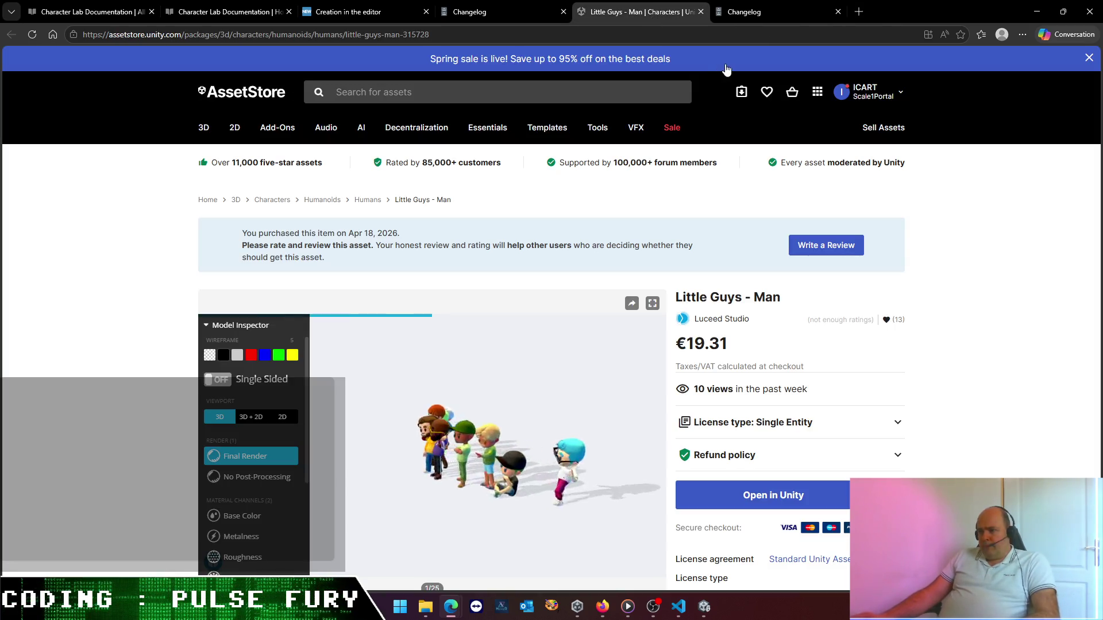
pyautogui.scroll(-10, 477, 364)
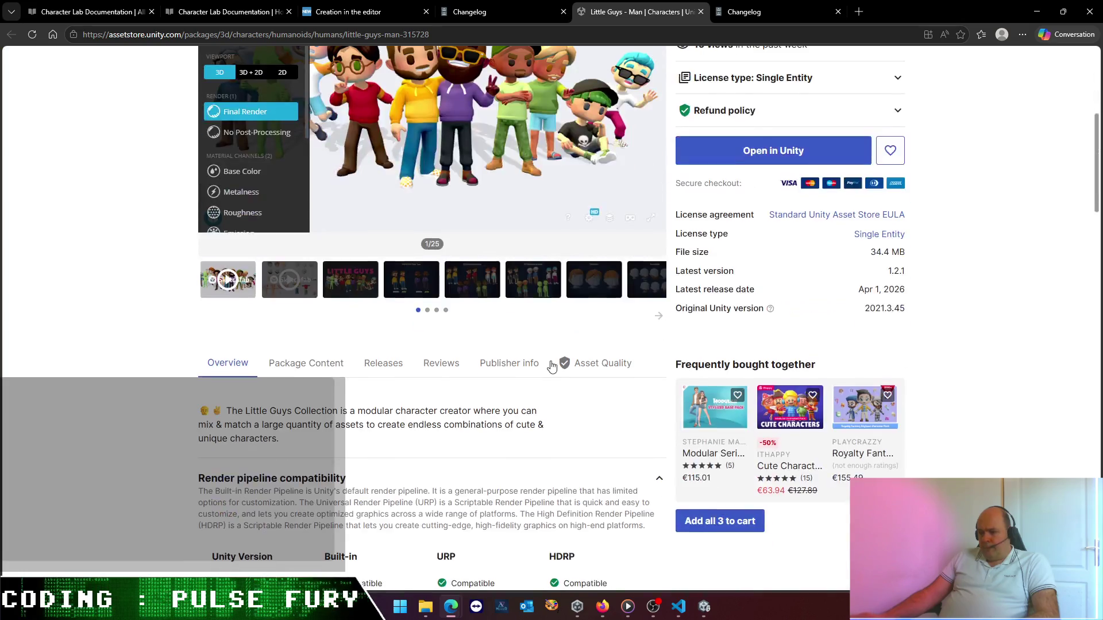
pyautogui.scroll(-8, 477, 364)
pyautogui.scroll(4, 465, 338)
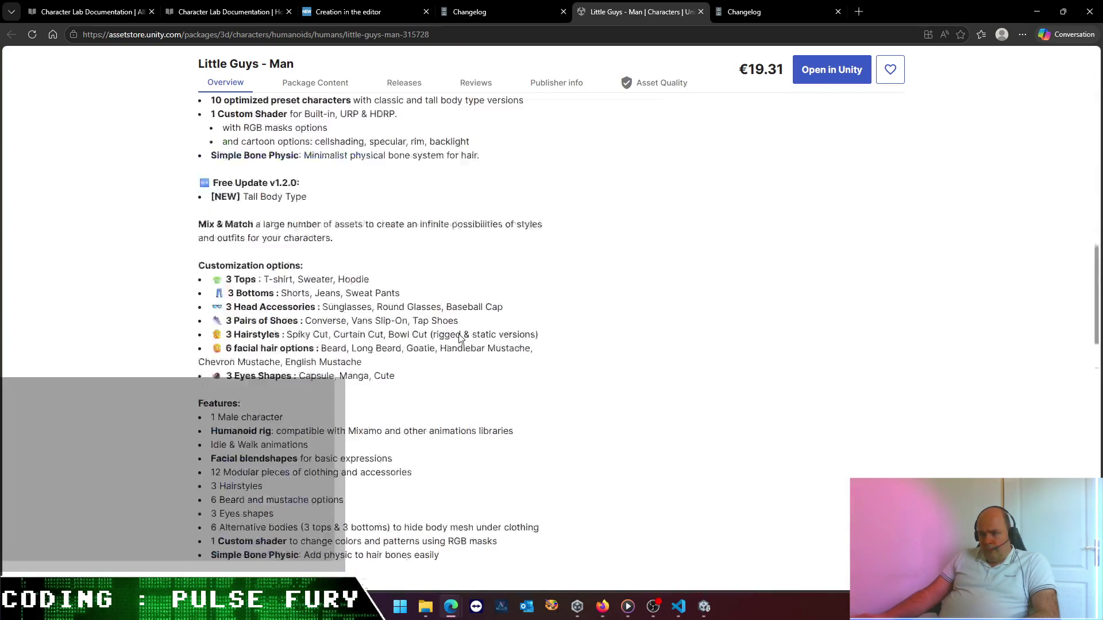
pyautogui.scroll(5, 381, 275)
pyautogui.scroll(5, 361, 342)
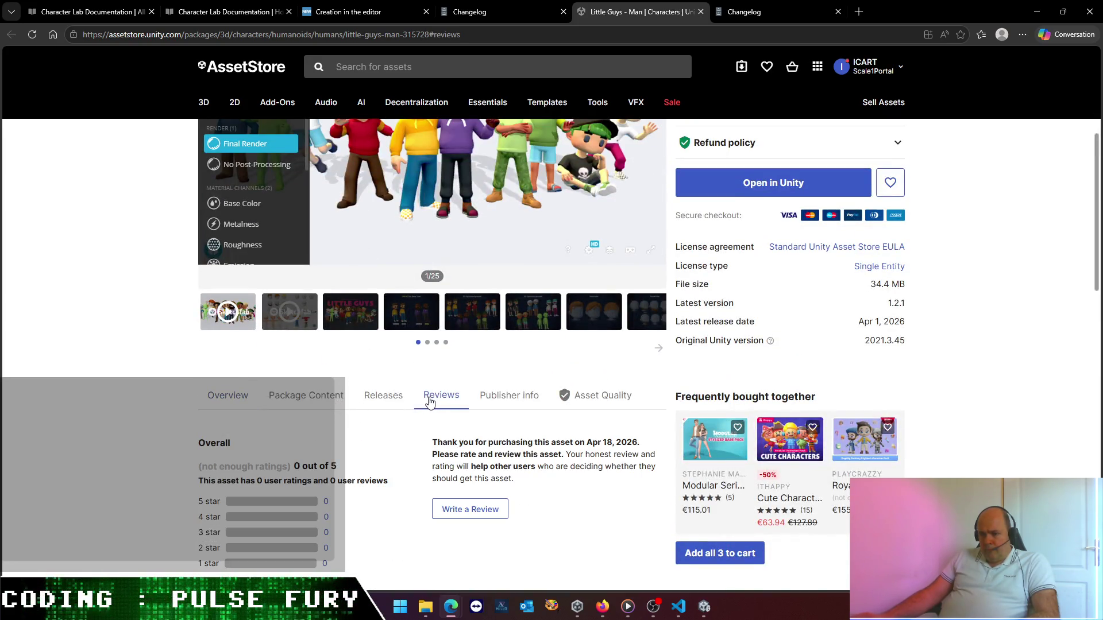
pyautogui.scroll(-4, 428, 401)
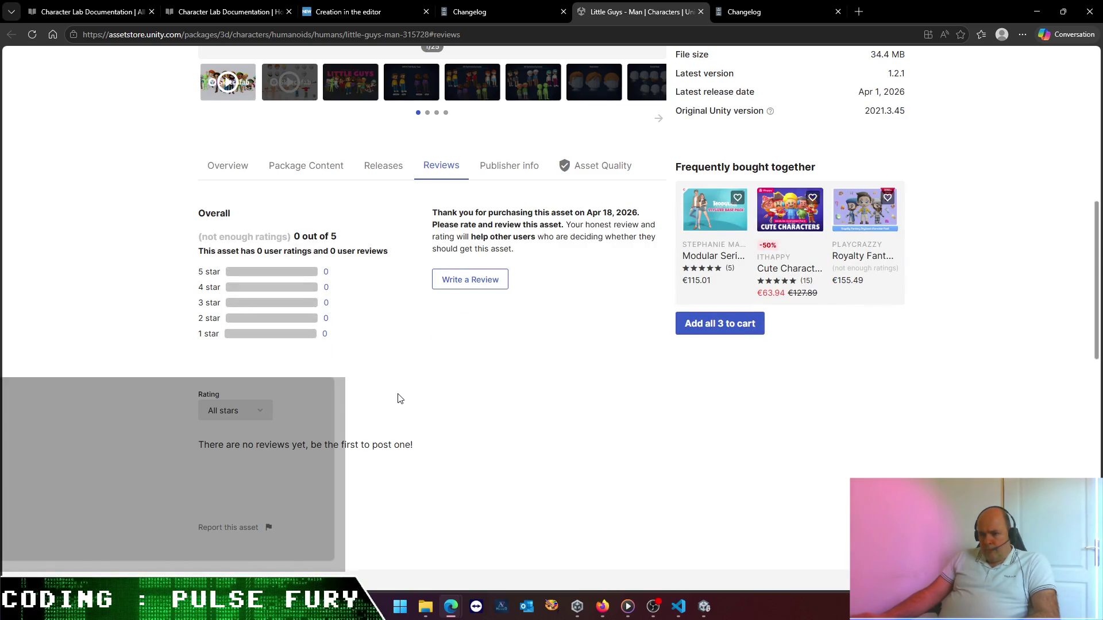
pyautogui.scroll(10, 402, 379)
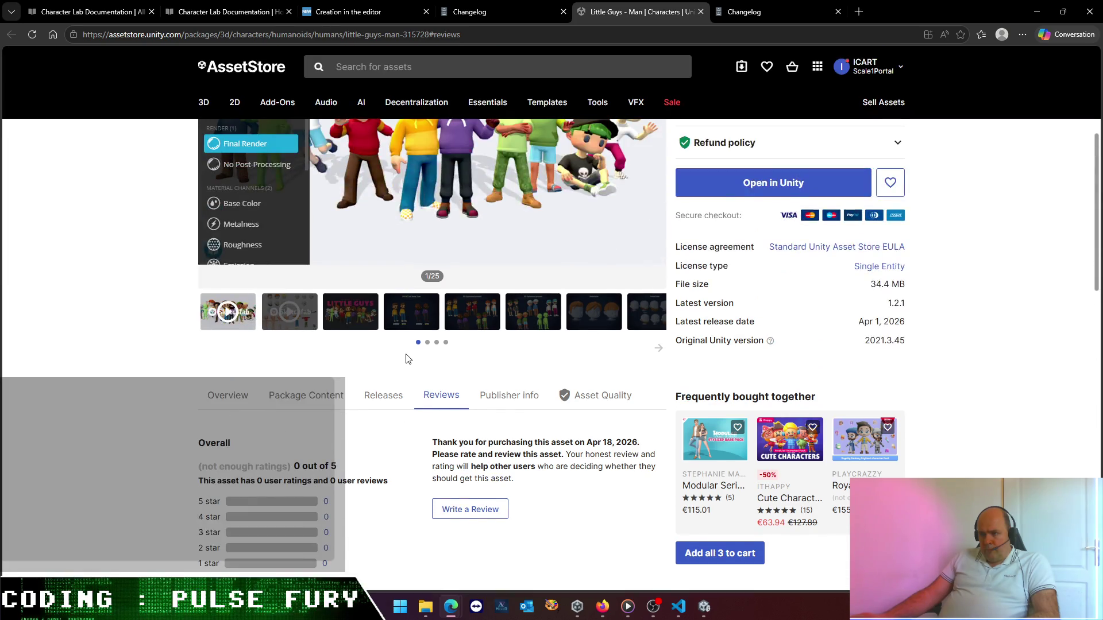
pyautogui.scroll(-4, 968, 389)
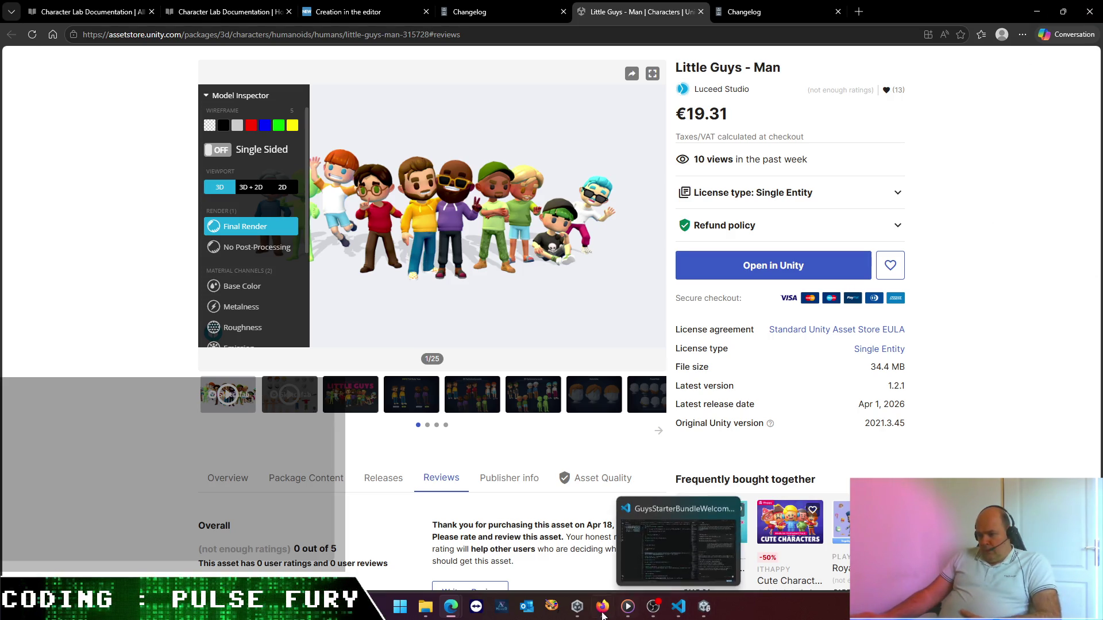
pyautogui.click(577, 615)
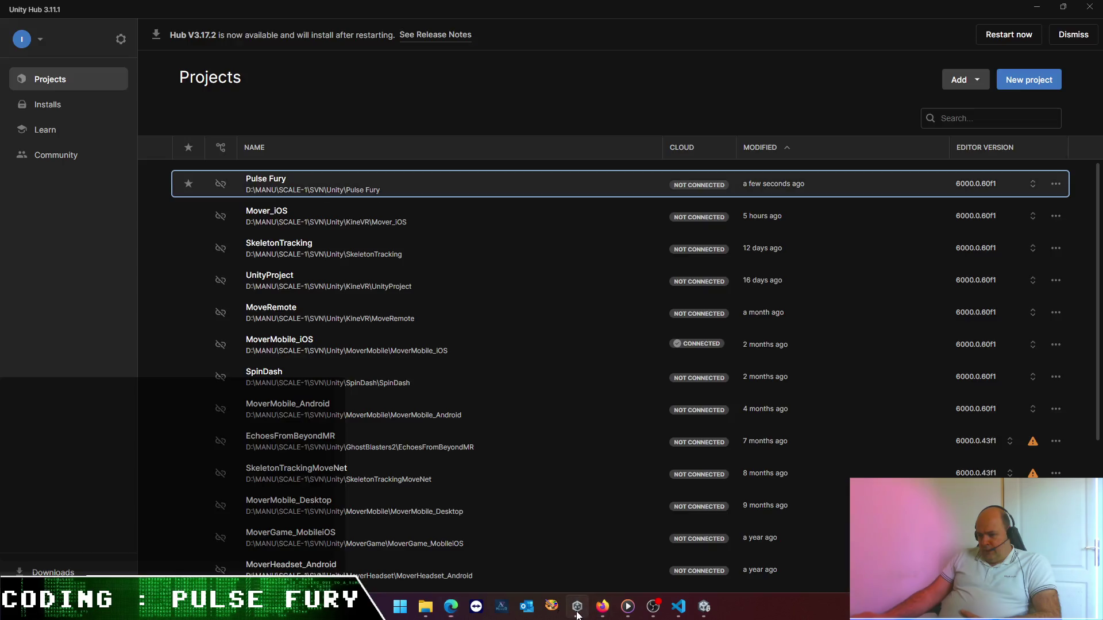
# - Return to the Pulse Fury editor, close the welcome window, and show the Character Lab folder contents
pyautogui.click(577, 614)
pyautogui.click(704, 608)
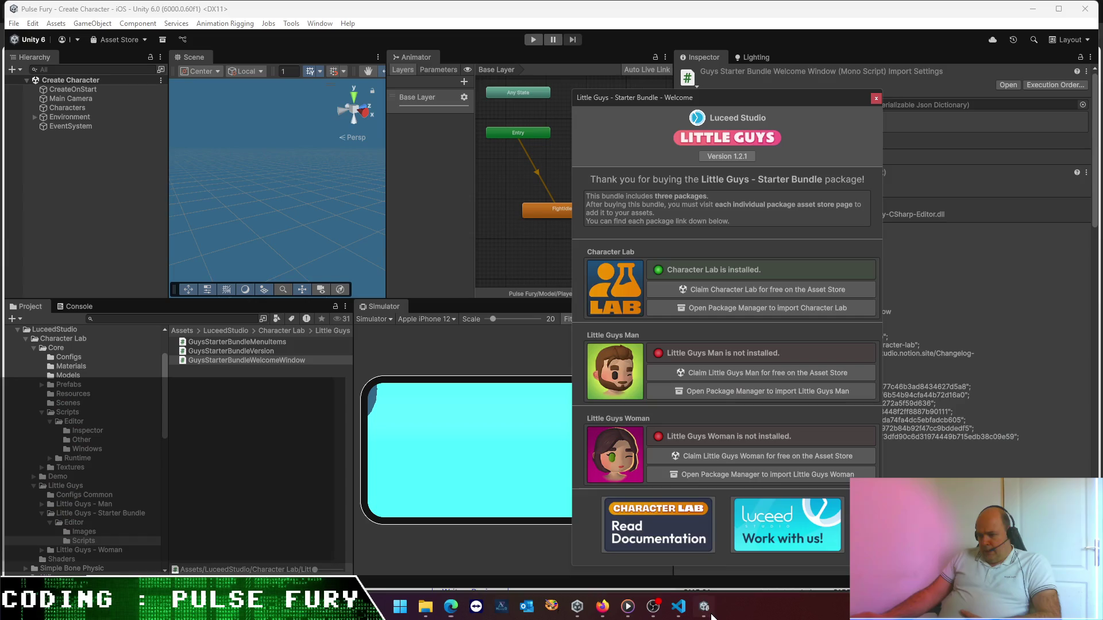
pyautogui.click(876, 99)
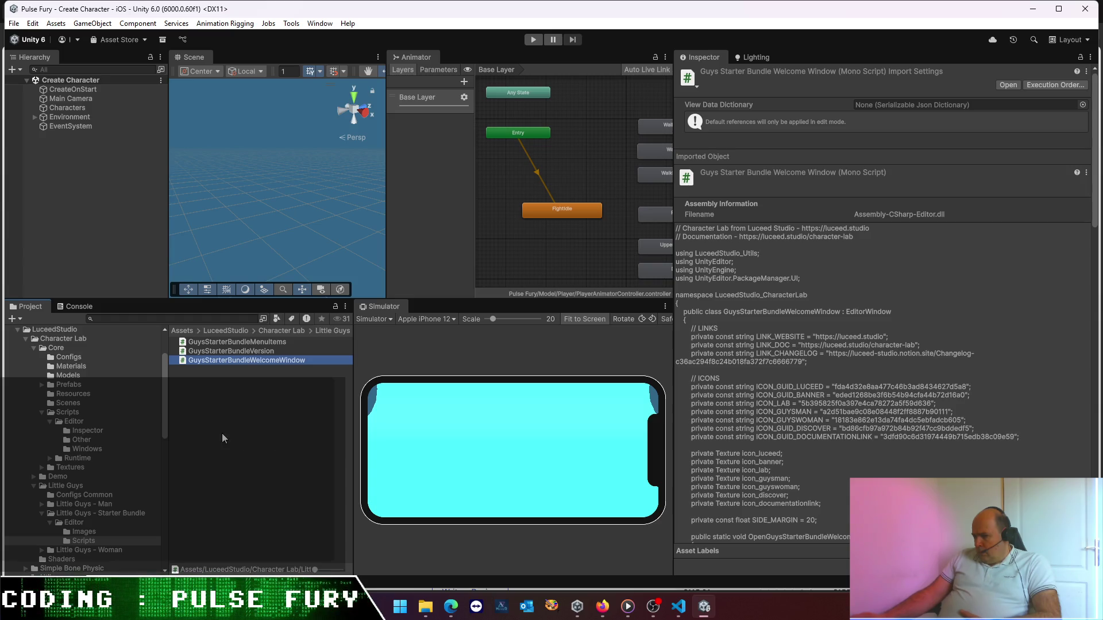
pyautogui.click(271, 351)
pyautogui.click(271, 360)
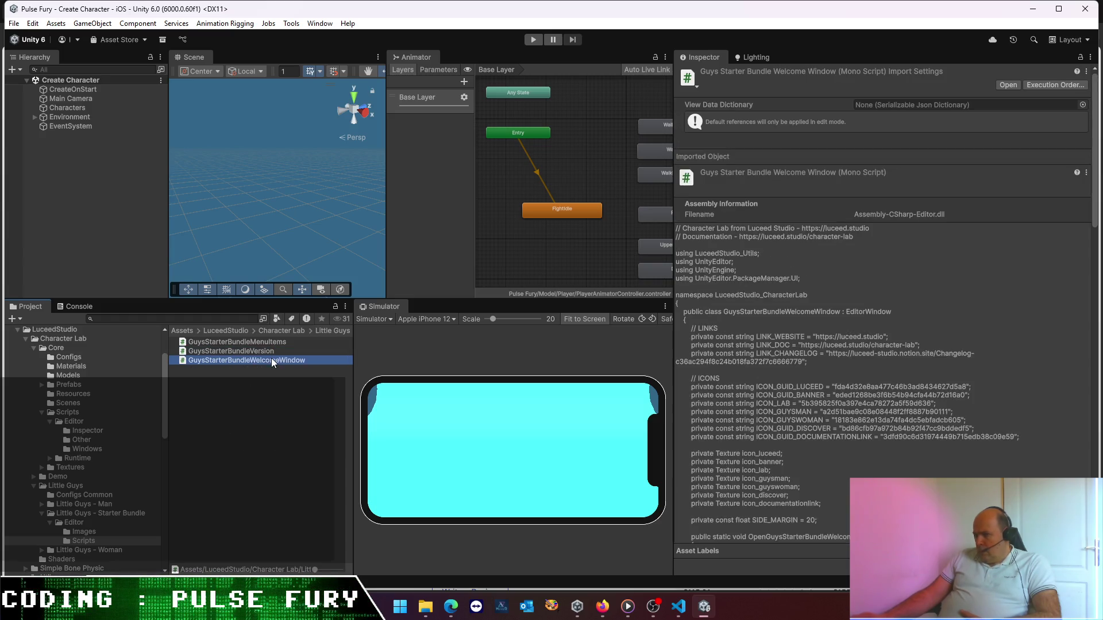
pyautogui.click(322, 370)
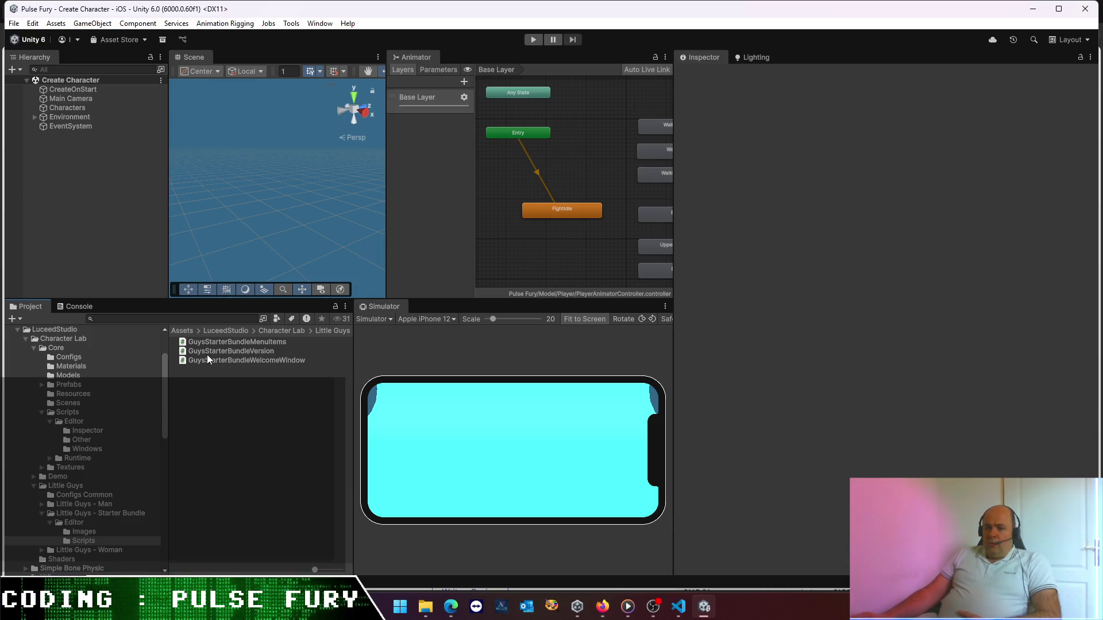
pyautogui.click(268, 331)
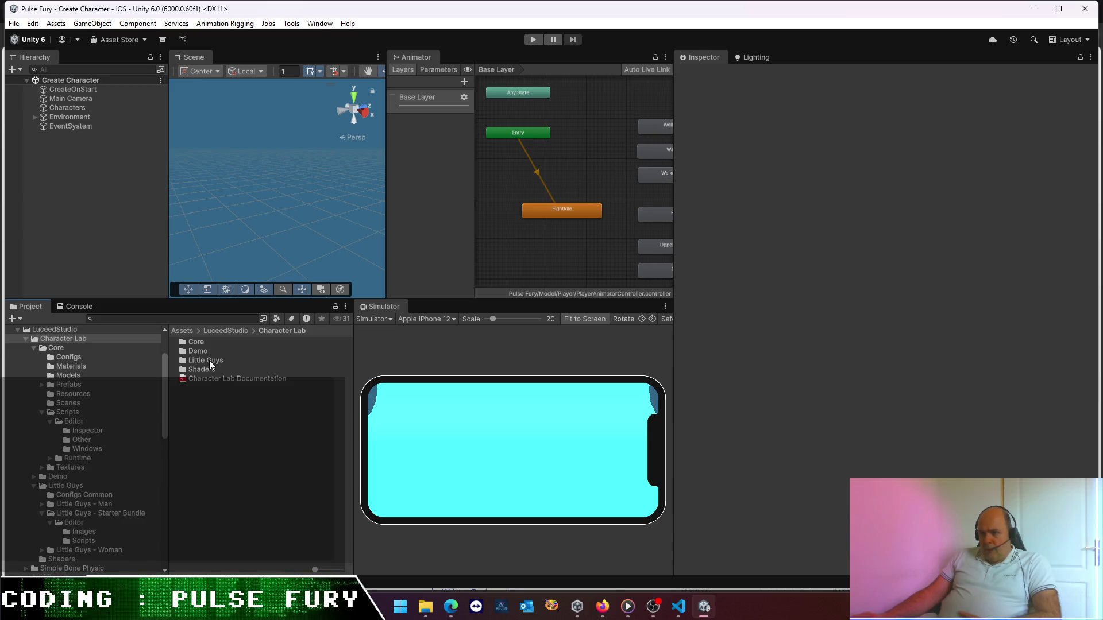
pyautogui.click(316, 24)
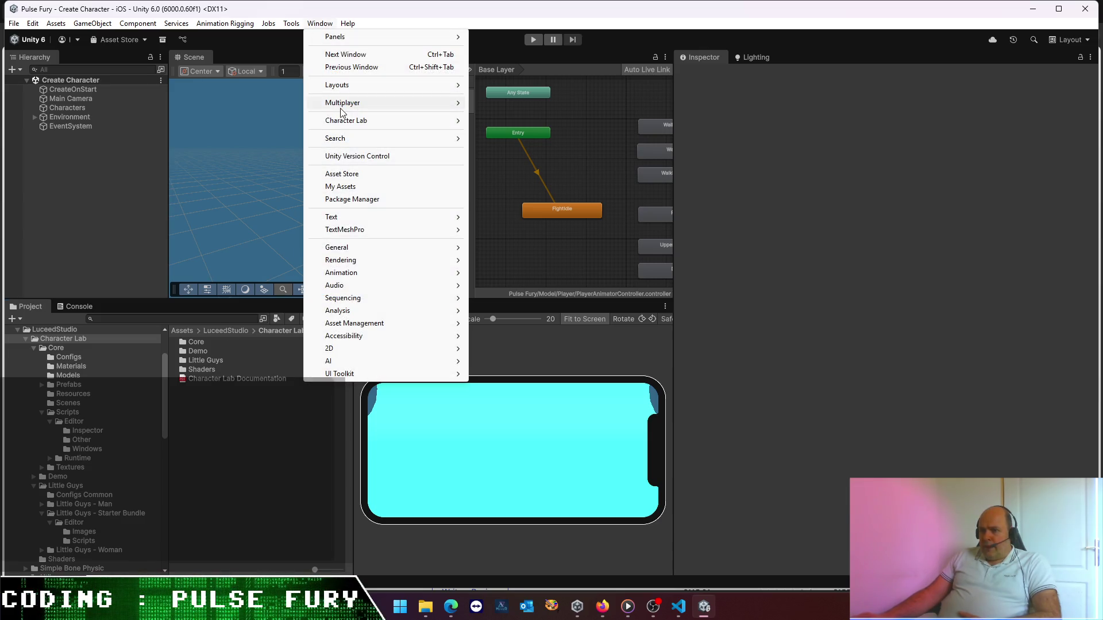
# - Choose Window > Character Lab > Documentation to open the docs in the browser
pyautogui.moveTo(359, 120)
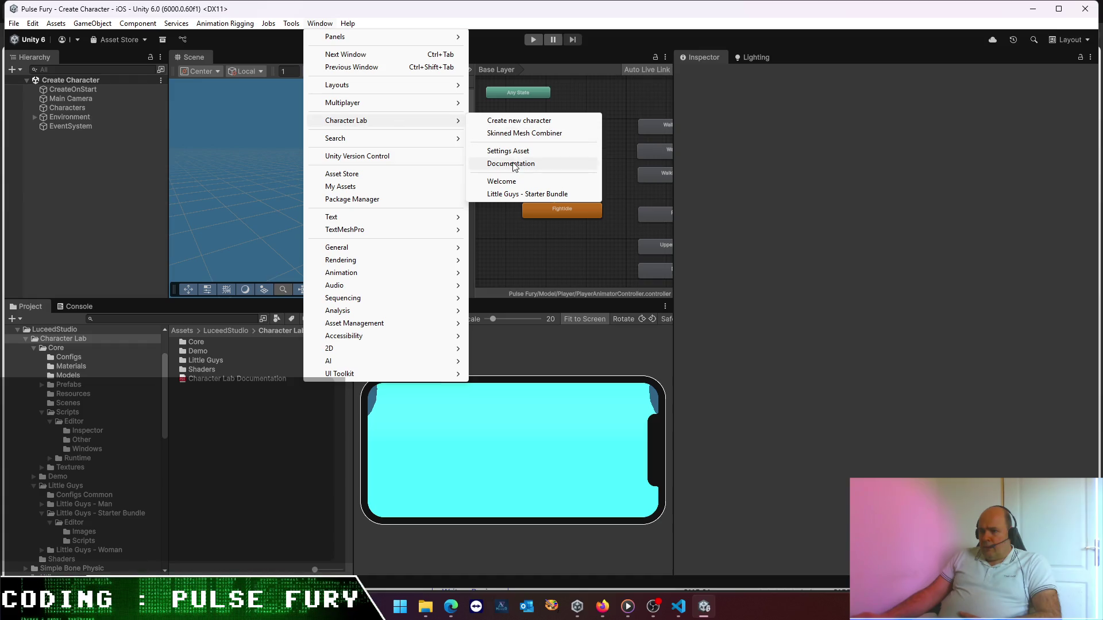
pyautogui.click(513, 165)
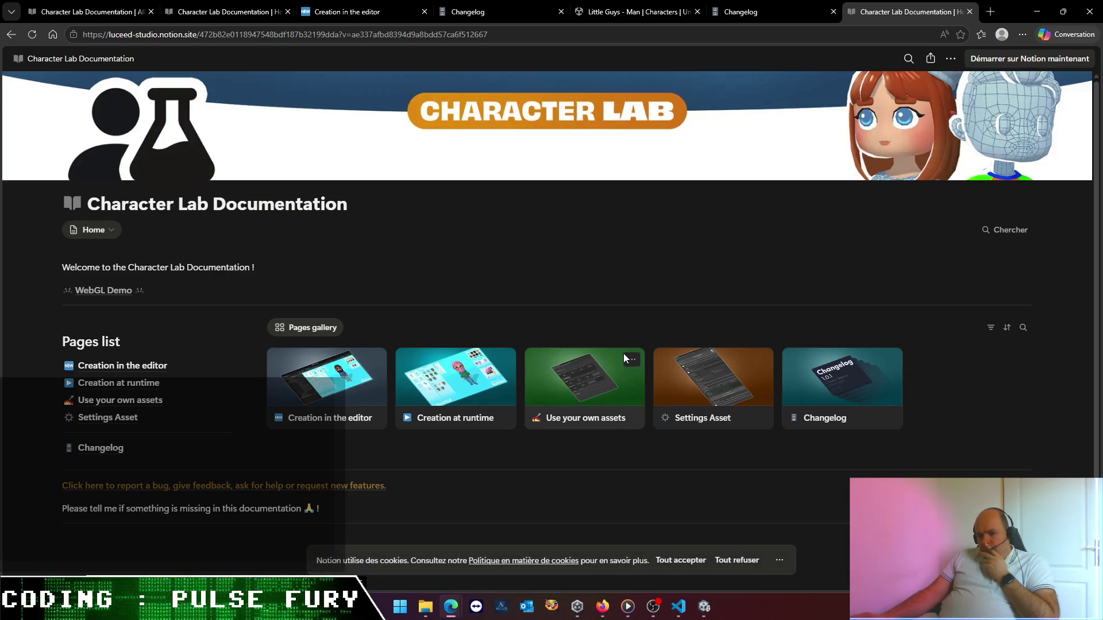
# - Open the Character Lab bug-report form, tick 'Yes I do!' and 'I Need Help', then return to Unity
pyautogui.click(171, 488)
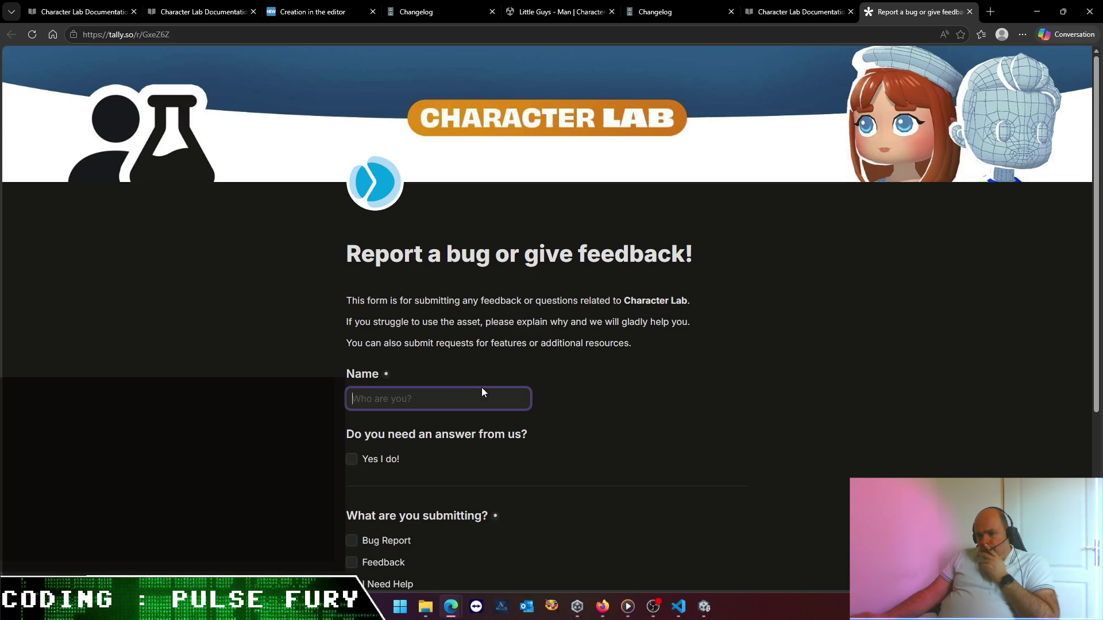
pyautogui.click(351, 459)
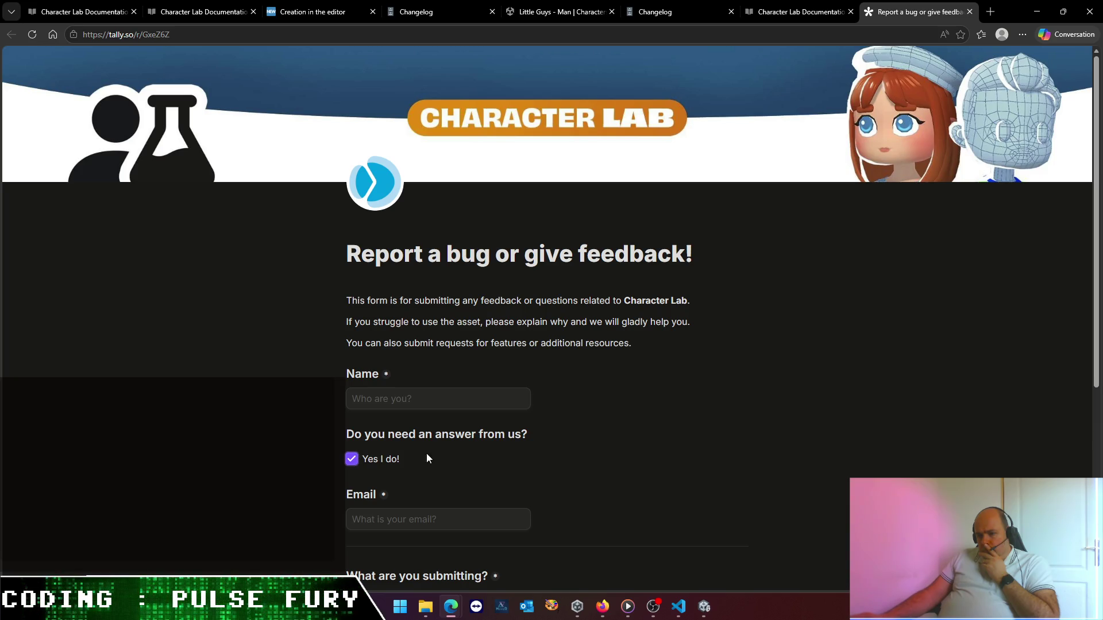
pyautogui.scroll(-3, 428, 459)
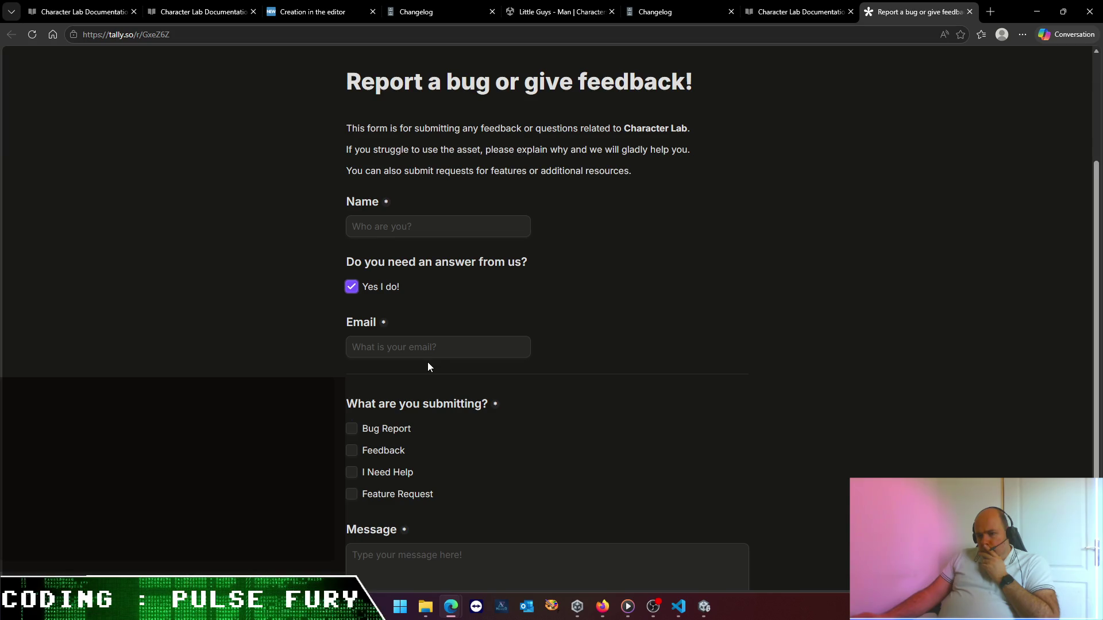
pyautogui.click(392, 477)
pyautogui.scroll(-3, 488, 454)
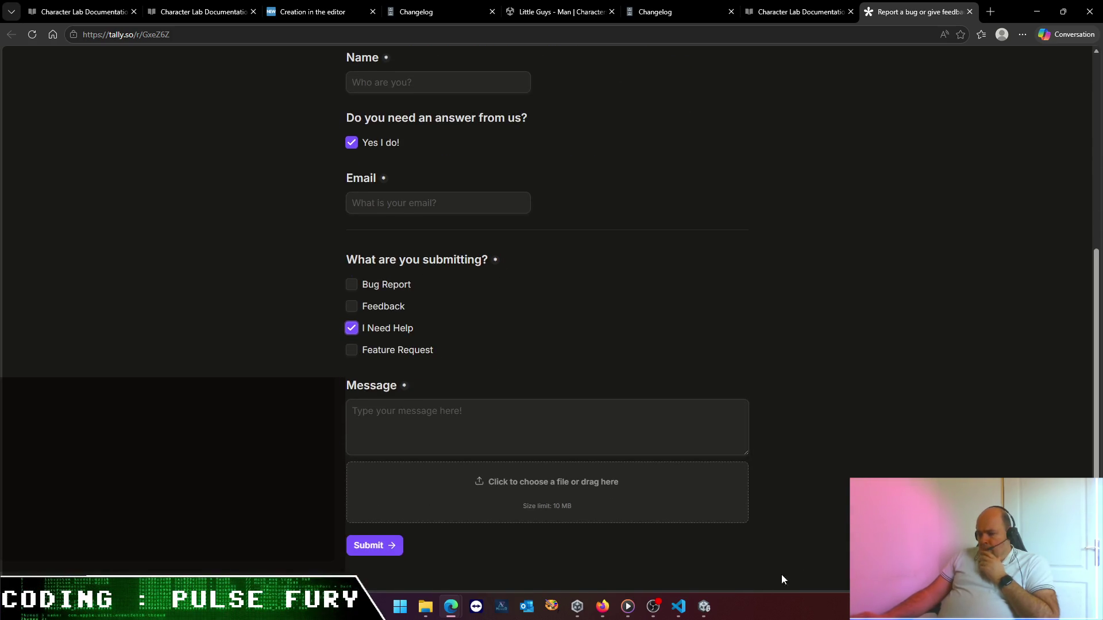
pyautogui.moveTo(707, 613)
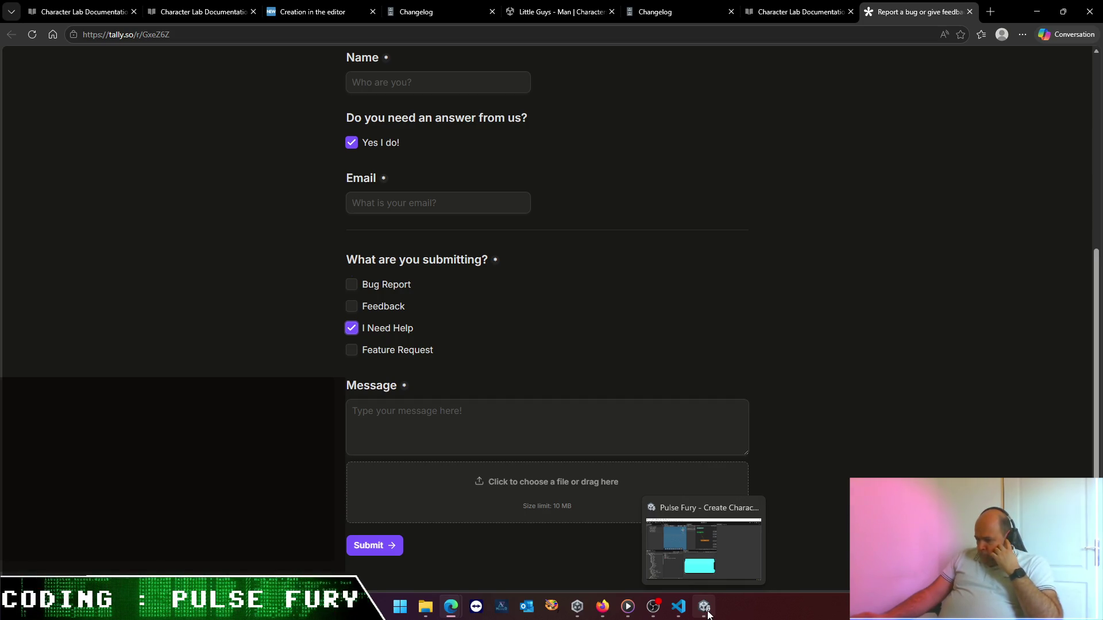
pyautogui.click(707, 613)
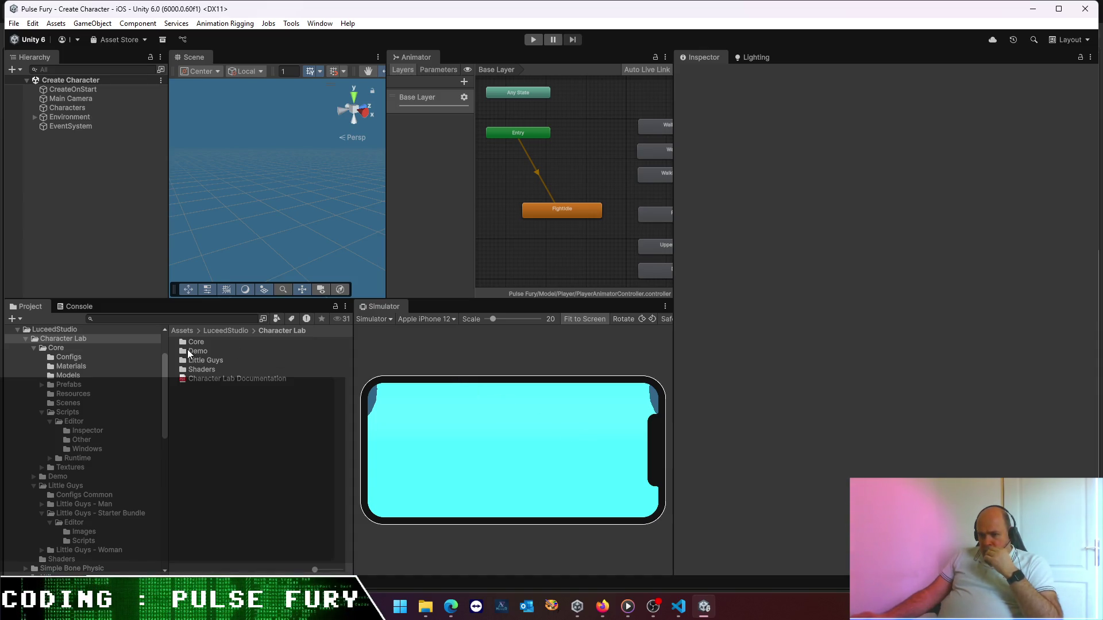
# - Browse into the Little Guys > Little Guys - Man folder in the Project window
pyautogui.doubleClick(199, 367)
pyautogui.click(290, 332)
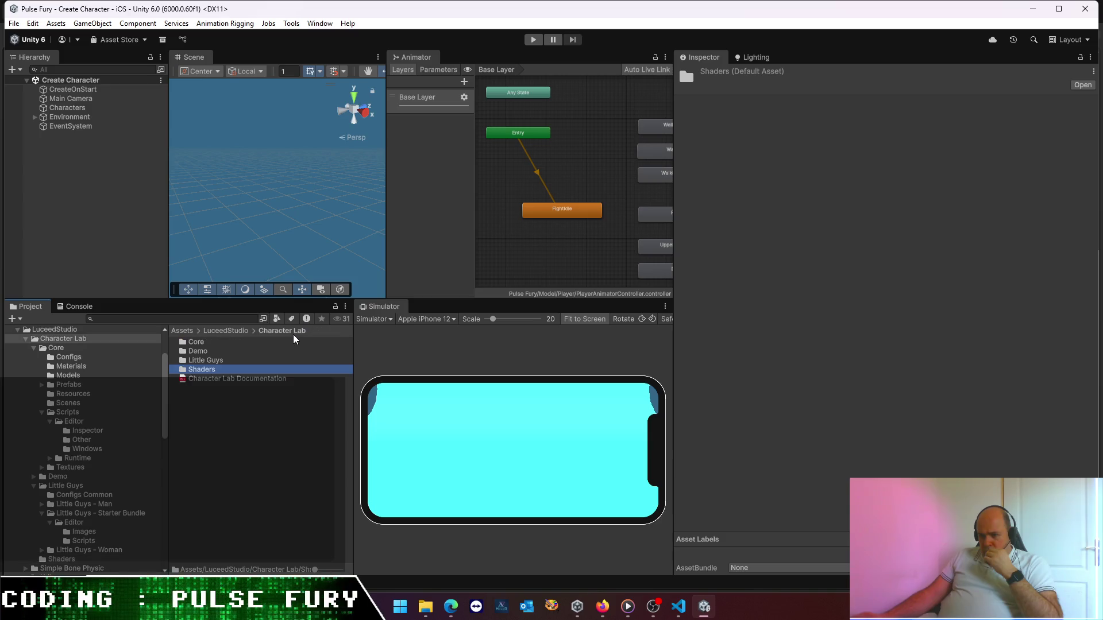
pyautogui.doubleClick(206, 360)
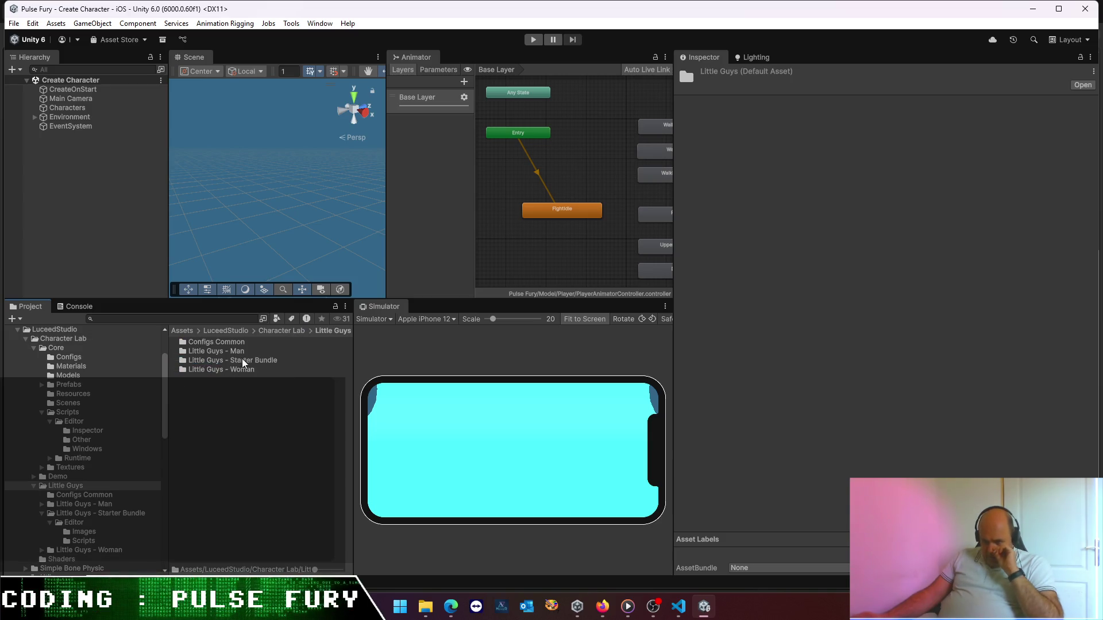
pyautogui.doubleClick(236, 351)
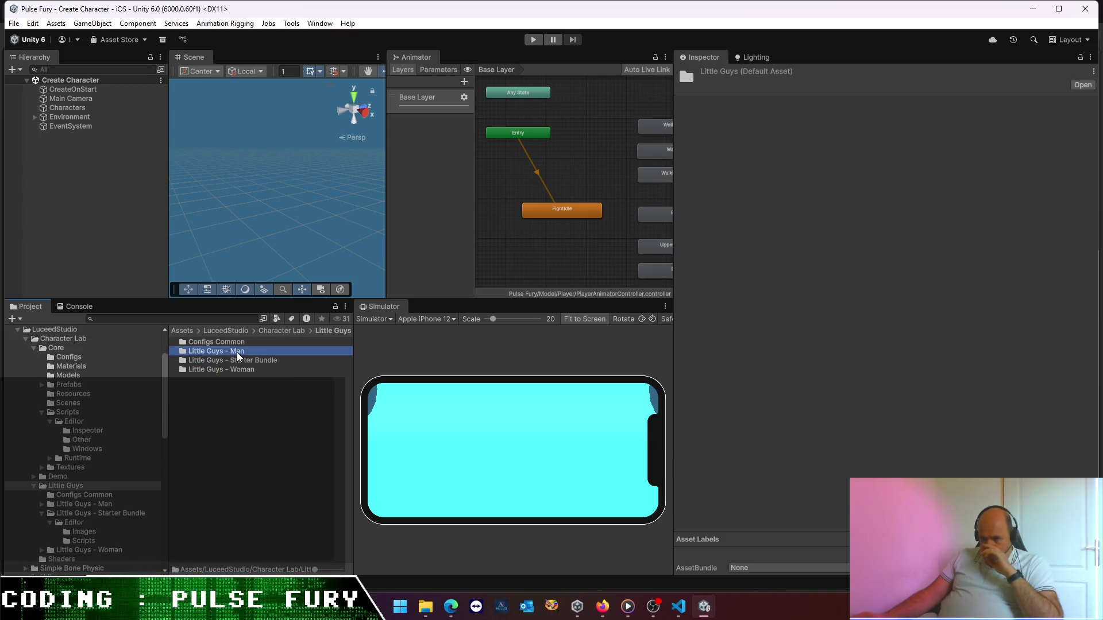
# - Reopen the Little Guys - Starter Bundle welcome window from Window > Character Lab and open the demo scene
pyautogui.click(319, 23)
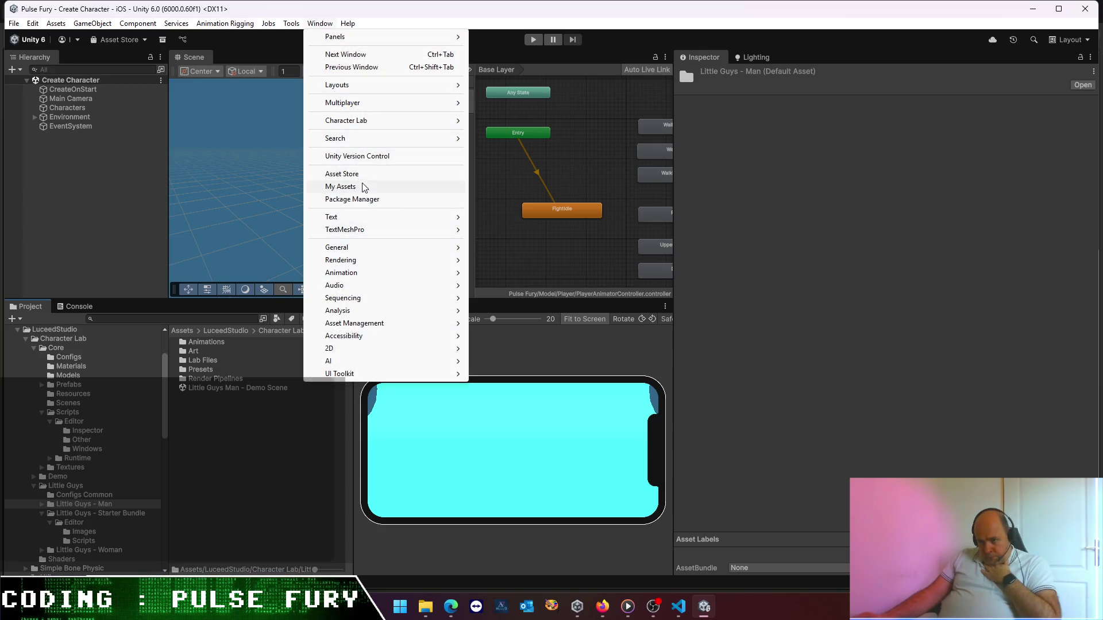
pyautogui.moveTo(368, 122)
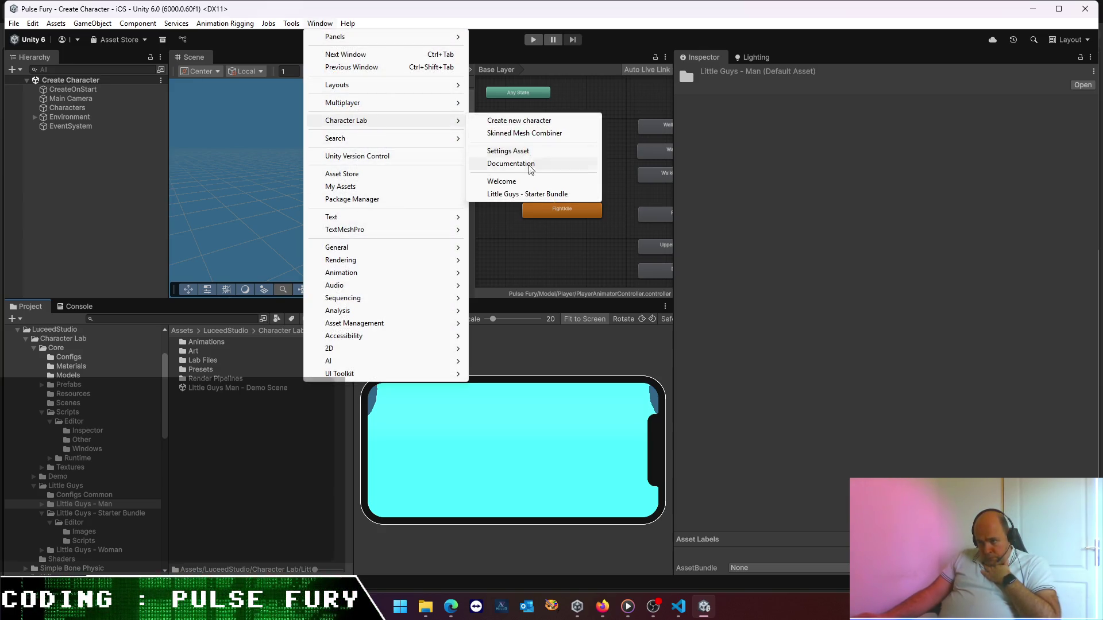
pyautogui.click(526, 194)
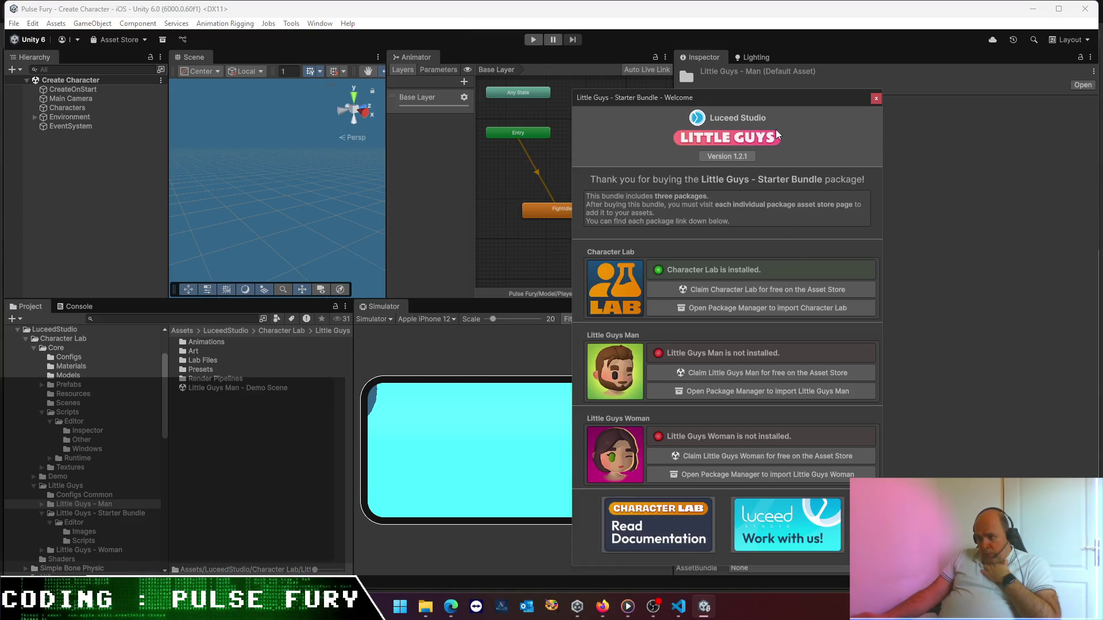
pyautogui.moveTo(773, 108)
pyautogui.mouseDown()
pyautogui.moveTo(722, 66)
pyautogui.moveTo(738, 68)
pyautogui.mouseUp()
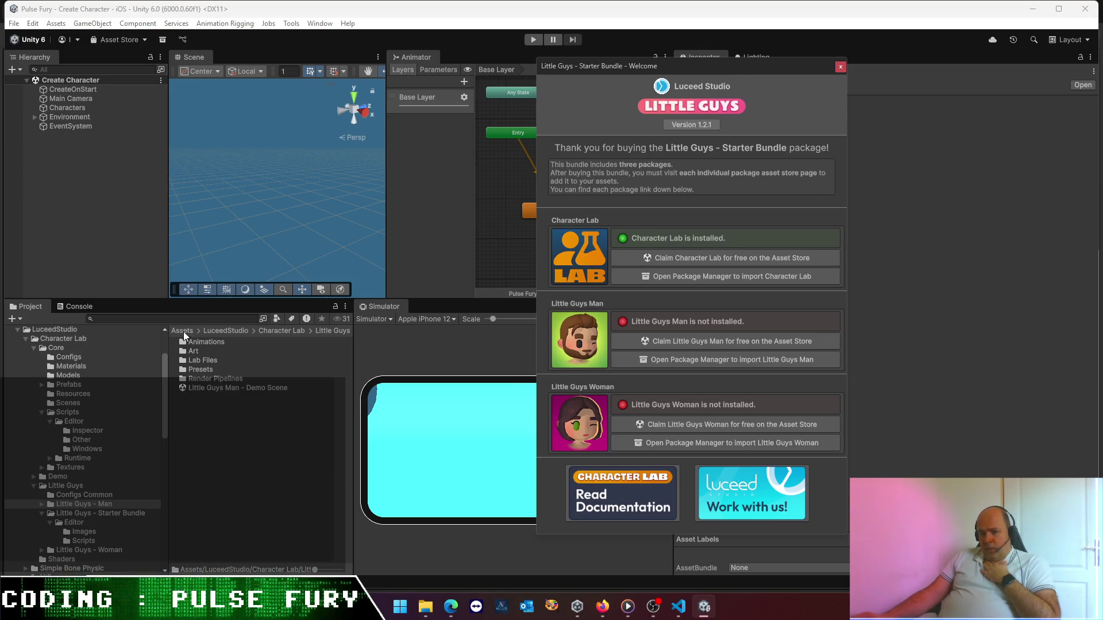
pyautogui.doubleClick(219, 387)
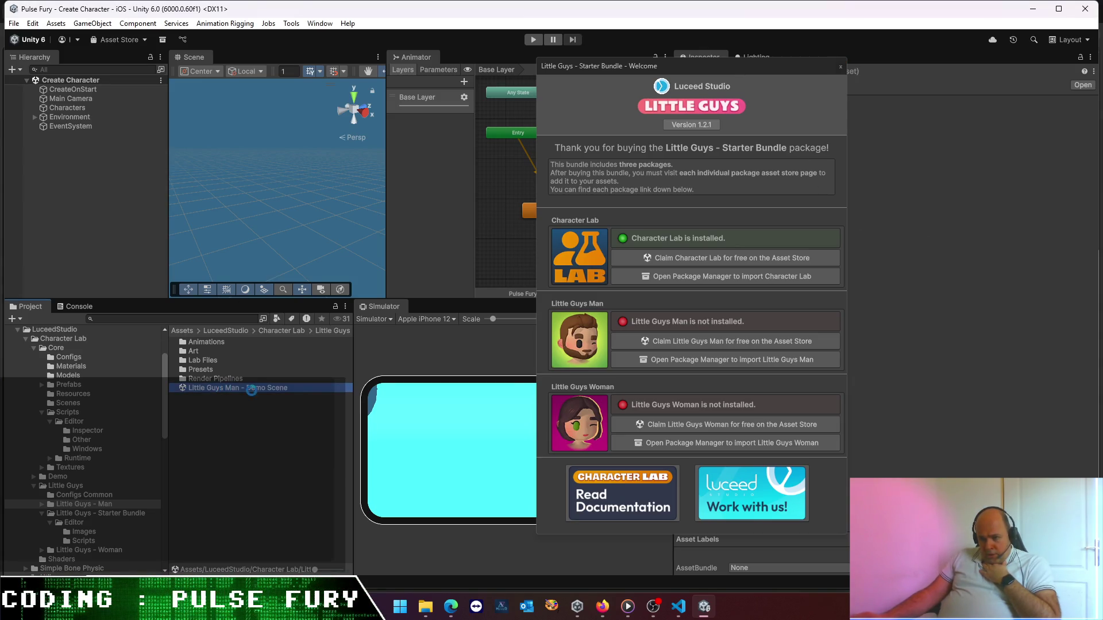
# - Snip the Unity editor with the Little Guys welcome window and paste it into Paint Shop Pro as a new image
pyautogui.moveTo(709, 77)
pyautogui.mouseDown()
pyautogui.moveTo(833, 74)
pyautogui.moveTo(829, 88)
pyautogui.mouseUp()
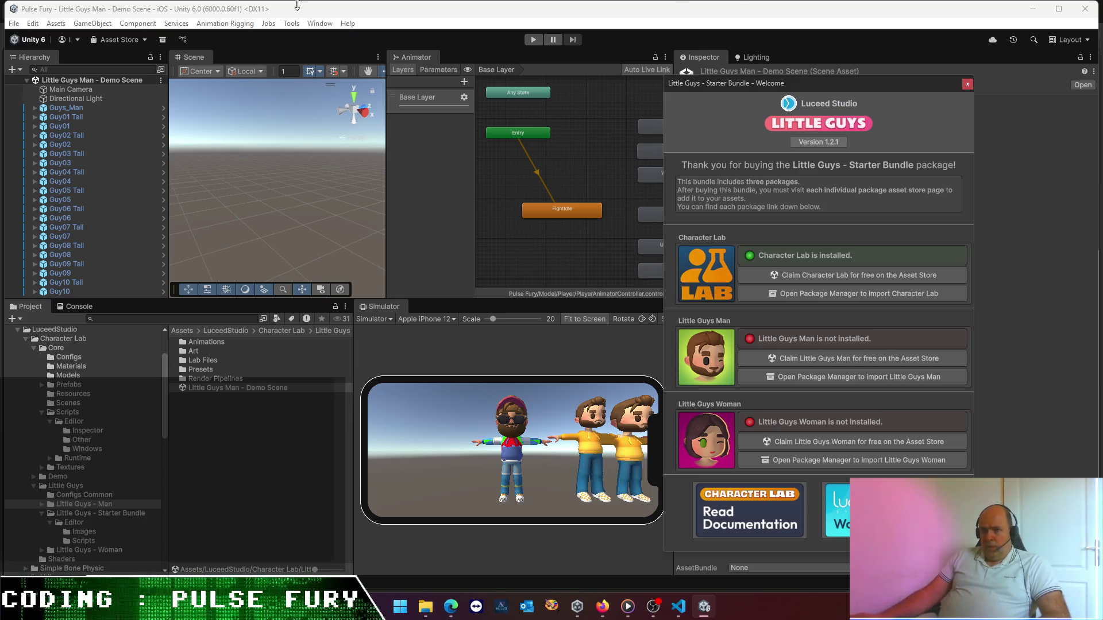
pyautogui.press('super+shift+s')
pyautogui.moveTo(2, 2)
pyautogui.mouseDown()
pyautogui.moveTo(182, 157)
pyautogui.moveTo(943, 584)
pyautogui.moveTo(996, 566)
pyautogui.moveTo(988, 559)
pyautogui.mouseUp()
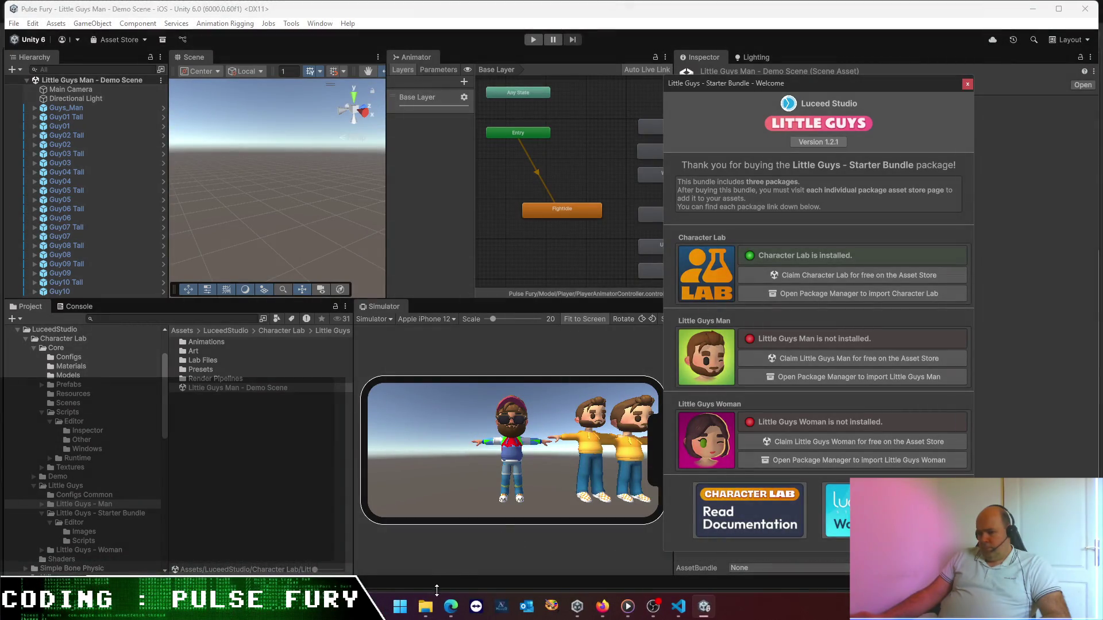
pyautogui.click(555, 615)
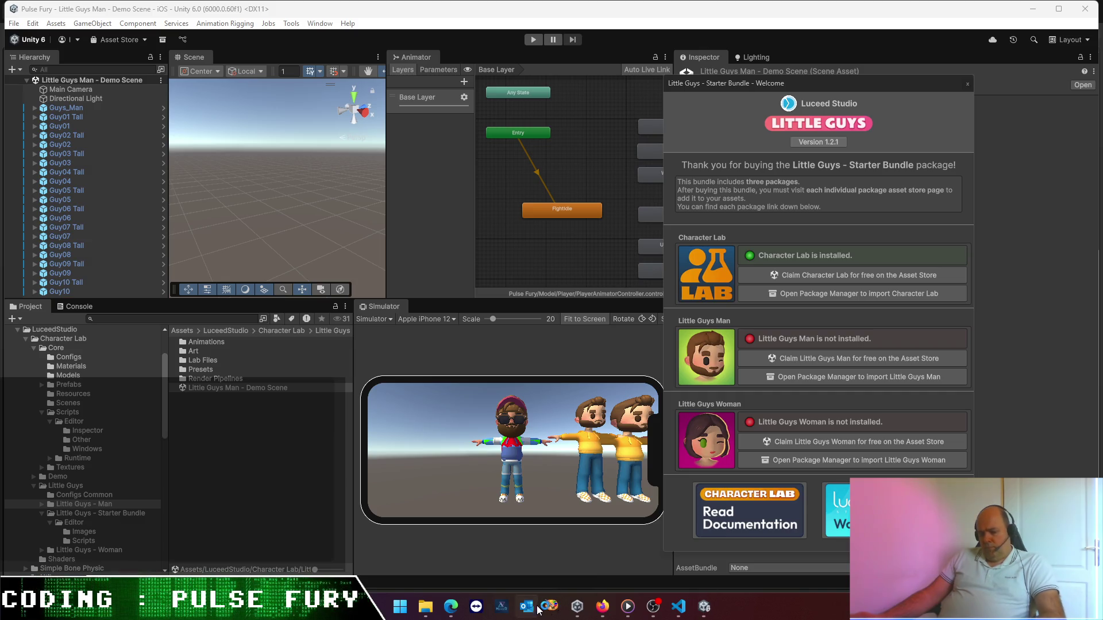
pyautogui.hotkey('ctrl', 'v')
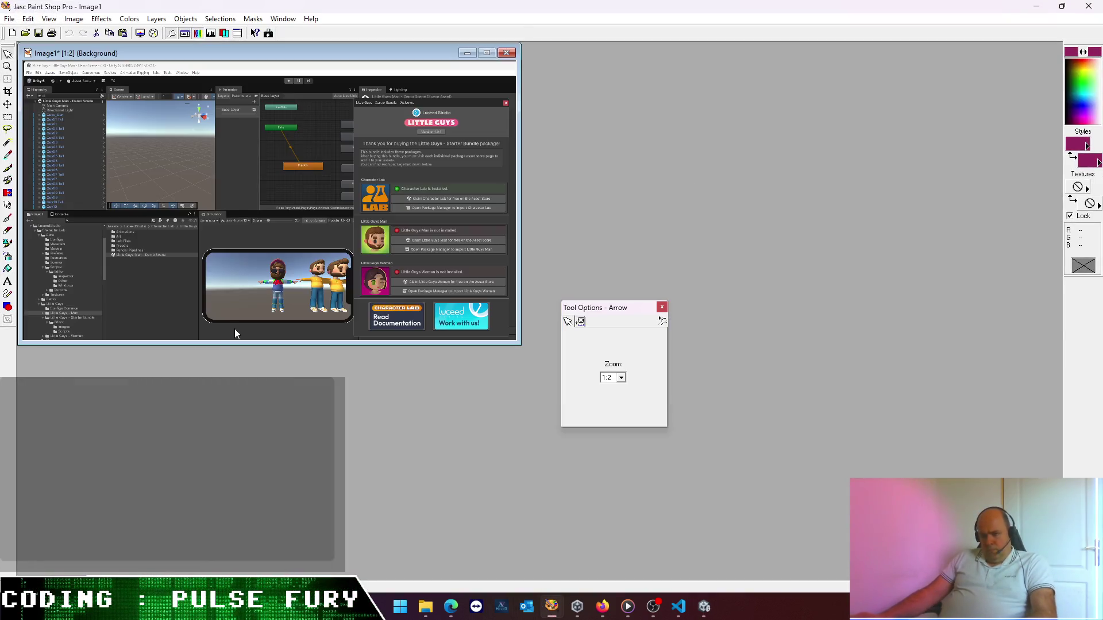
# - Export the screenshot with File > Export > JPEG Optimizer, saving to the Desktop (Bureau) folder
pyautogui.click(10, 18)
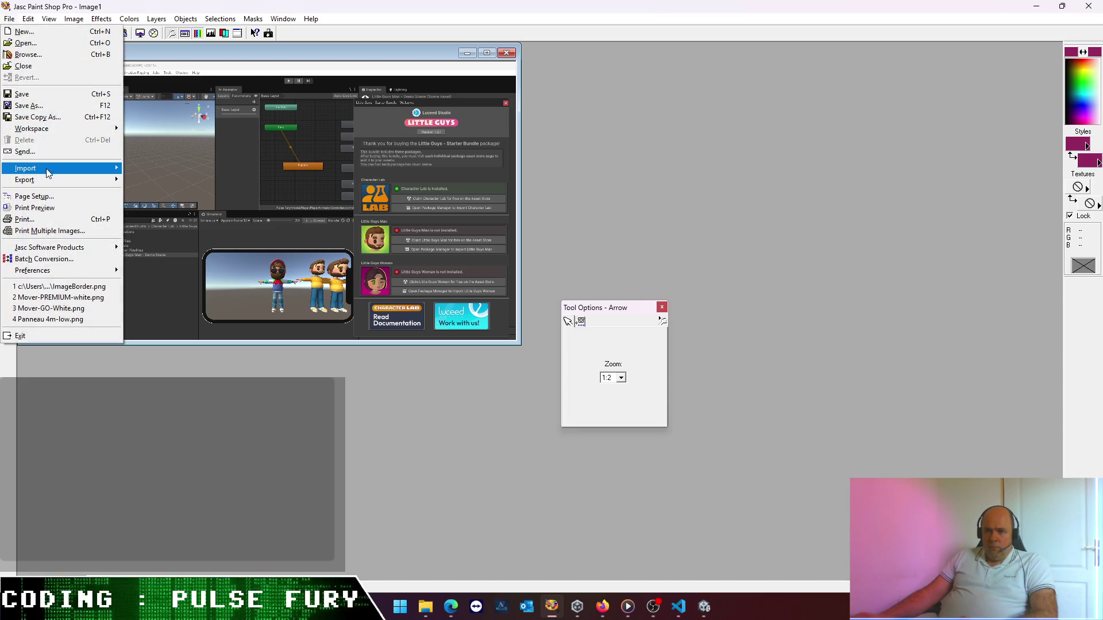
pyautogui.moveTo(66, 182)
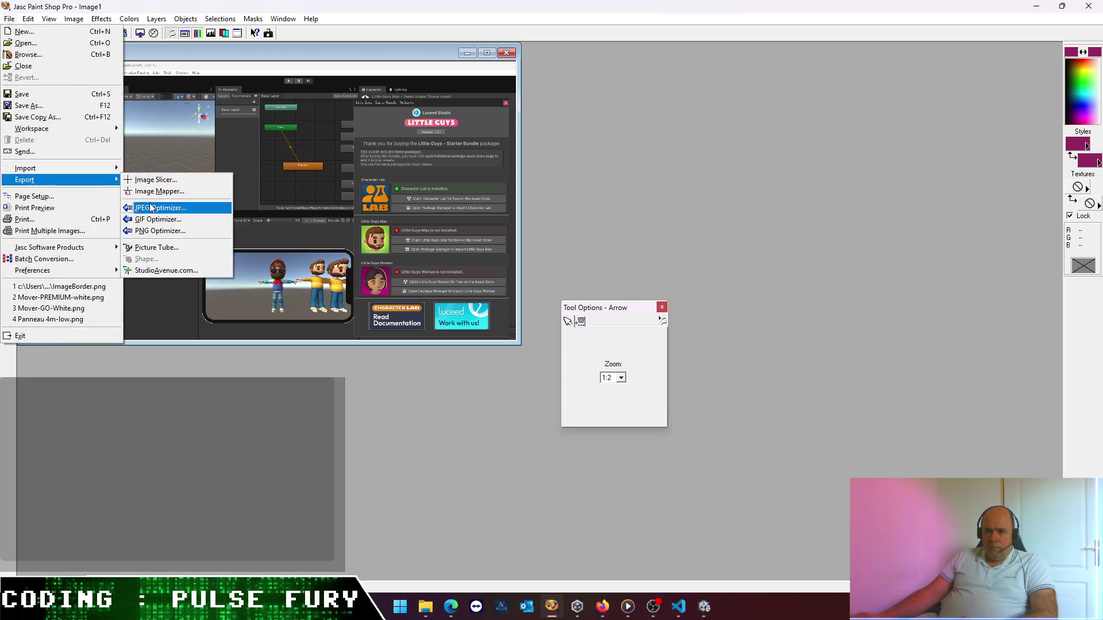
pyautogui.click(151, 207)
pyautogui.click(552, 413)
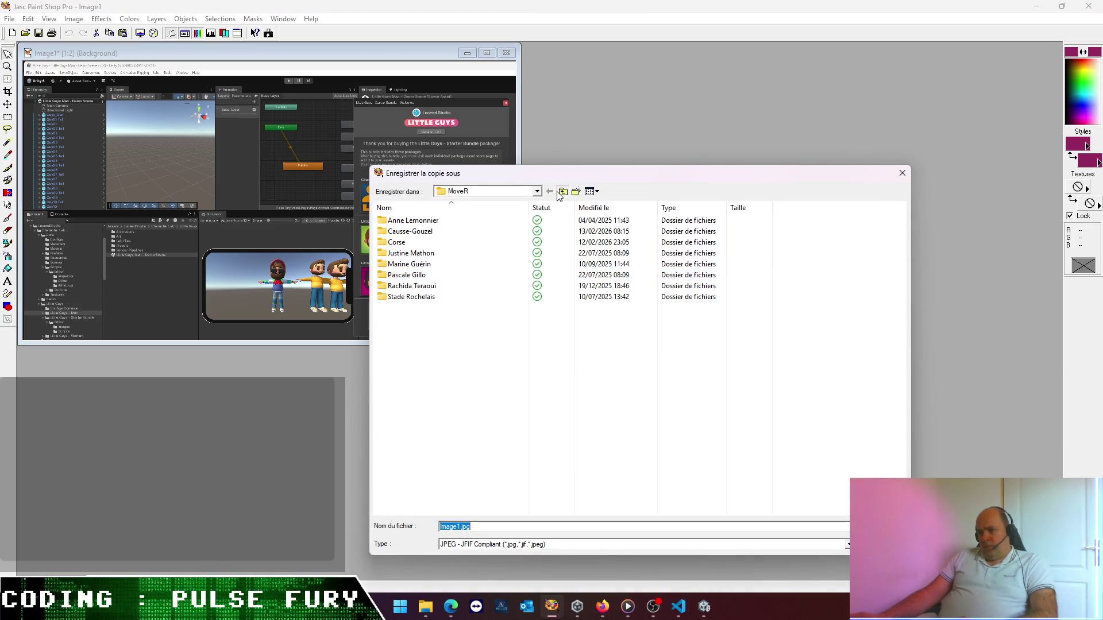
pyautogui.click(561, 193)
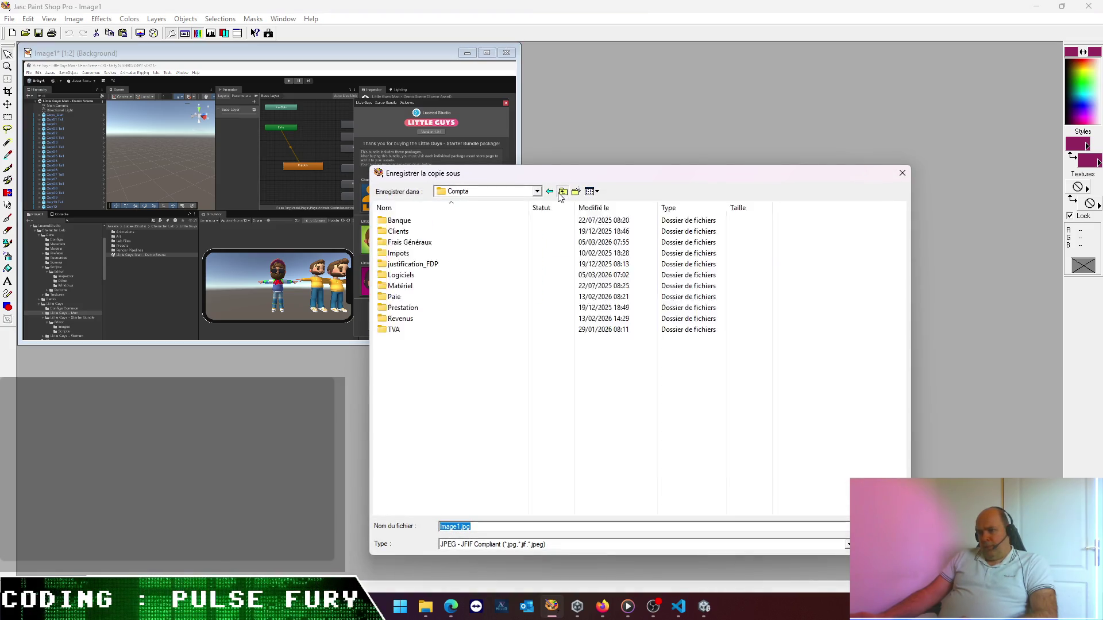
pyautogui.click(561, 193)
pyautogui.click(561, 193)
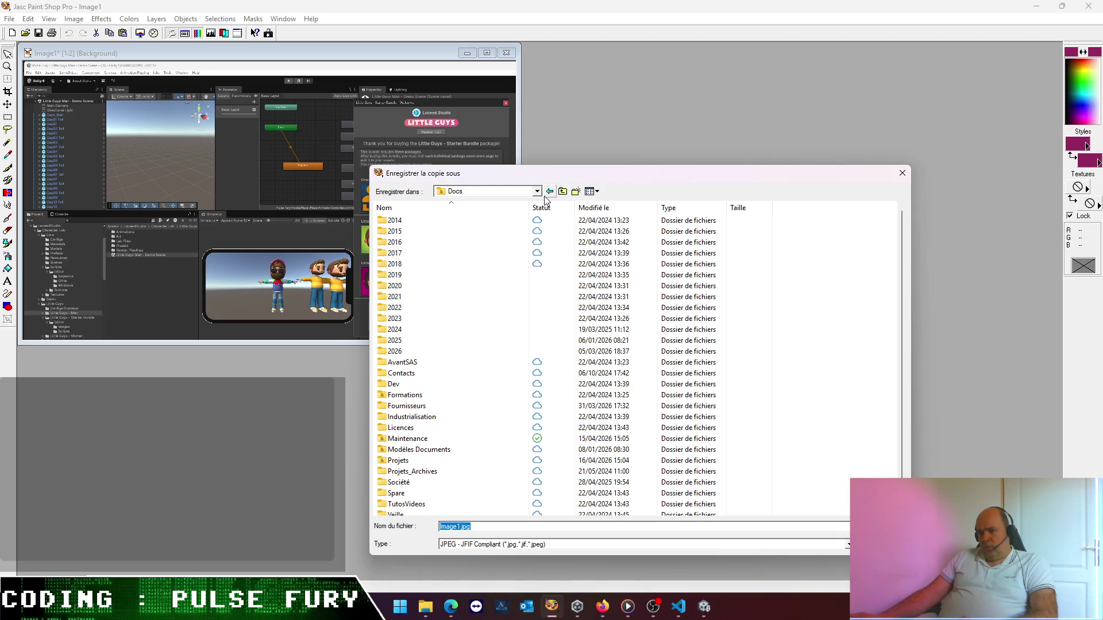
pyautogui.click(562, 193)
pyautogui.click(562, 192)
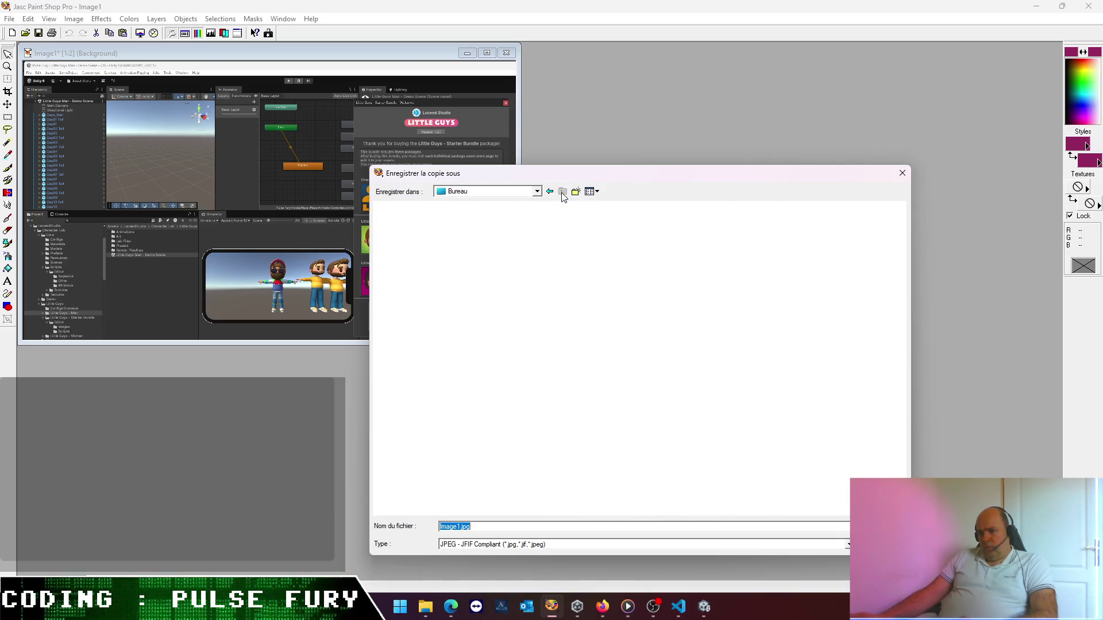
# - Save the JPEG as LG-bug.jpg and quit Paint Shop Pro without keeping Image1
pyautogui.click(465, 532)
pyautogui.doubleClick(464, 531)
pyautogui.write('L')
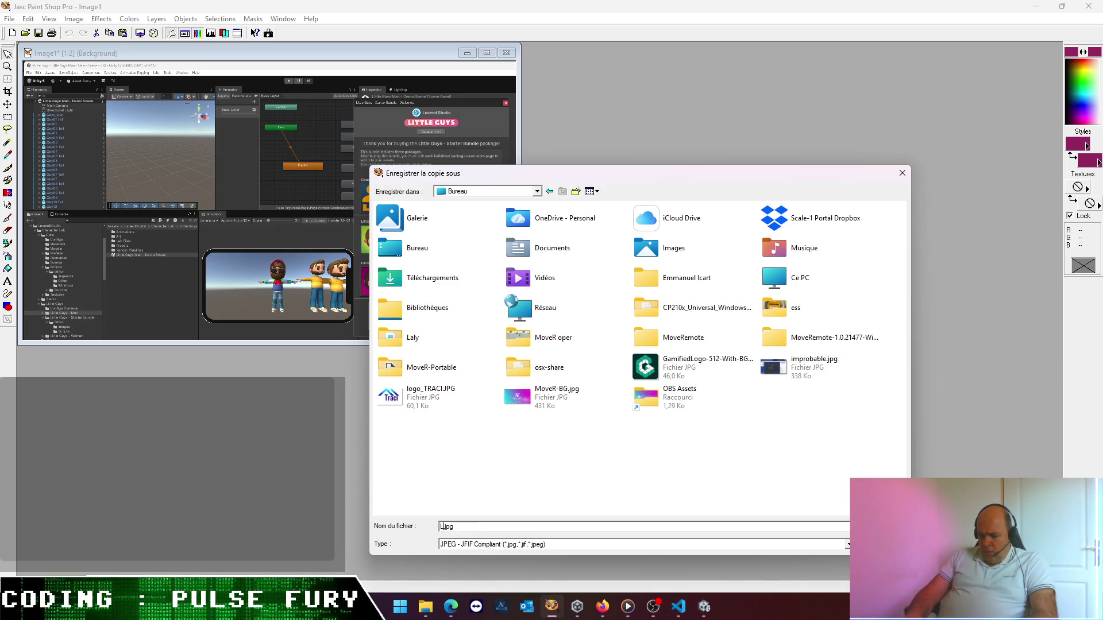
pyautogui.write('G-bug')
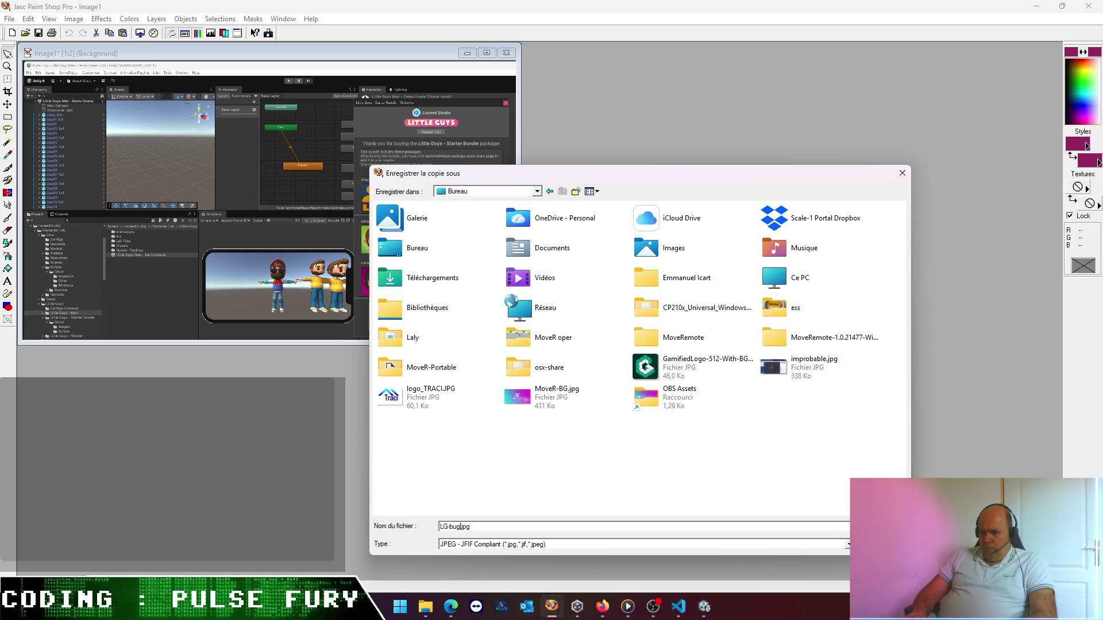
pyautogui.press('Return')
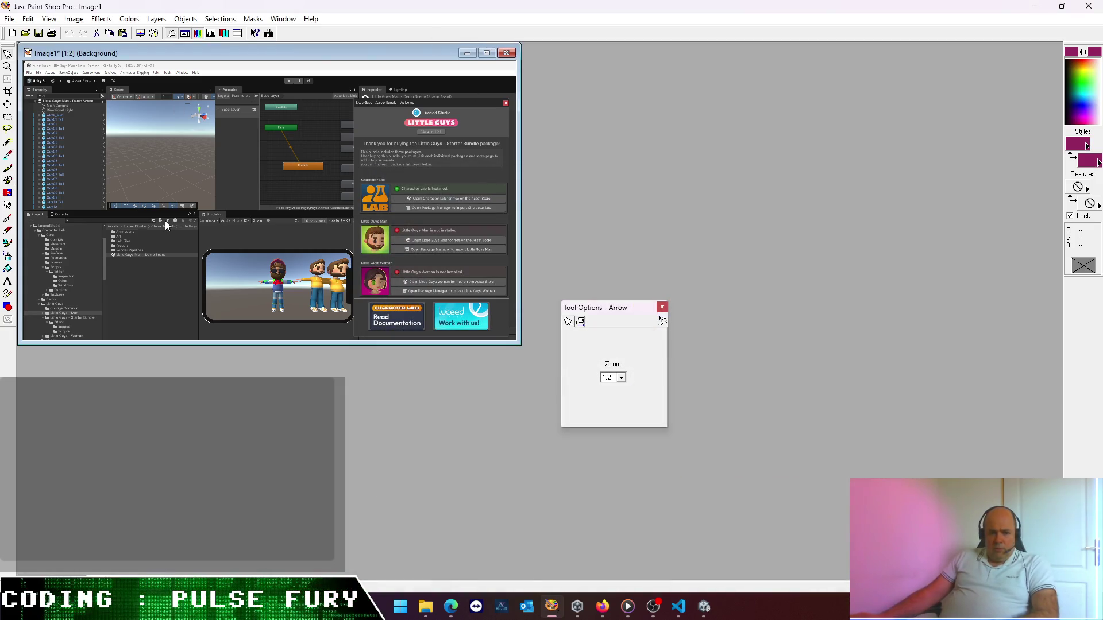
pyautogui.click(1088, 6)
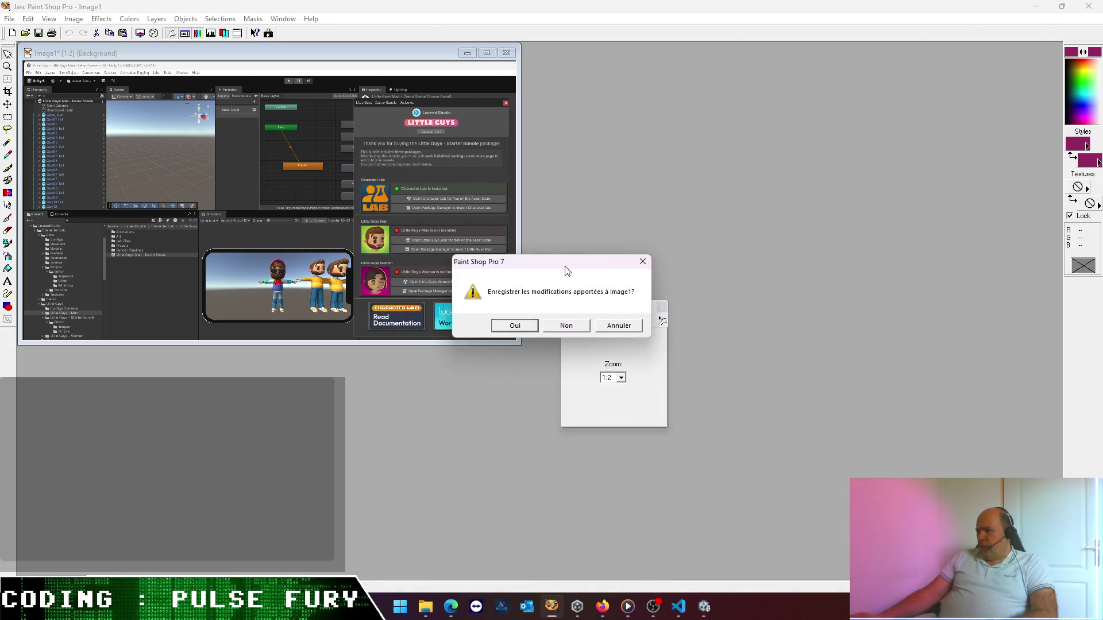
pyautogui.click(565, 325)
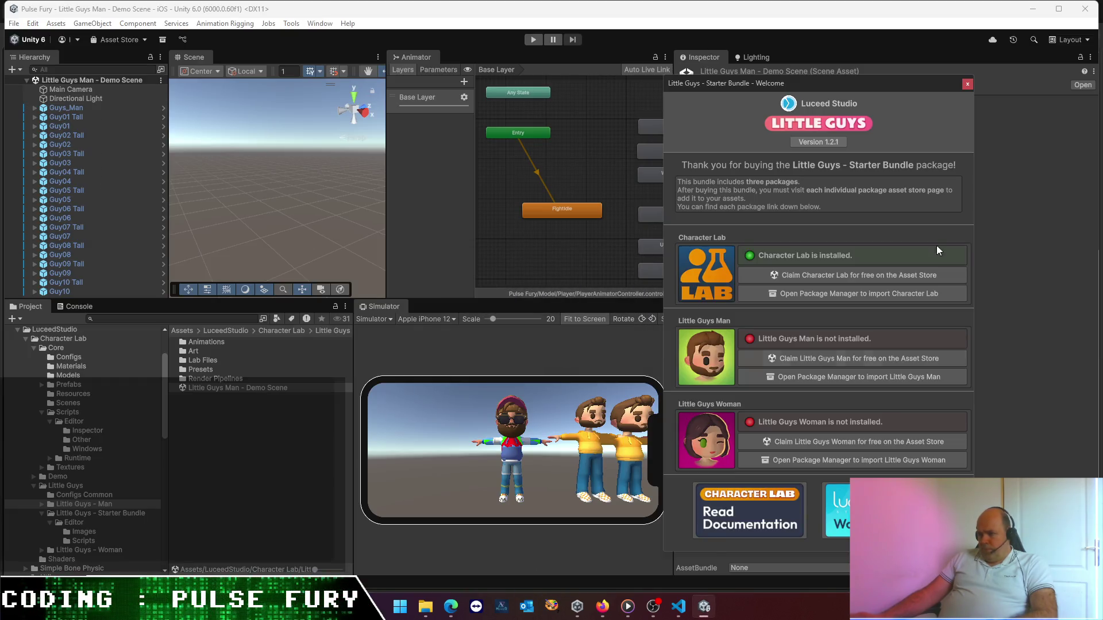
# - Close the Little Guys welcome window and the Edge bug-report tab, then switch back to Unity
pyautogui.click(967, 85)
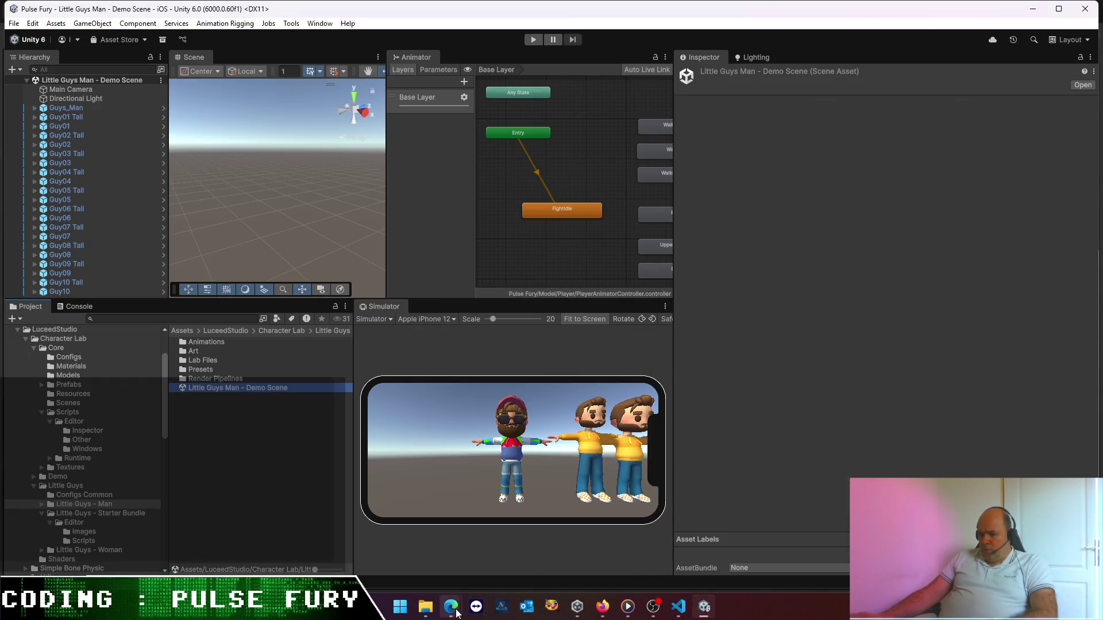
pyautogui.moveTo(451, 608)
pyautogui.click(588, 553)
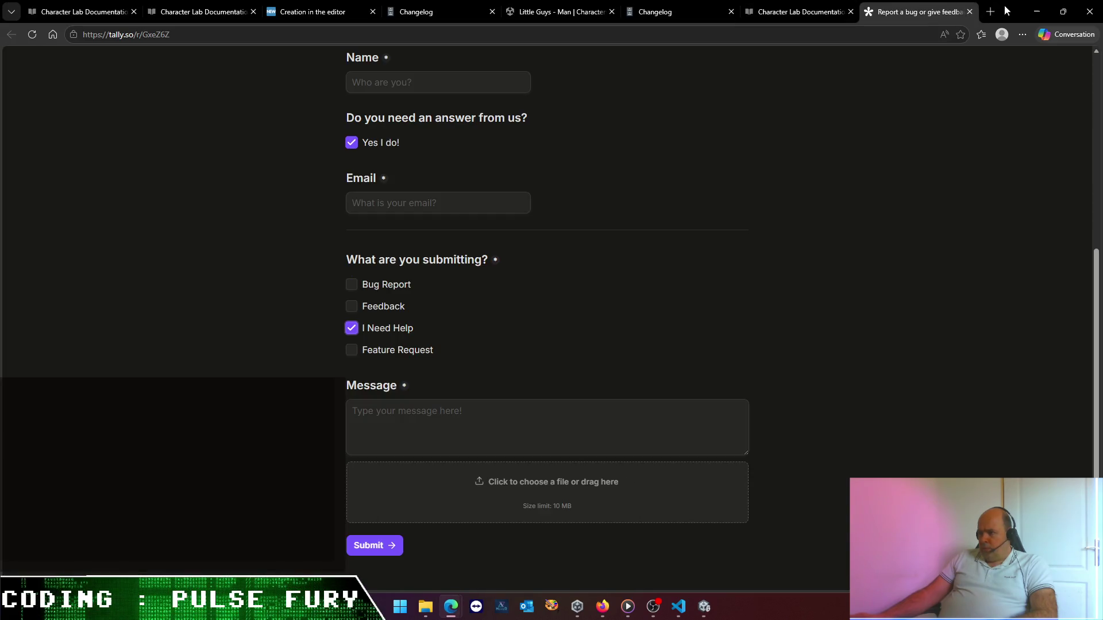
pyautogui.middleClick(931, 16)
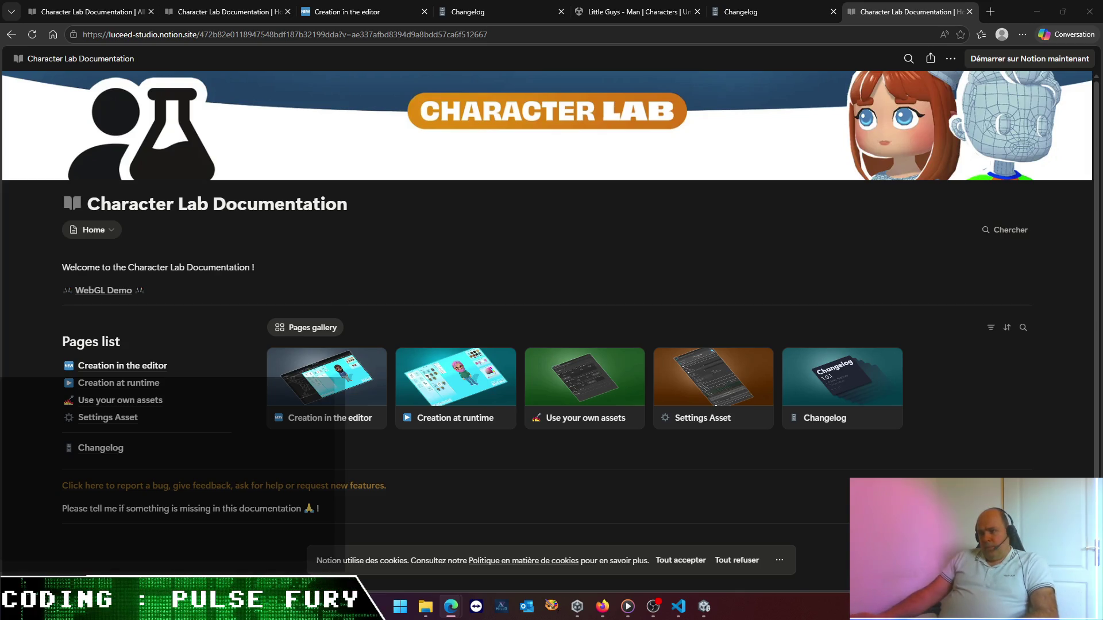
pyautogui.hotkey('alt', 'Tab')
pyautogui.hotkey('alt', 'Tab')
pyautogui.hotkey('alt', 'Tab')
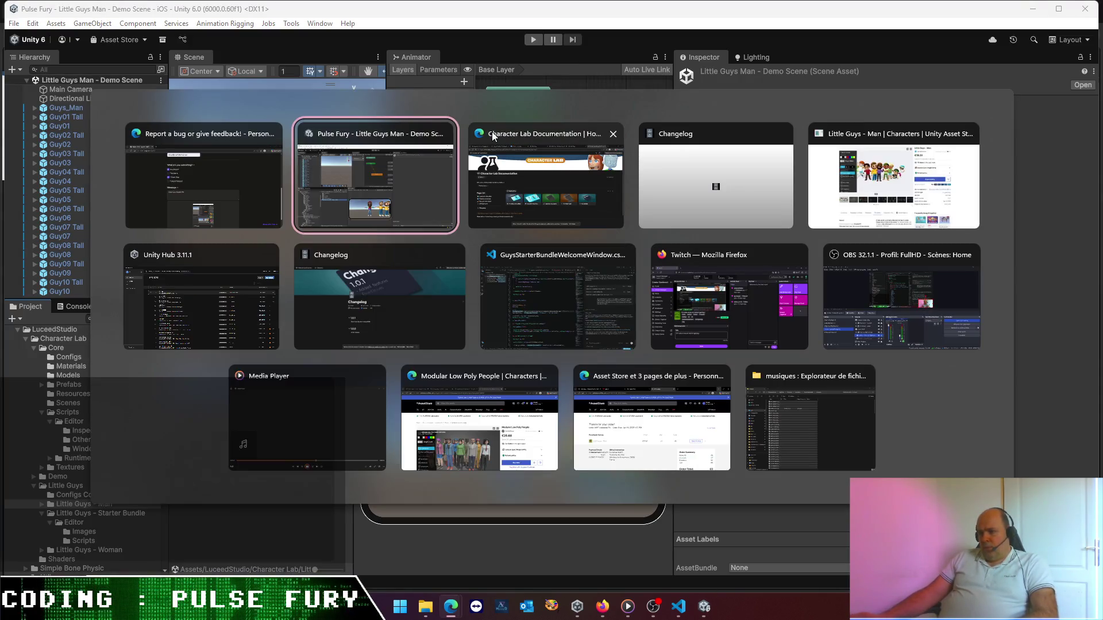
pyautogui.hotkey('alt', 'Tab')
pyautogui.hotkey('alt', 'Tab')
pyautogui.hotkey('alt', 'Tab')
pyautogui.hotkey('alt', 'Tab')
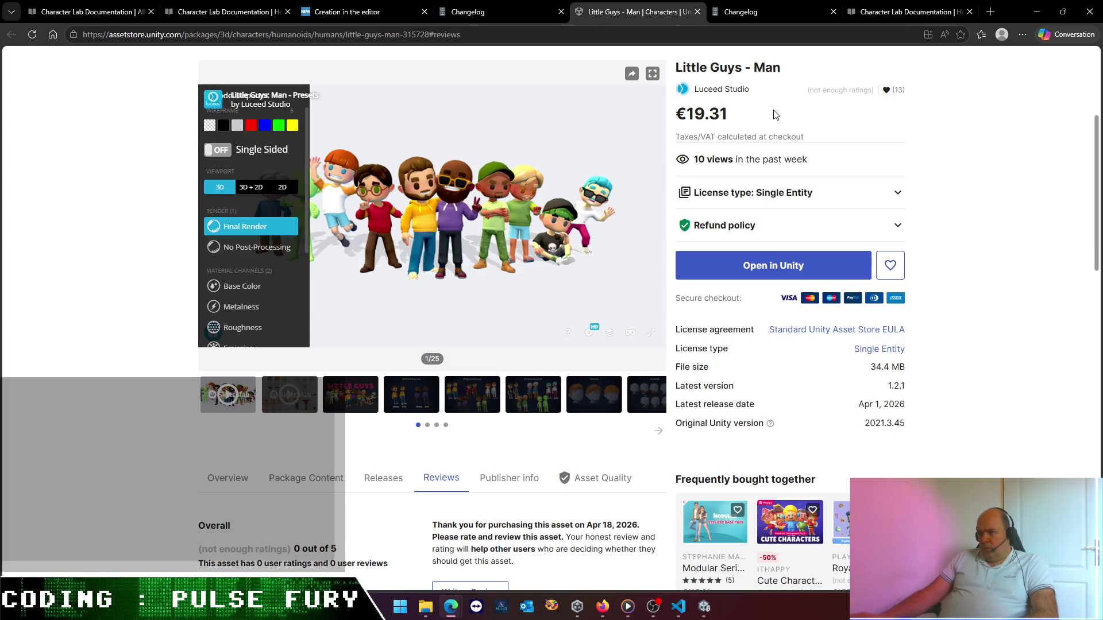
# - Browse the Luceed Studio publisher's assets on the Asset Store, then minimize Edge
pyautogui.click(728, 90)
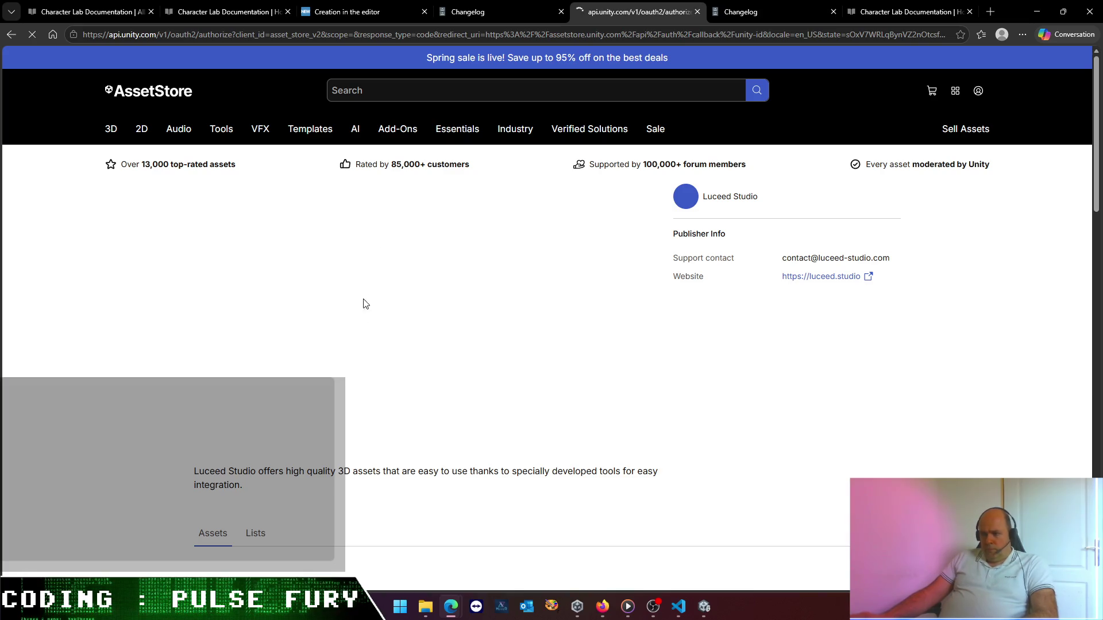
pyautogui.scroll(-5, 431, 399)
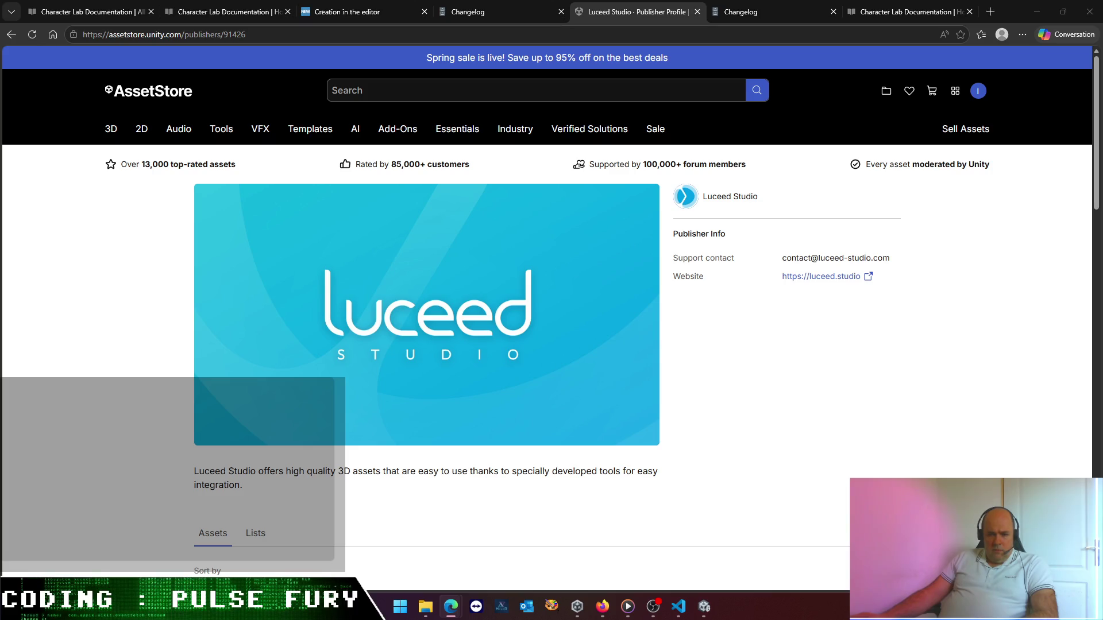
pyautogui.scroll(-5, 112, 457)
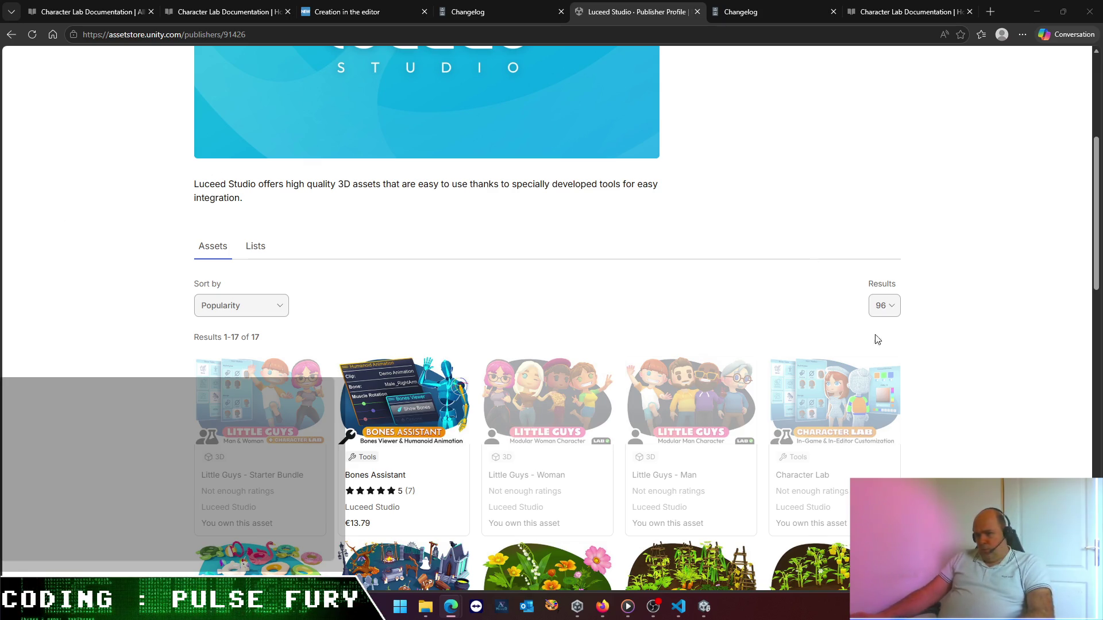
pyautogui.scroll(5, 873, 338)
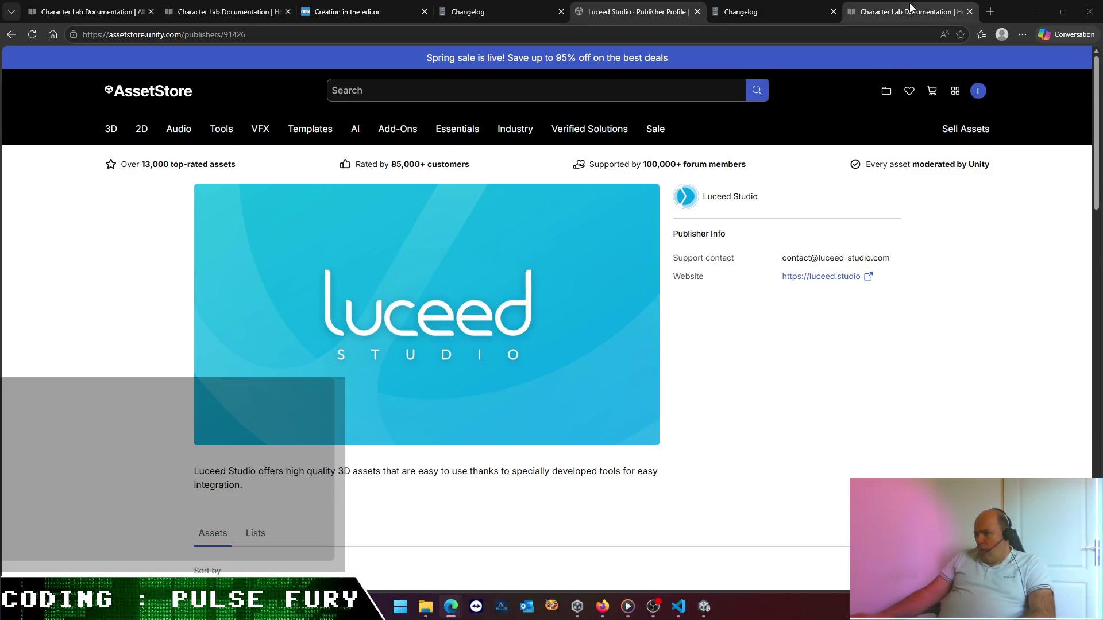
pyautogui.click(1036, 11)
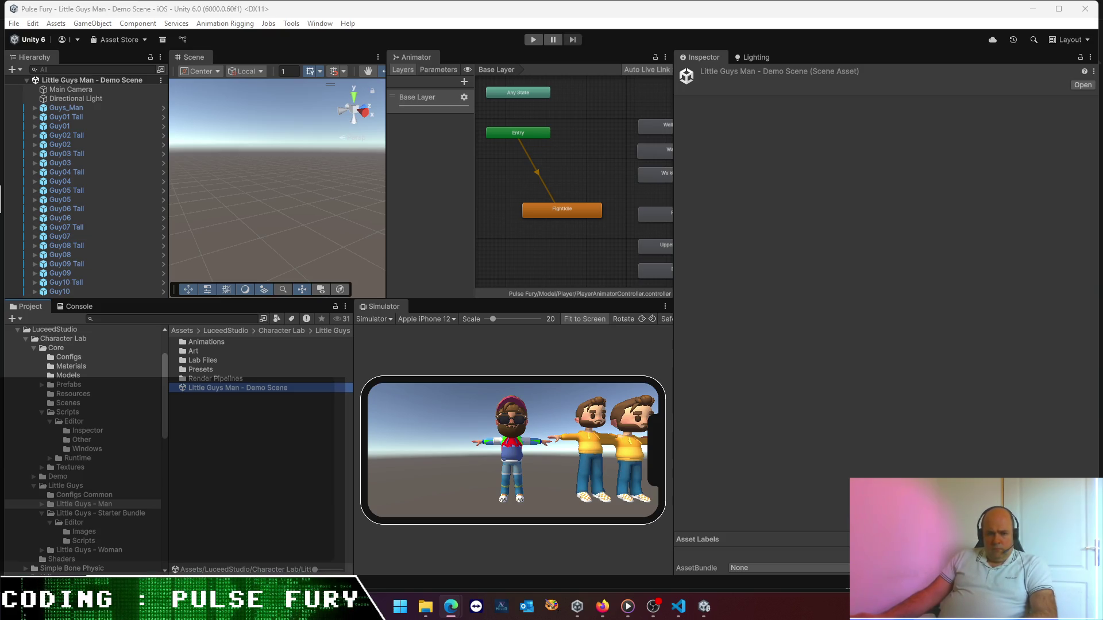
# - Bring the bug-report browser window forward and maximize it
pyautogui.hotkey('alt', 'Tab')
pyautogui.moveTo(580, 188); pyautogui.dragTo(737, 160)
pyautogui.doubleClick(736, 160)
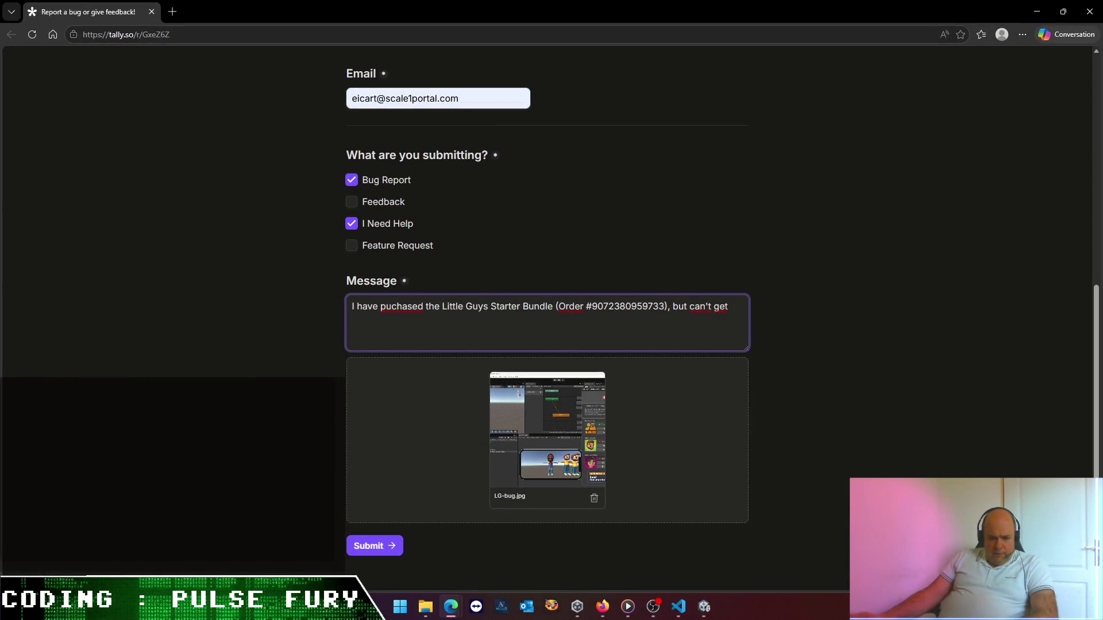
pyautogui.hotkey('alt', 'Tab')
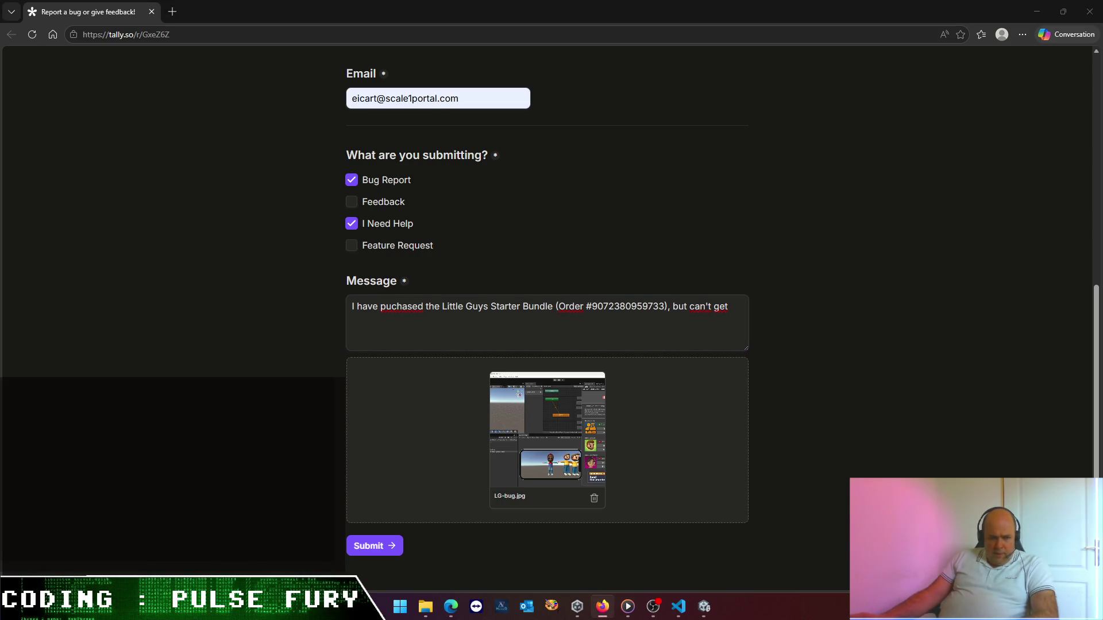
# - Continue the message with 'the Character Creator to working.' and switch to Unity
pyautogui.click(739, 322)
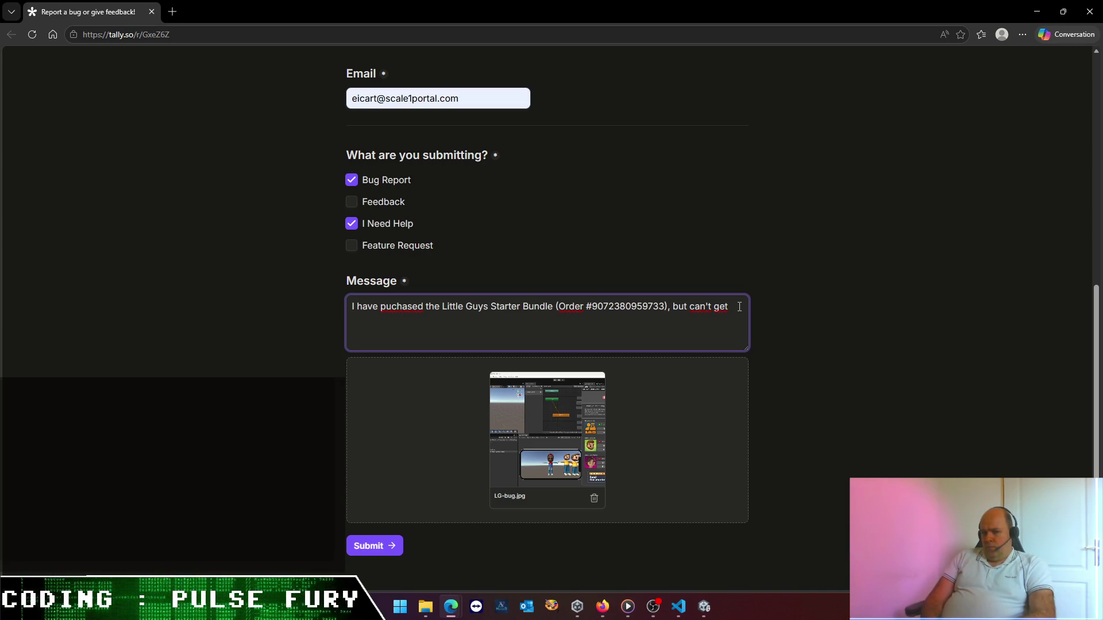
pyautogui.write('the ')
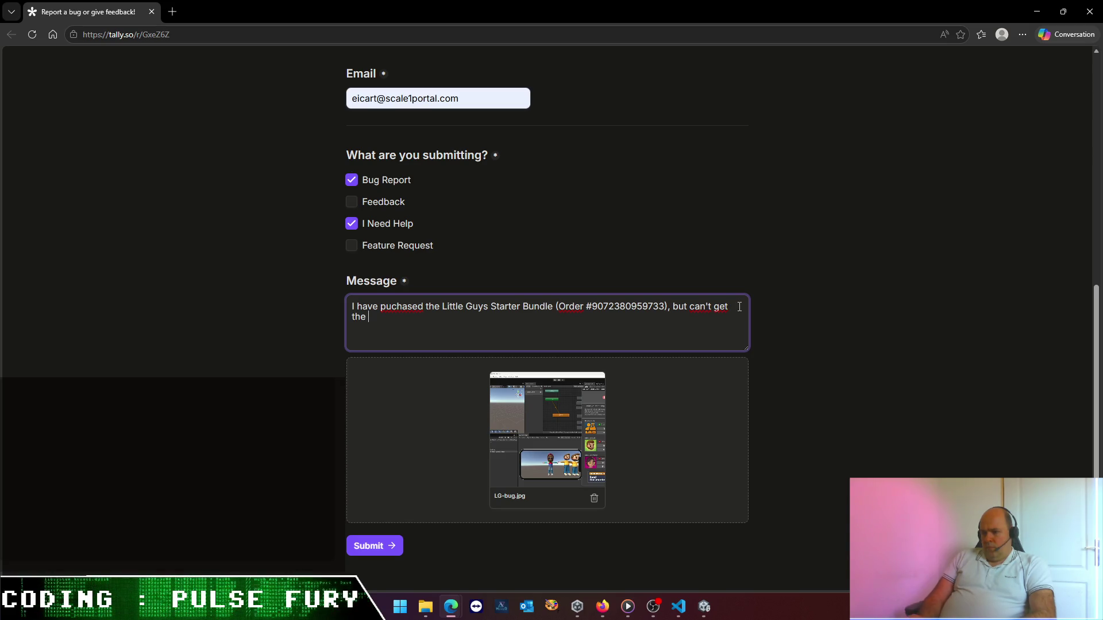
pyautogui.write('Characte')
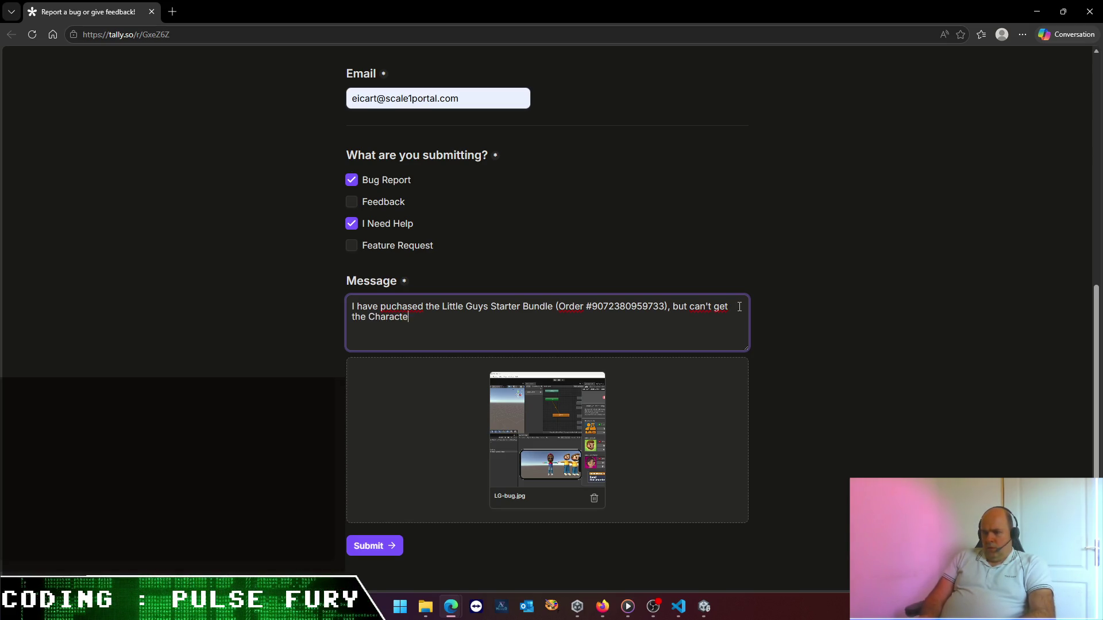
pyautogui.write('r Creator ')
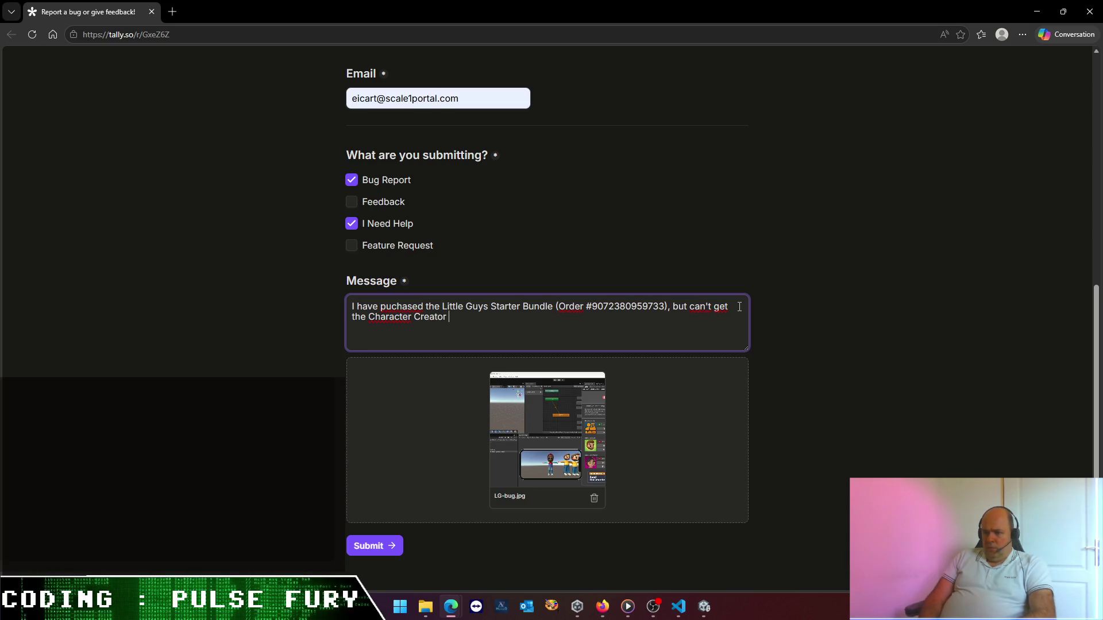
pyautogui.write('to work.')
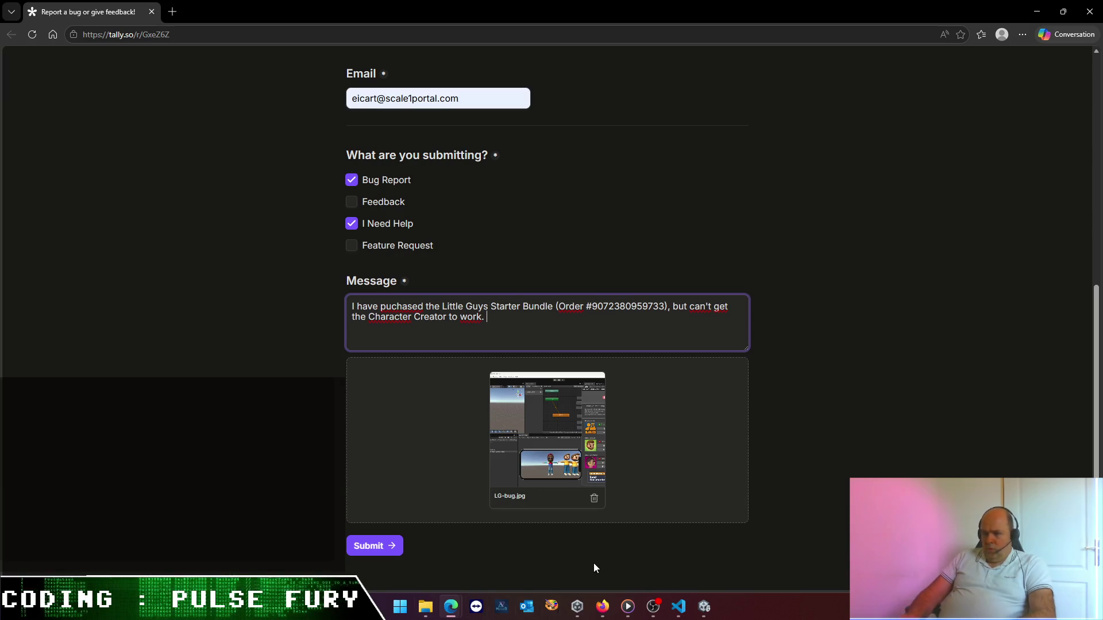
pyautogui.press('BackSpace')
pyautogui.press('BackSpace')
pyautogui.press('BackSpace')
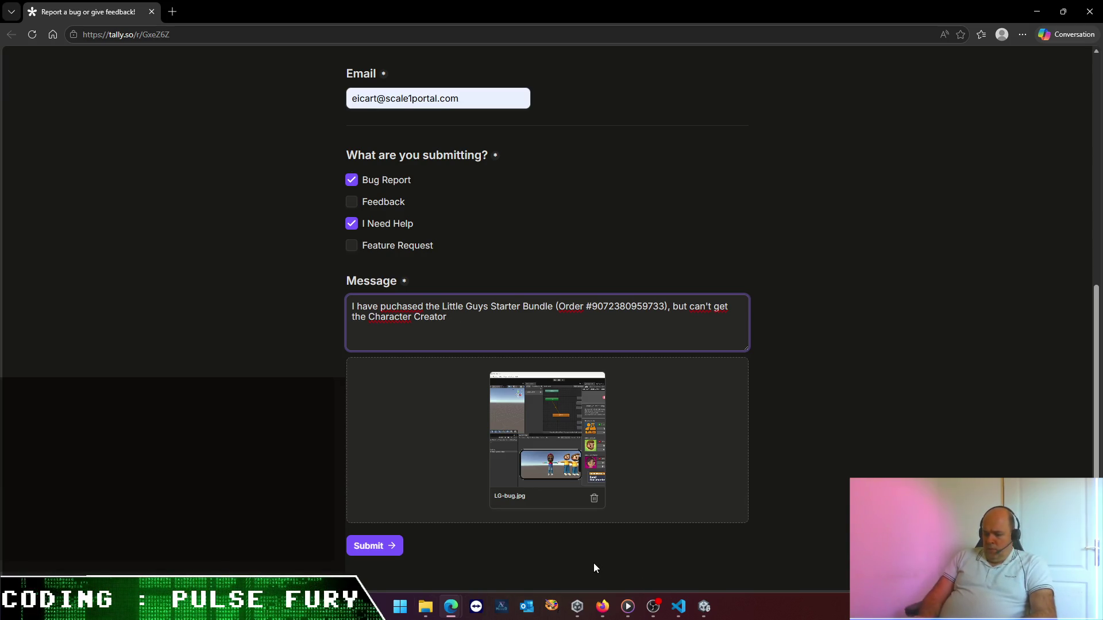
pyautogui.write(' working.')
pyautogui.scroll(1, 593, 567)
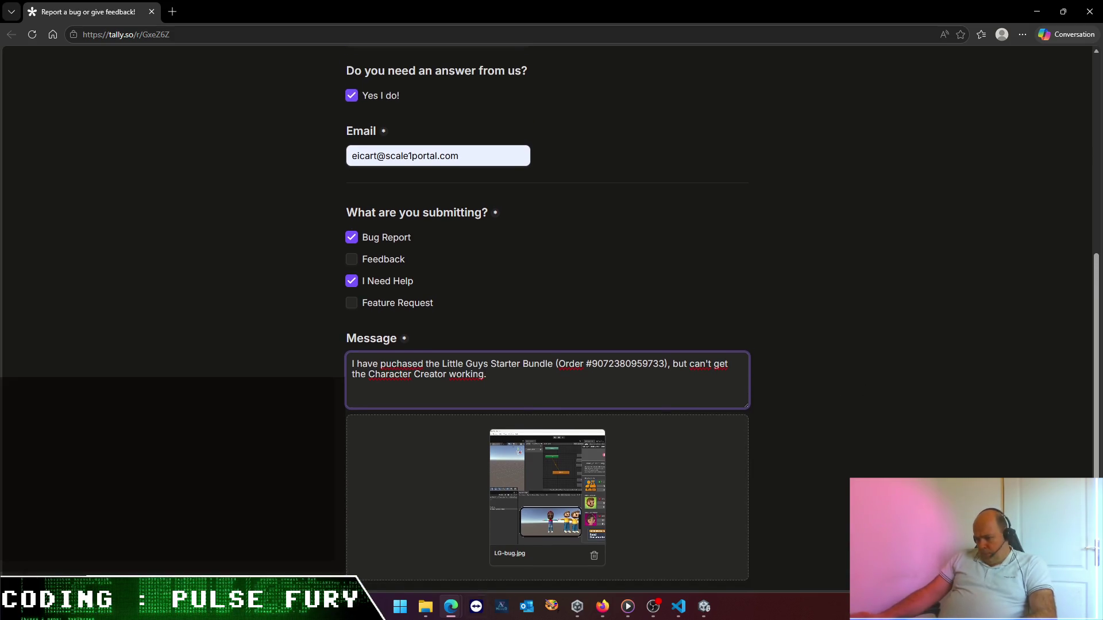
pyautogui.click(705, 608)
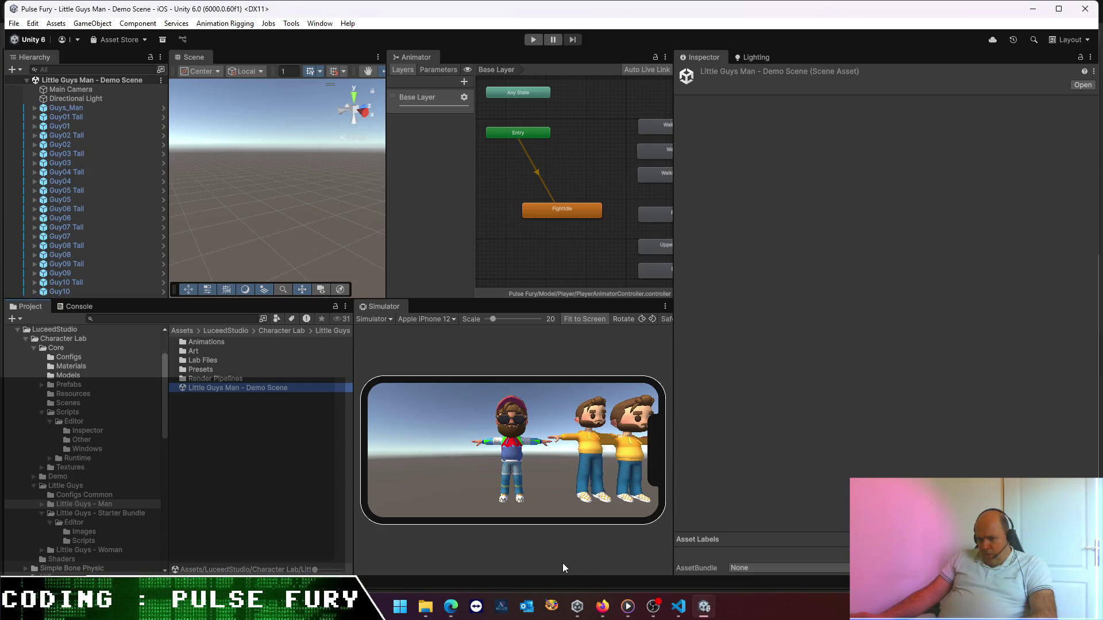
# - Run Character Lab > Create new character and copy its 'No Character Lab packs are installed' Console error
pyautogui.click(320, 23)
pyautogui.moveTo(349, 123)
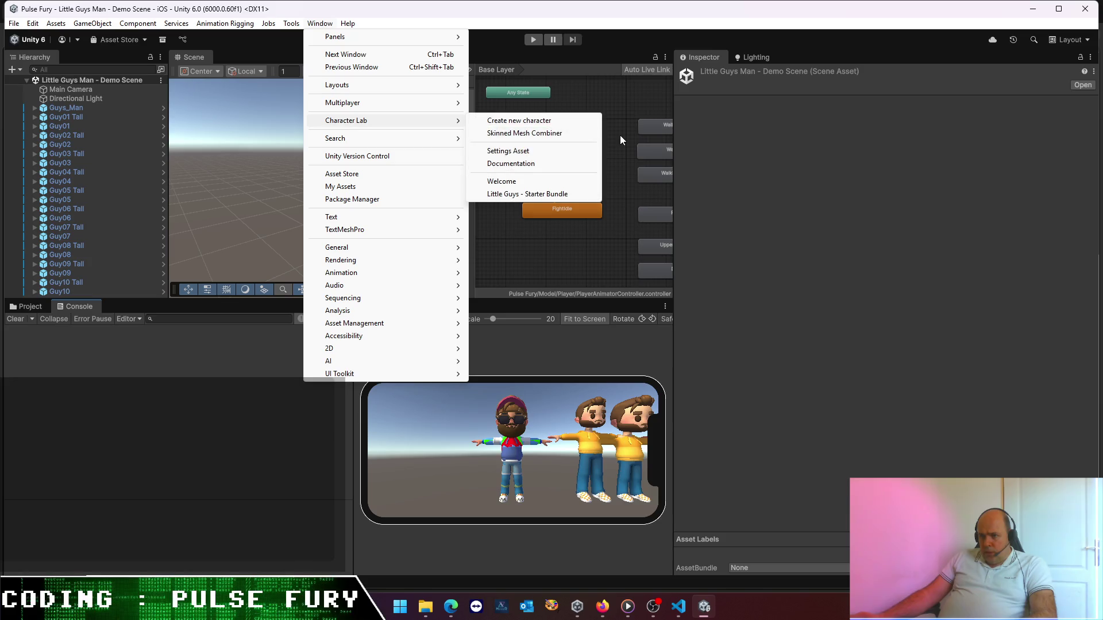
pyautogui.click(552, 130)
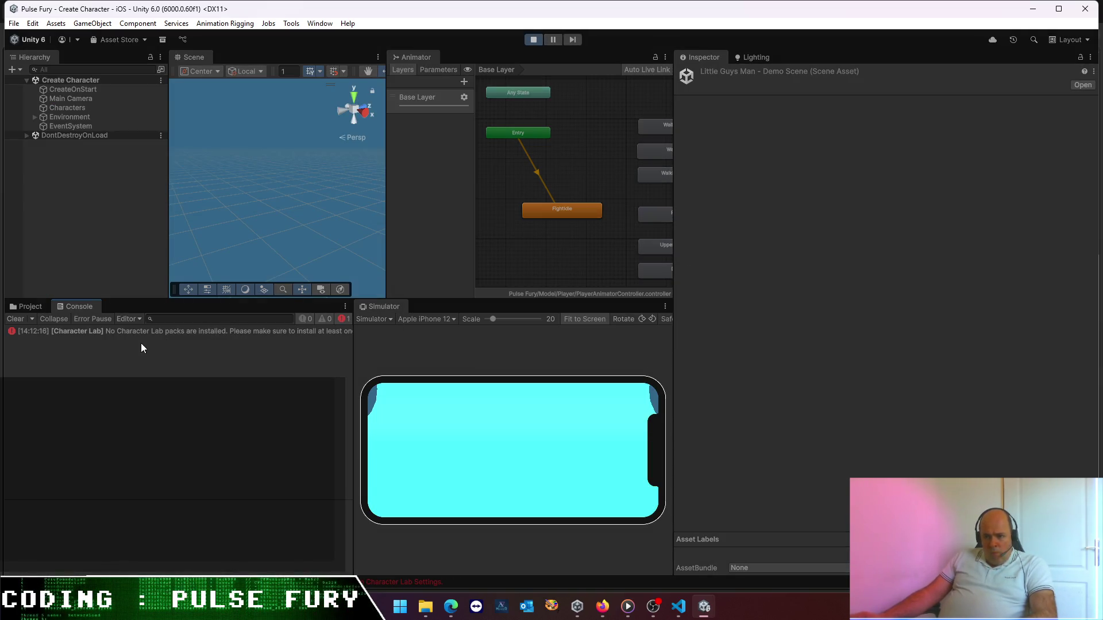
pyautogui.click(131, 329)
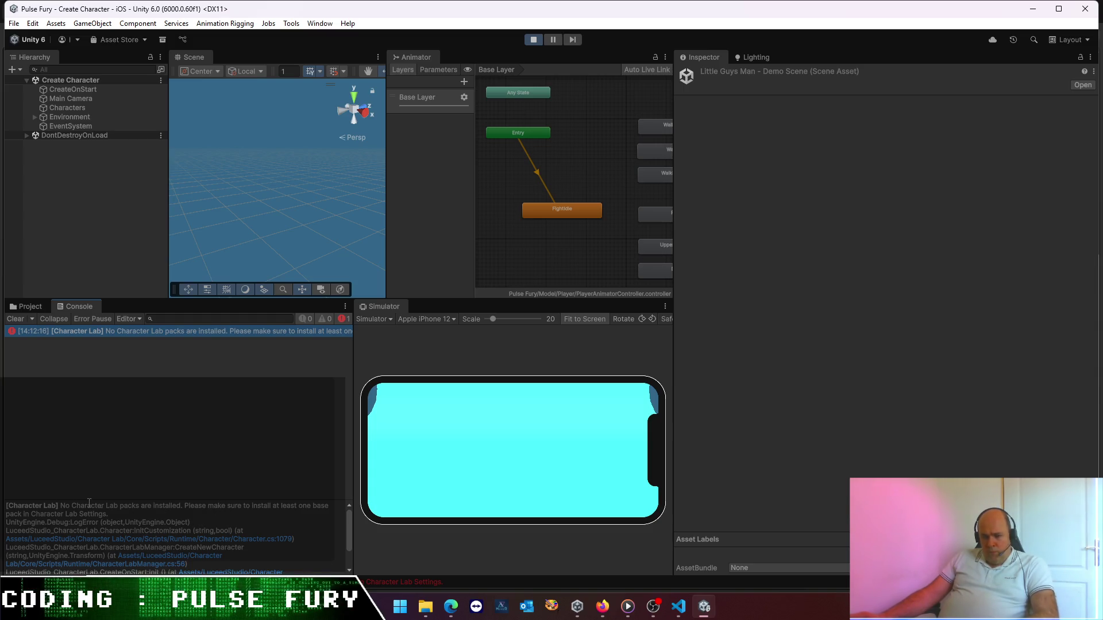
pyautogui.moveTo(109, 515); pyautogui.dragTo(1, 507)
pyautogui.hotkey('ctrl', 'c')
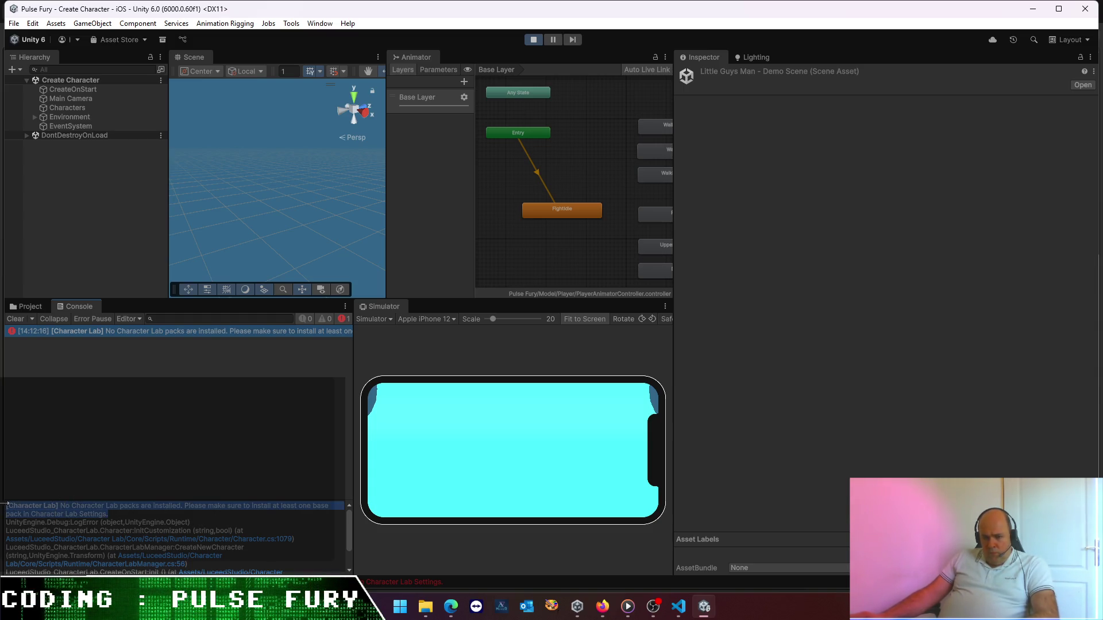
pyautogui.hotkey('alt', 'Tab')
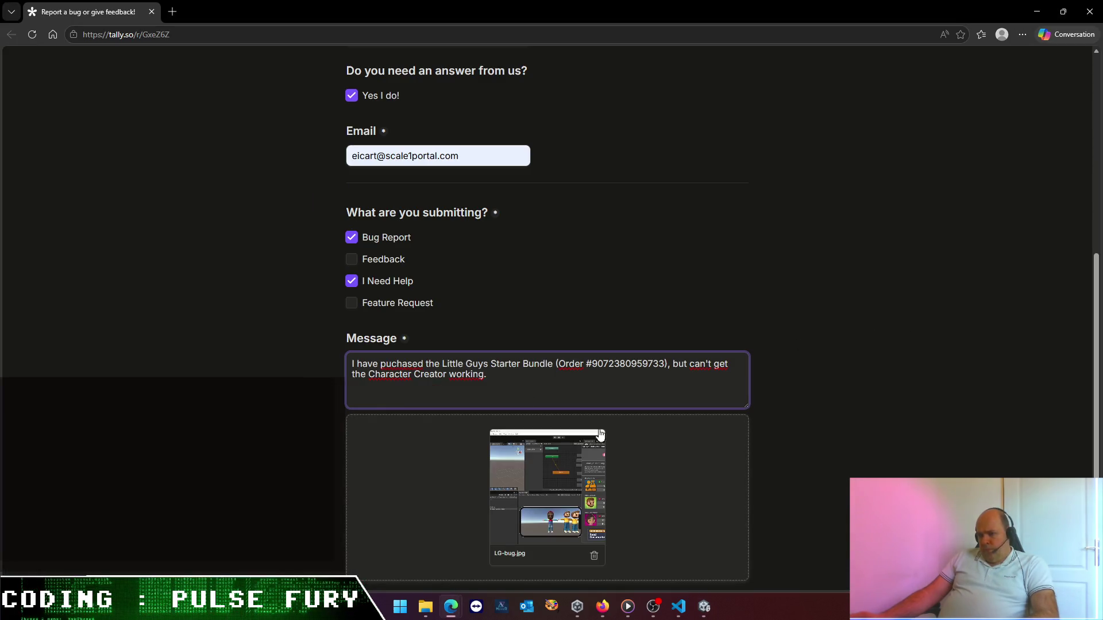
# - Add 'In the console I get the message:', the pasted error, and 'But the 3 packages are actually installed'
pyautogui.write(' In the consol I')
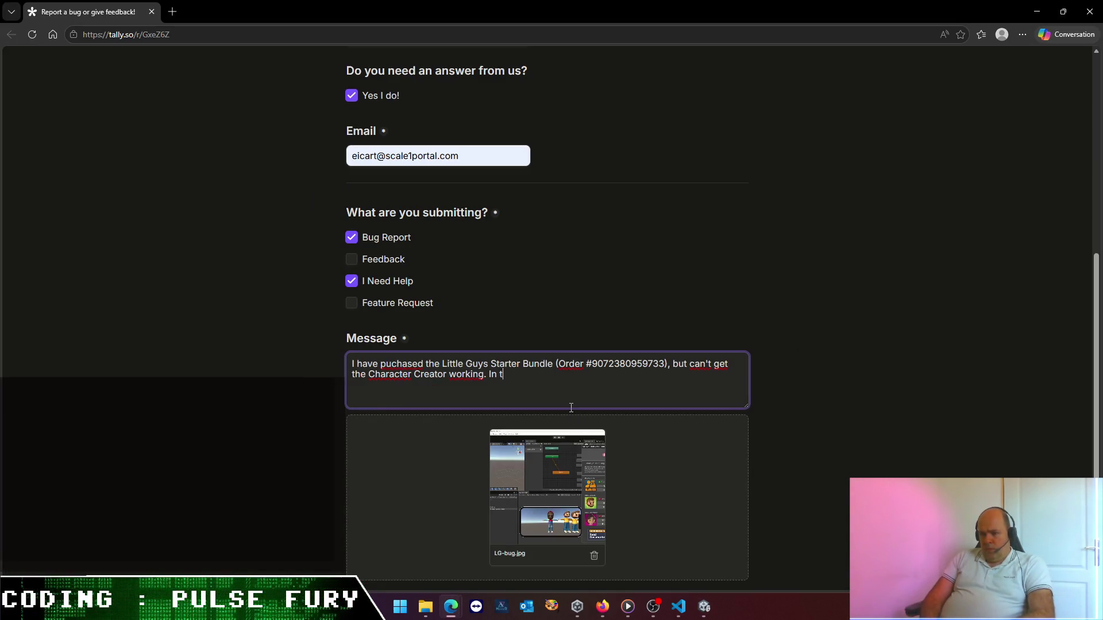
pyautogui.press('BackSpace')
pyautogui.press('BackSpace')
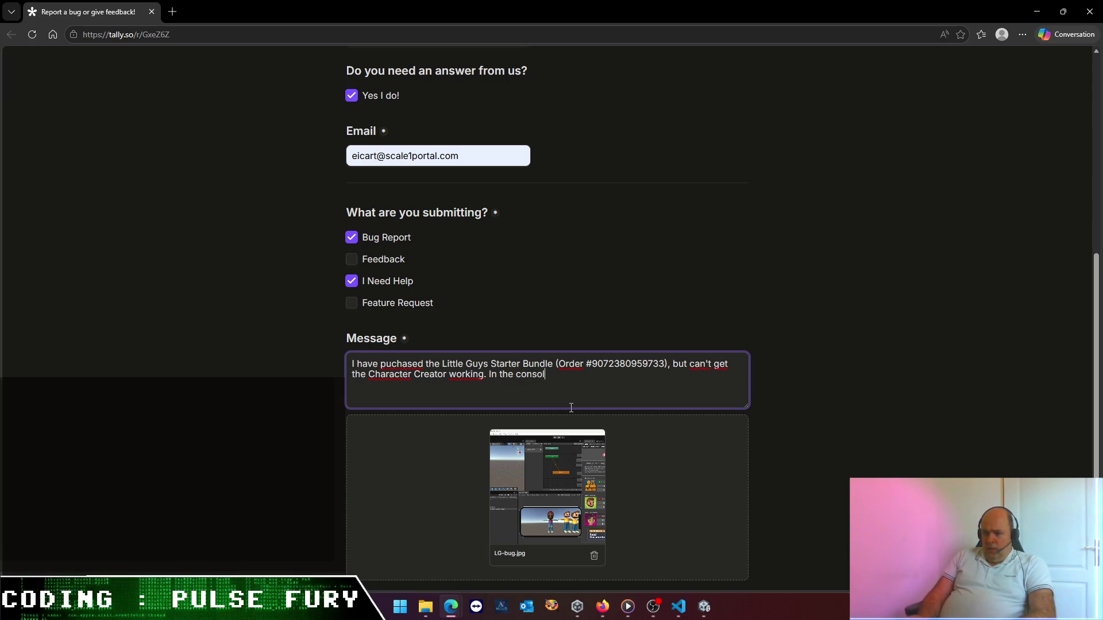
pyautogui.write('e I get the message:')
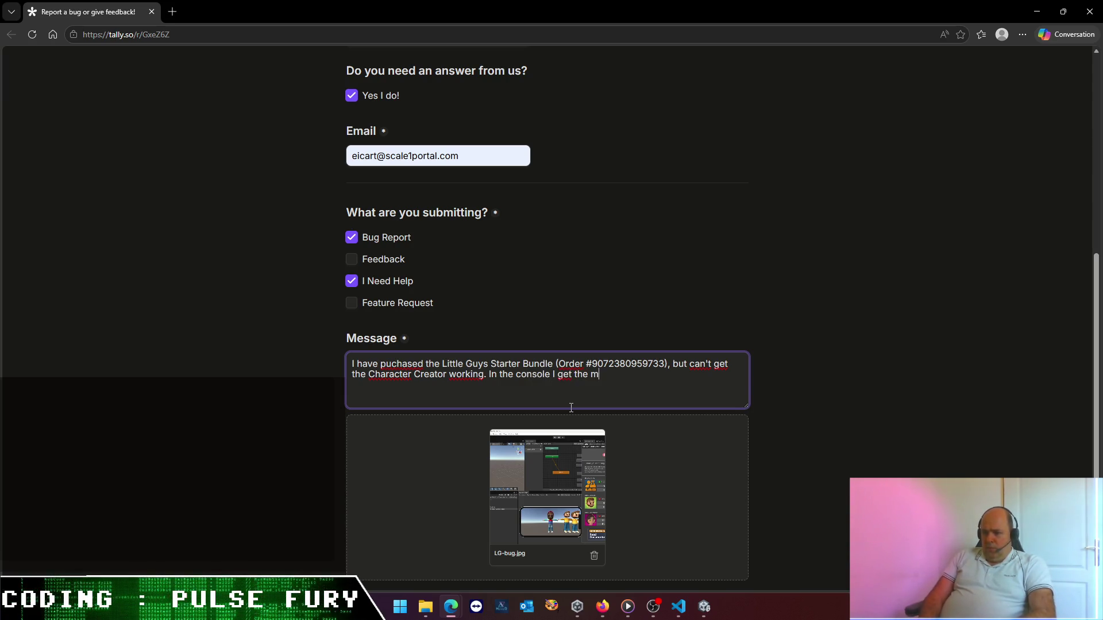
pyautogui.press('Return')
pyautogui.press('Return')
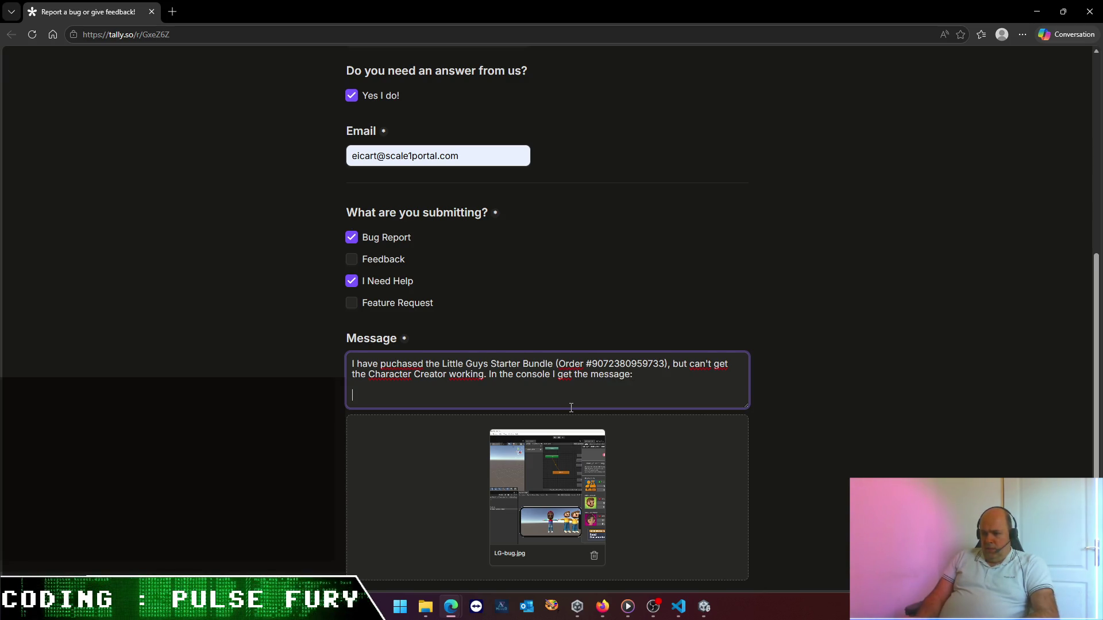
pyautogui.hotkey('ctrl', 'v')
pyautogui.write('But ')
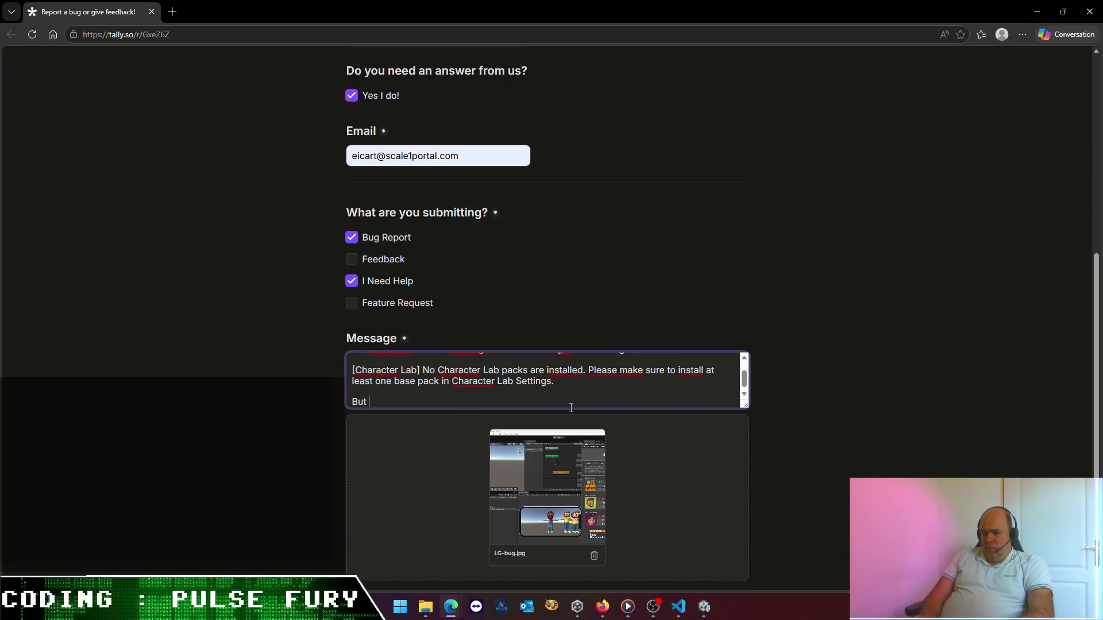
pyautogui.write('B the ')
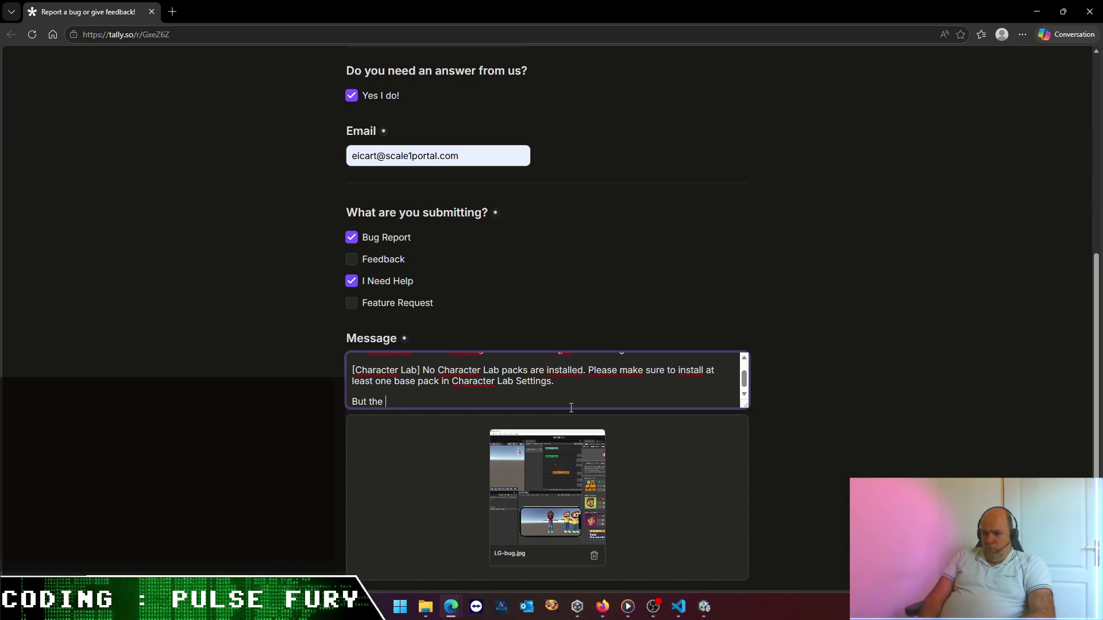
pyautogui.write('3 pacak')
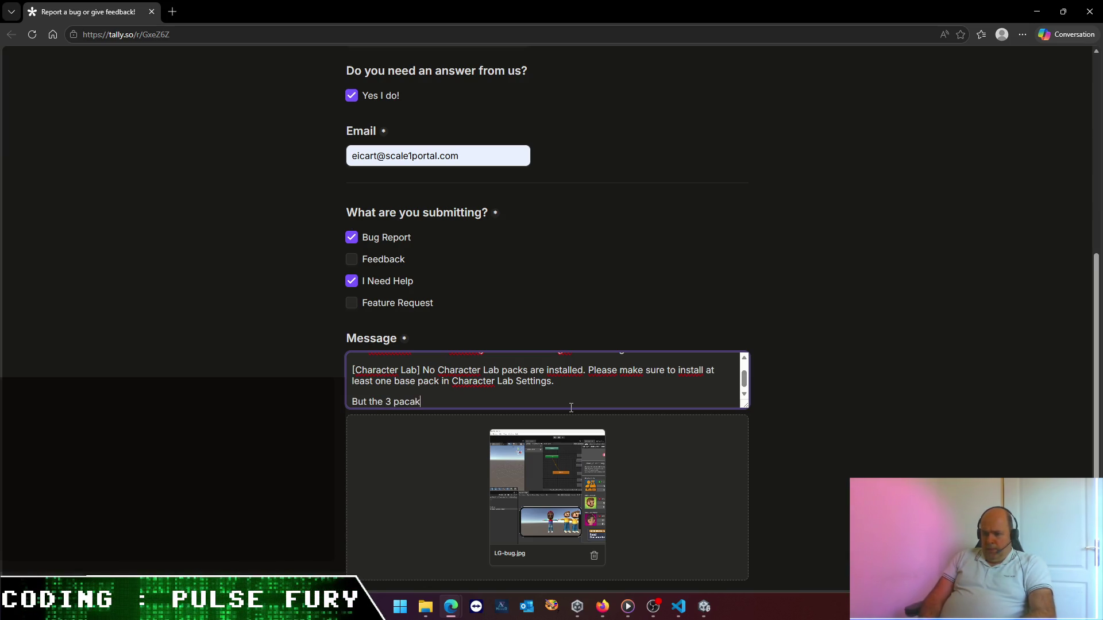
pyautogui.press('BackSpace')
pyautogui.press('BackSpace')
pyautogui.write('kage')
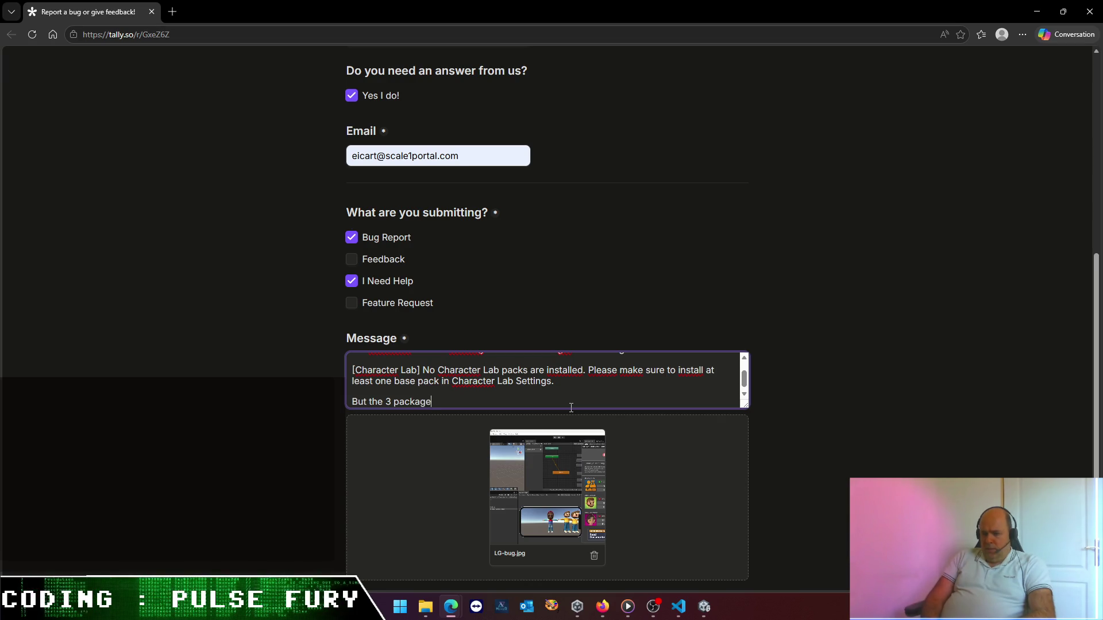
pyautogui.write('s are aally installed.')
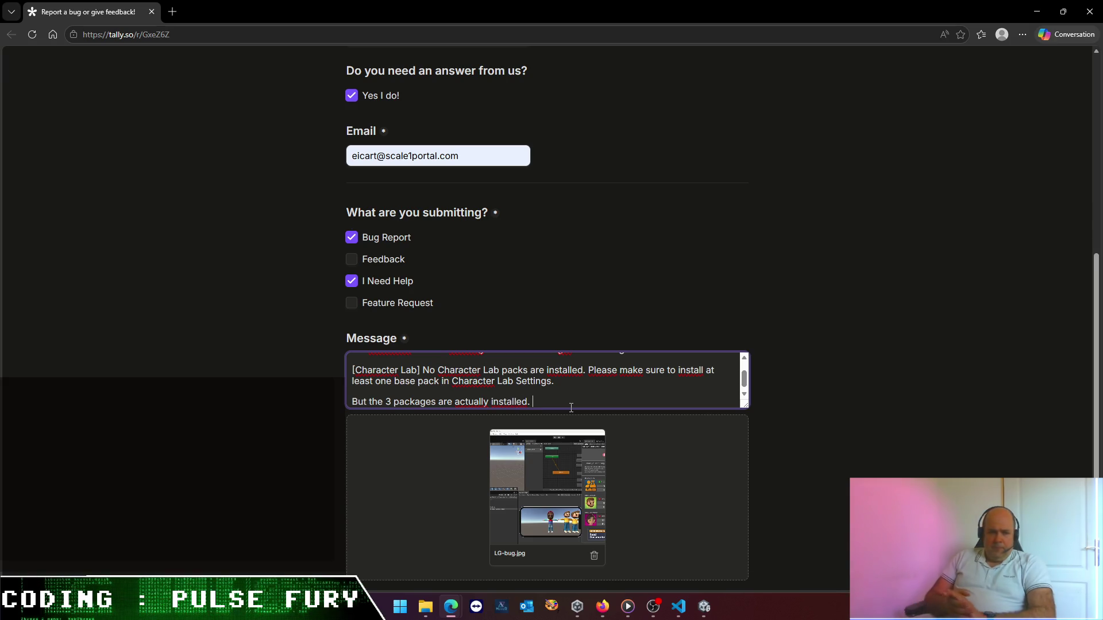
pyautogui.press('BackSpace')
pyautogui.press('BackSpace')
pyautogui.write('(')
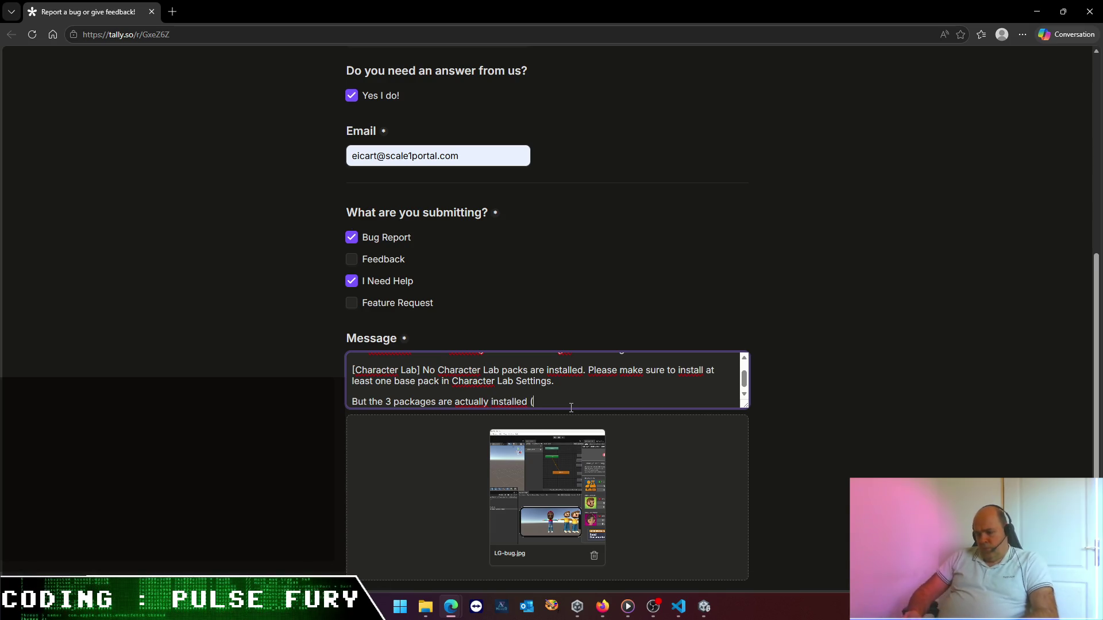
pyautogui.hotkey('alt', 'Tab')
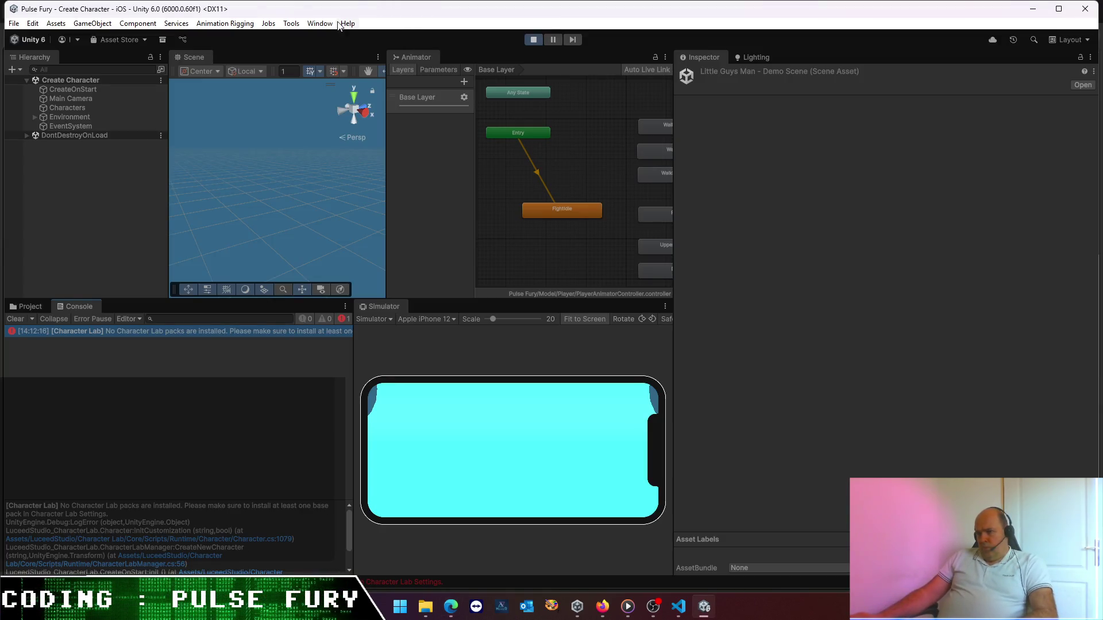
pyautogui.click(315, 24)
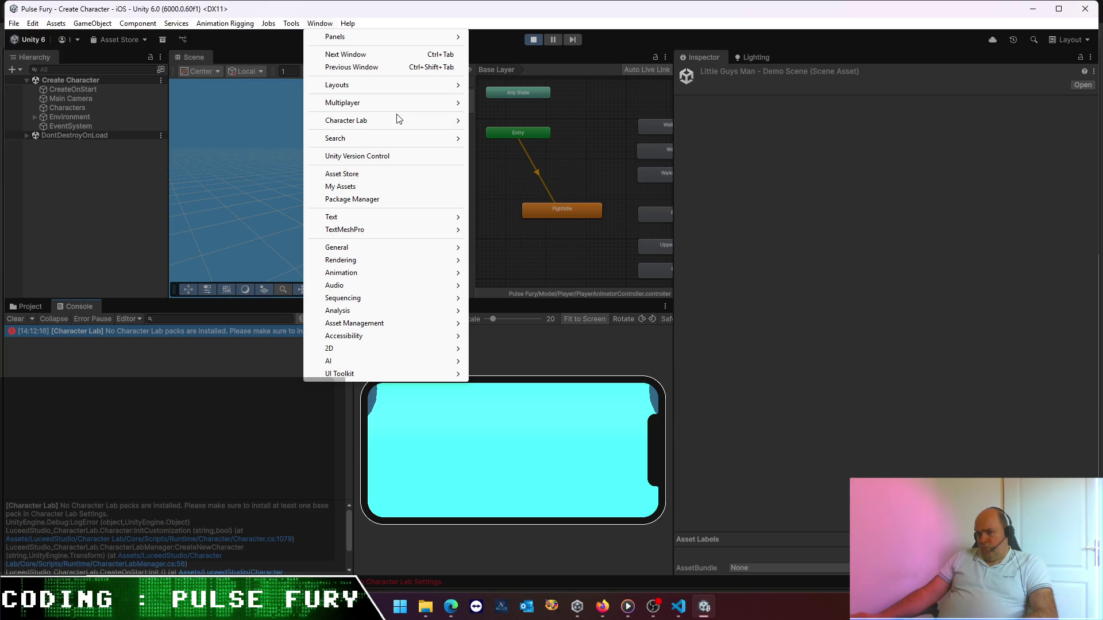
# - Reopen the Little Guys welcome window and list 'Character Lab', 'Little Guys Man & Little Guys Woman' in the message
pyautogui.moveTo(398, 121)
pyautogui.click(546, 194)
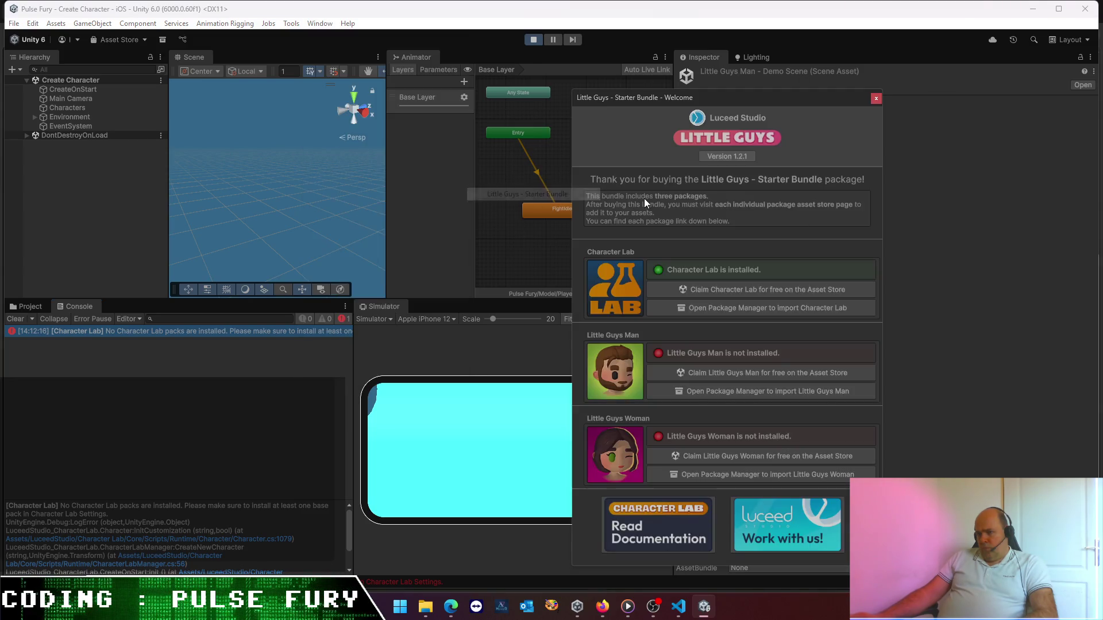
pyautogui.hotkey('alt', 'Tab')
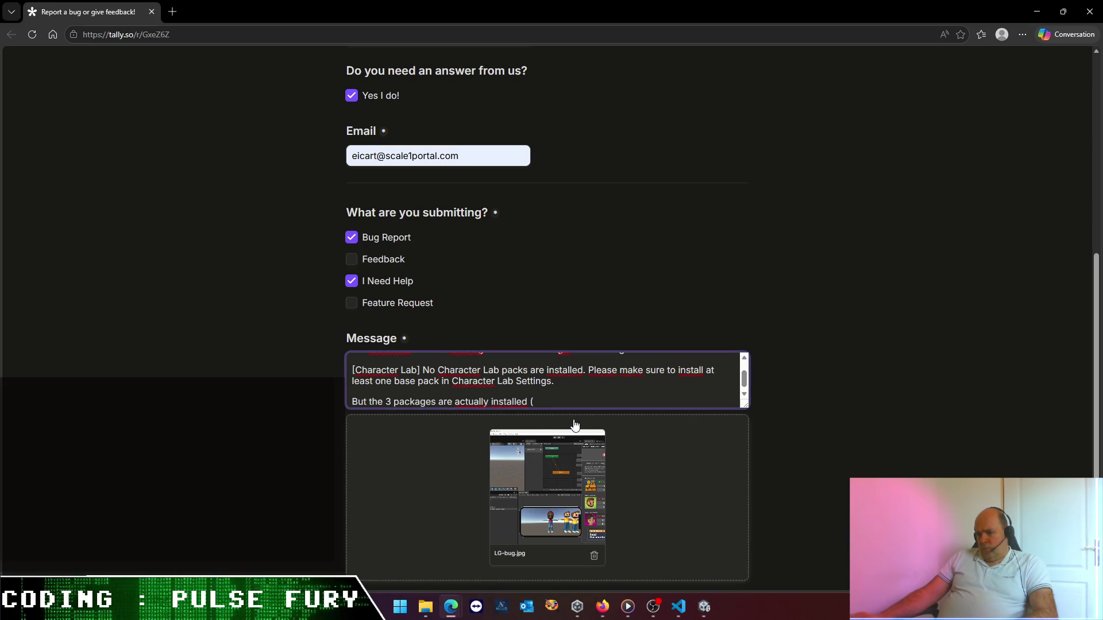
pyautogui.write('Character Lab,')
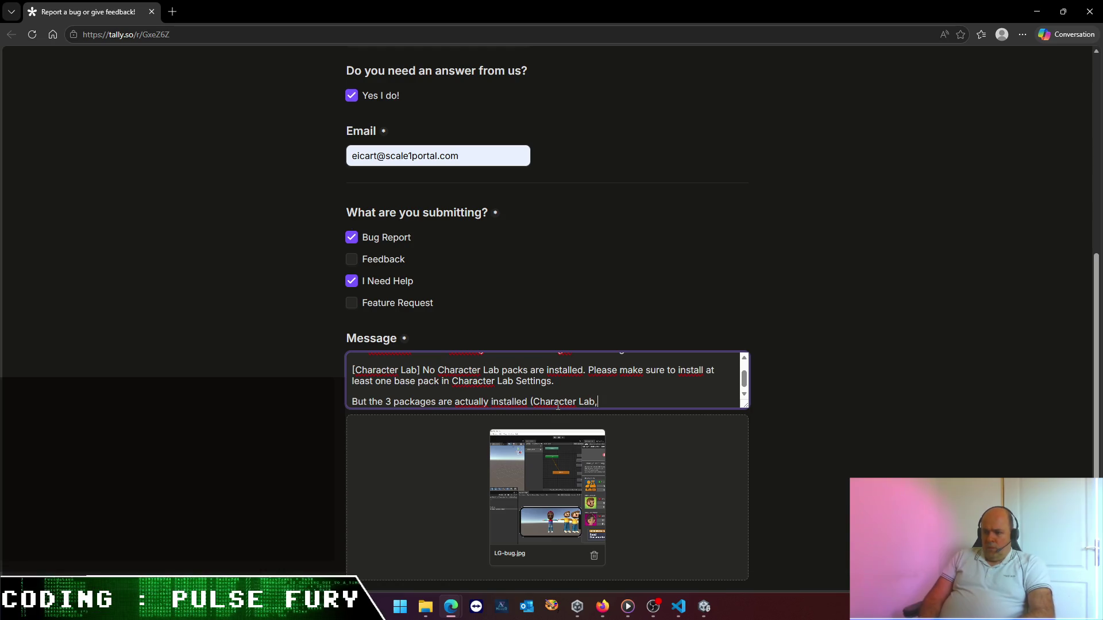
pyautogui.hotkey('alt', 'Tab')
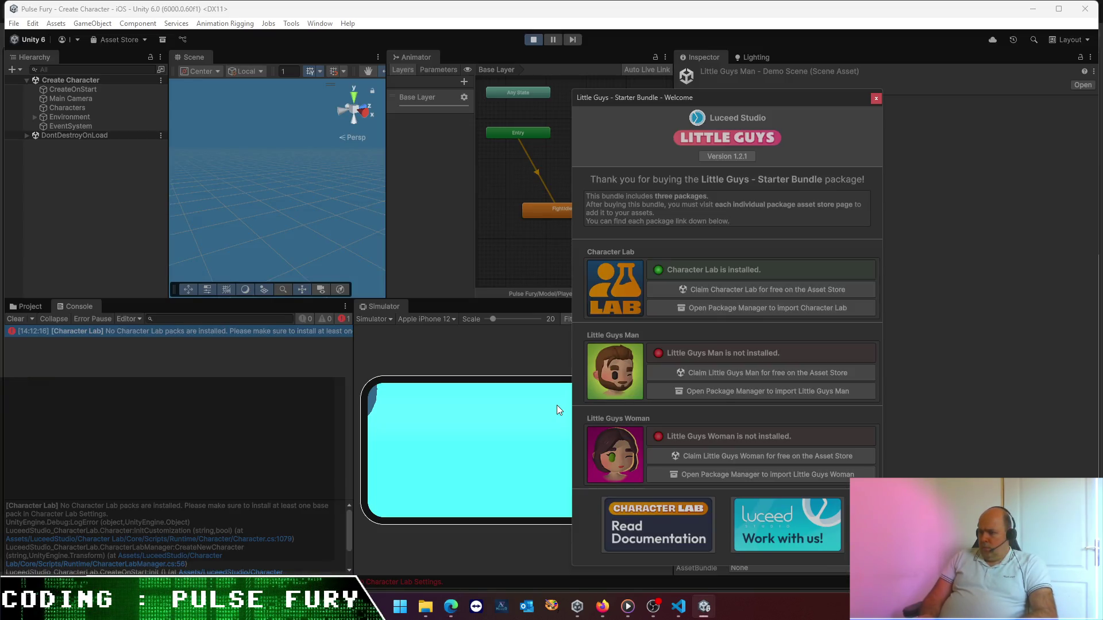
pyautogui.hotkey('alt', 'Tab')
pyautogui.write('Littl')
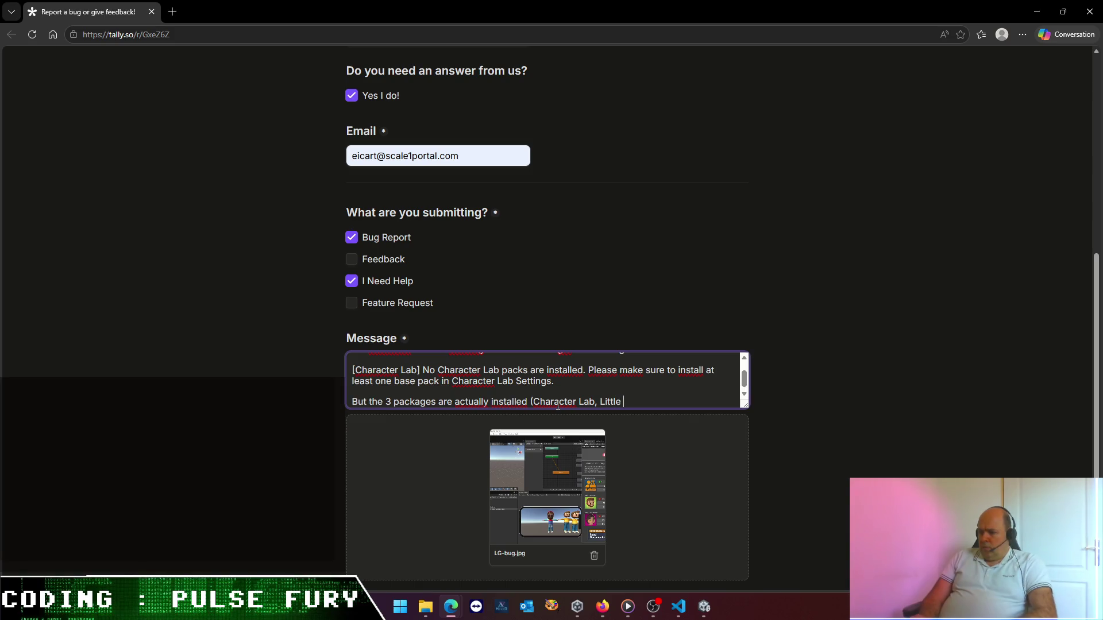
pyautogui.hotkey('alt', 'Tab')
pyautogui.hotkey('alt', 'Tab')
pyautogui.write('G')
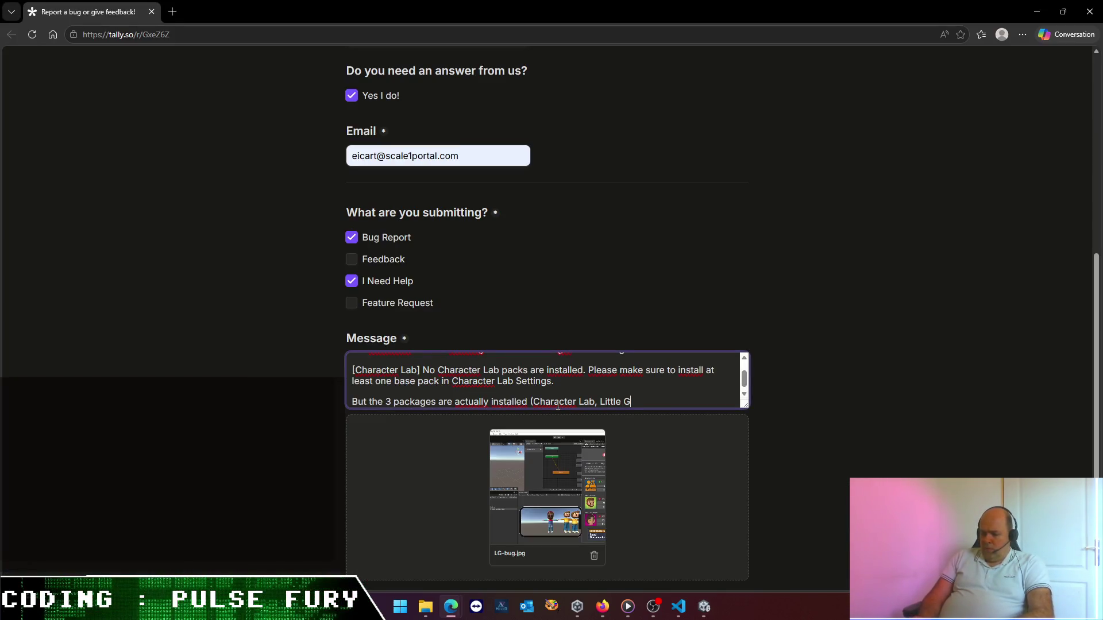
pyautogui.write('uys Man & Little')
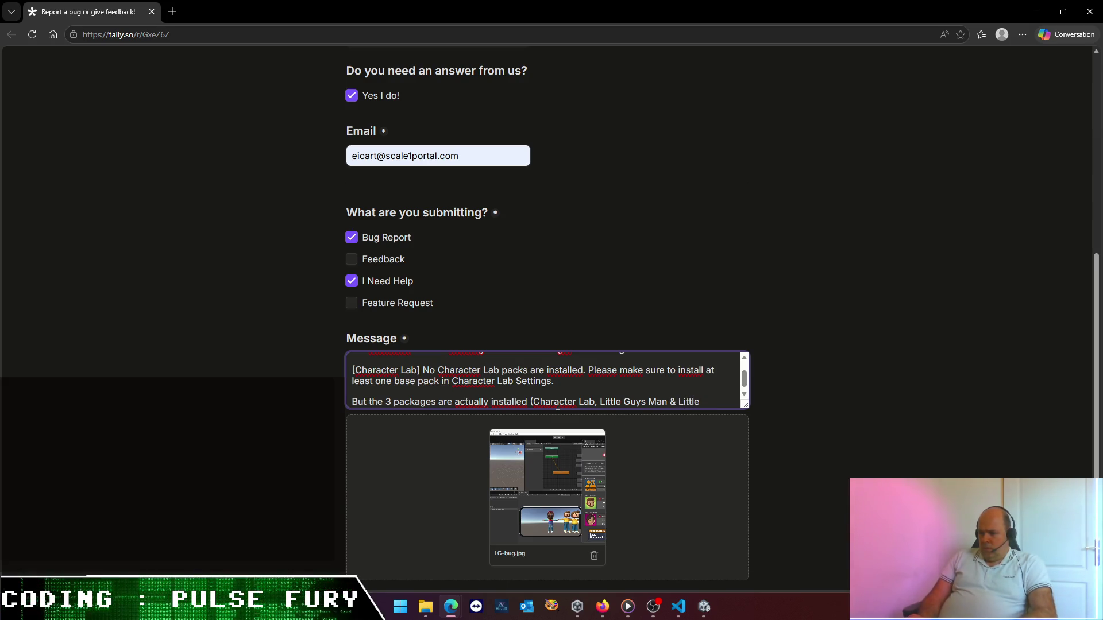
pyautogui.hotkey('alt', 'Tab')
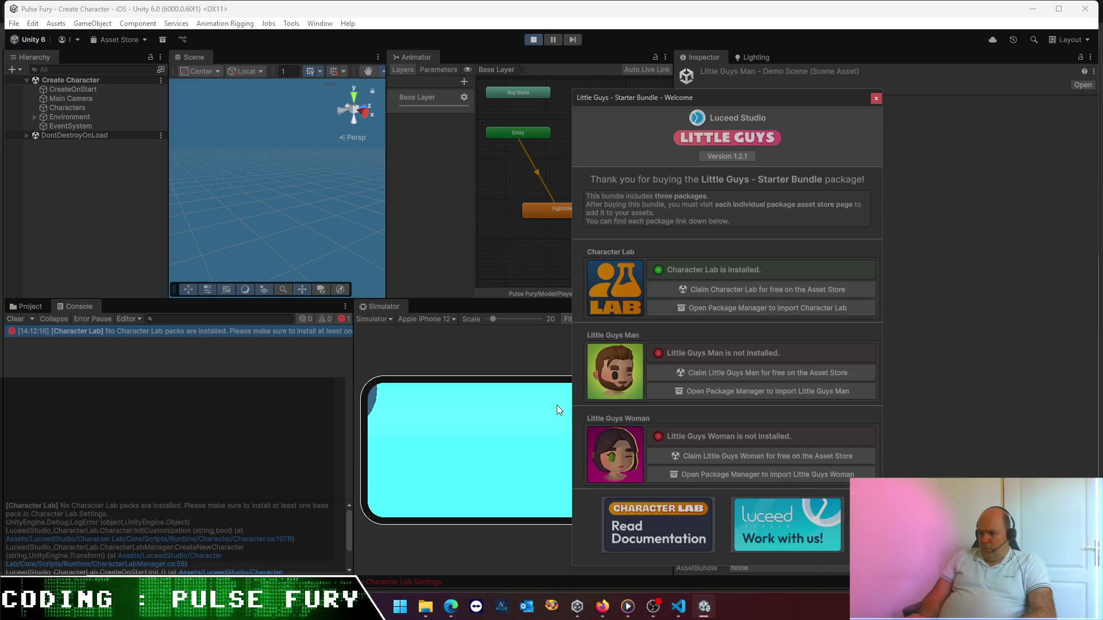
pyautogui.hotkey('alt', 'Tab')
pyautogui.write('Guys W')
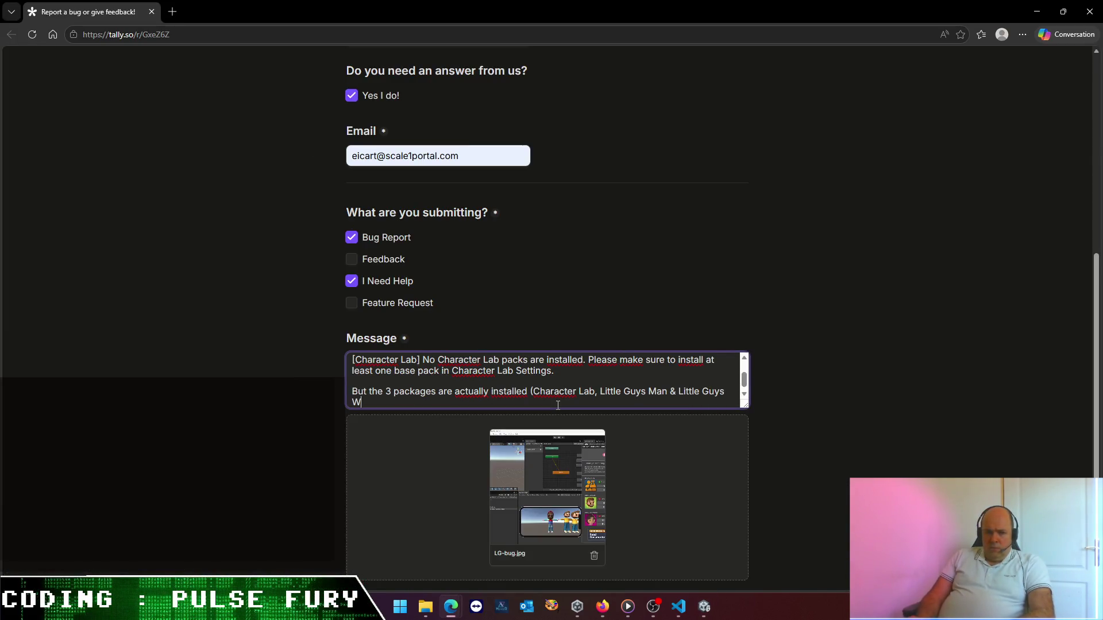
pyautogui.write('oman).')
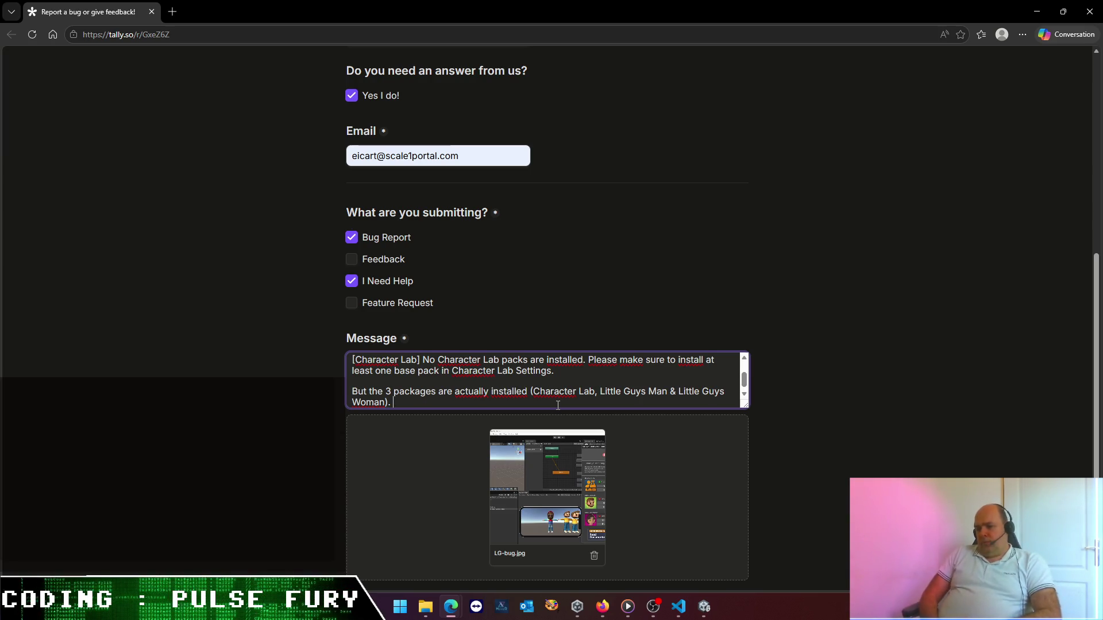
# - Add 'I've switched the Little Guys assets to URP using your dedicated package.' and 'Please help !'
pyautogui.write('I ')
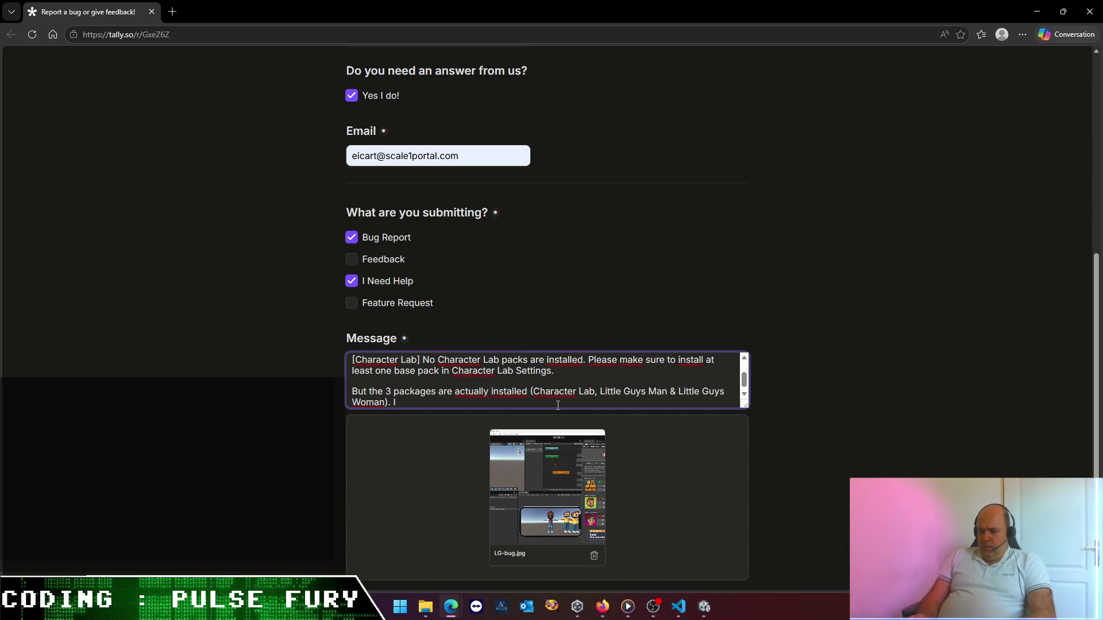
pyautogui.write('only')
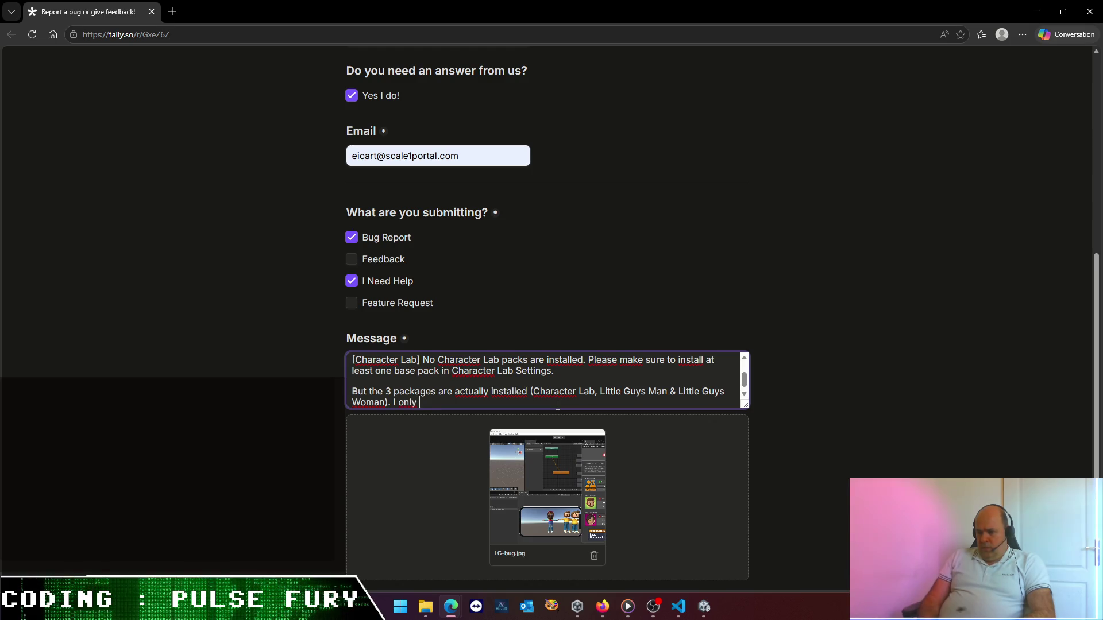
pyautogui.write('switched')
pyautogui.press('BackSpace')
pyautogui.press('BackSpace')
pyautogui.press('BackSpace')
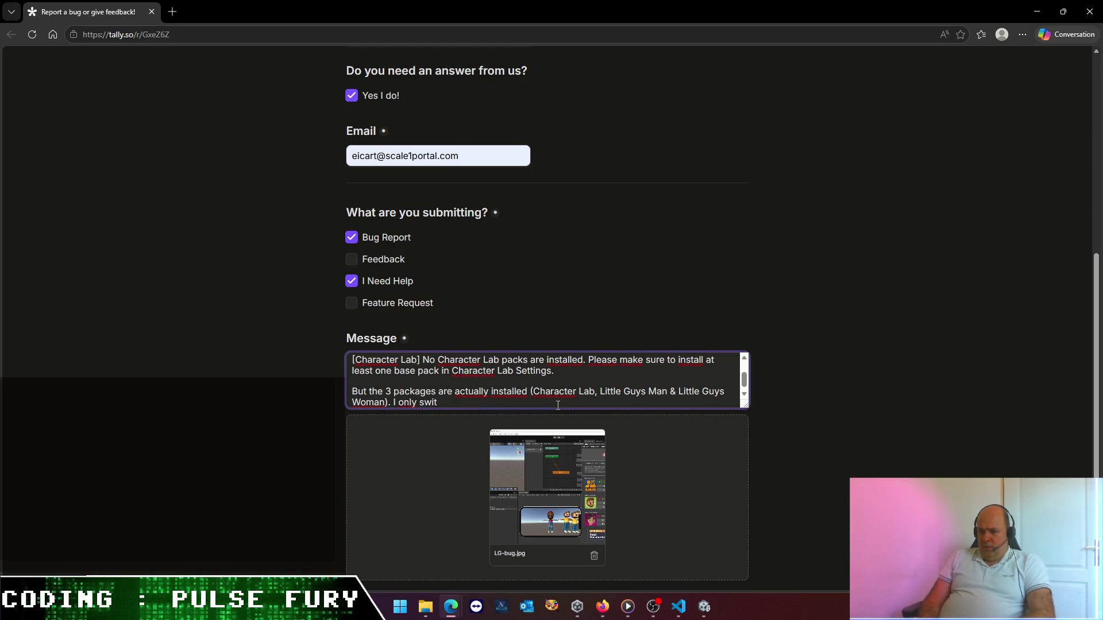
pyautogui.press('BackSpace')
pyautogui.press('BackSpace')
pyautogui.press('BackSpace')
pyautogui.press('BackSpace')
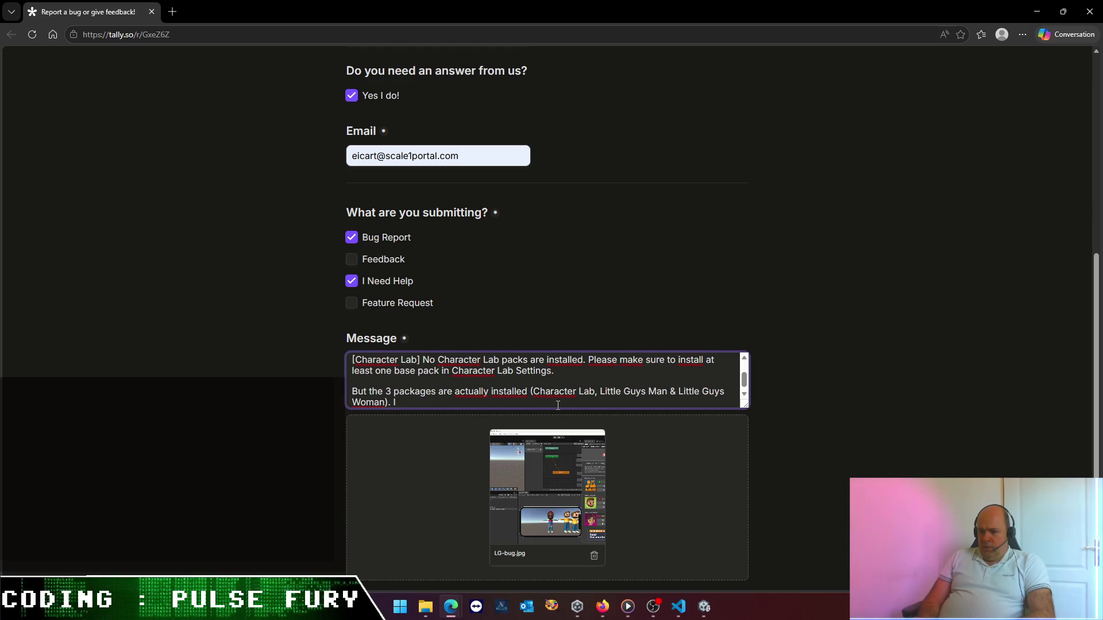
pyautogui.write("FYI I've swi")
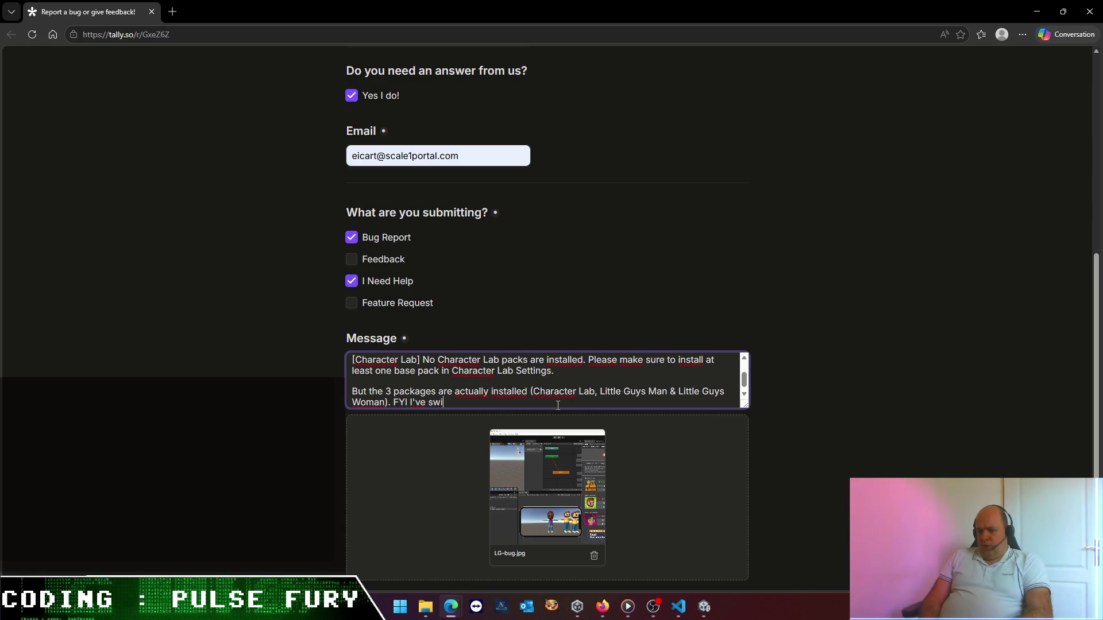
pyautogui.write('tched the Li')
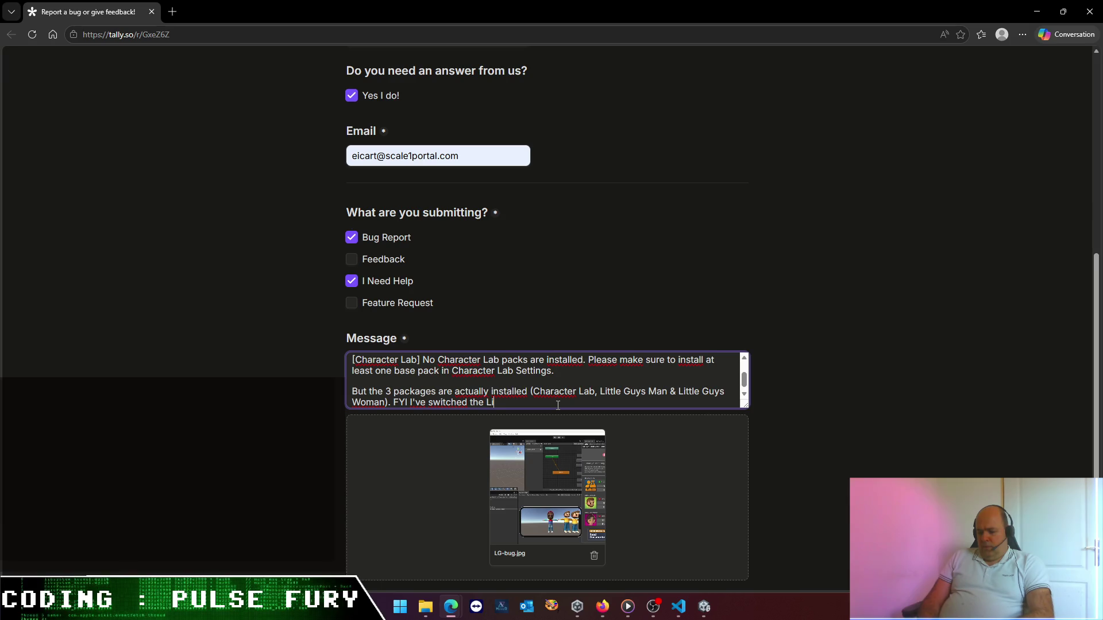
pyautogui.write('ttle')
pyautogui.write(' Guys to')
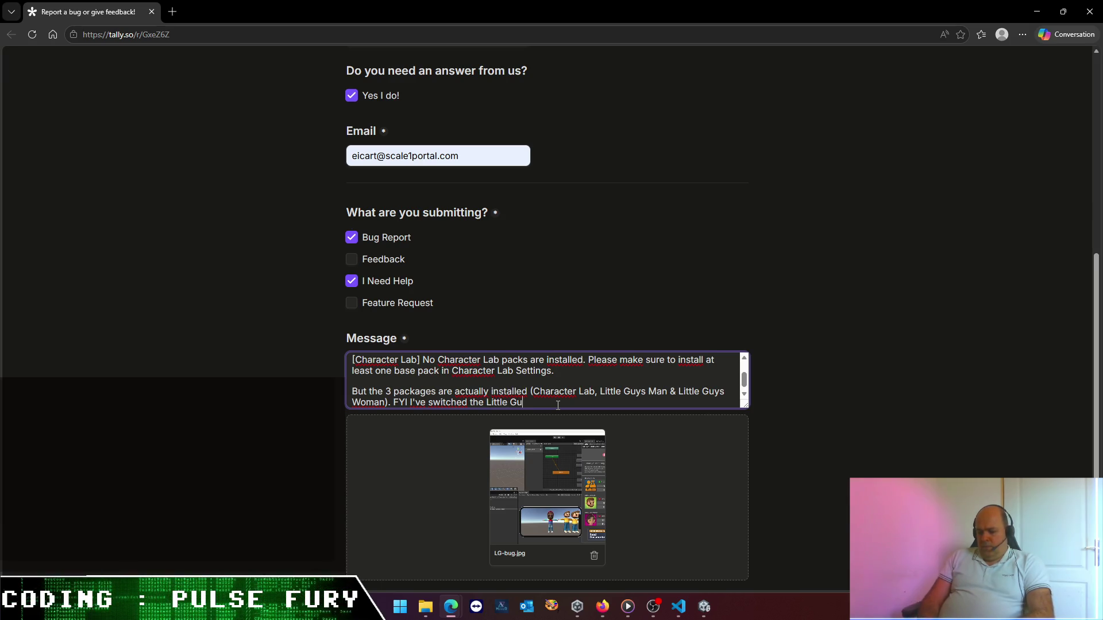
pyautogui.press('BackSpace')
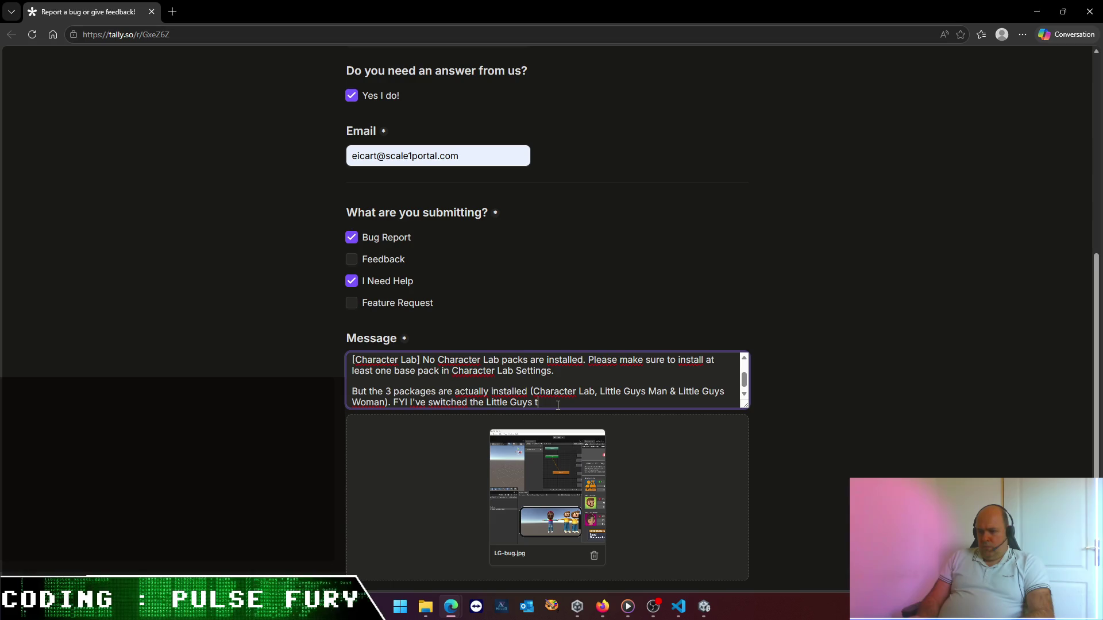
pyautogui.write('assets to ')
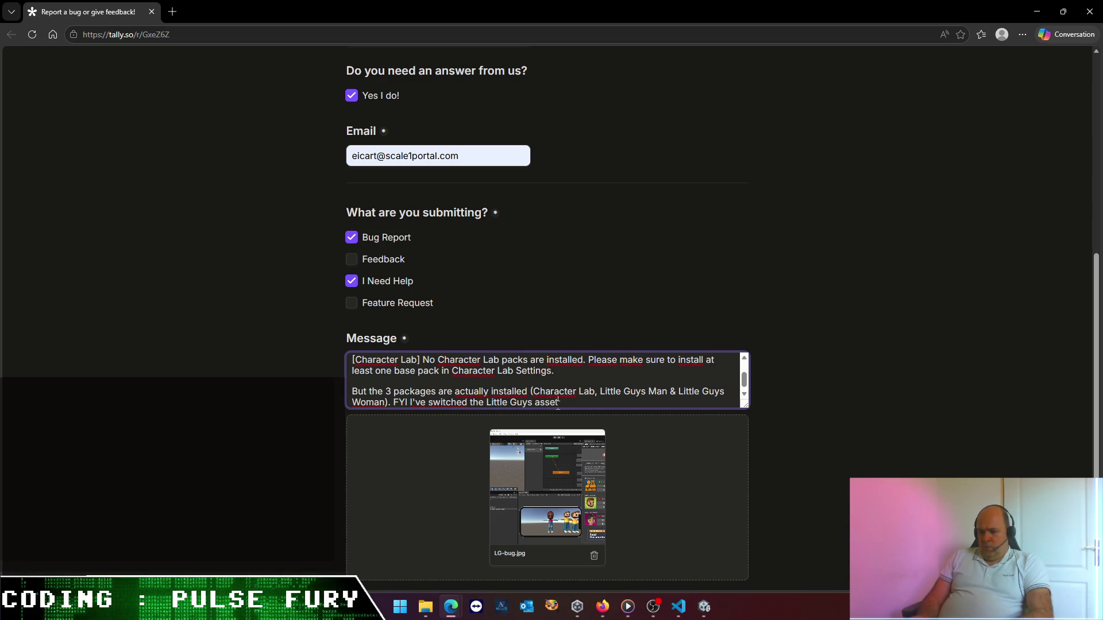
pyautogui.write('URP using yo')
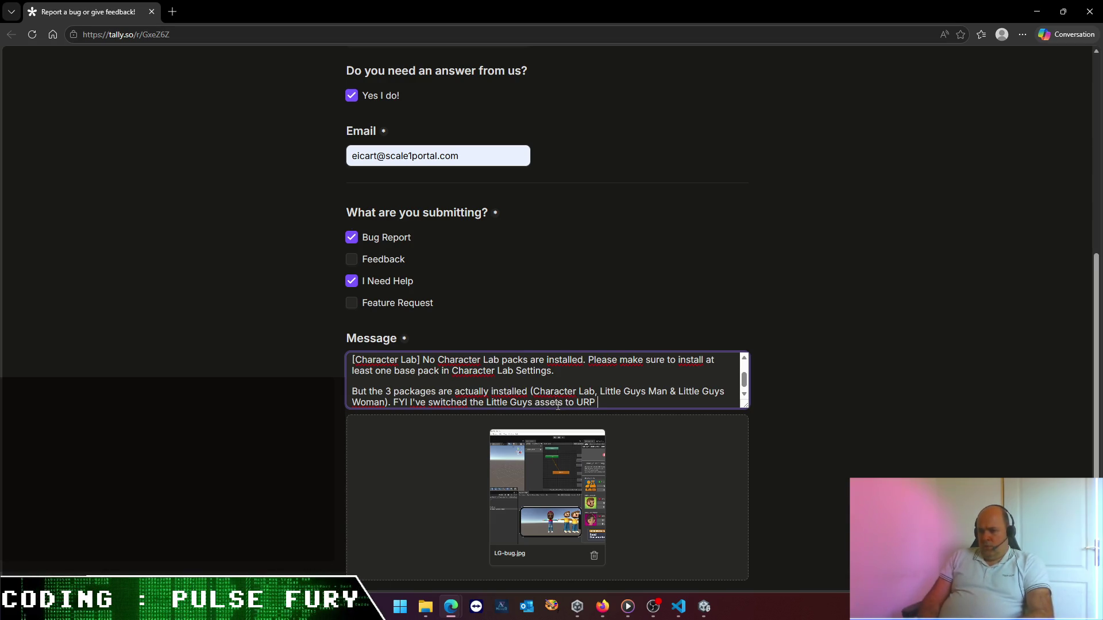
pyautogui.write('ur ')
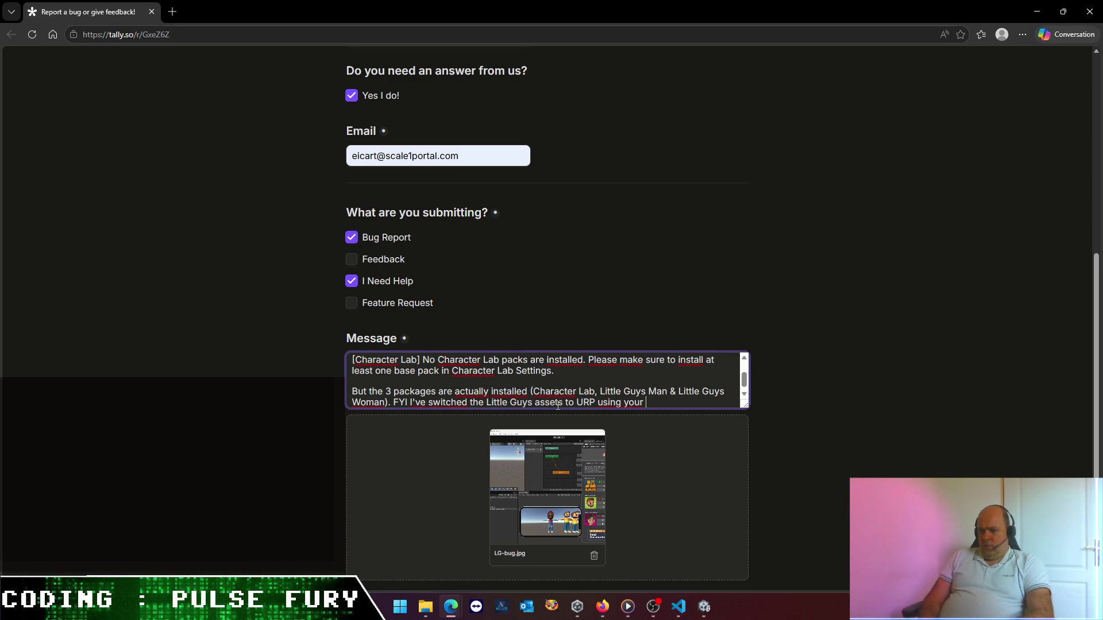
pyautogui.write('dedicated package.')
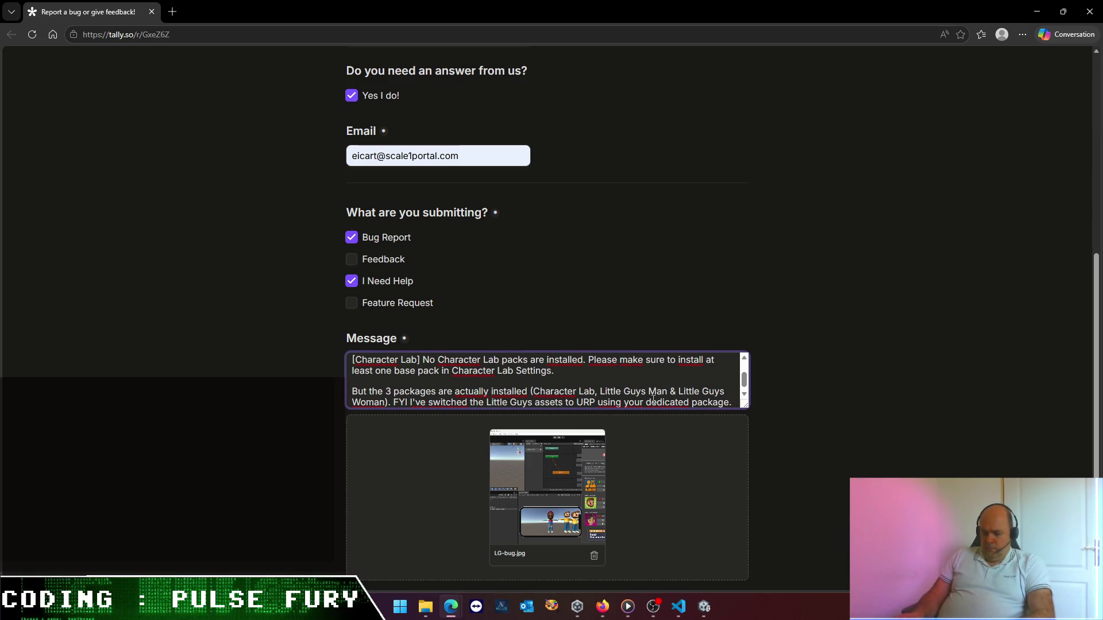
pyautogui.press('Return')
pyautogui.press('Return')
pyautogui.write('Please help !')
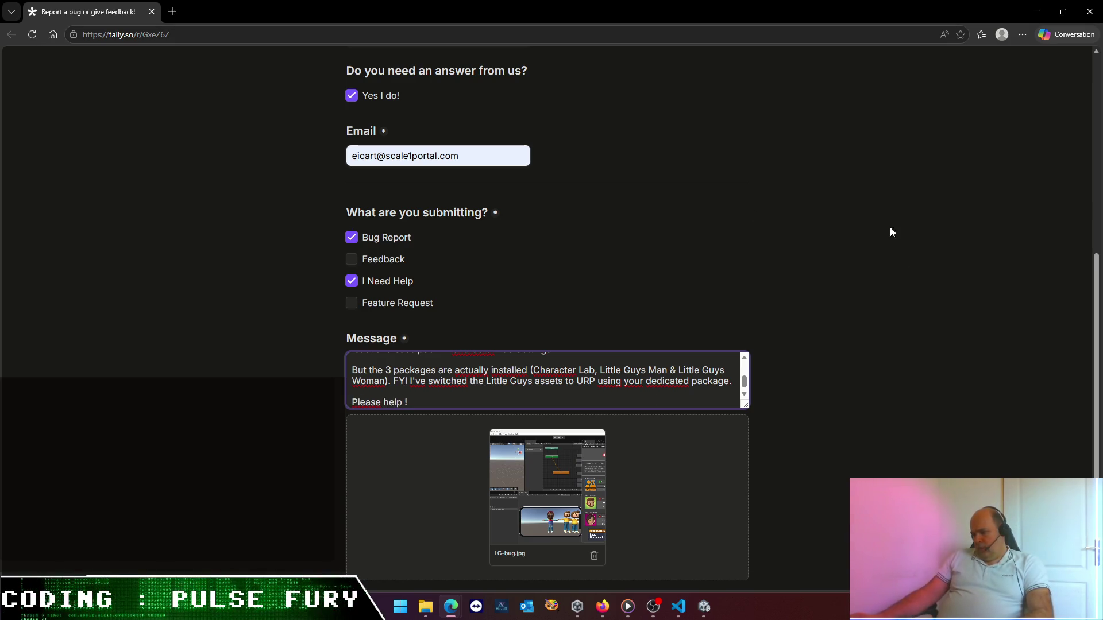
# - Fill in the reporter's name in the required Name field, submit the Character Lab bug report, and return to Unity
pyautogui.click(900, 315)
pyautogui.scroll(-1, 874, 298)
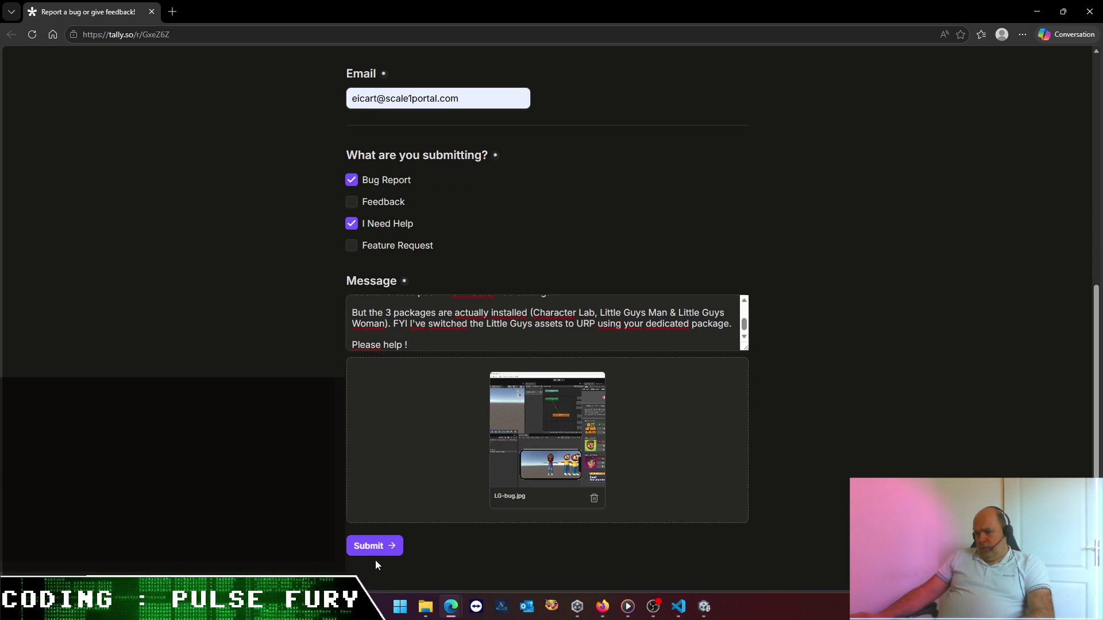
pyautogui.click(373, 547)
pyautogui.scroll(-3, 597, 440)
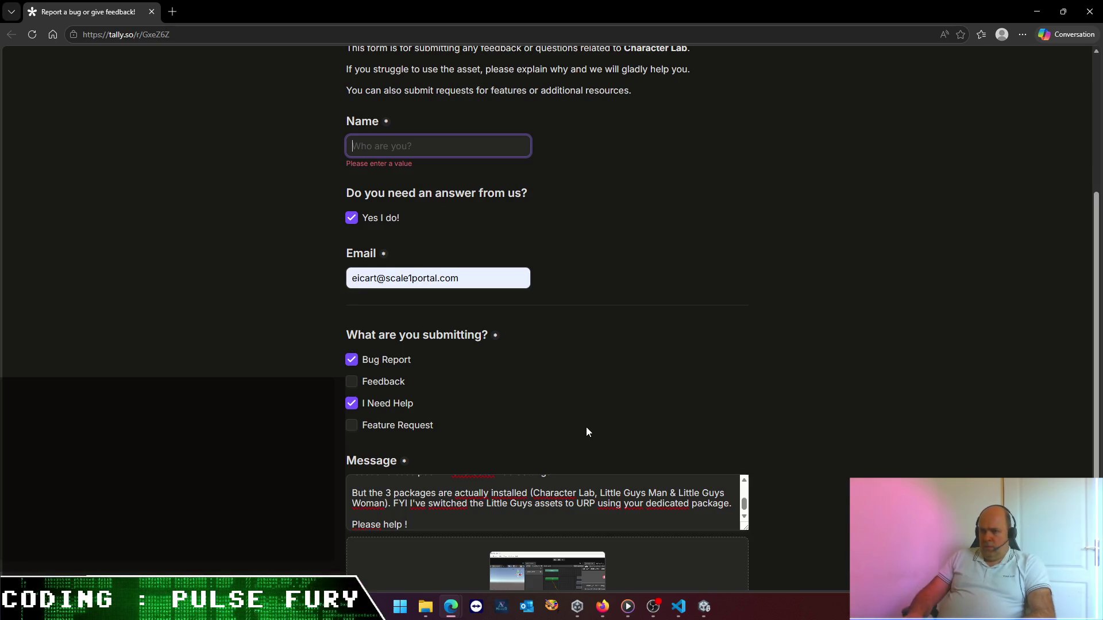
pyautogui.write('Emmanuel')
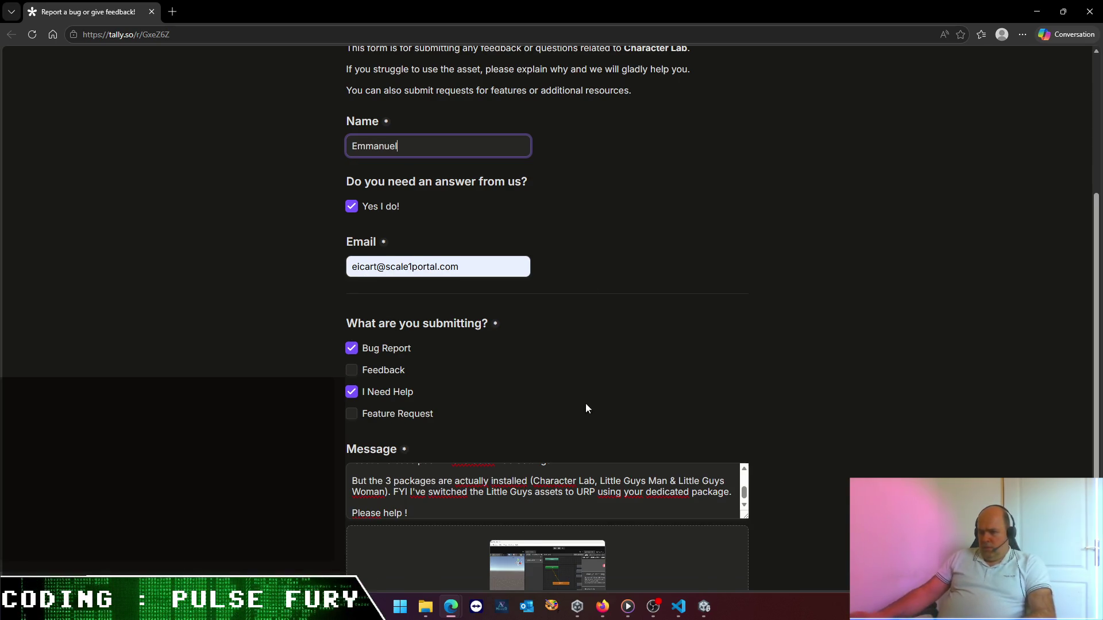
pyautogui.scroll(-3, 585, 403)
pyautogui.click(390, 552)
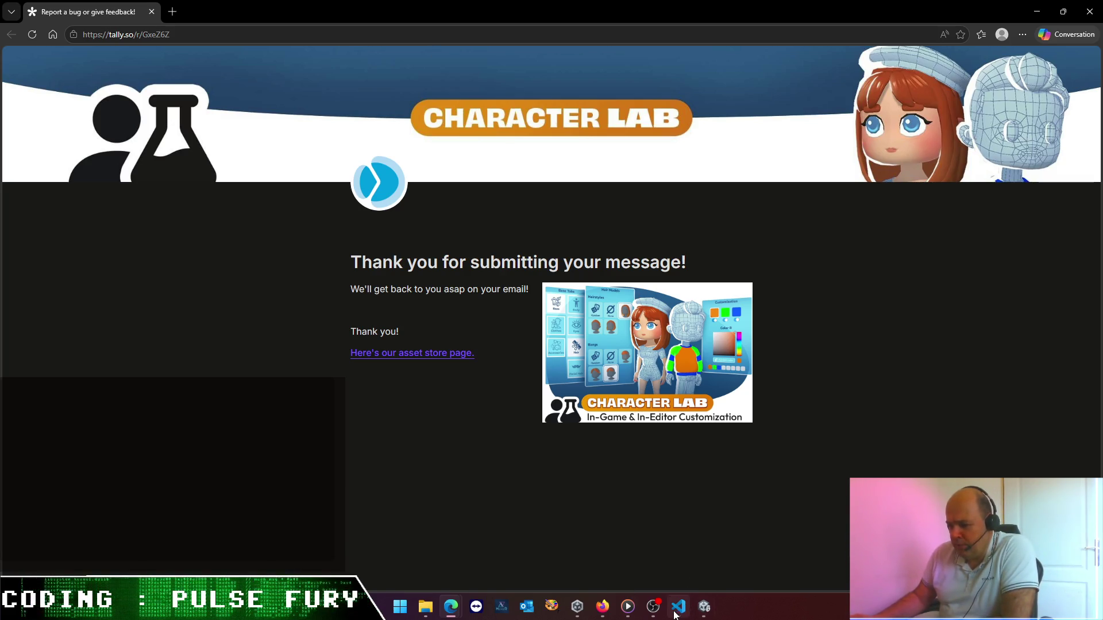
pyautogui.moveTo(704, 607)
pyautogui.click(704, 571)
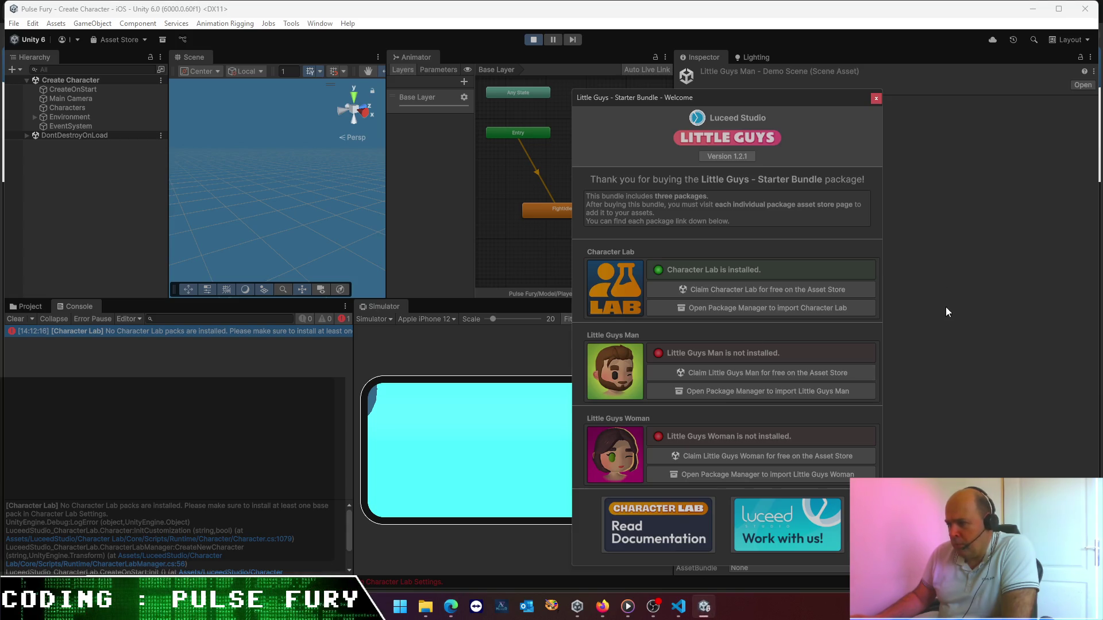
# - Close the Little Guys window and rearrange panels to enlarge the Scene and Simulator views
pyautogui.click(875, 99)
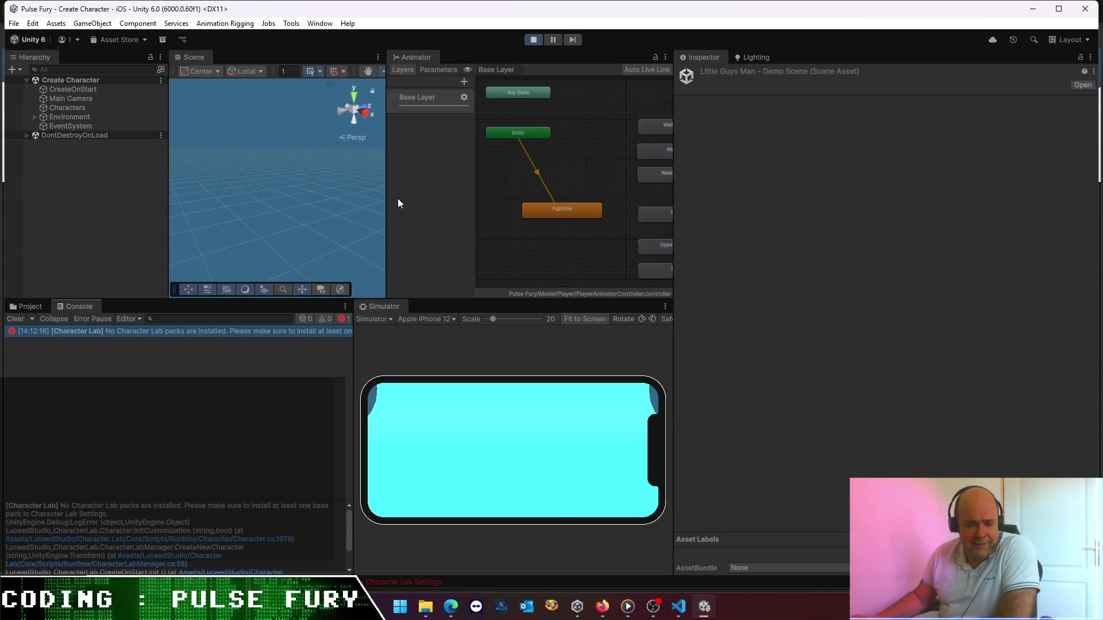
pyautogui.moveTo(674, 229); pyautogui.dragTo(735, 233)
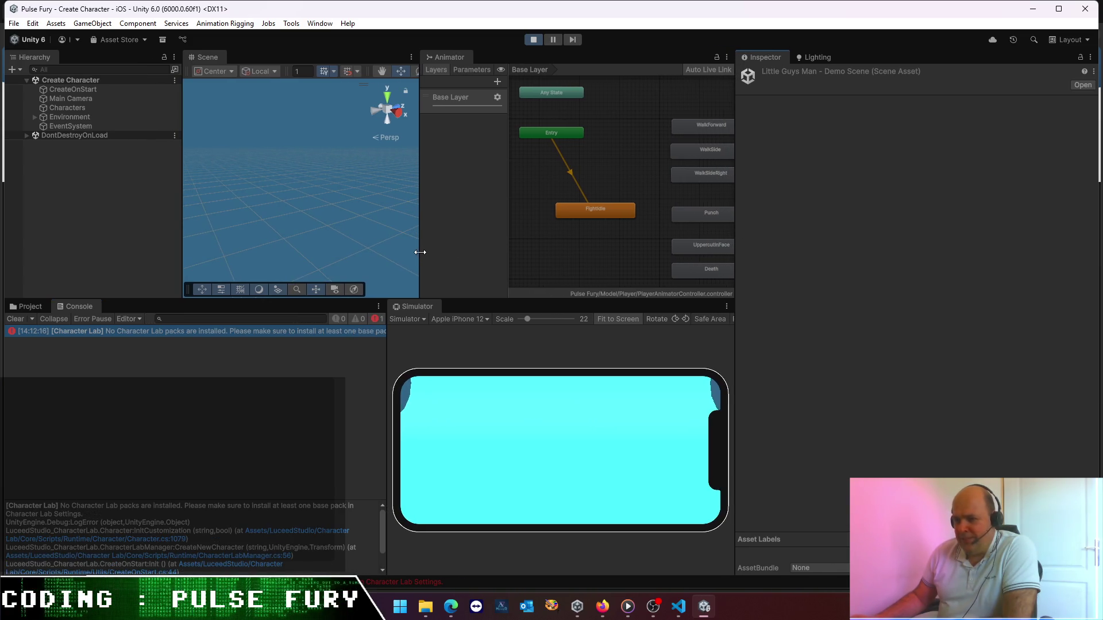
pyautogui.moveTo(420, 252); pyautogui.dragTo(460, 253)
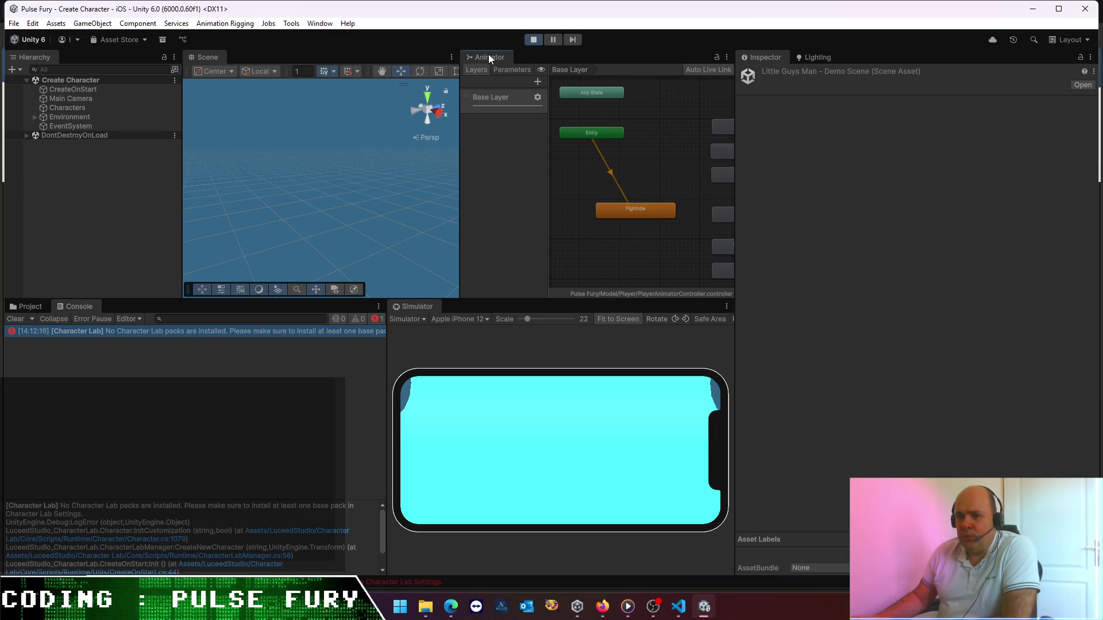
pyautogui.moveTo(488, 54)
pyautogui.mouseDown()
pyautogui.moveTo(464, 131)
pyautogui.moveTo(302, 63)
pyautogui.mouseUp()
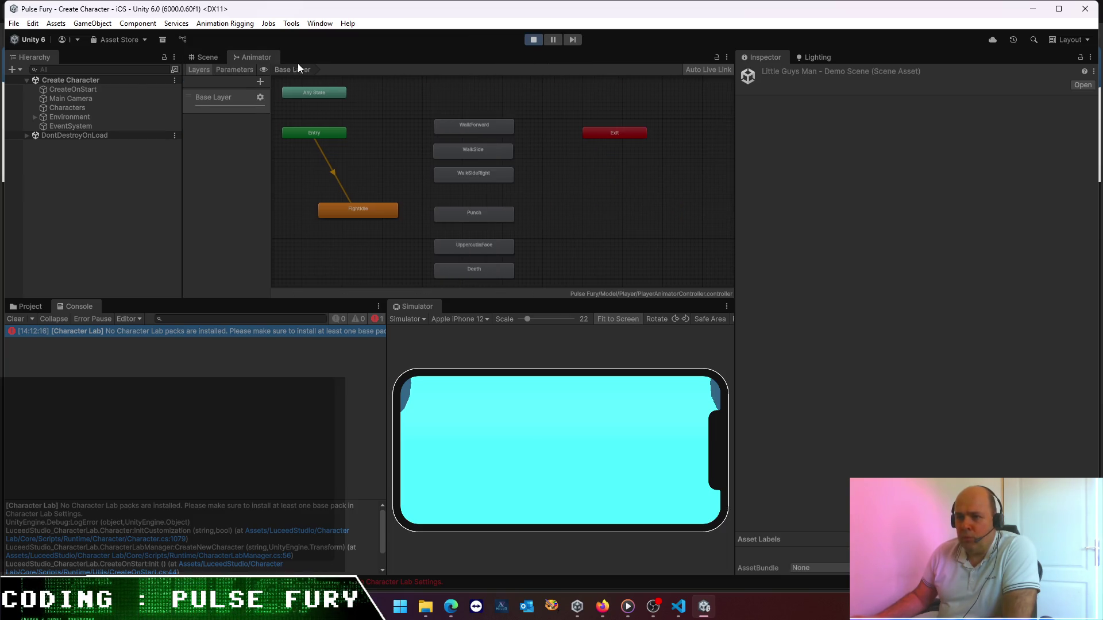
pyautogui.click(212, 56)
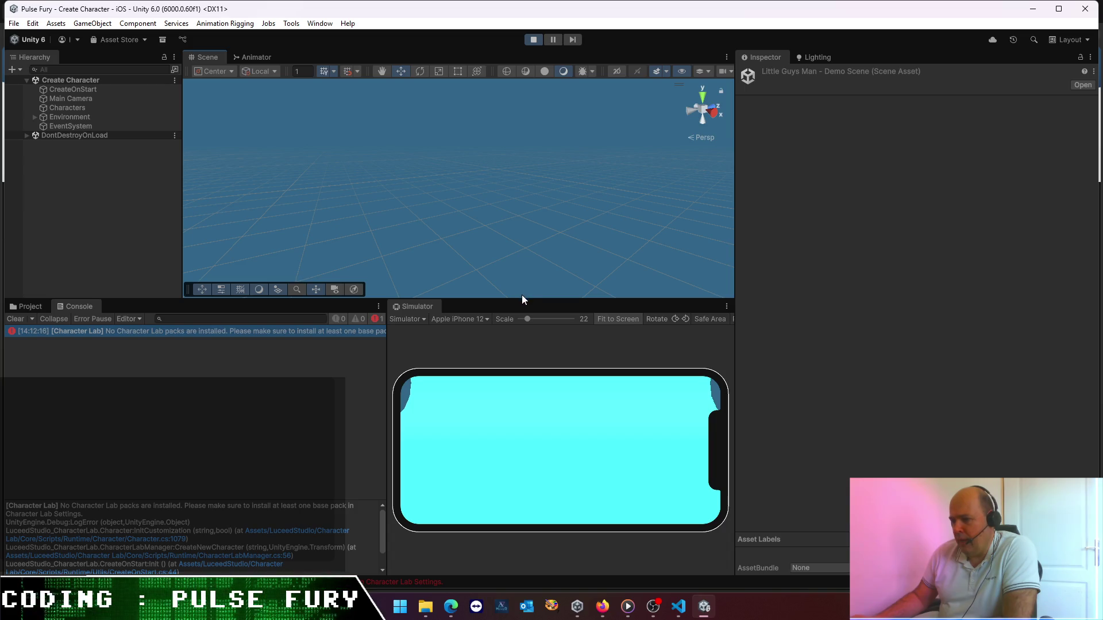
pyautogui.moveTo(522, 298); pyautogui.dragTo(539, 375)
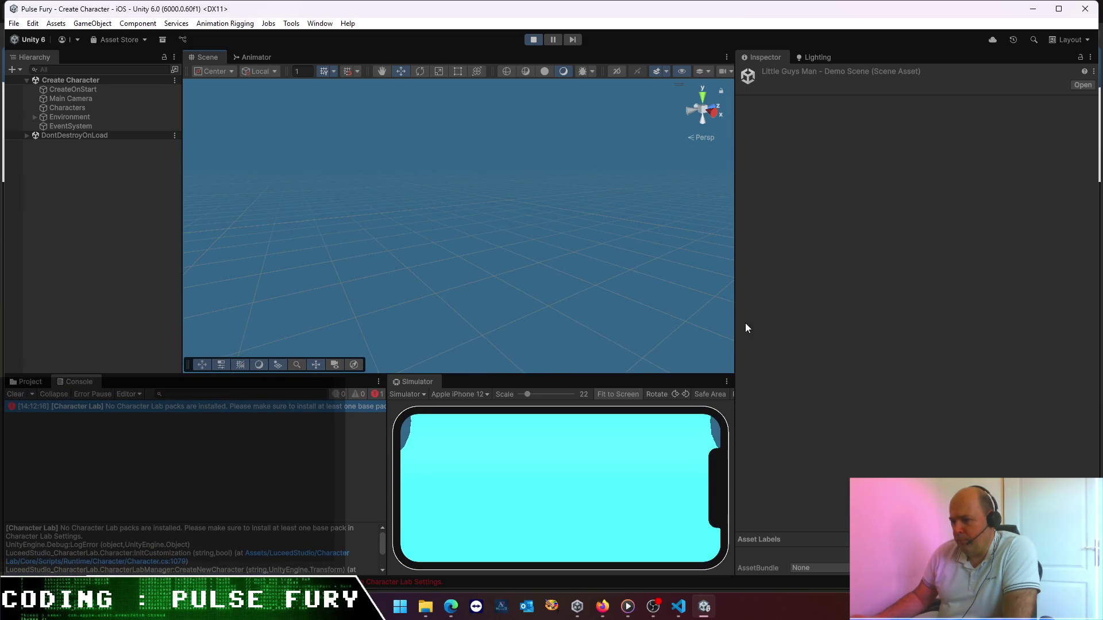
pyautogui.moveTo(735, 331); pyautogui.dragTo(751, 331)
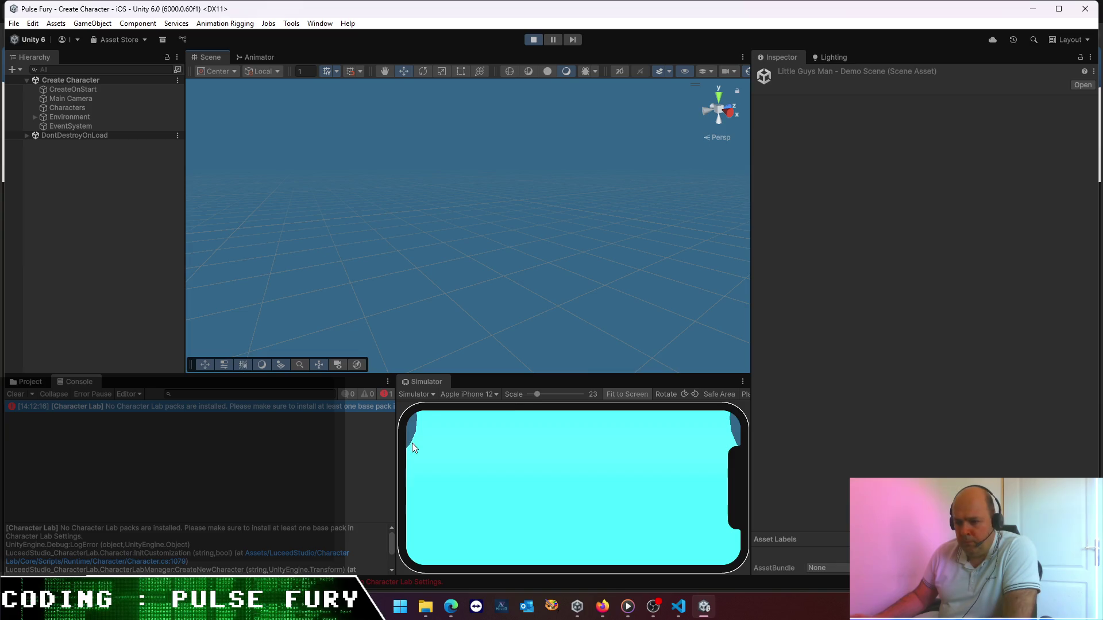
# - Load the PulseFury Face Hand Tracking scene from Assets > Pulse Fury > Scenes, then switch to VS Code
pyautogui.click(28, 382)
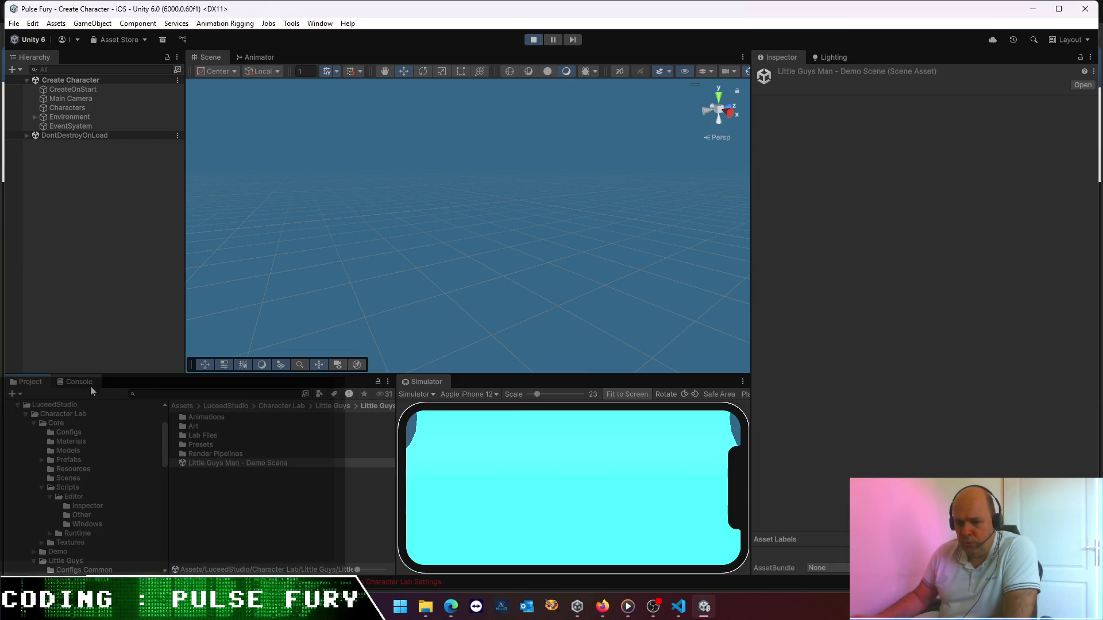
pyautogui.click(186, 407)
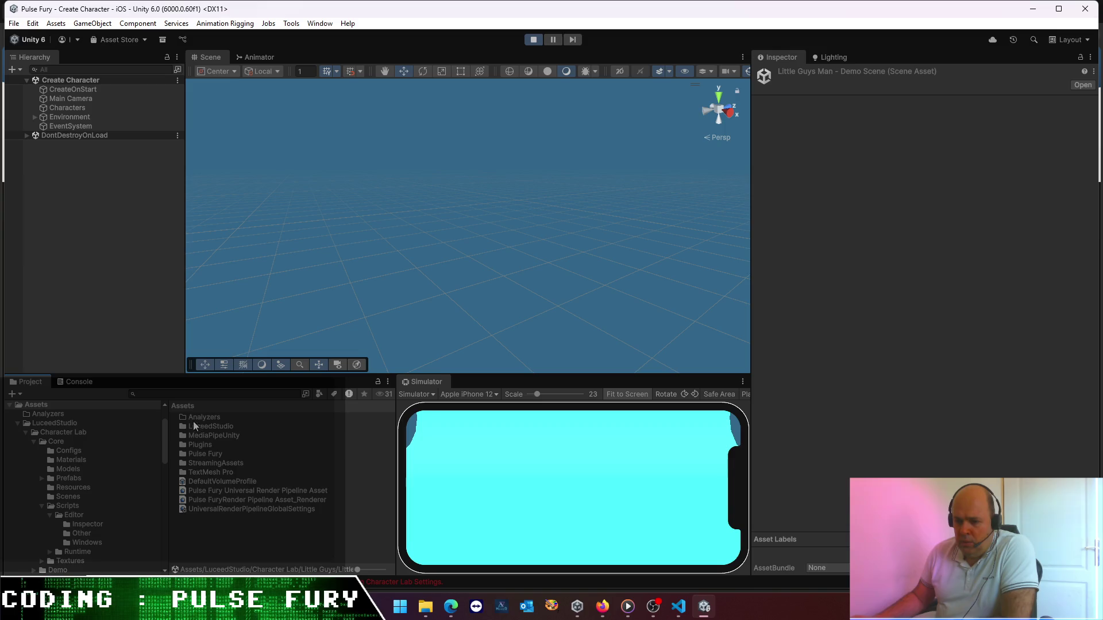
pyautogui.doubleClick(214, 454)
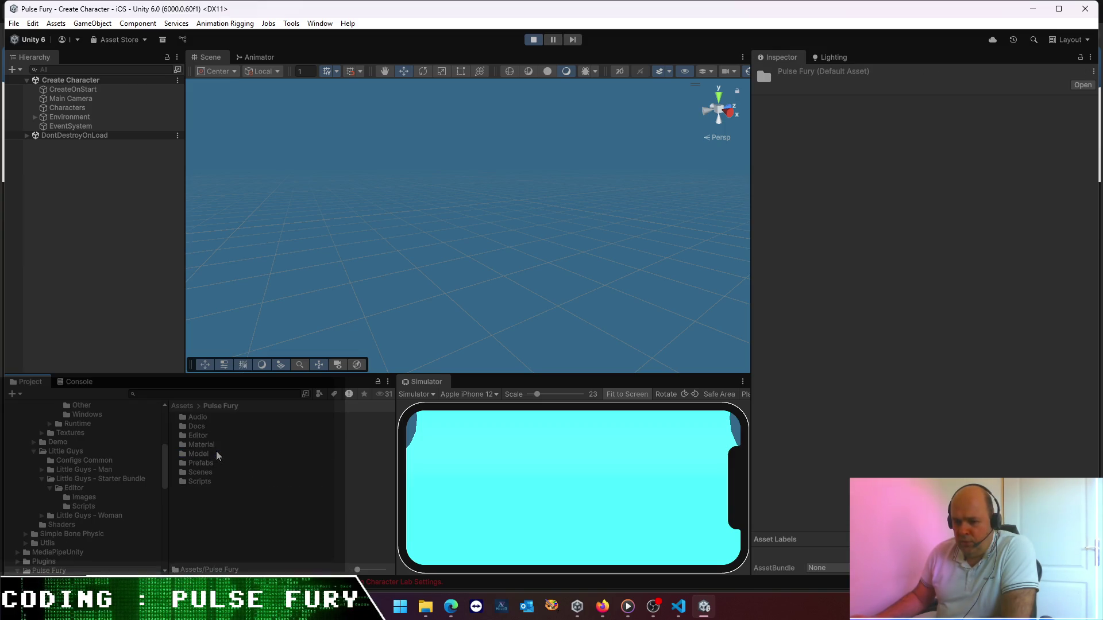
pyautogui.doubleClick(209, 472)
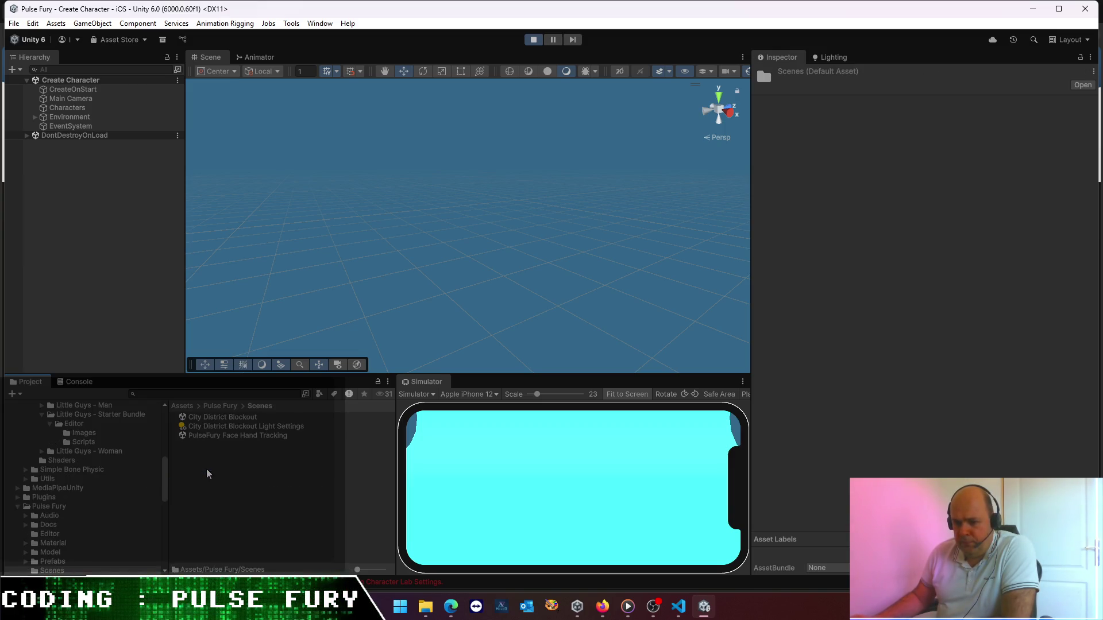
pyautogui.click(236, 436)
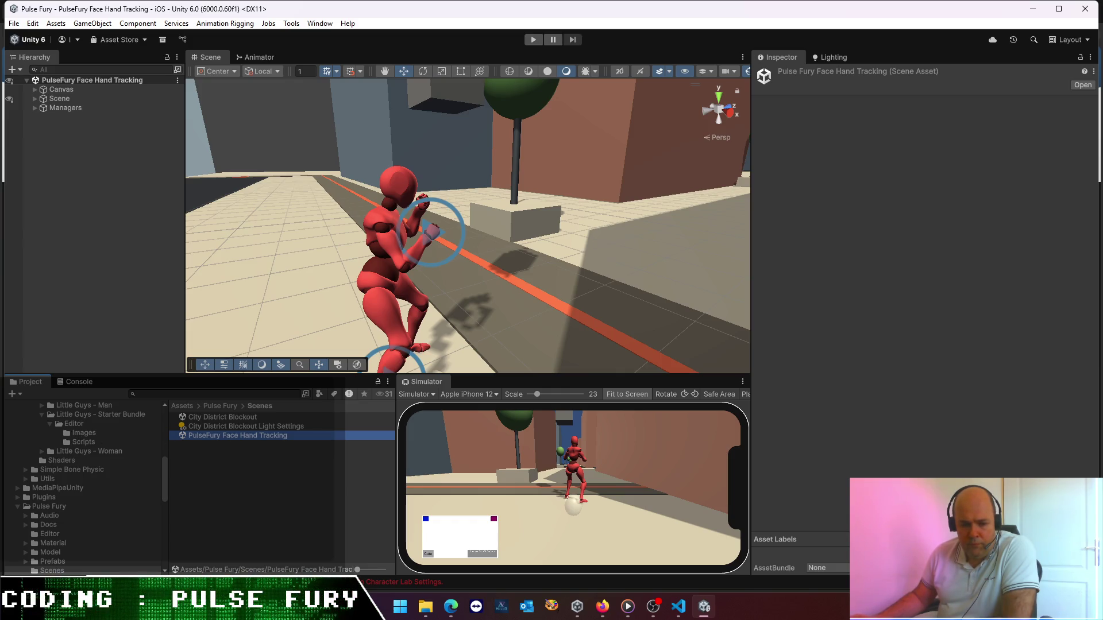
pyautogui.hotkey('alt', 'Tab')
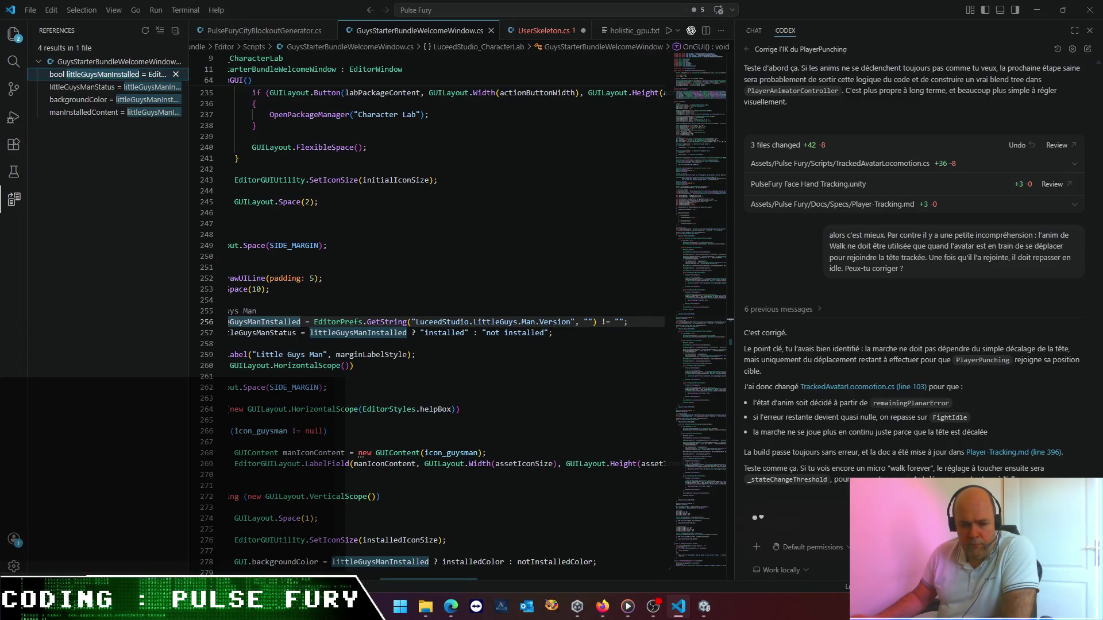
# - Return to the Unity editor after reviewing Codex's walk-to-idle fix in TrackedAvatarLocomotion.cs
pyautogui.hotkey('alt', 'Tab')
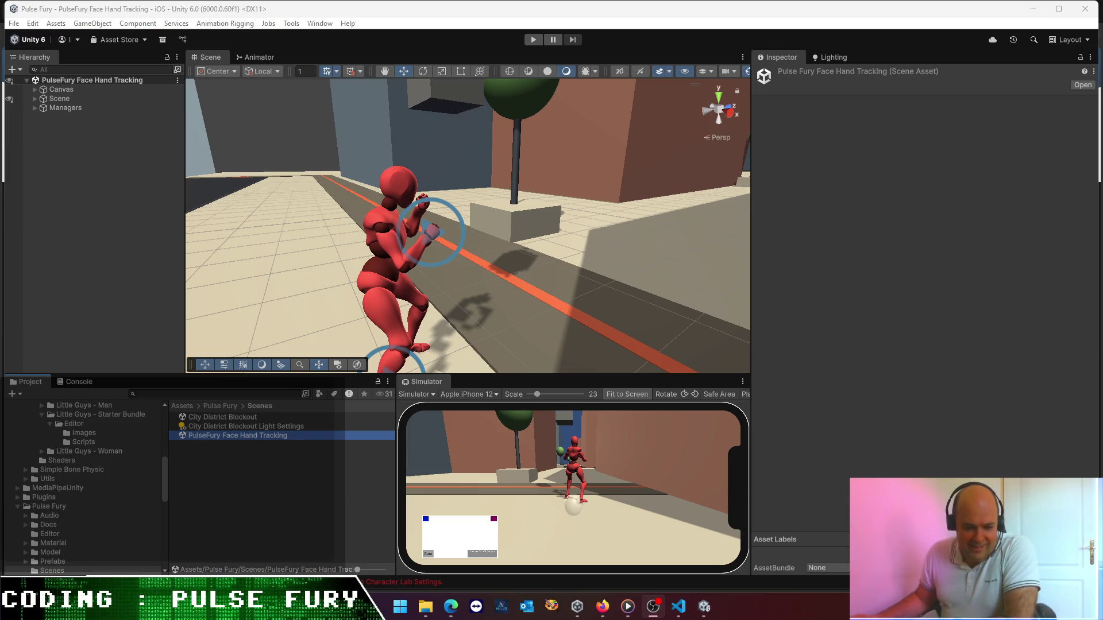
pyautogui.hotkey('alt', 'Tab')
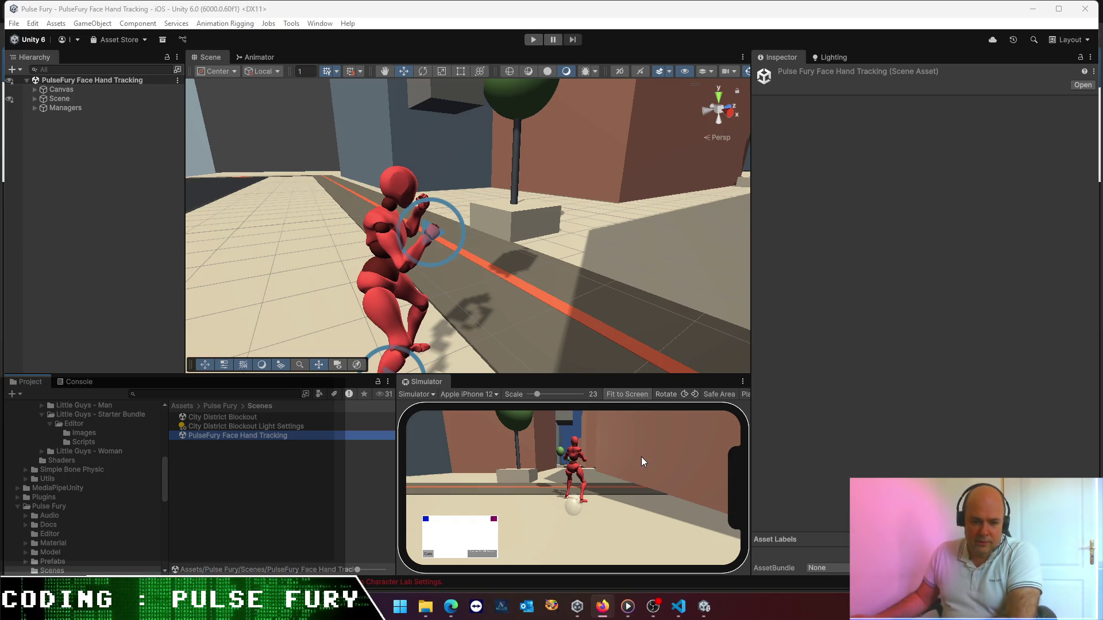
pyautogui.click(536, 39)
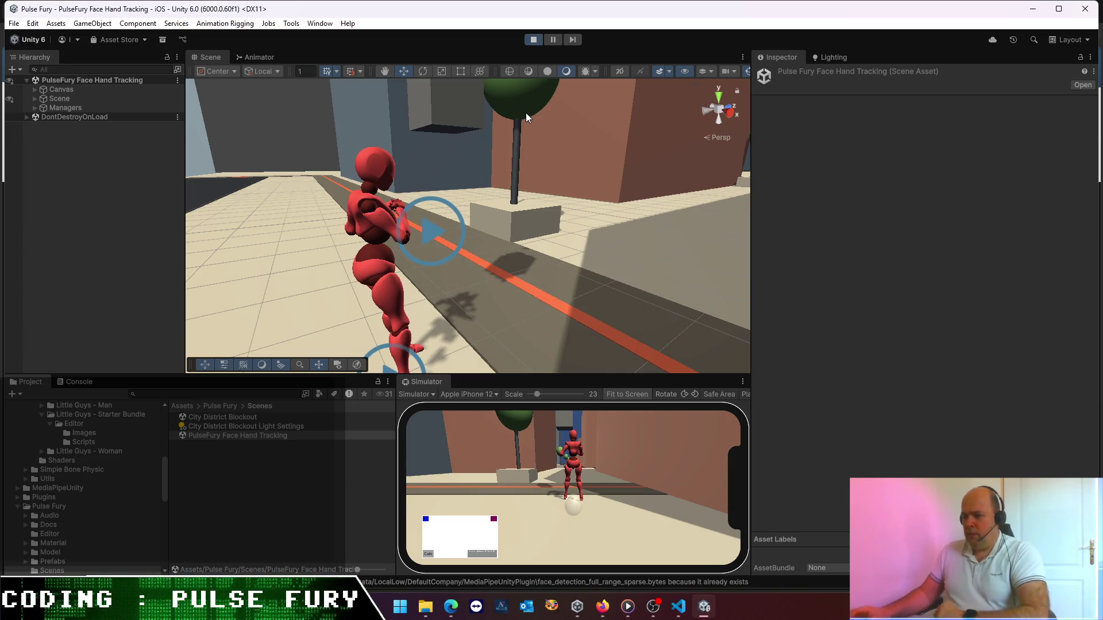
# - Make the Simulator phone preview wider and taller while testing head-tracking in Play mode
pyautogui.moveTo(643, 376)
pyautogui.mouseDown()
pyautogui.moveTo(649, 297)
pyautogui.moveTo(632, 332)
pyautogui.mouseUp()
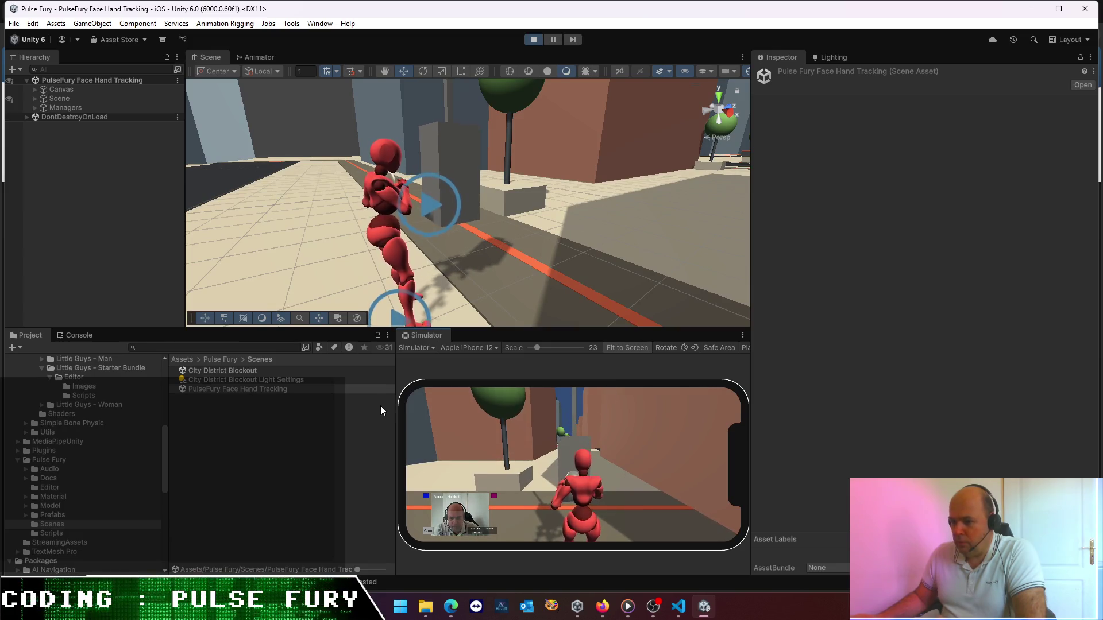
pyautogui.click(382, 389)
pyautogui.moveTo(397, 406); pyautogui.dragTo(286, 406)
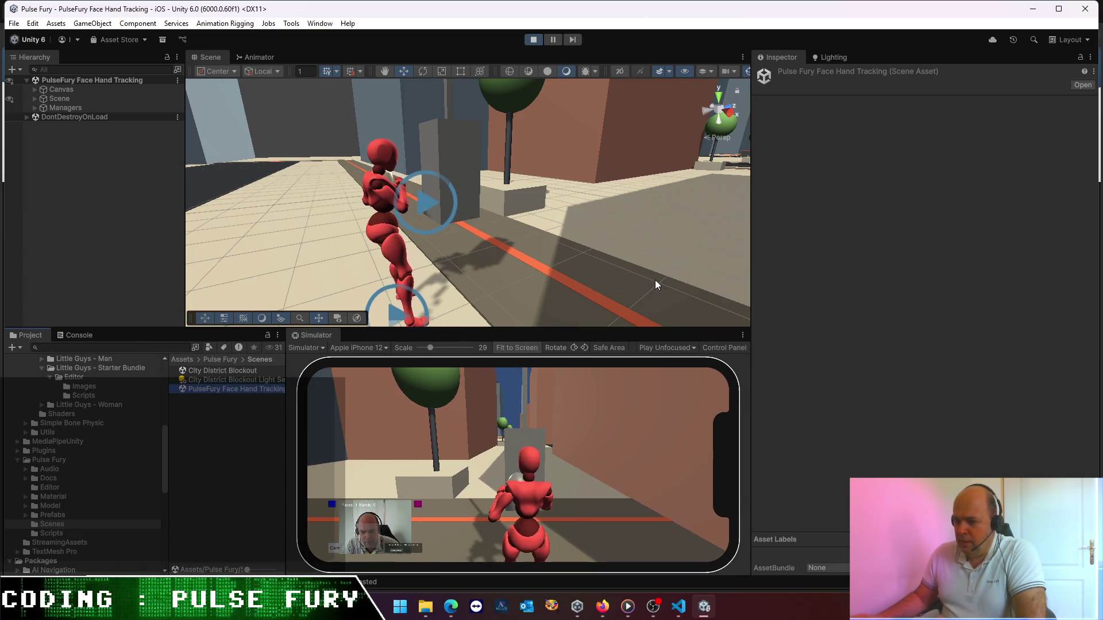
pyautogui.moveTo(634, 329); pyautogui.dragTo(636, 321)
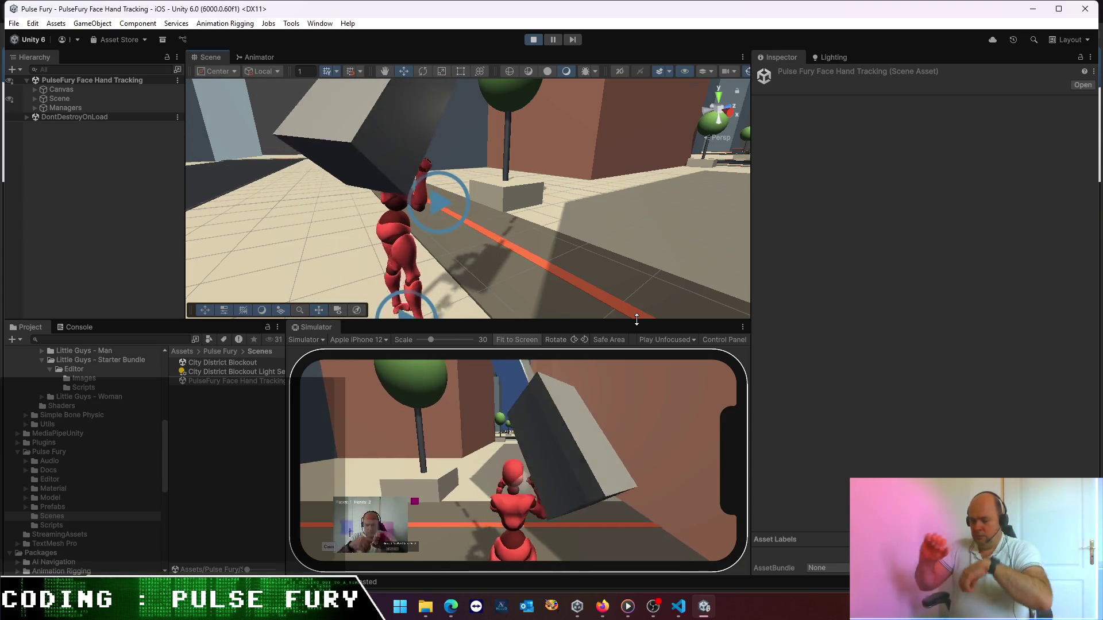
pyautogui.click(742, 326)
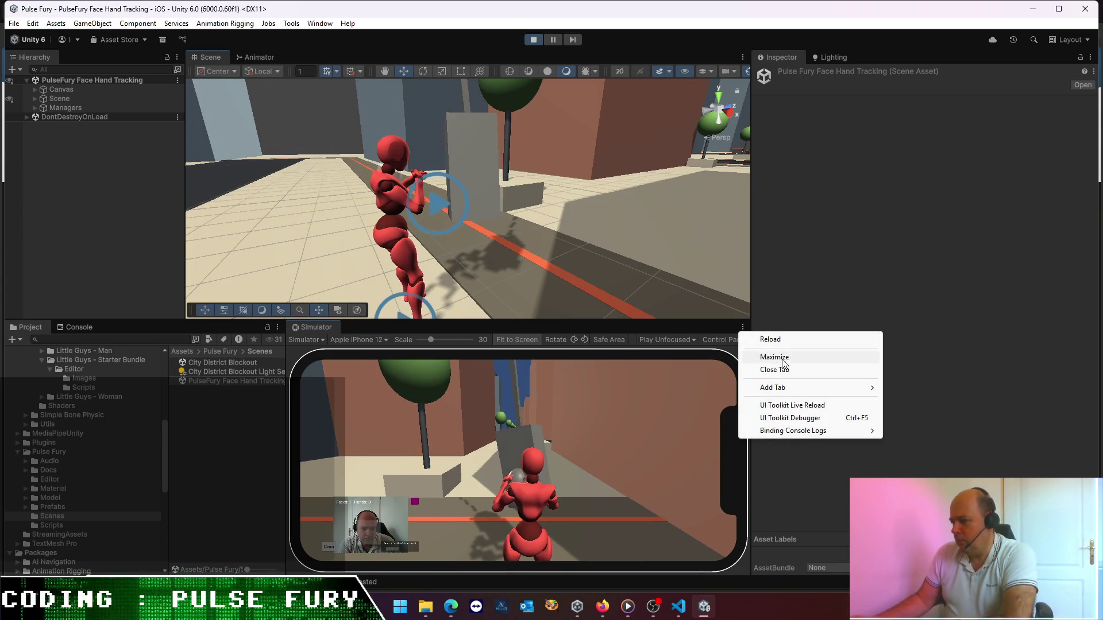
# - Maximize the Simulator to full window, later restore it via its options menu and exit Play mode
pyautogui.click(775, 357)
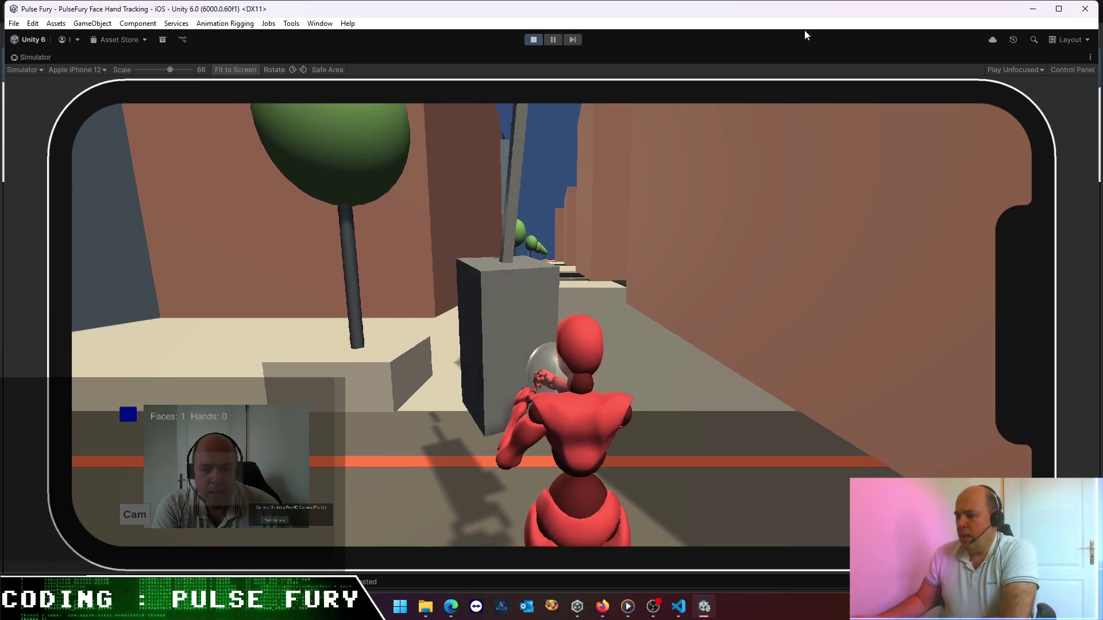
pyautogui.click(1089, 57)
pyautogui.click(994, 88)
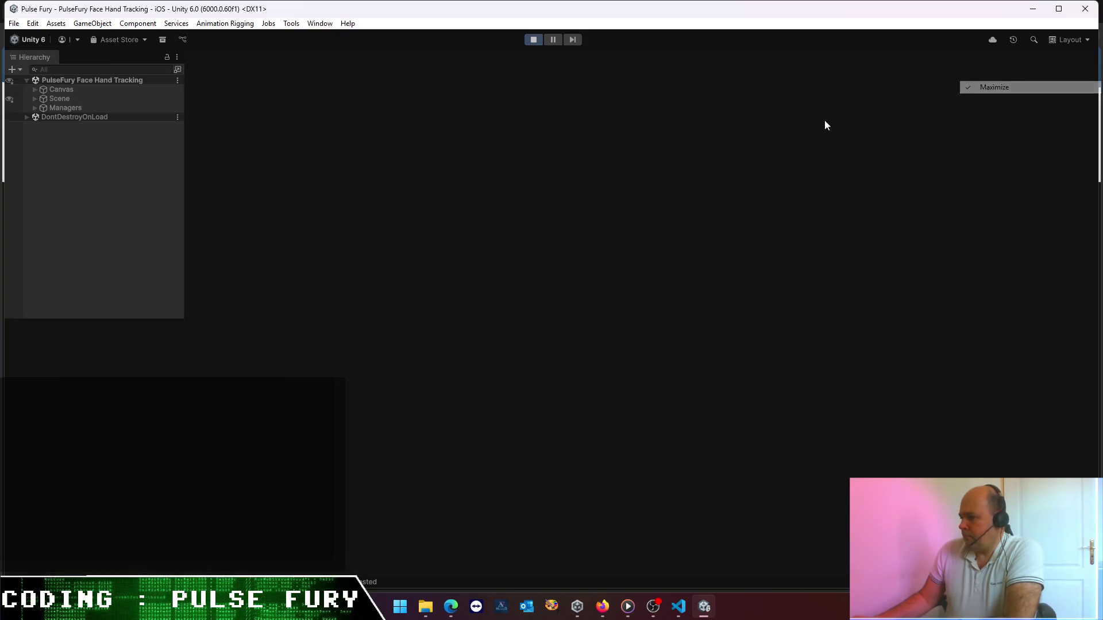
pyautogui.click(533, 40)
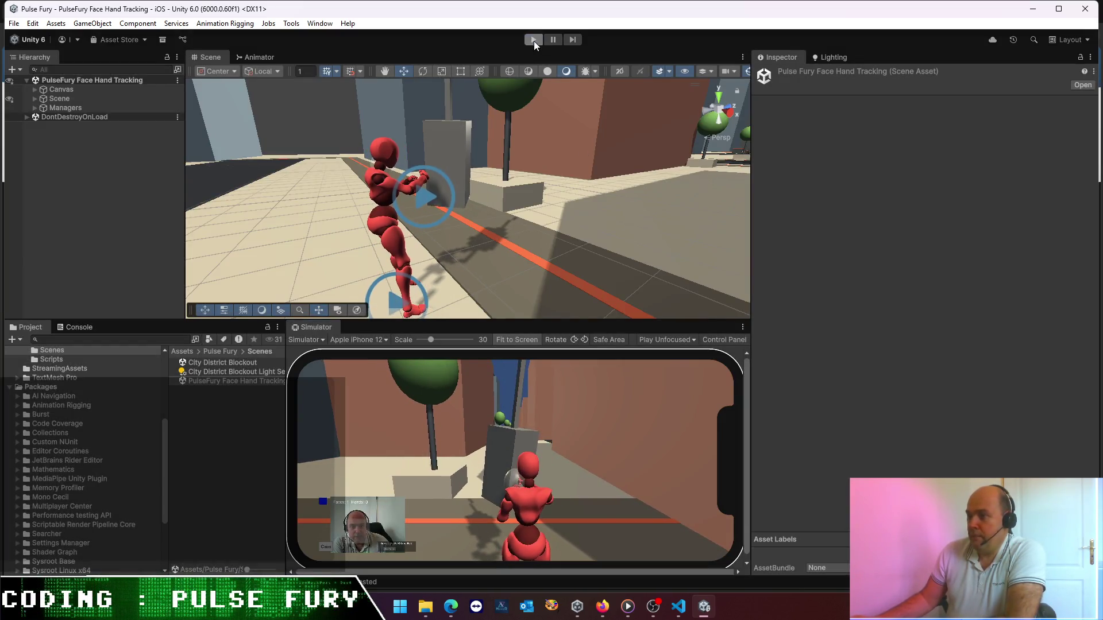
# - Select Managers and the scene file, expand Managers to show its children, then bring VS Code forward
pyautogui.click(67, 108)
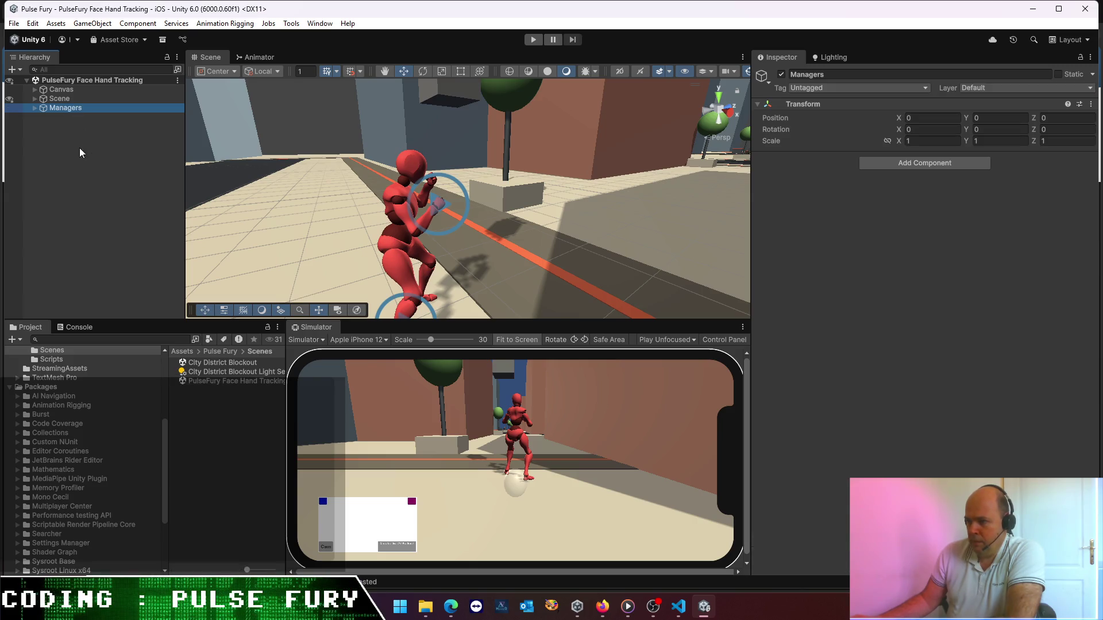
pyautogui.click(251, 381)
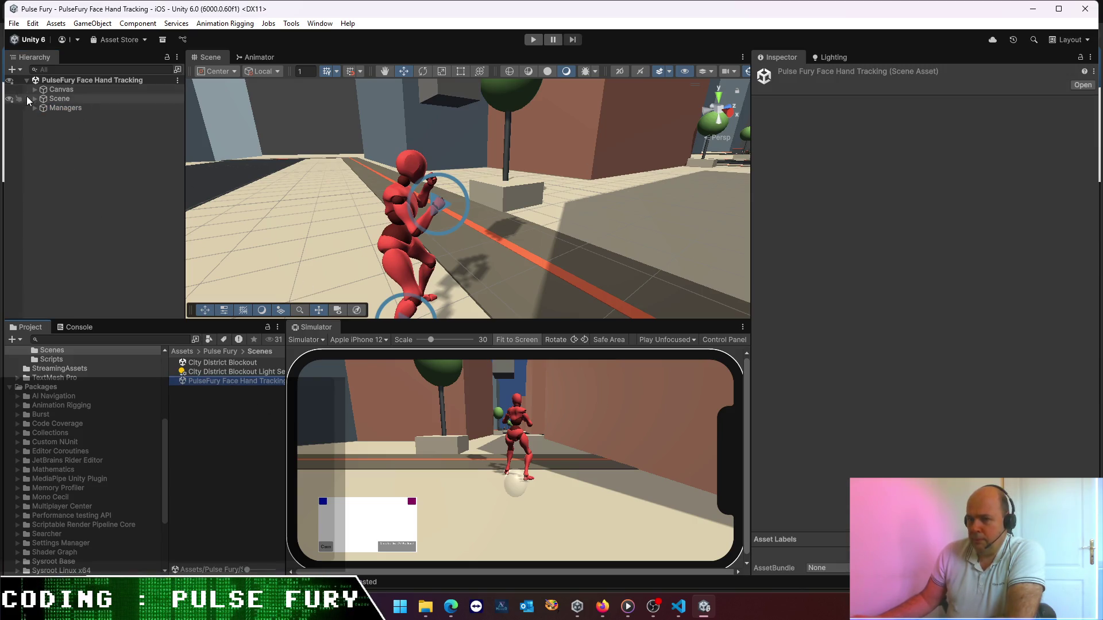
pyautogui.click(34, 109)
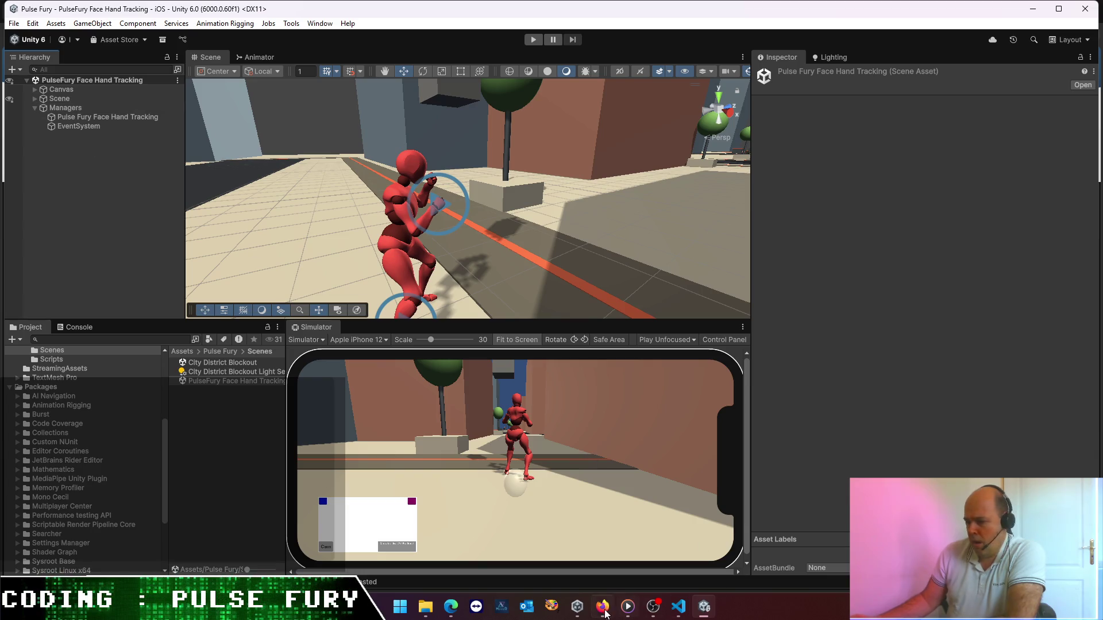
pyautogui.click(678, 608)
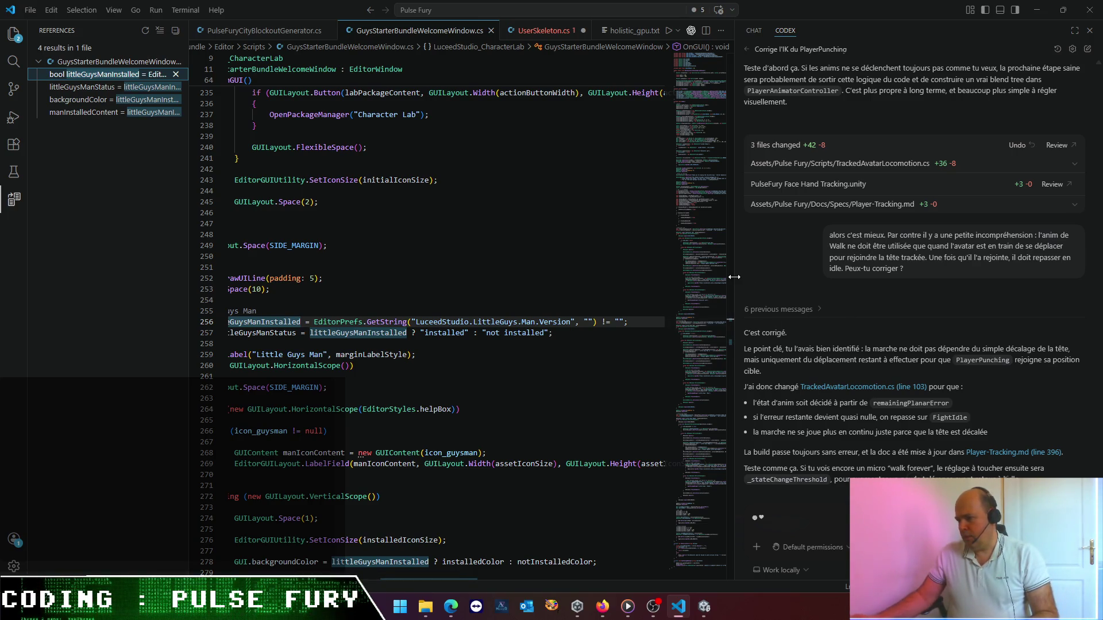
# - Widen and zoom the Codex chat, clear stray text, and begin 'Parfait, je souhaite désormais tester une nouvelle approche'
pyautogui.moveTo(736, 279); pyautogui.dragTo(619, 283)
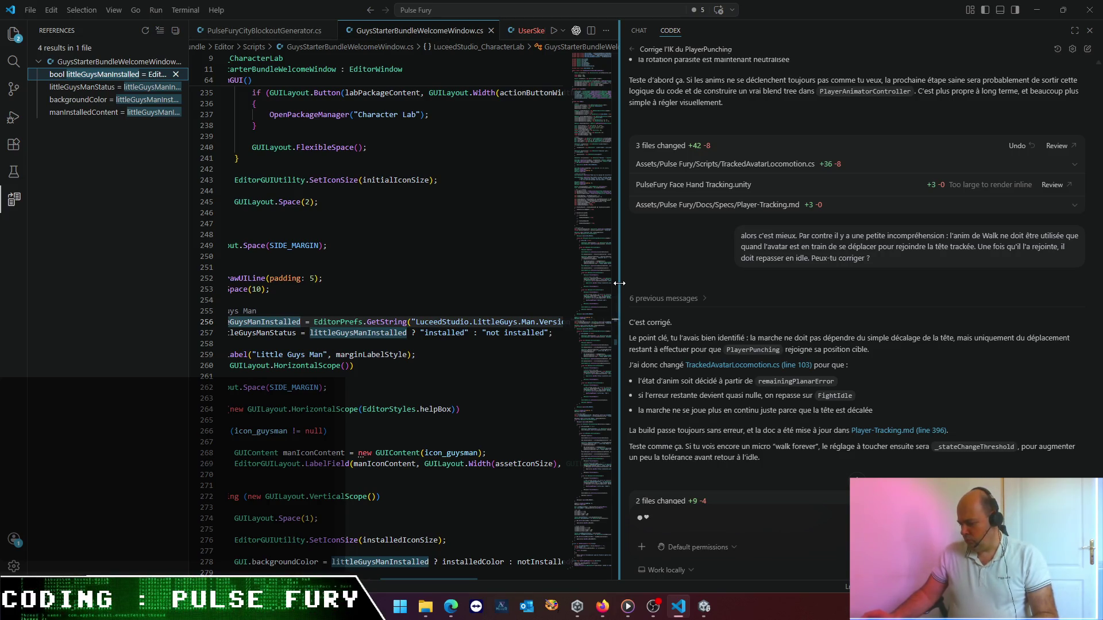
pyautogui.hotkey('ctrl', '+')
pyautogui.hotkey('ctrl', '+')
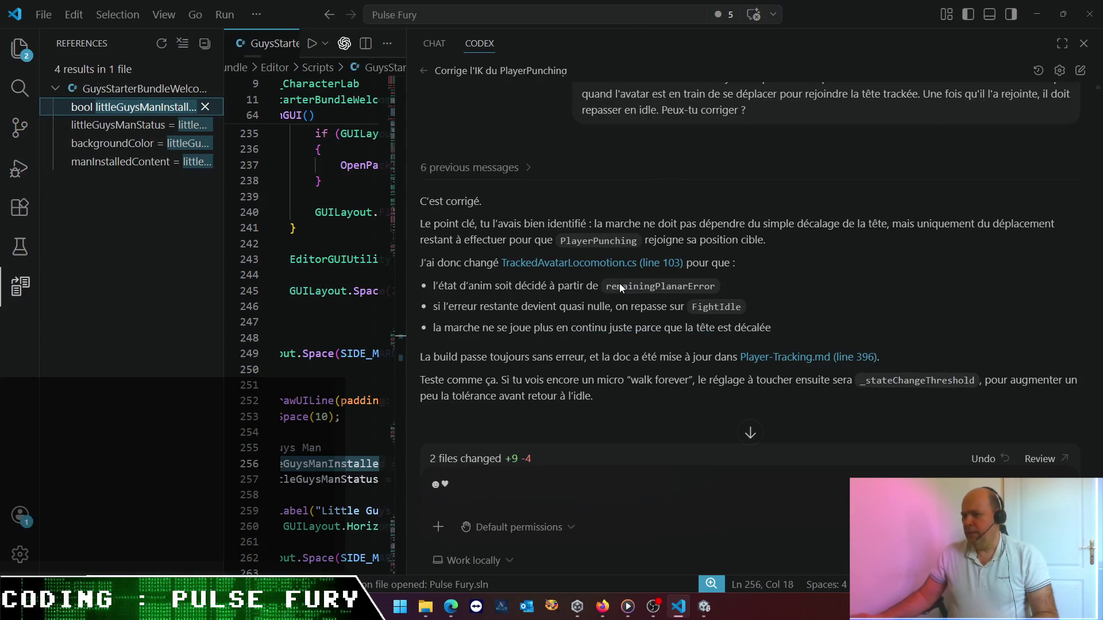
pyautogui.moveTo(680, 508); pyautogui.dragTo(382, 487)
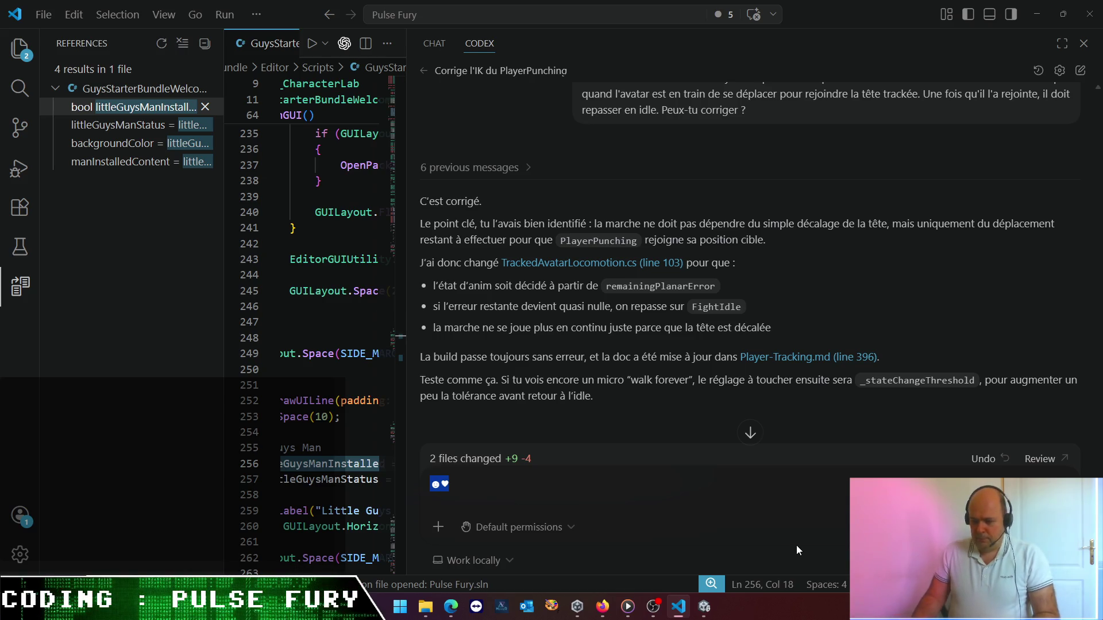
pyautogui.press('BackSpace')
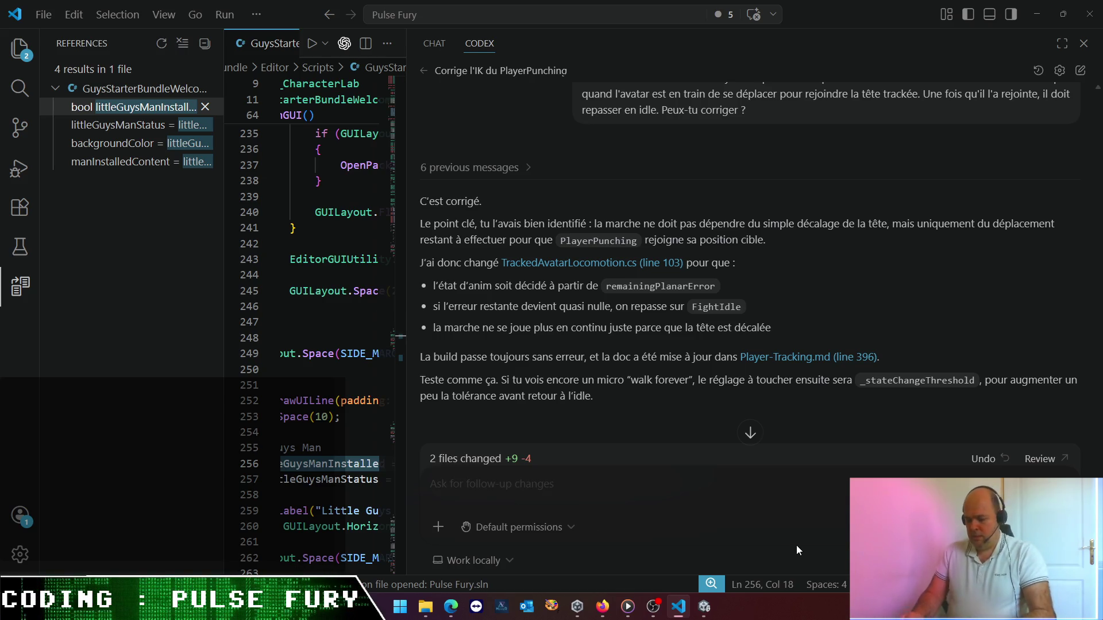
pyautogui.write('Parfait, je sous')
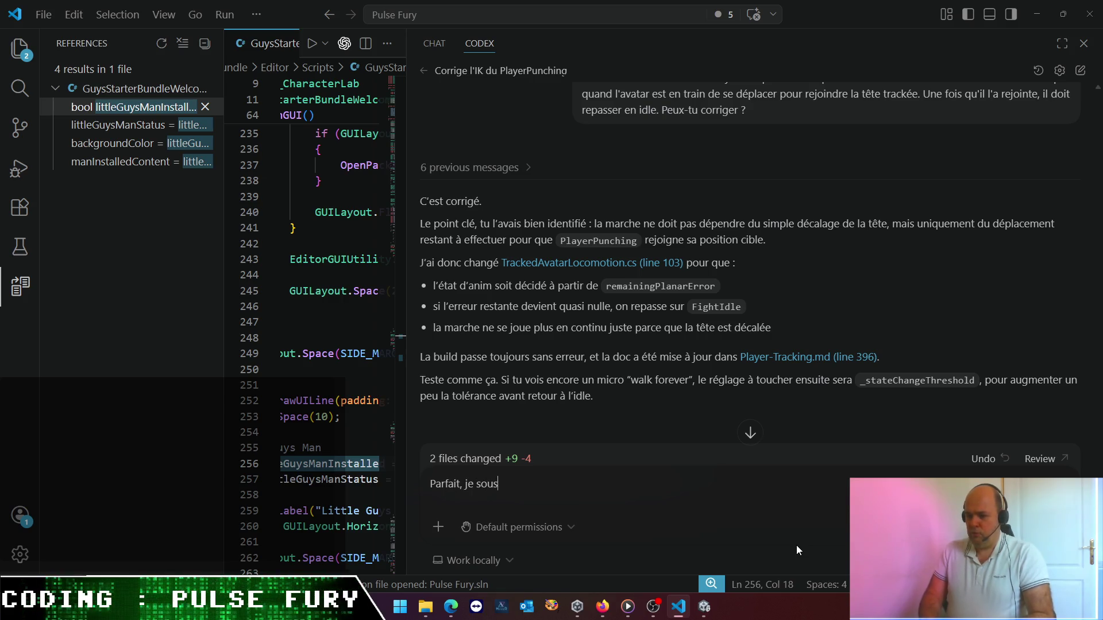
pyautogui.press('BackSpace')
pyautogui.write('haite')
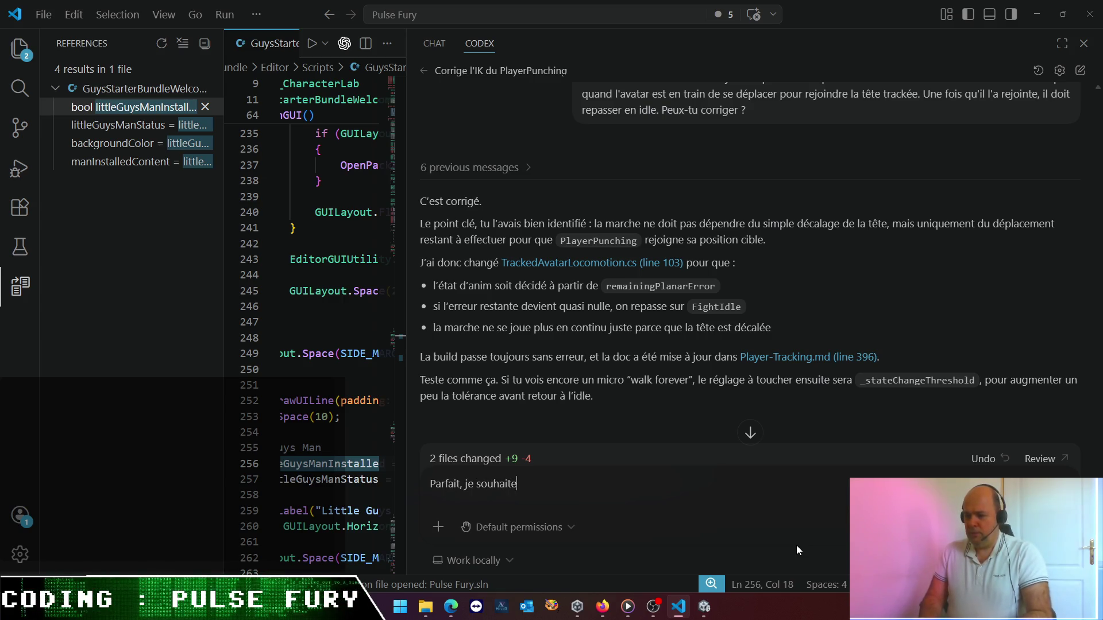
pyautogui.write(' désormais tes')
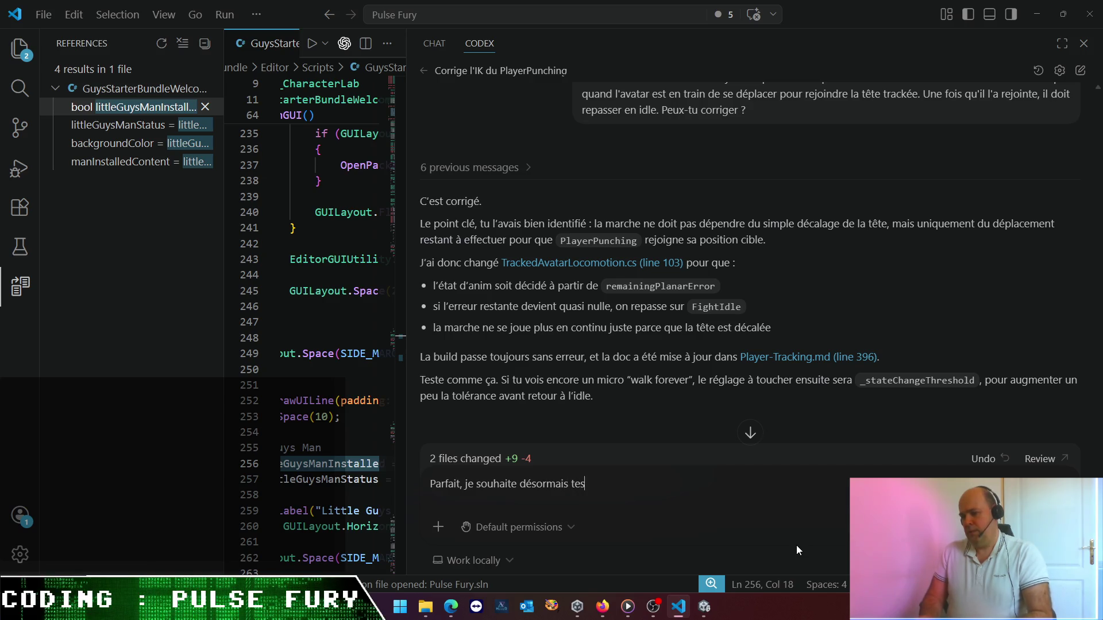
pyautogui.write('ter une nouvelle ap')
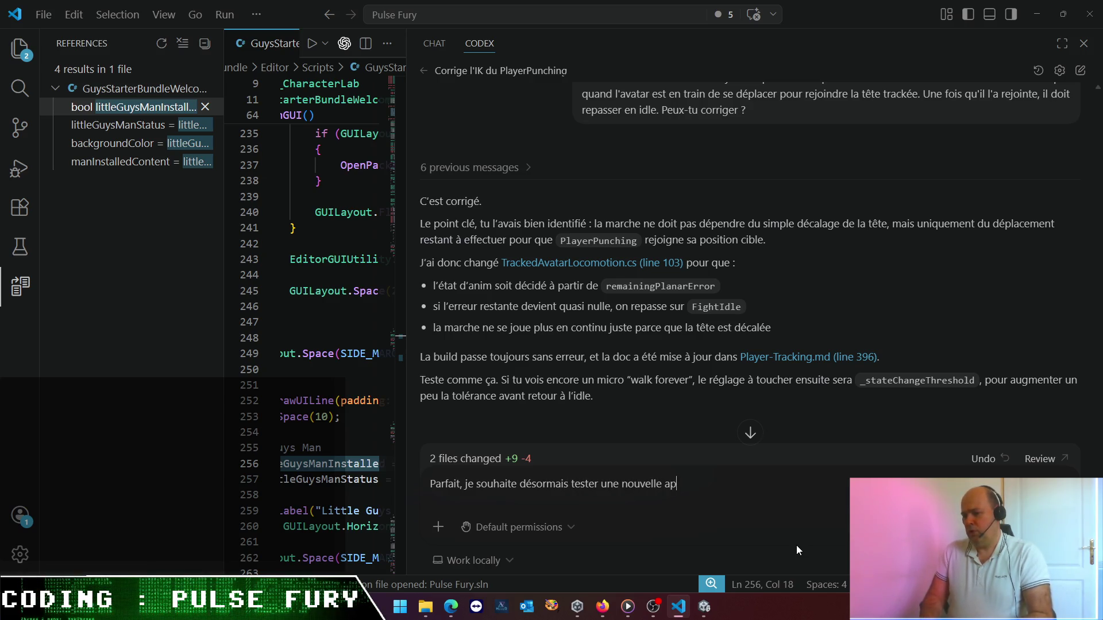
pyautogui.write('proche :')
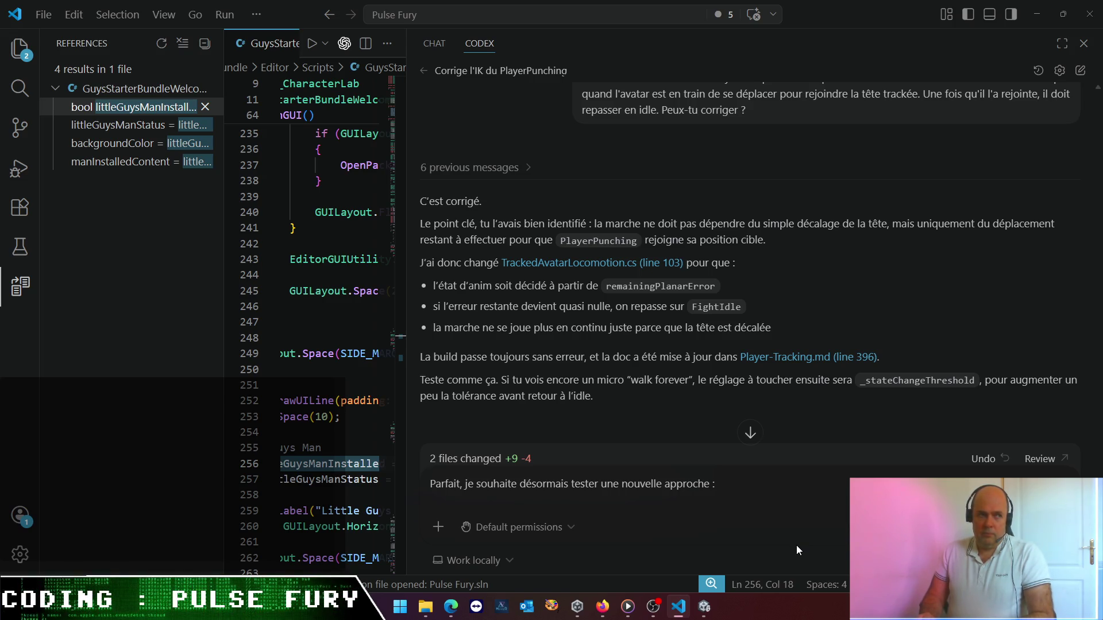
pyautogui.write(' dét')
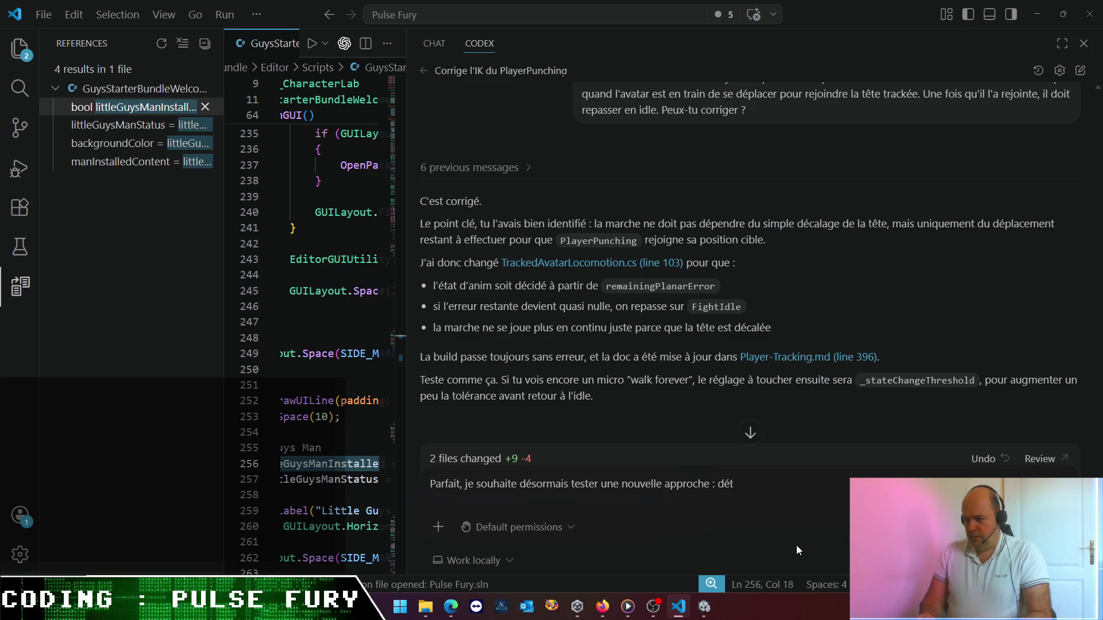
pyautogui.write('ecter des ty')
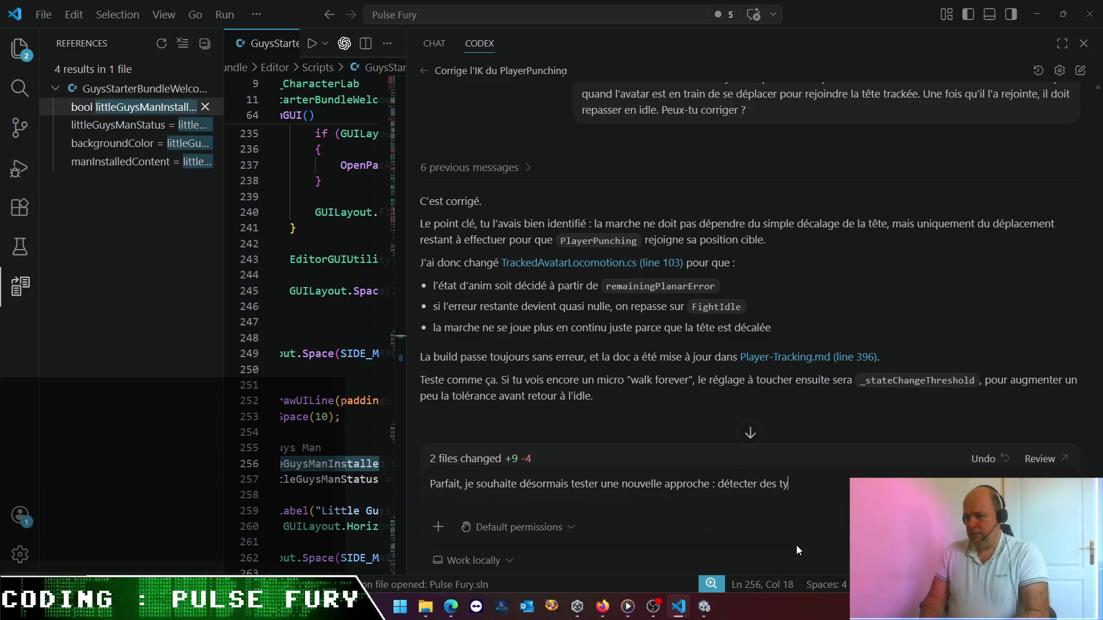
pyautogui.write('pes de mo')
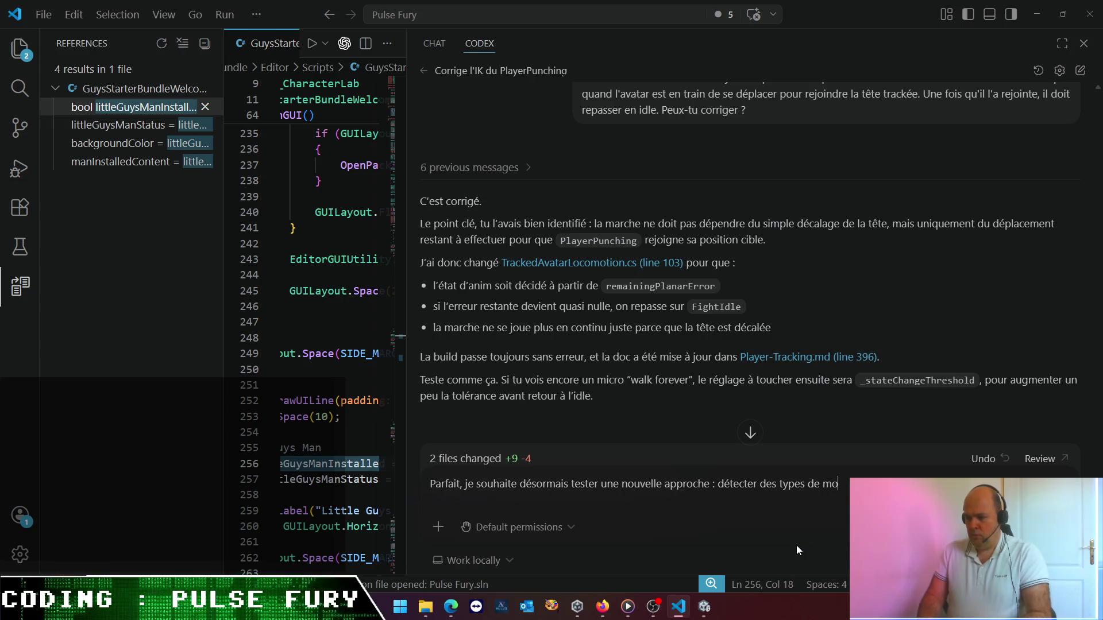
pyautogui.write('uv')
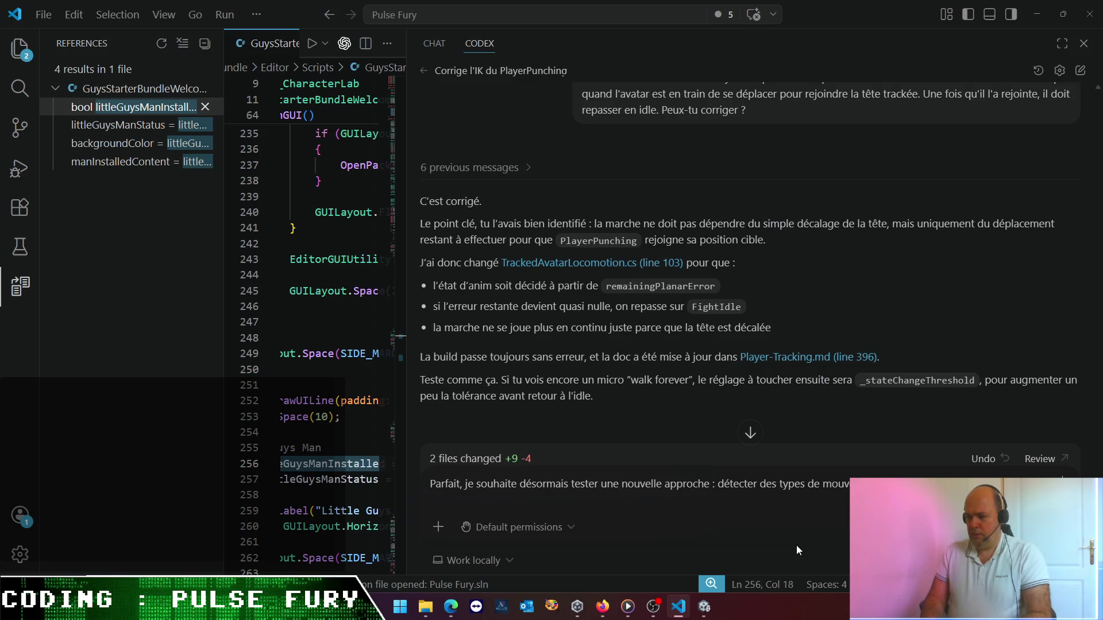
# - Continue the prompt citing the existing "punch" detection code and asking to trigger corresponding animations
pyautogui.write('codép')
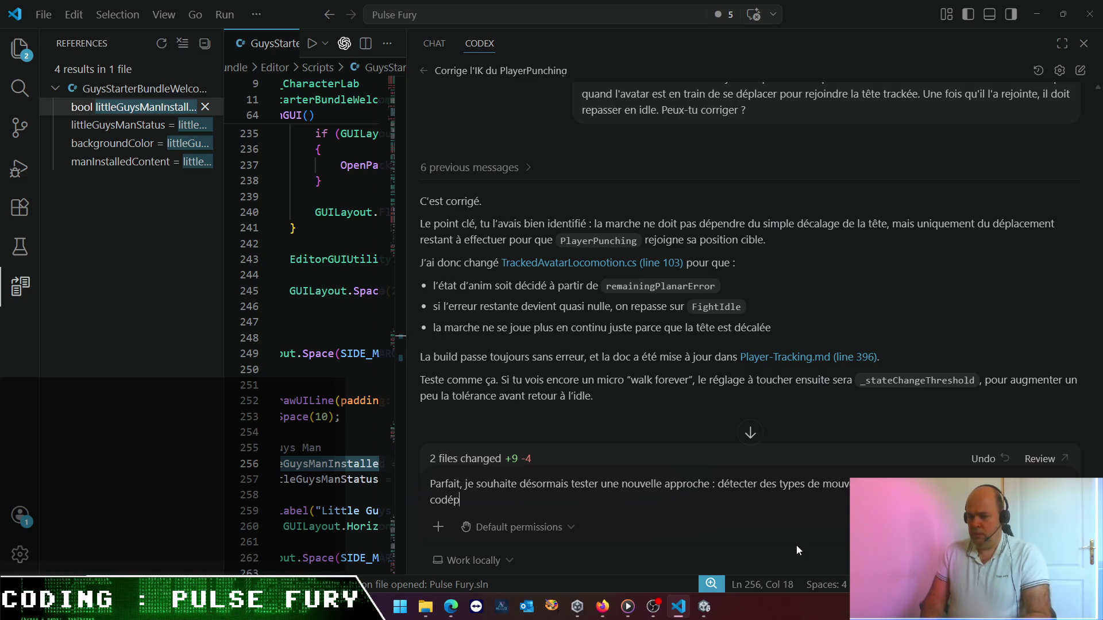
pyautogui.press('BackSpace')
pyautogui.write('pour la d')
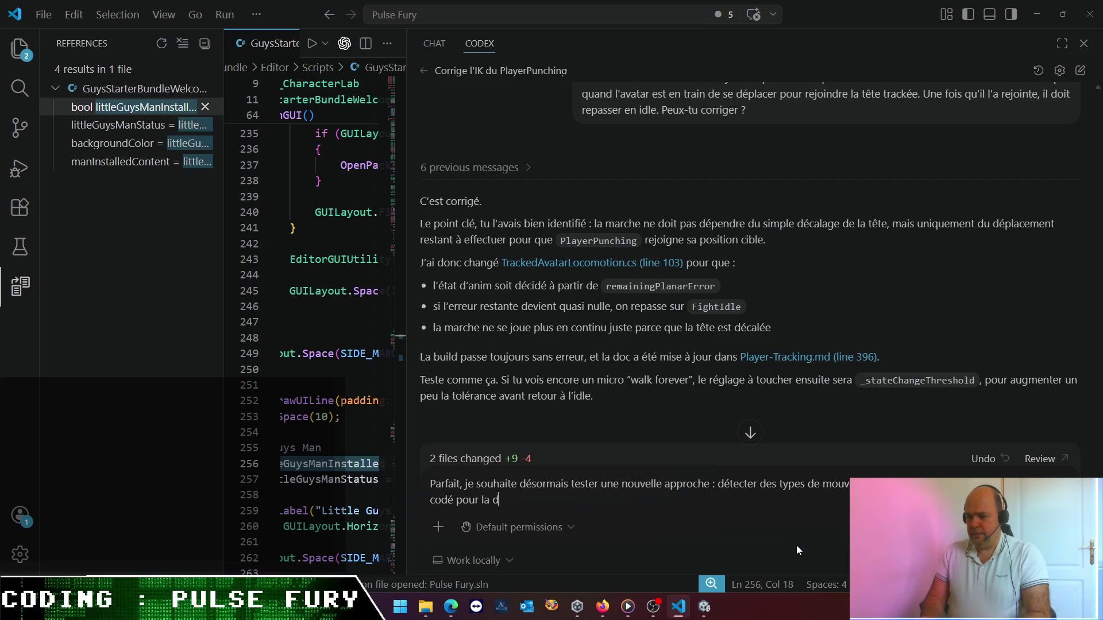
pyautogui.write('étection')
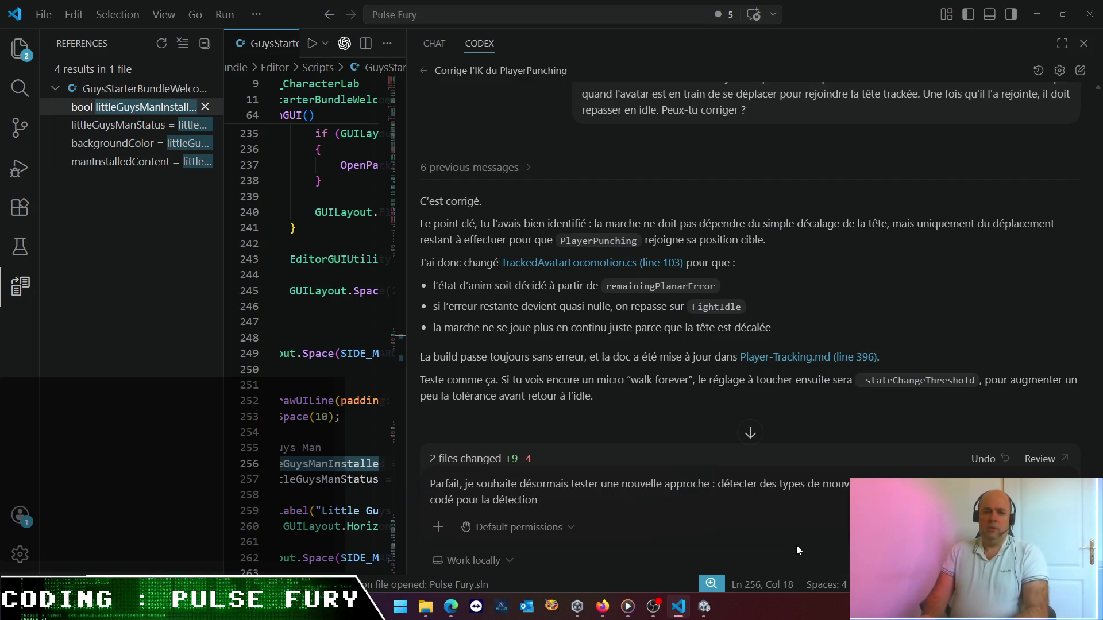
pyautogui.write(' de cou')
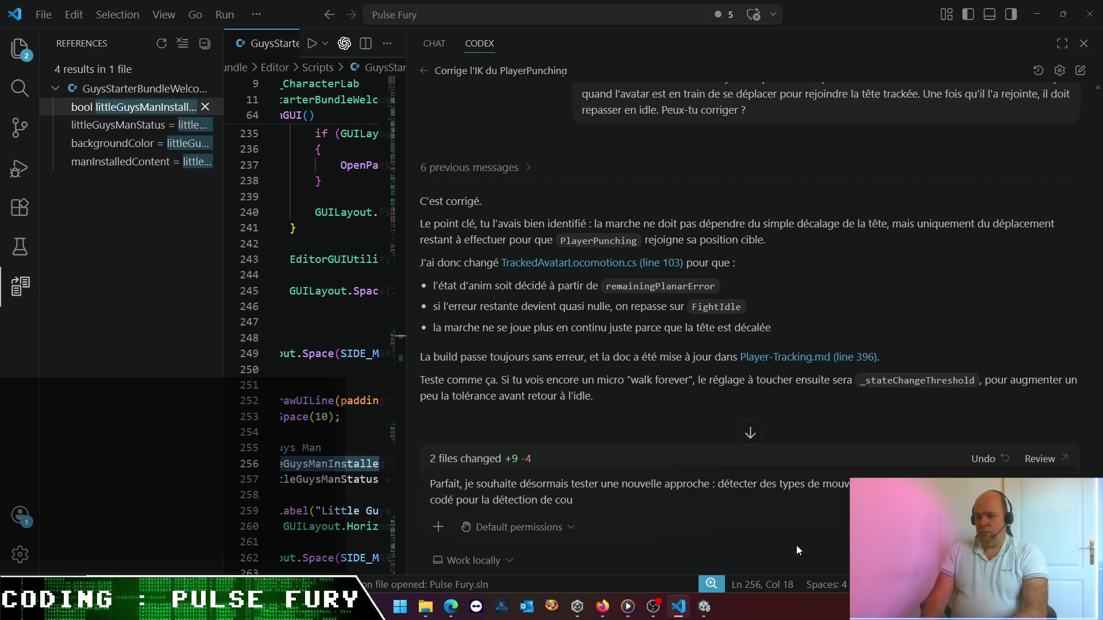
pyautogui.press('BackSpace')
pyautogui.press('BackSpace')
pyautogui.press('BackSpace')
pyautogui.write('"punc')
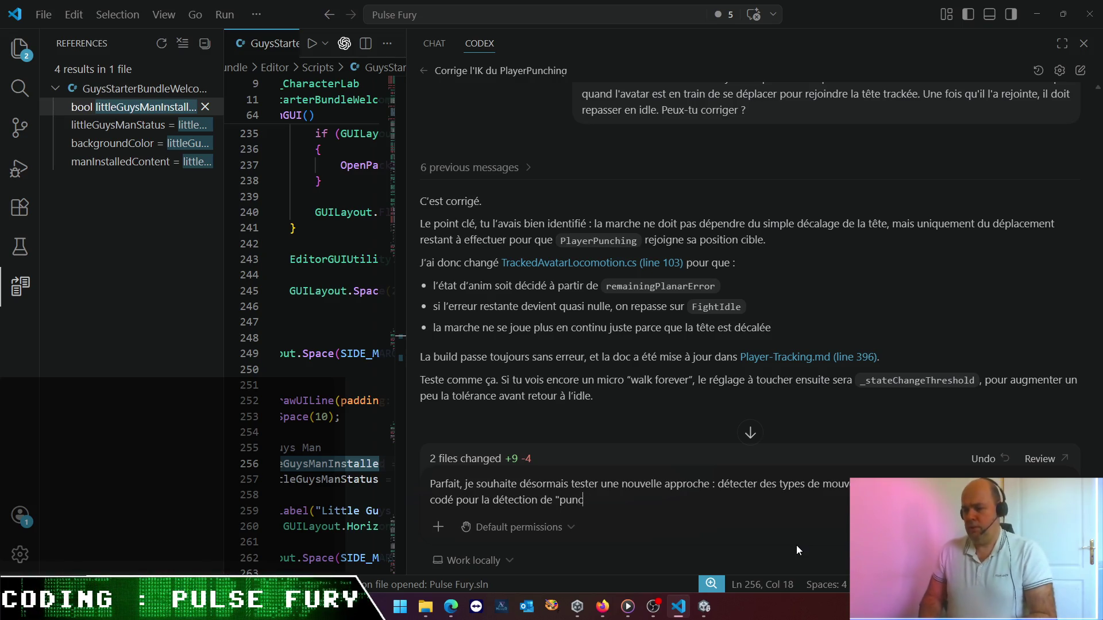
pyautogui.write('h", ')
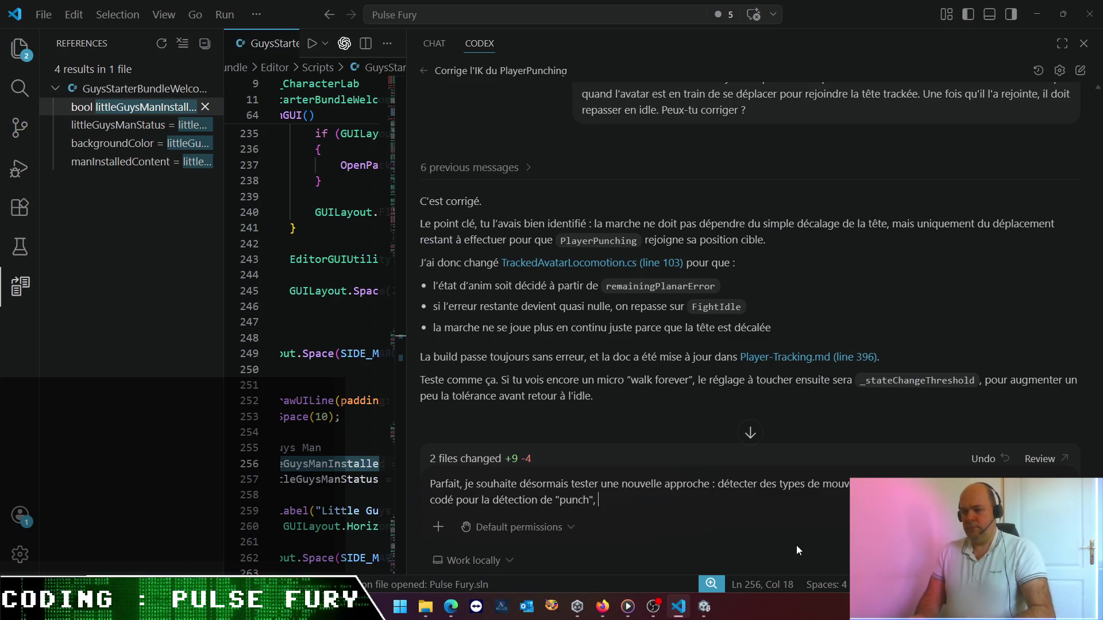
pyautogui.write('et décle')
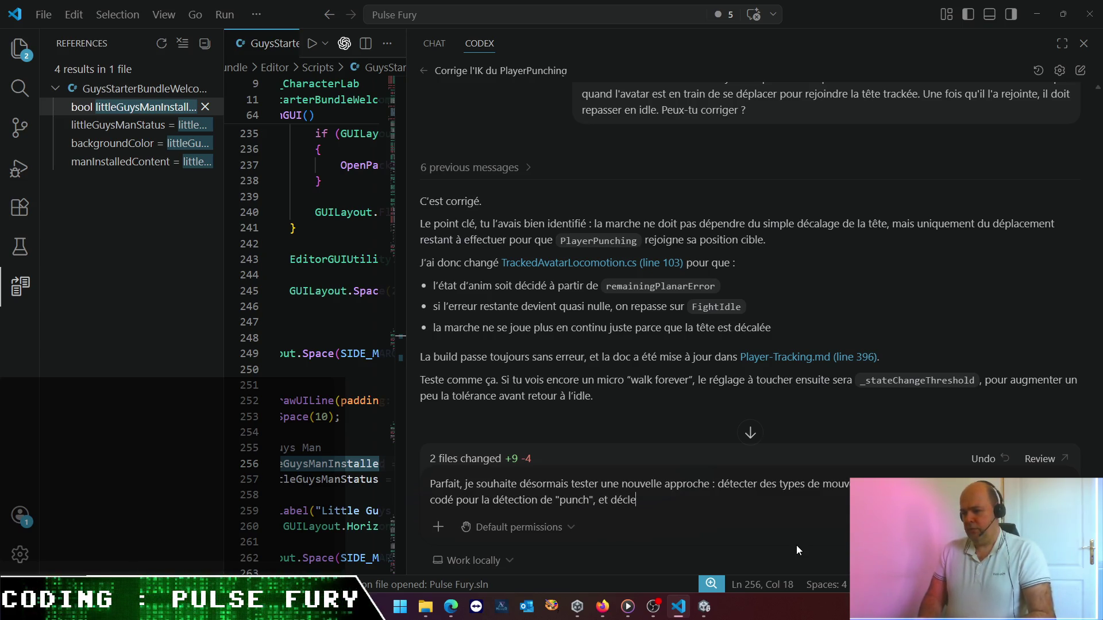
pyautogui.write('ncher des anima')
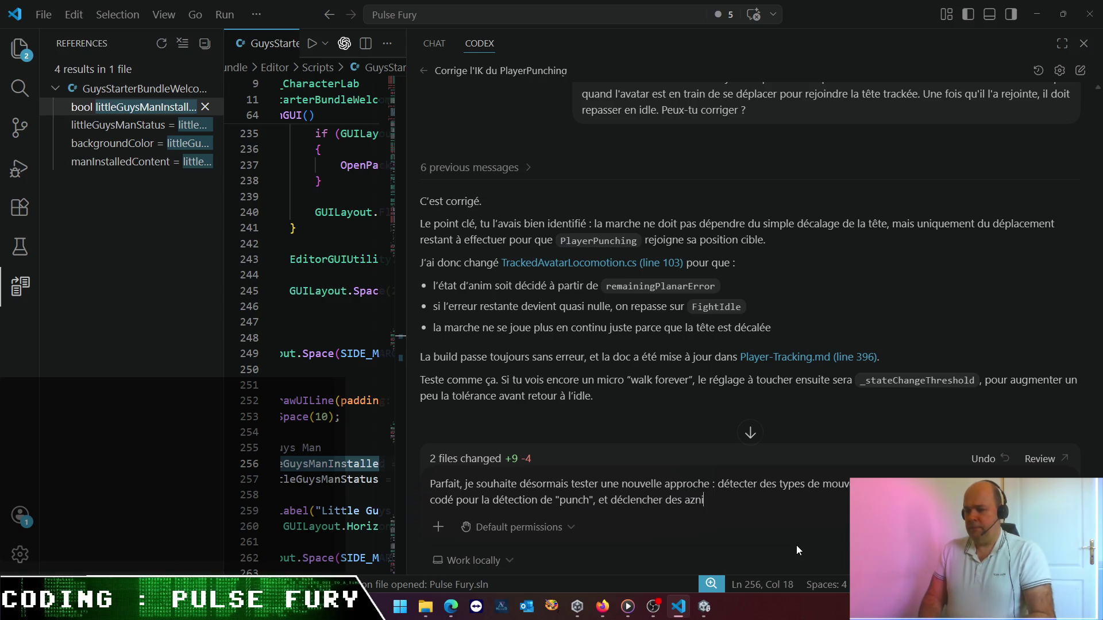
pyautogui.write('tions correspo')
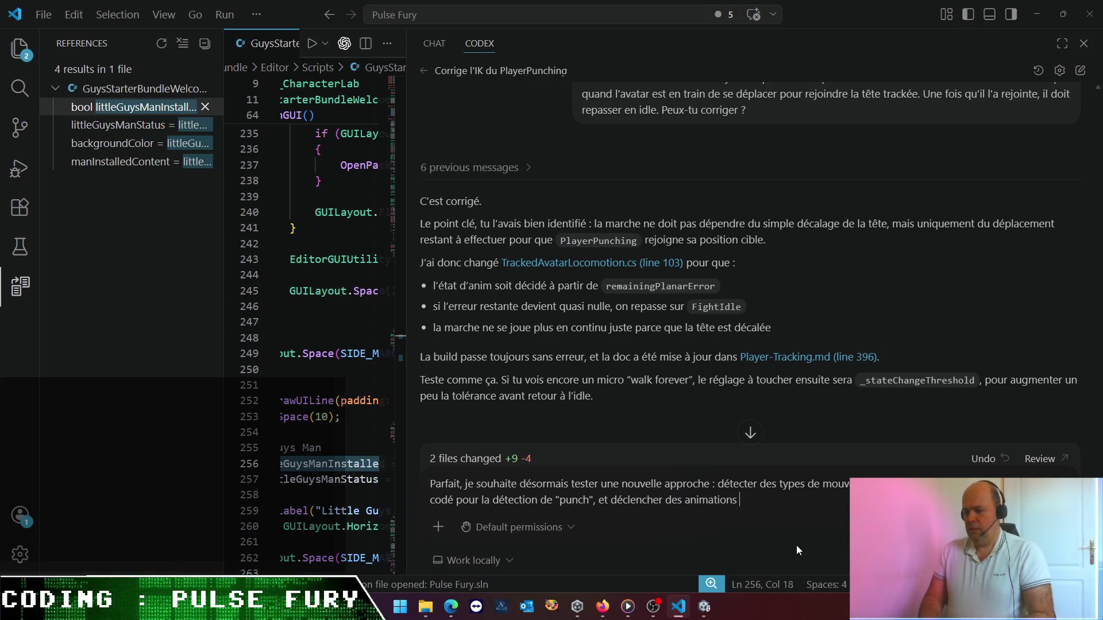
pyautogui.press('BackSpace')
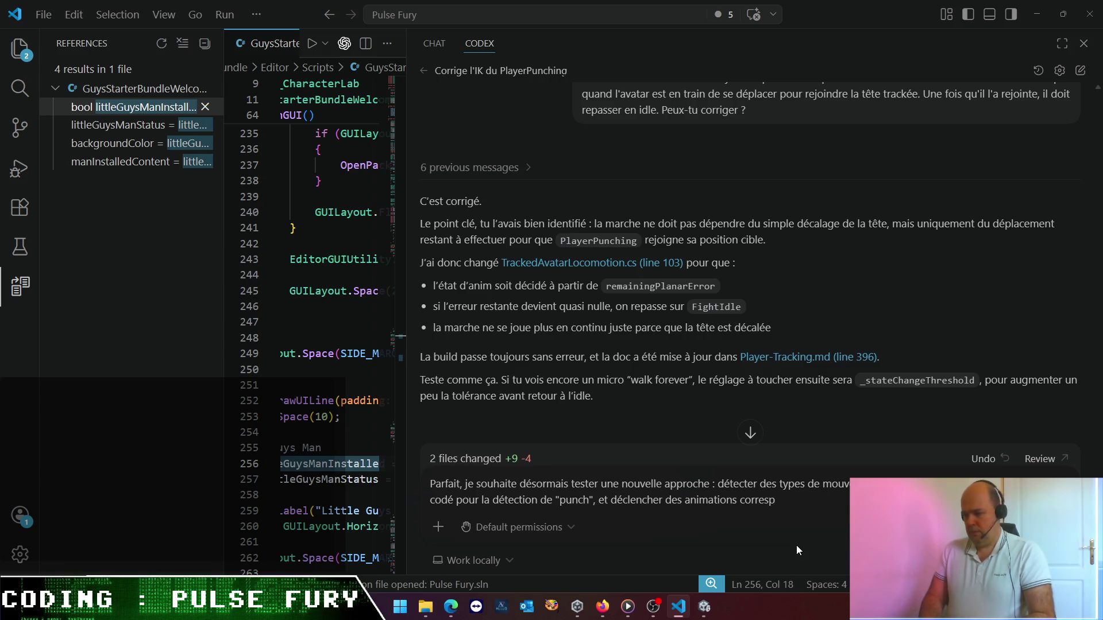
pyautogui.write('ondantes ')
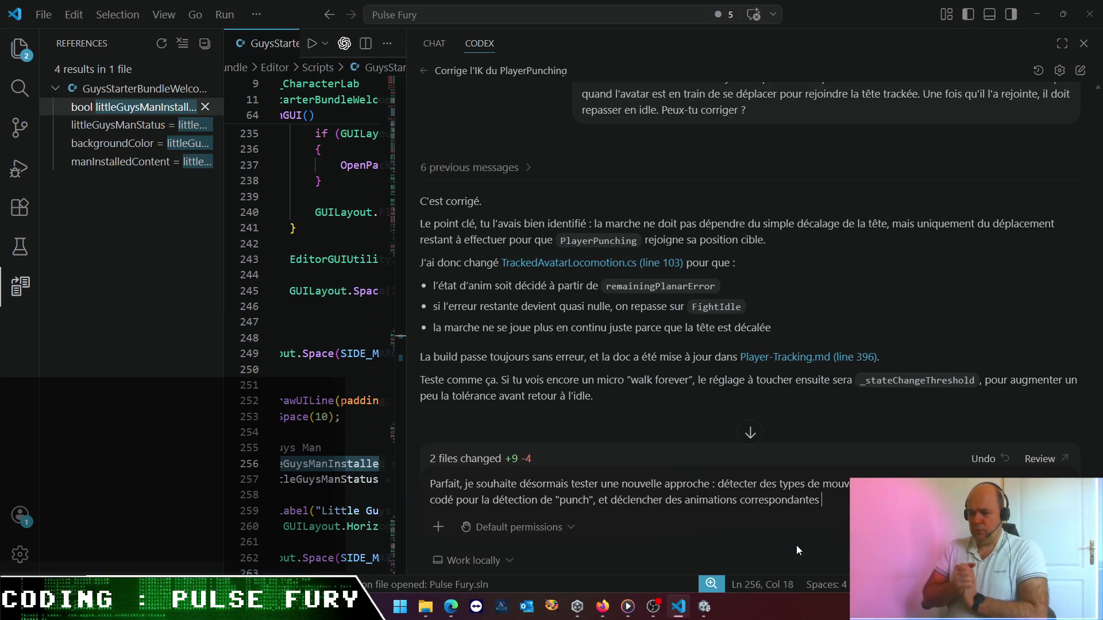
pyautogui.write("sur l'a")
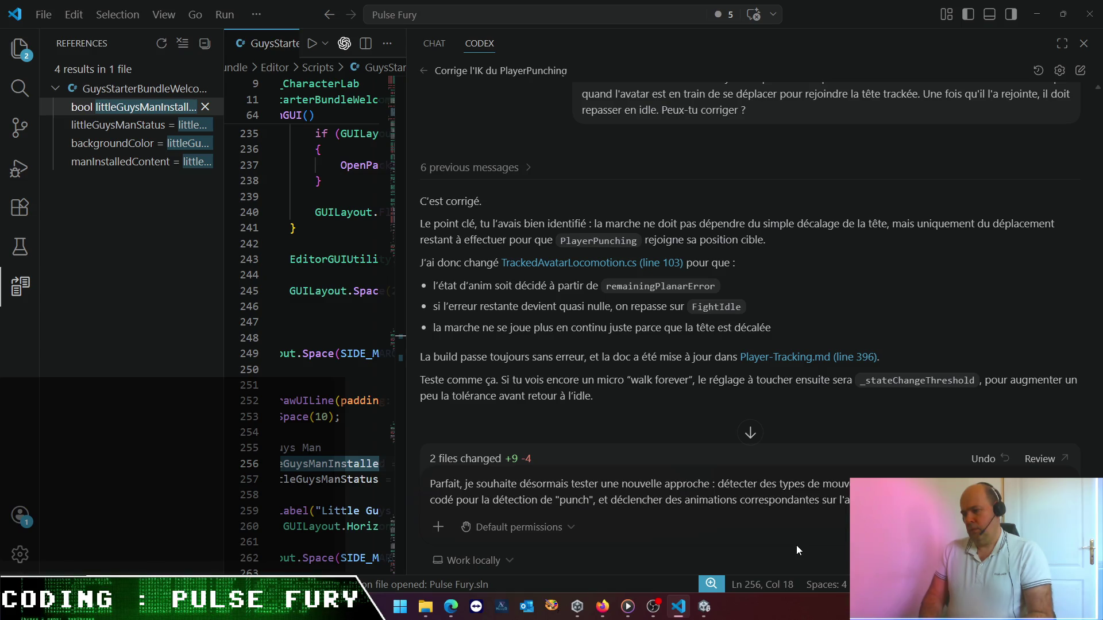
# - Add the IK-mapping note with an upward-punch example, then delete the prompt's unwanted final line
pyautogui.write('soient mappées en ')
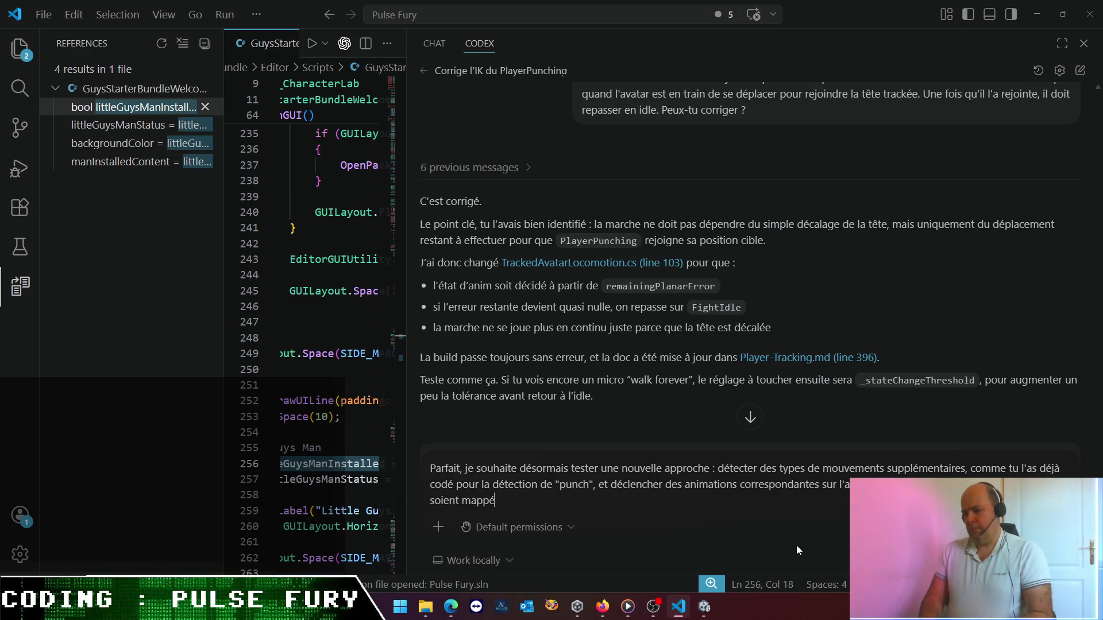
pyautogui.write('IK, car si le')
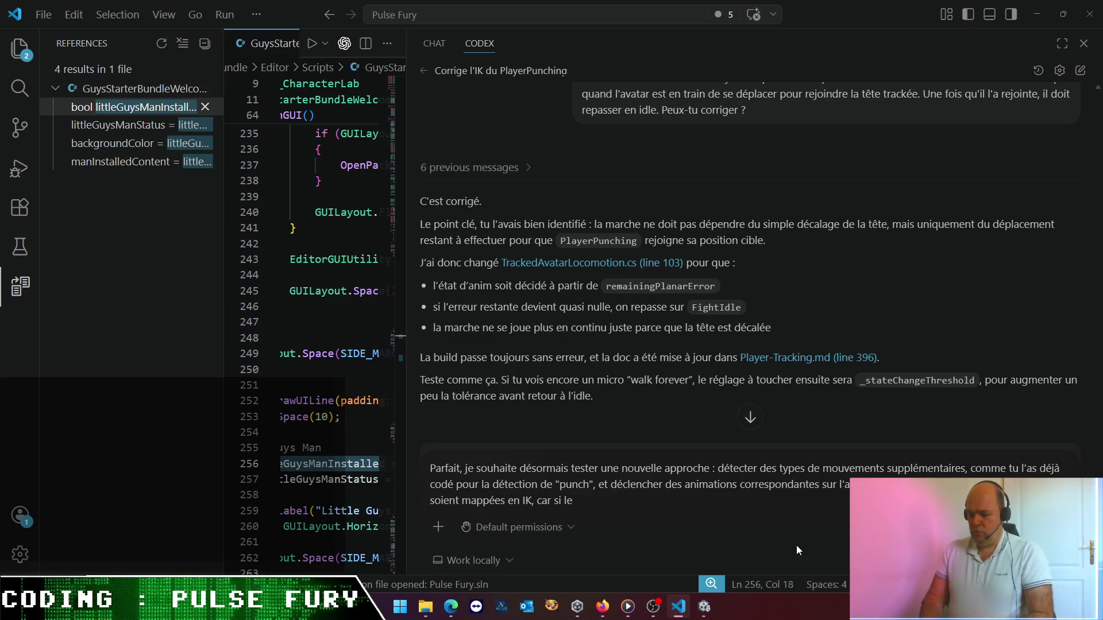
pyautogui.press('BackSpace')
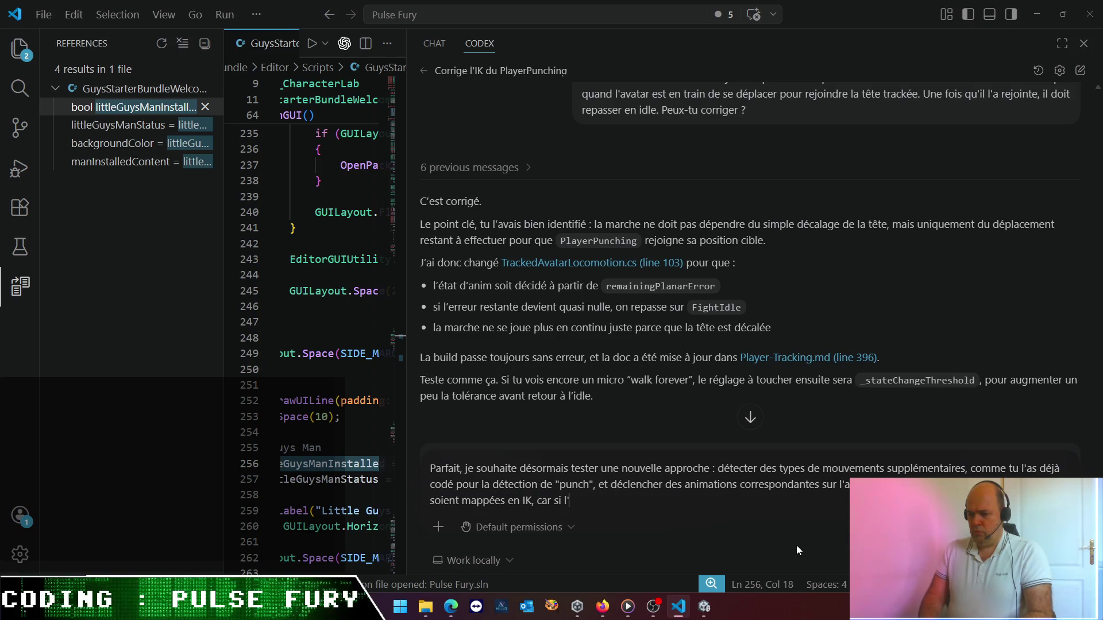
pyautogui.write("'utilisateur donne un coup d")
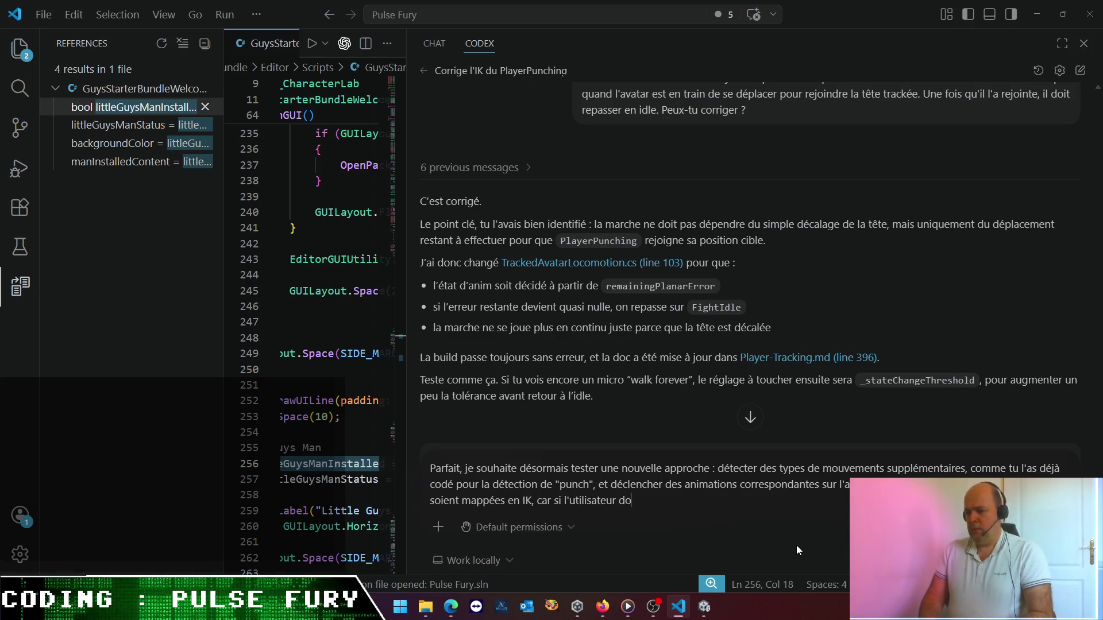
pyautogui.write('e p')
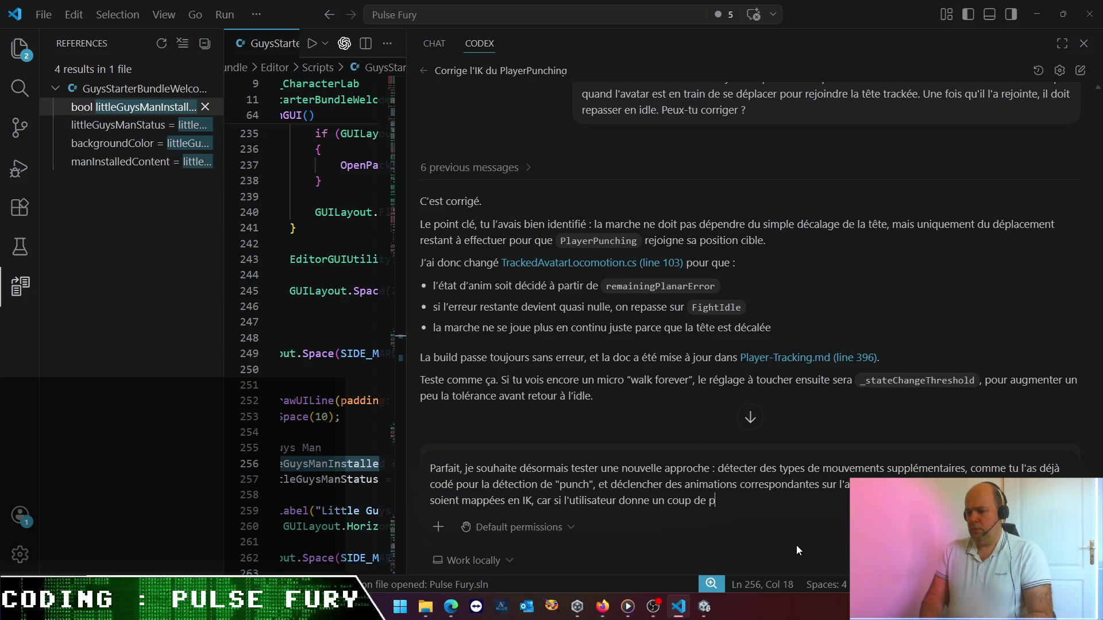
pyautogui.write('oint vers le h')
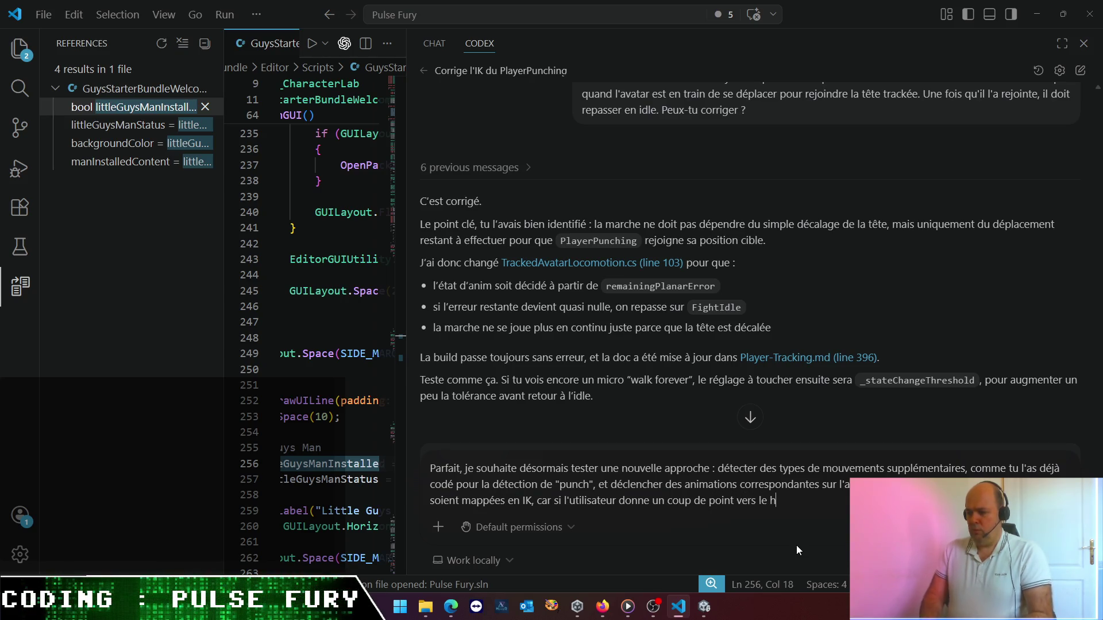
pyautogui.write('aut de son imag')
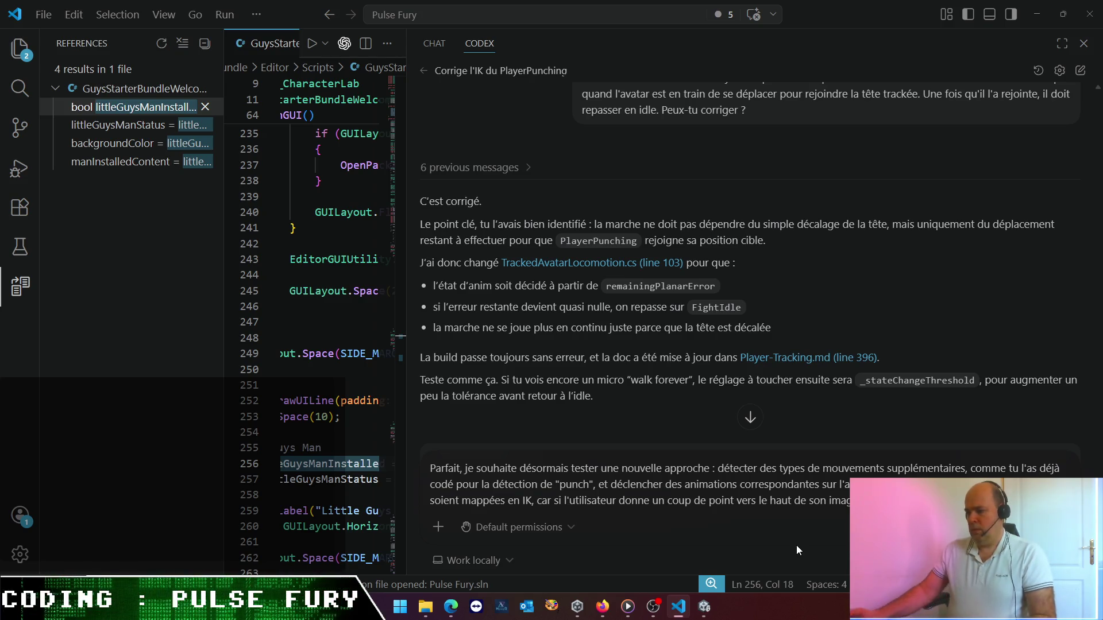
pyautogui.hotkey('shift', 'Up')
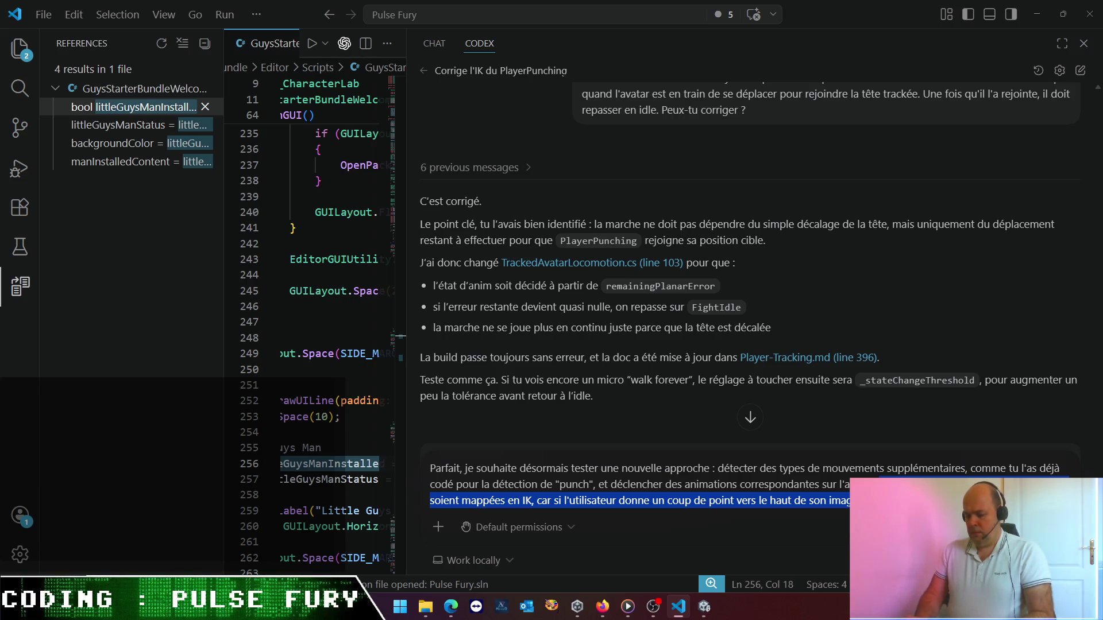
pyautogui.press('BackSpace')
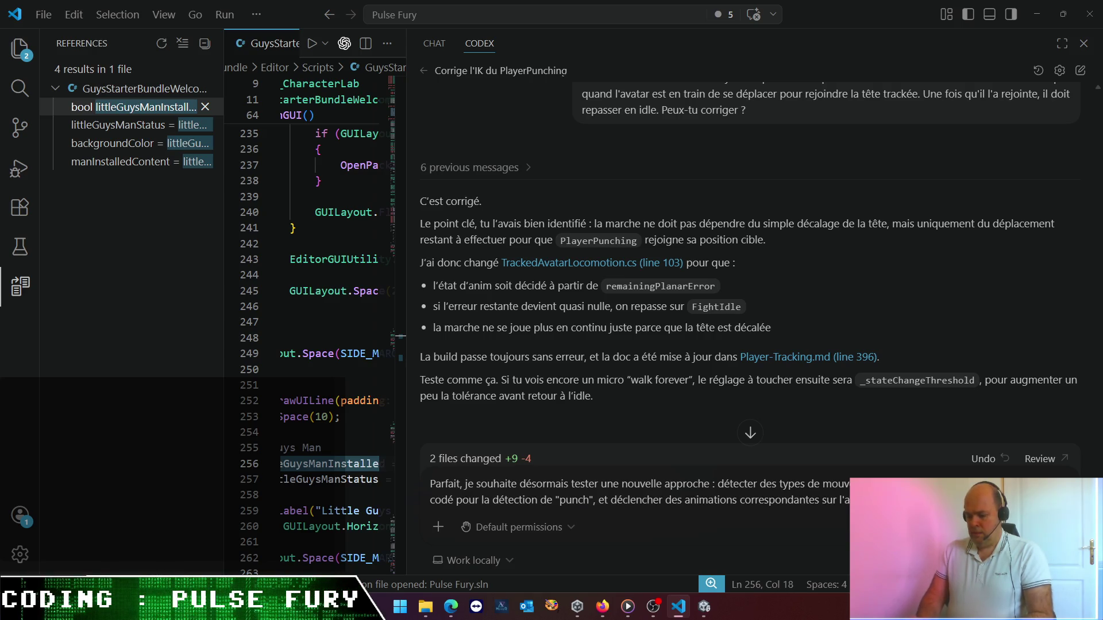
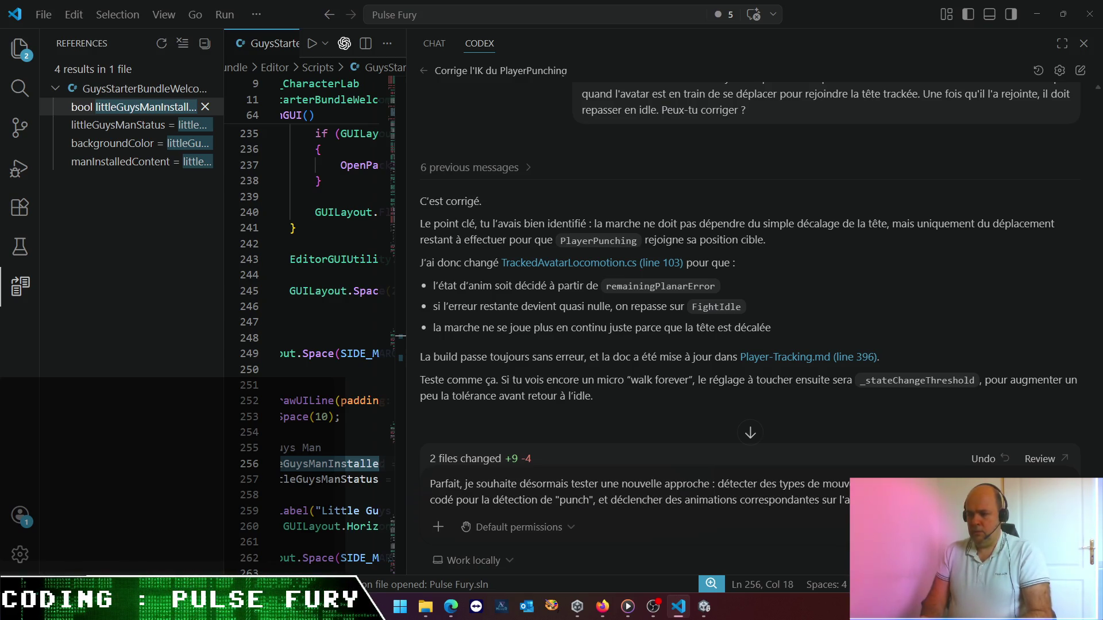
# - Ask Codex to default the avatar to an 'Idle' animation, with hands and head following camera-detected hands
pyautogui.write('détection de mo')
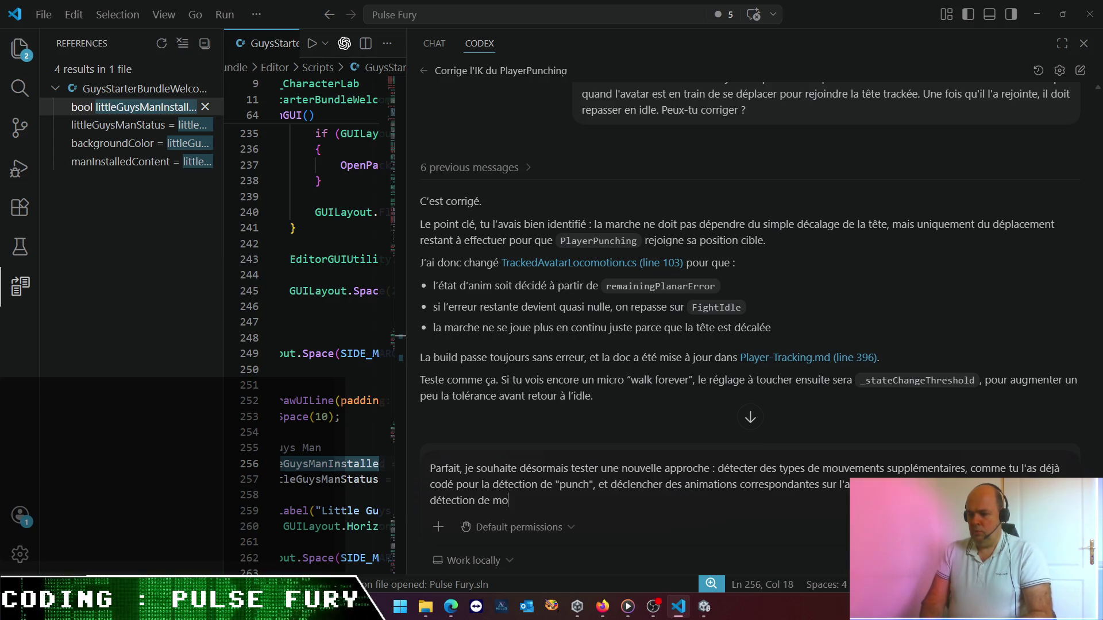
pyautogui.write('uvement spécifique, on doit')
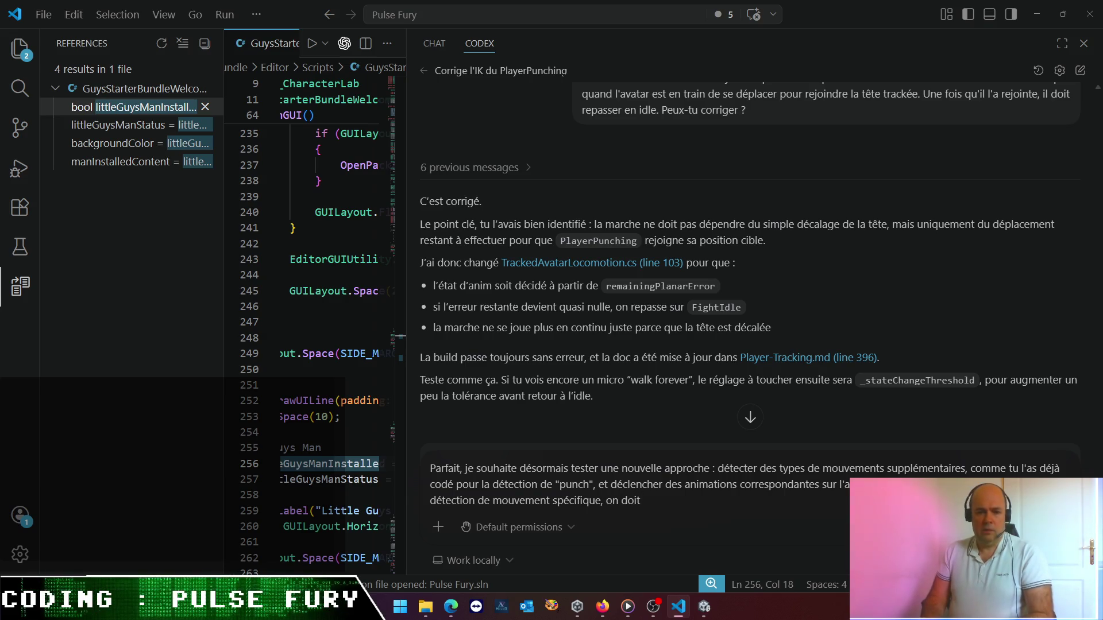
pyautogui.write(" basculer l'")
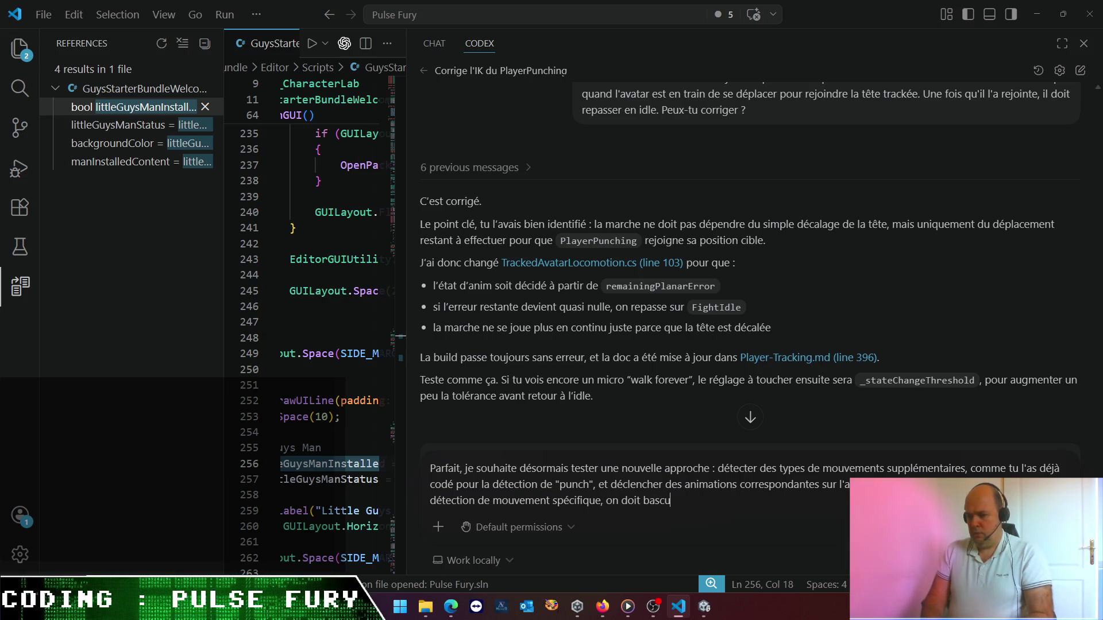
pyautogui.write('avat')
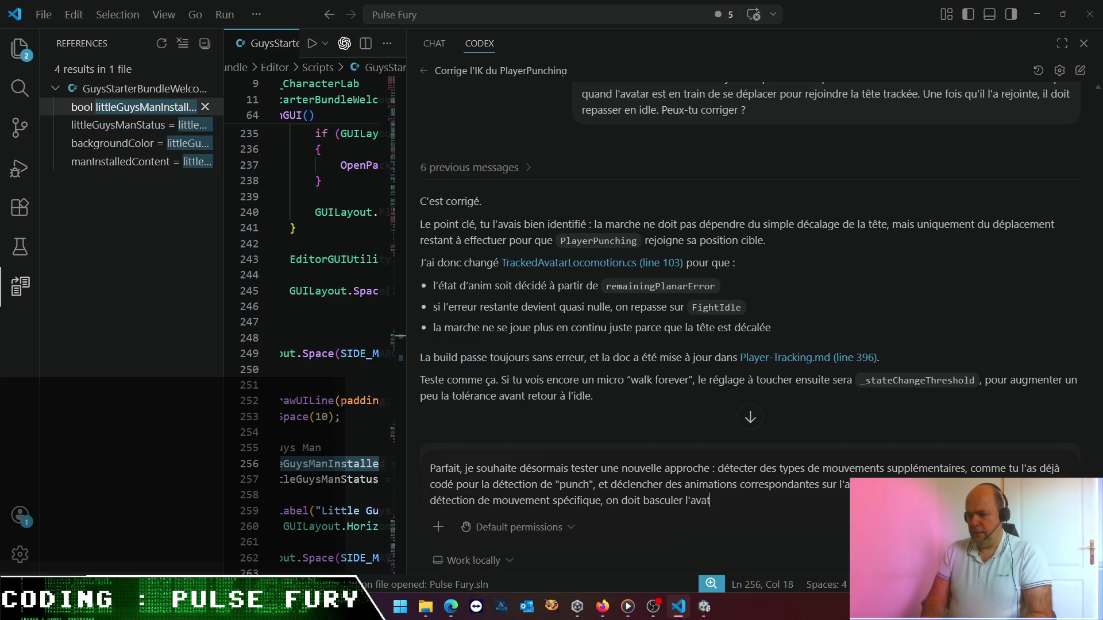
pyautogui.write('ar sur une animation')
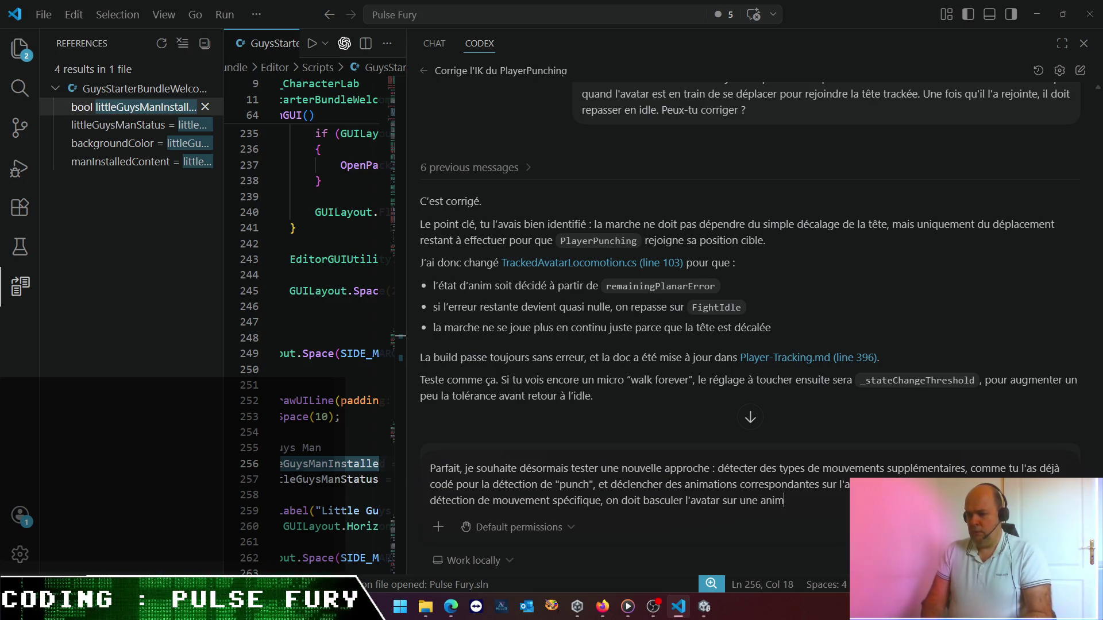
pyautogui.press('BackSpace')
pyautogui.press('BackSpace')
pyautogui.press('BackSpace')
pyautogui.write('uion "Idle";')
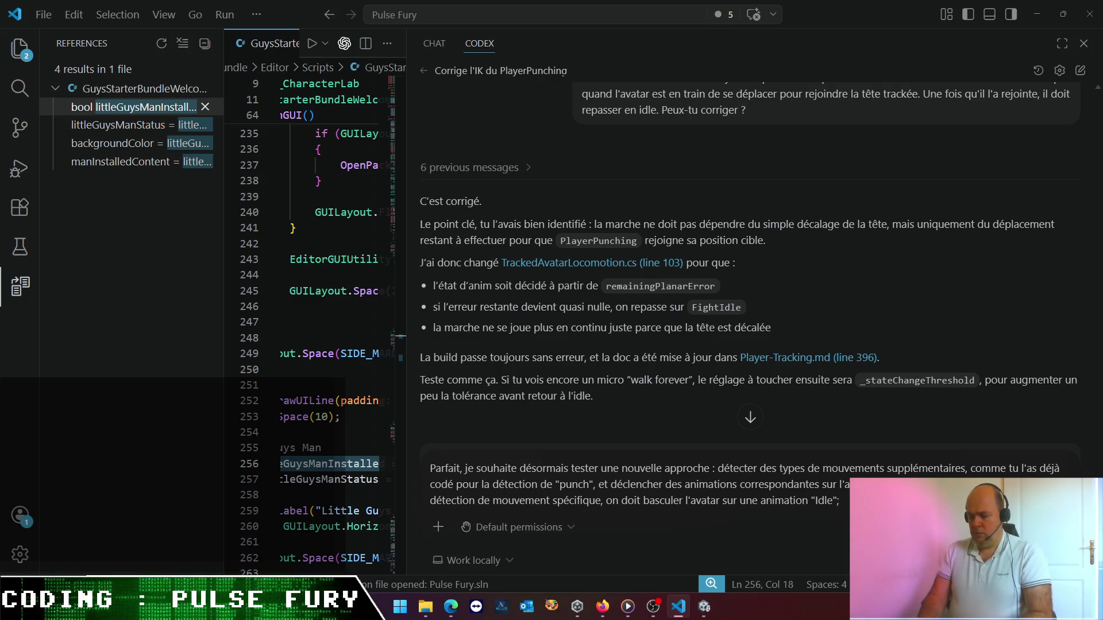
pyautogui.press('BackSpace')
pyautogui.write(', o')
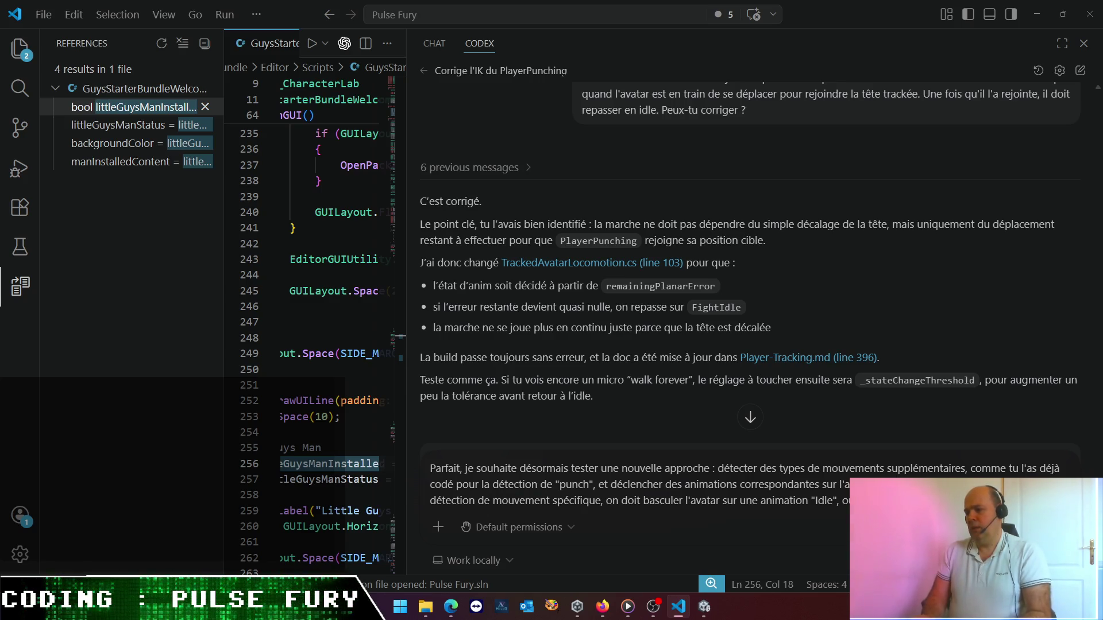
pyautogui.write('mains')
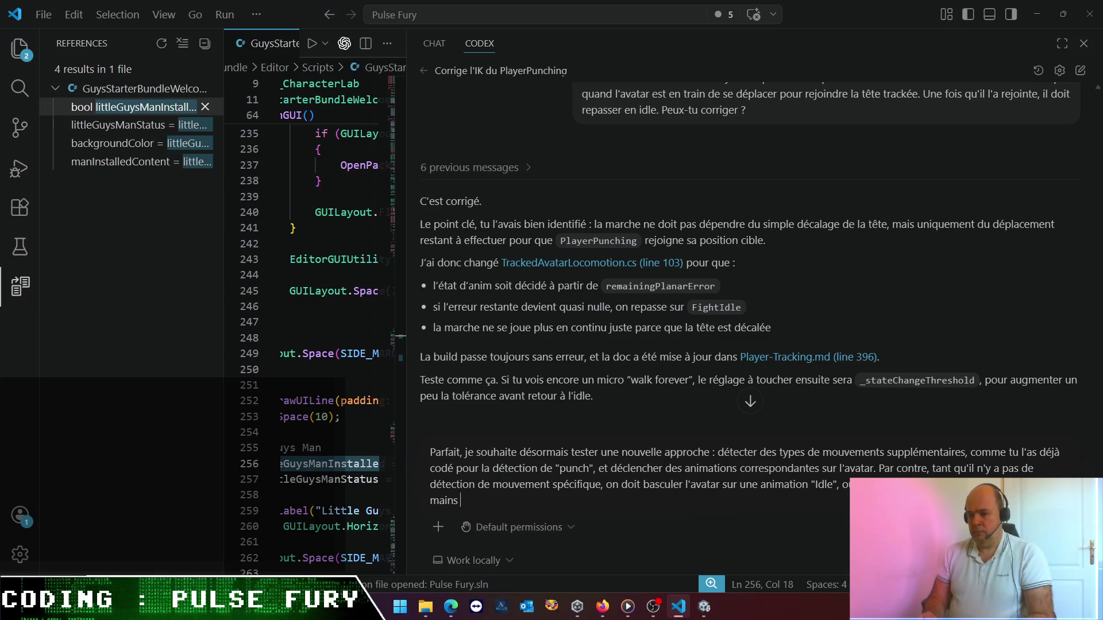
pyautogui.write('détect')
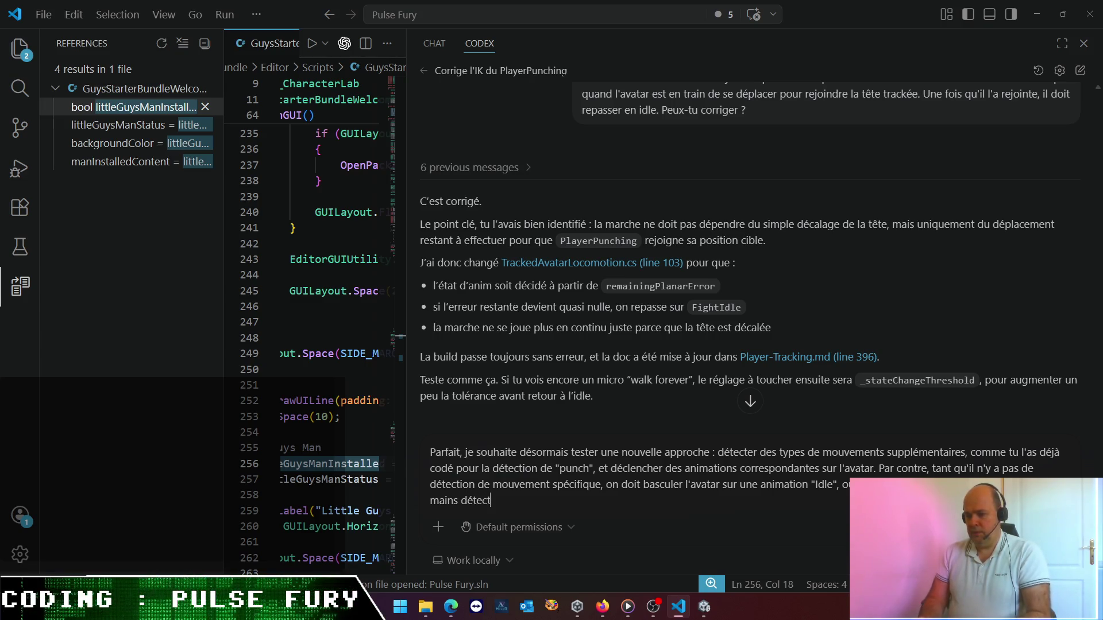
pyautogui.write('ées sur la camé')
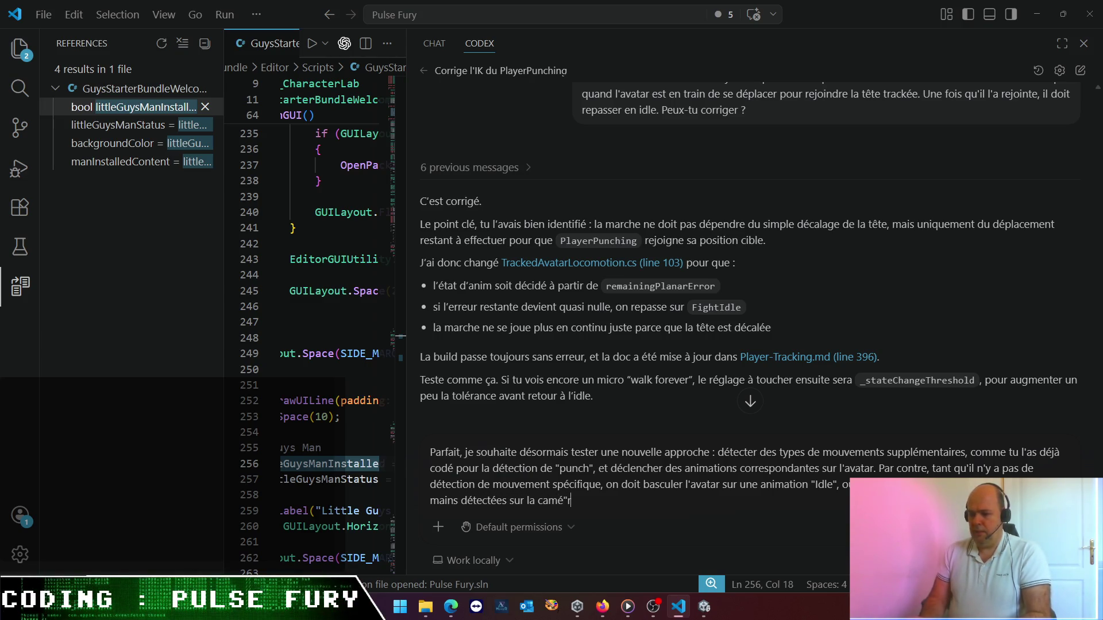
pyautogui.write('ra.')
pyautogui.hotkey('shift', 'Return')
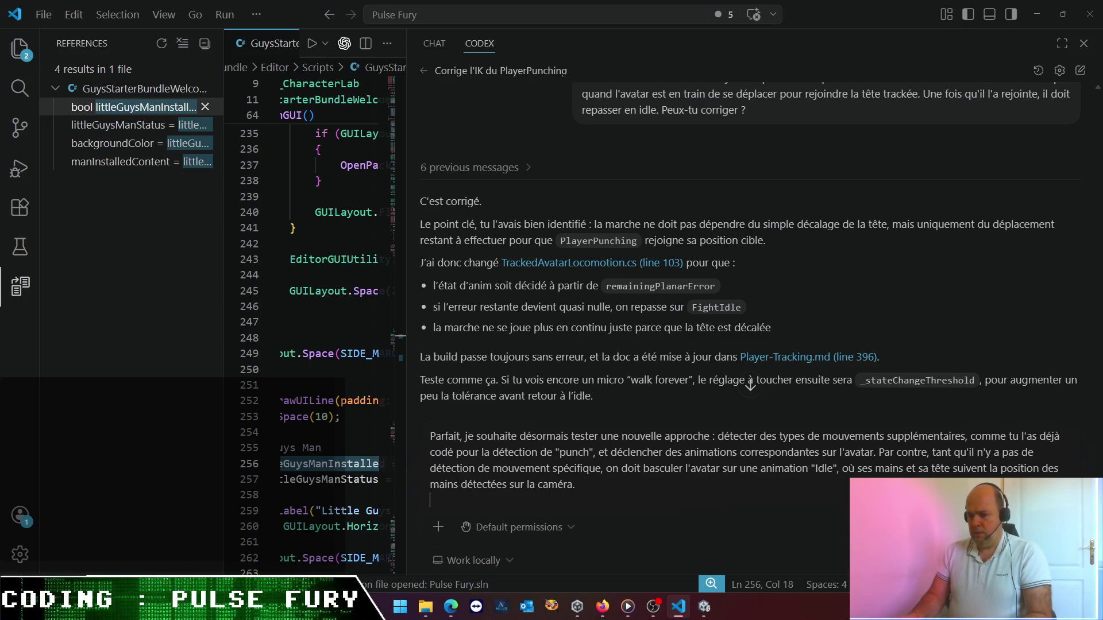
# - Add a sentence noting this changes the current paradigm but the existing behaviour must be kept
pyautogui.write('Mais,')
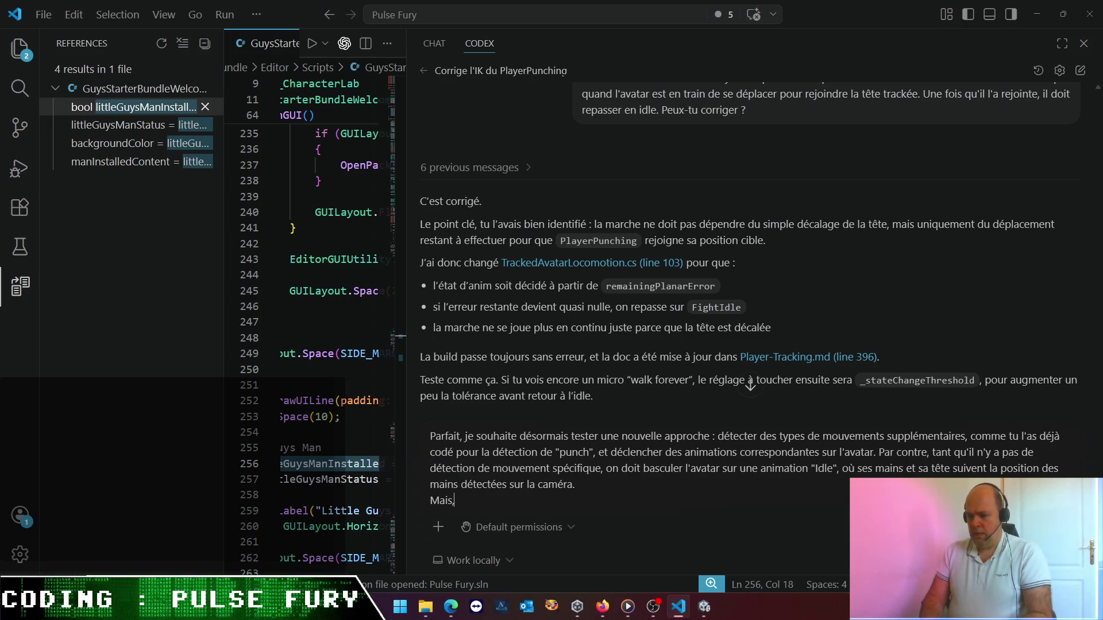
pyautogui.press('BackSpace')
pyautogui.press('BackSpace')
pyautogui.press('BackSpace')
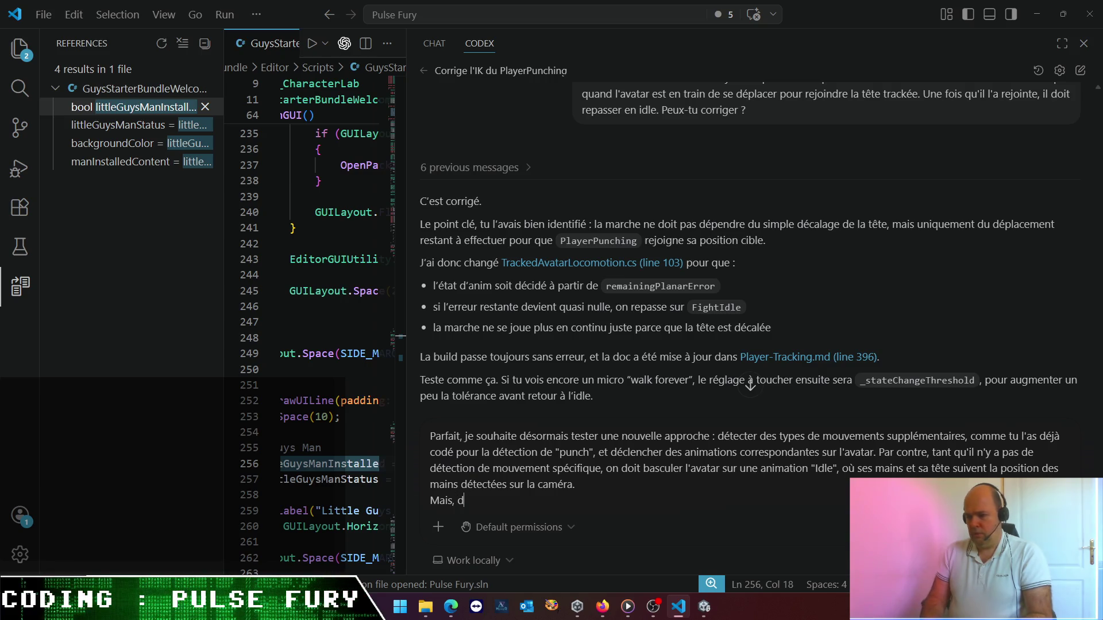
pyautogui.write('Cela c')
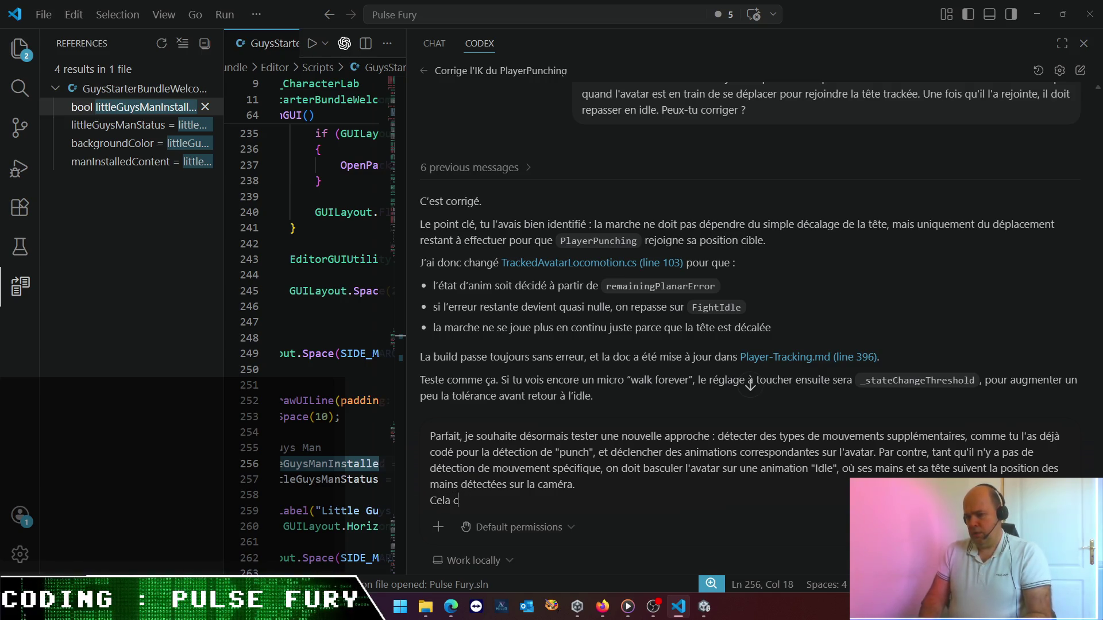
pyautogui.write('hange compl')
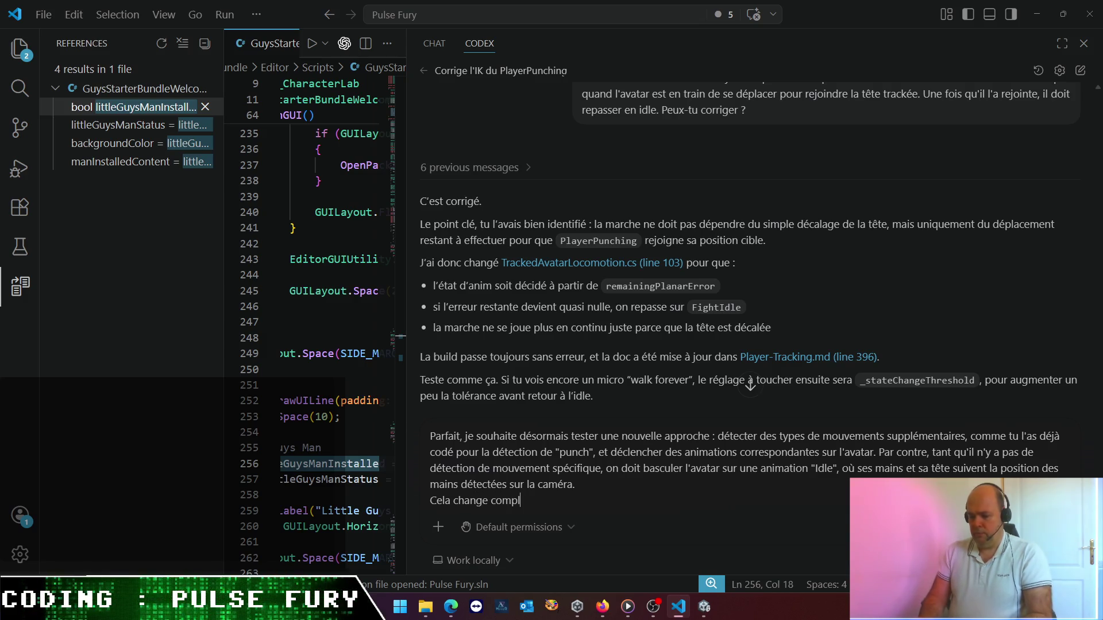
pyautogui.write('ètement le par')
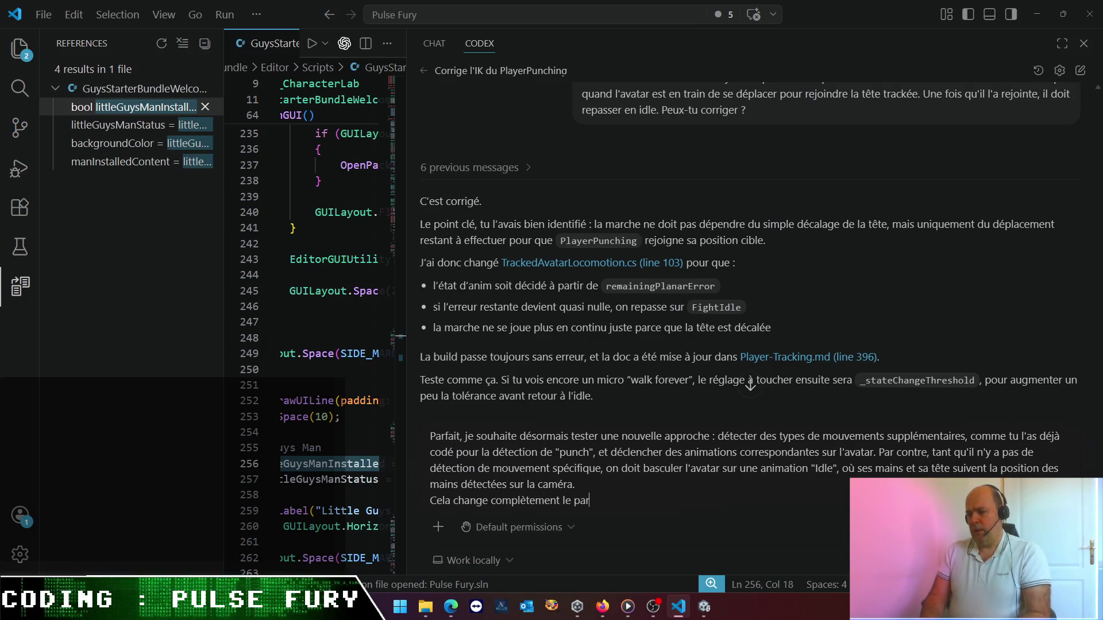
pyautogui.write('adigme actuel')
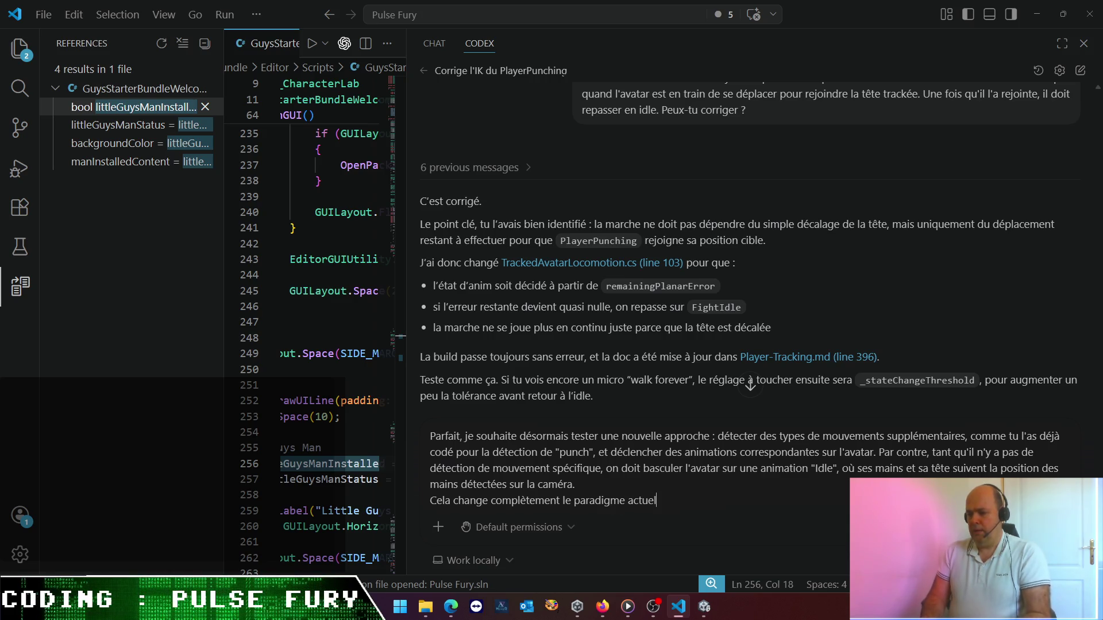
pyautogui.write(', mais je souhai')
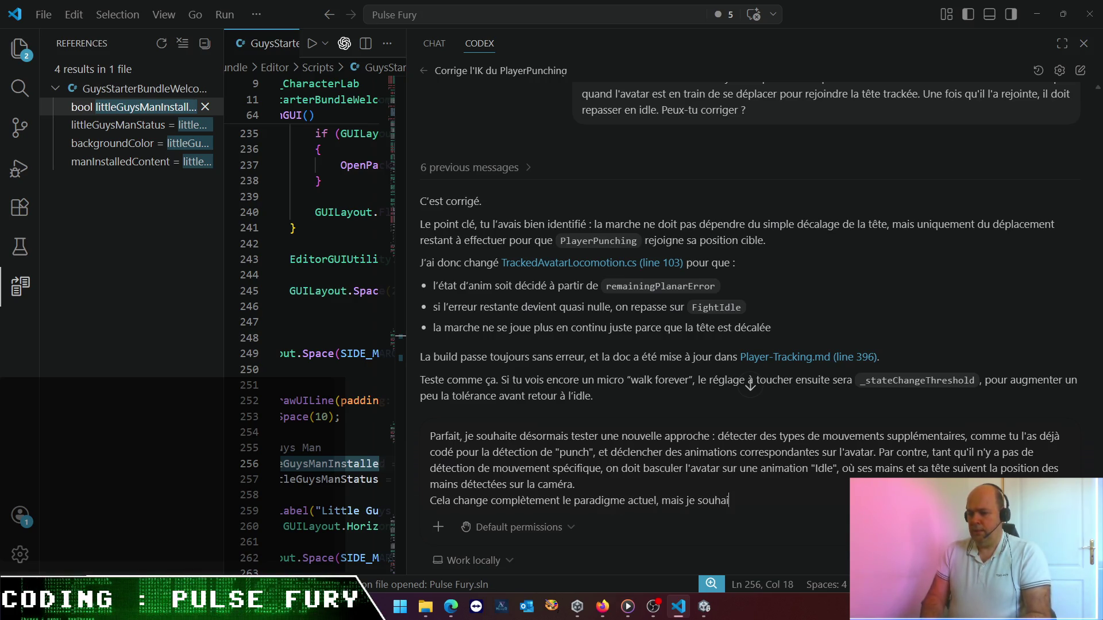
pyautogui.write('te néanmi')
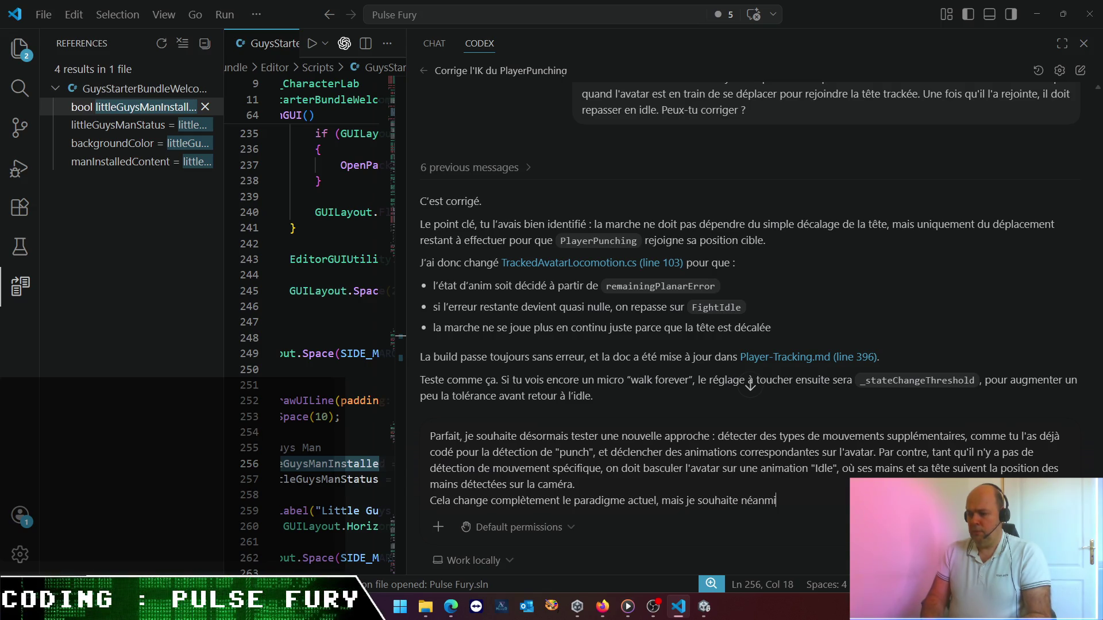
pyautogui.press('BackSpace')
pyautogui.write('oins le conserve')
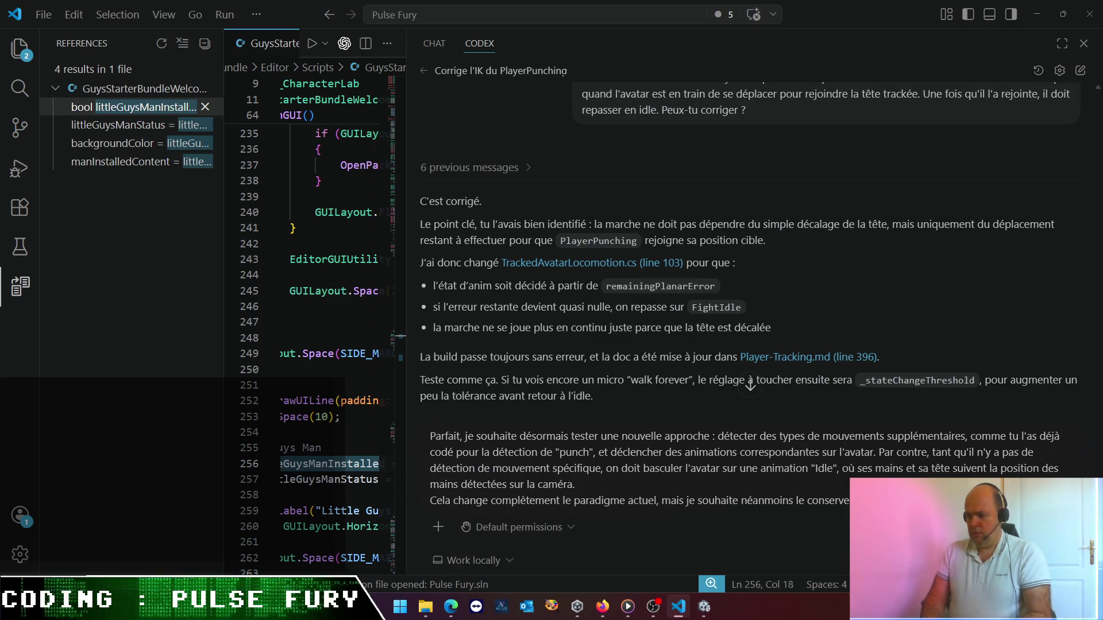
pyautogui.write('ce fonctionnem')
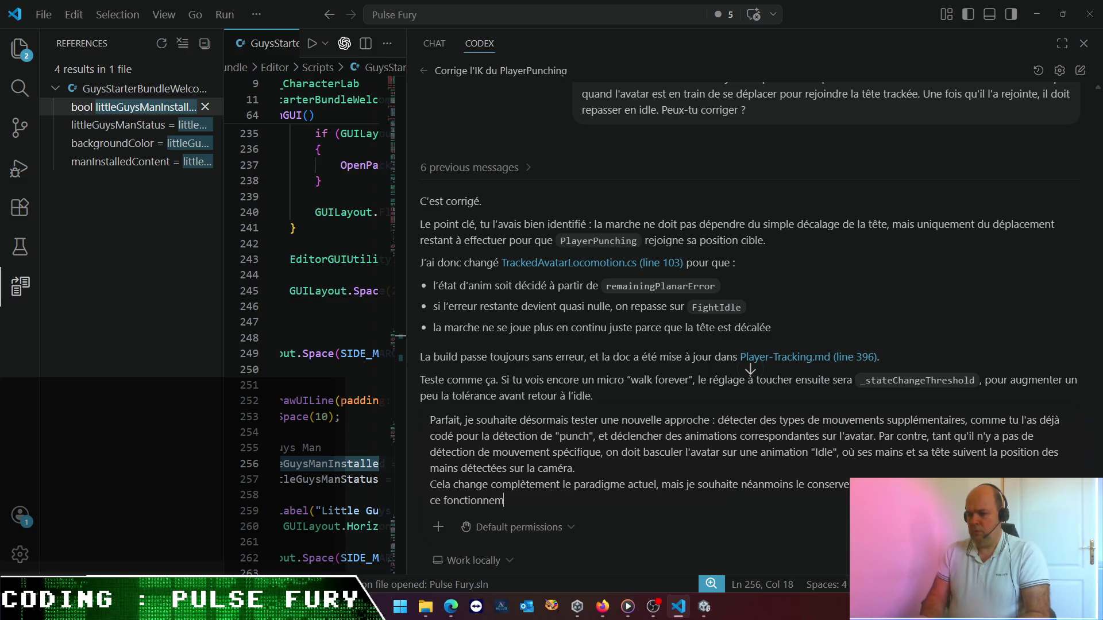
pyautogui.write('ent.')
pyautogui.hotkey('shift', 'Return')
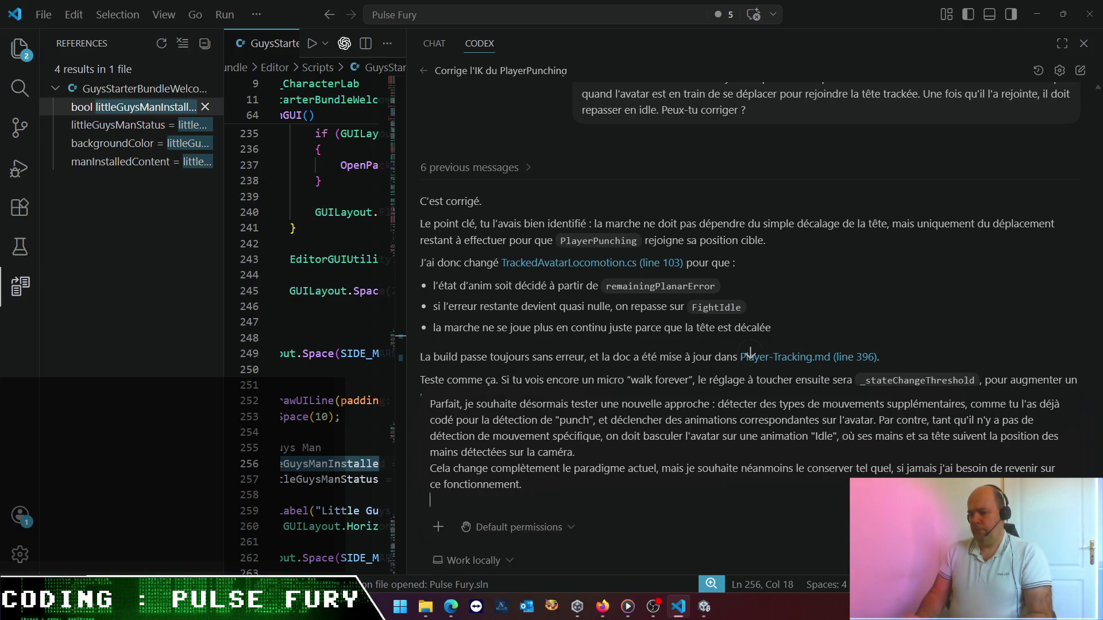
# - Ask to refactor the code without losing what currently exists, and to test the new mode
pyautogui.write('Une idée pour')
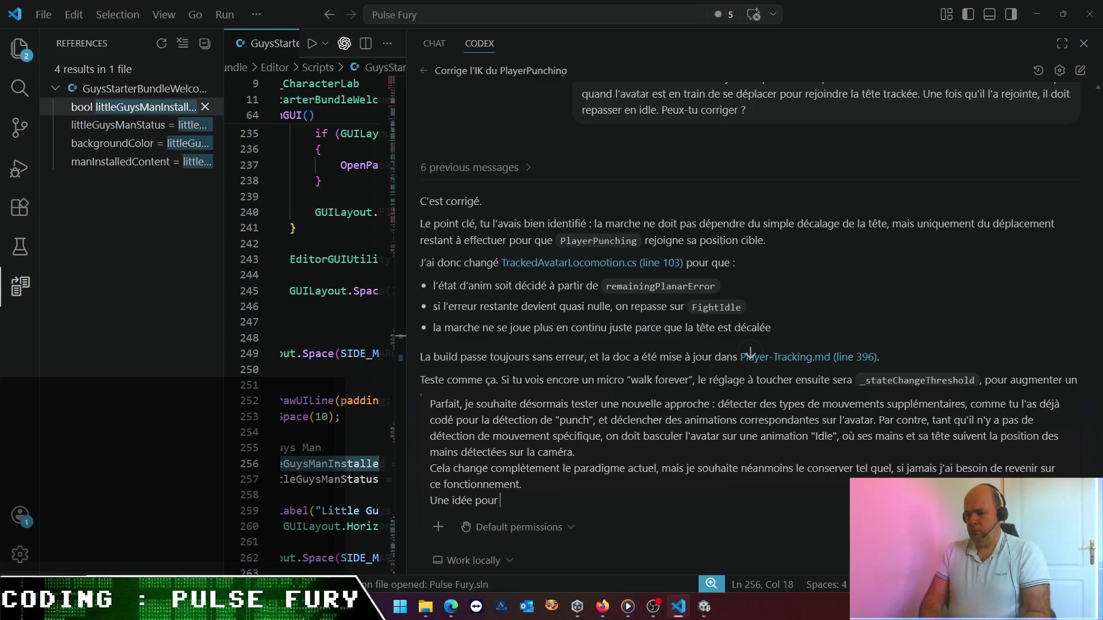
pyautogui.write(' refactorer ')
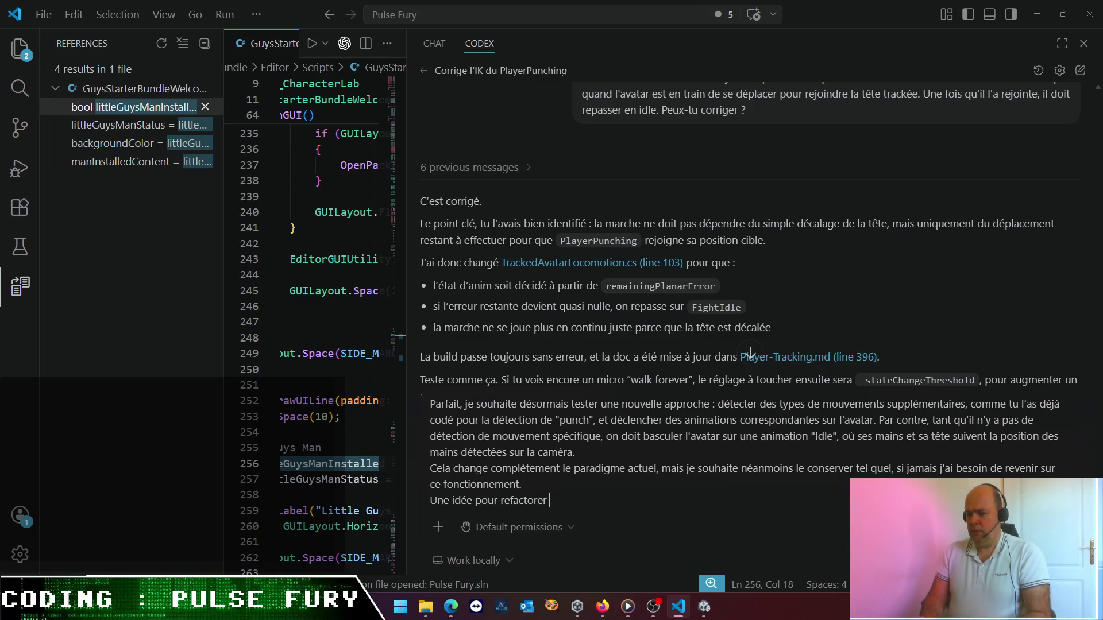
pyautogui.write('ce code, ne pas ')
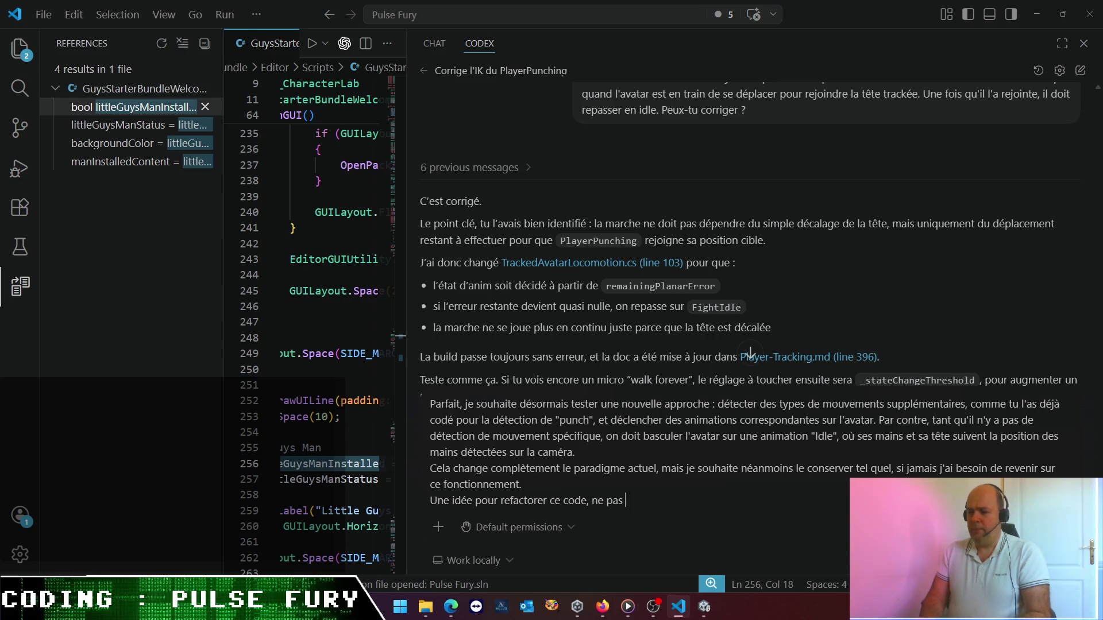
pyautogui.write('perdre c')
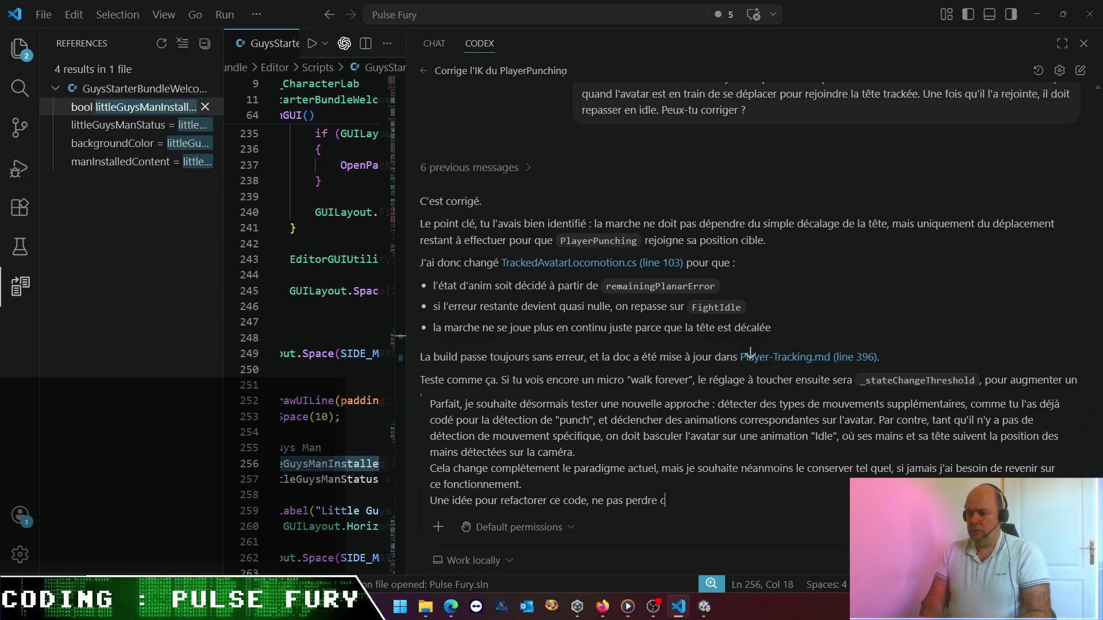
pyautogui.write('e qui est fait ')
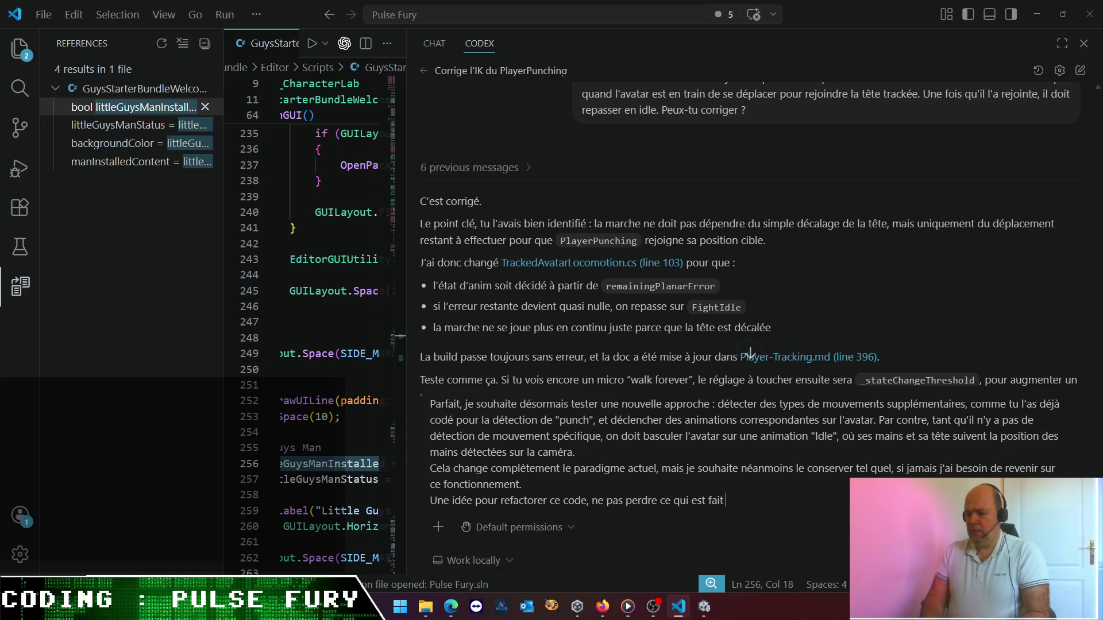
pyautogui.write('ectuellemet,')
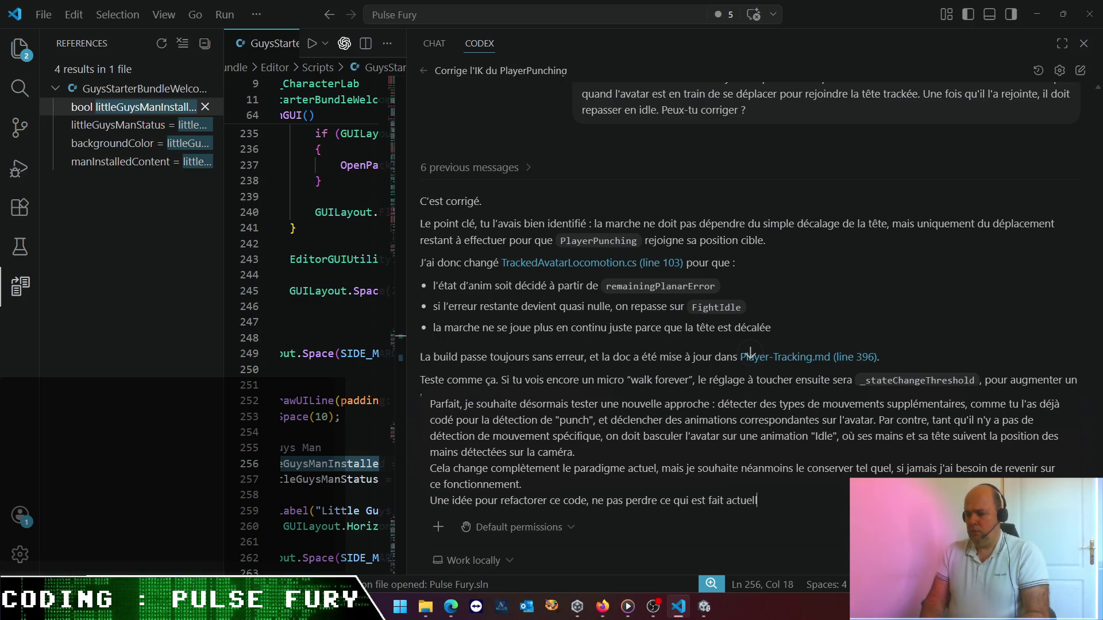
pyautogui.press('BackSpace')
pyautogui.press('BackSpace')
pyautogui.press('BackSpace')
pyautogui.write('nt, e')
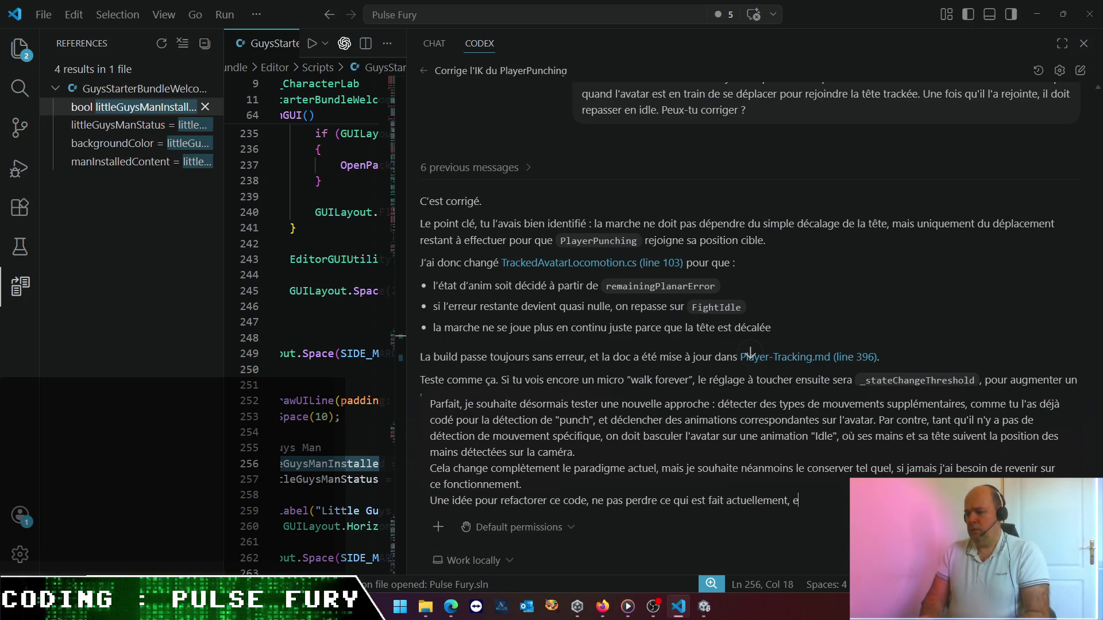
pyautogui.write('t tester ce')
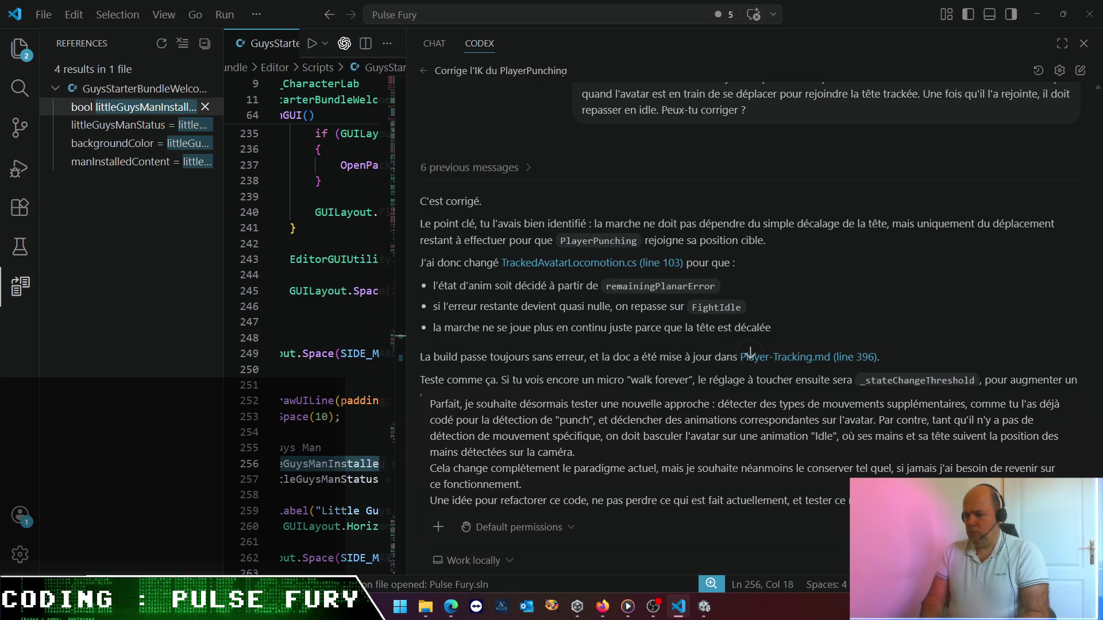
pyautogui.hotkey('shift', 'Return')
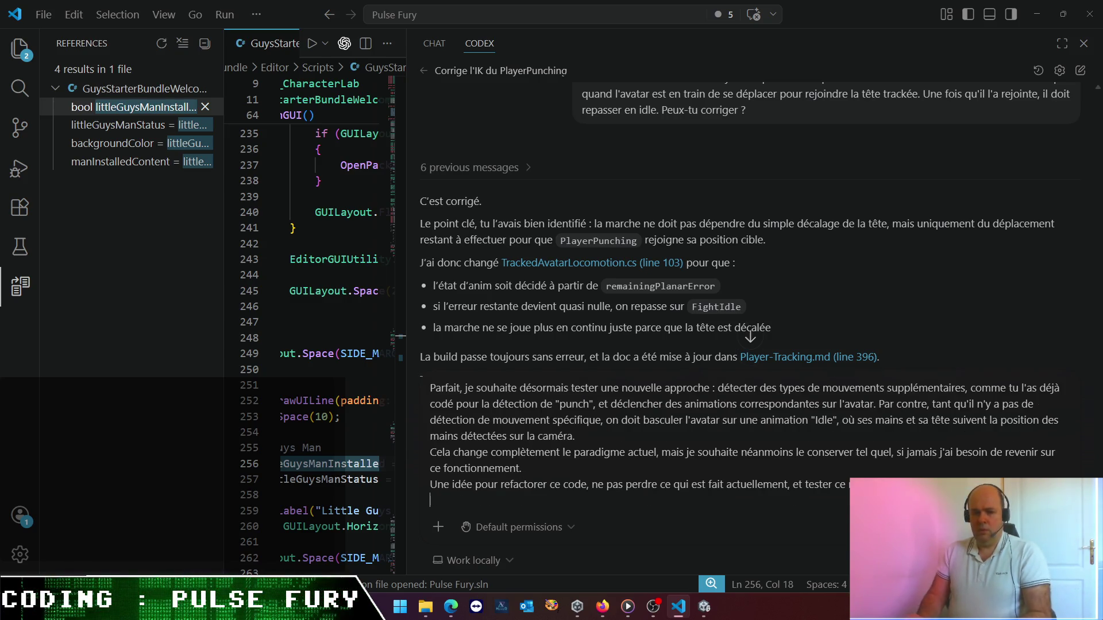
# - Draft a line saying the movements to detect will be listed as a first stage
pyautogui.write('En prem')
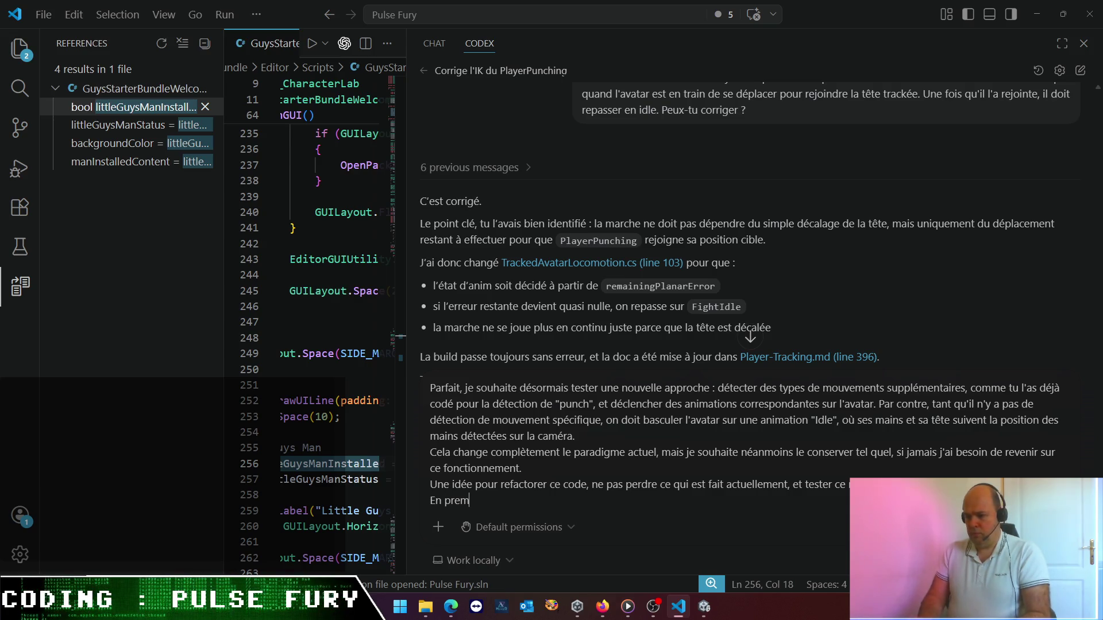
pyautogui.write('ière étap')
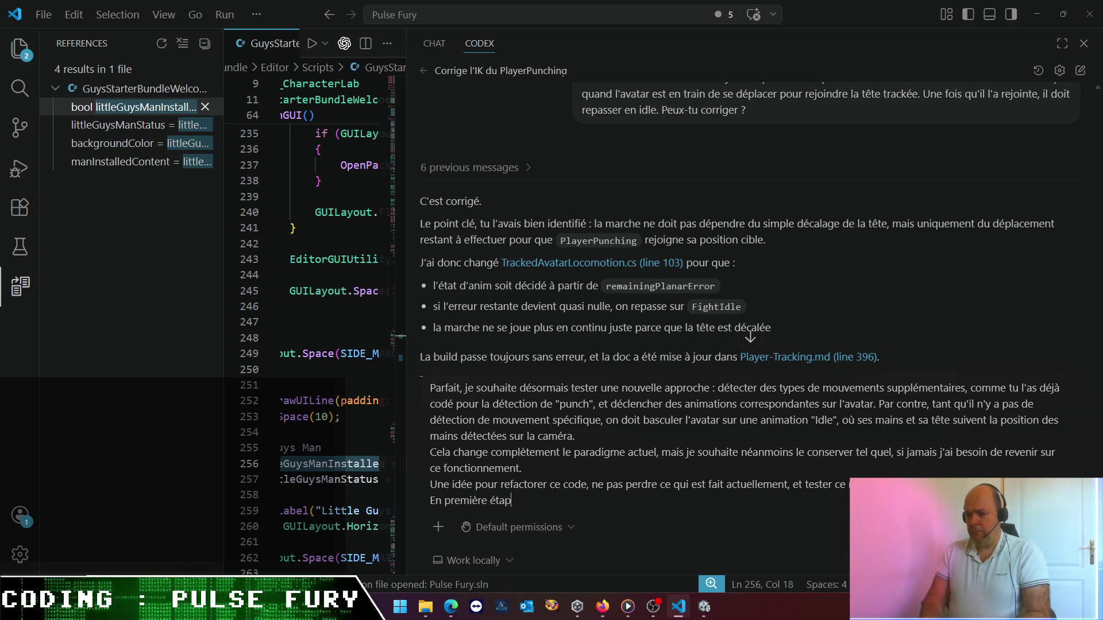
pyautogui.write('e, il faudrait ')
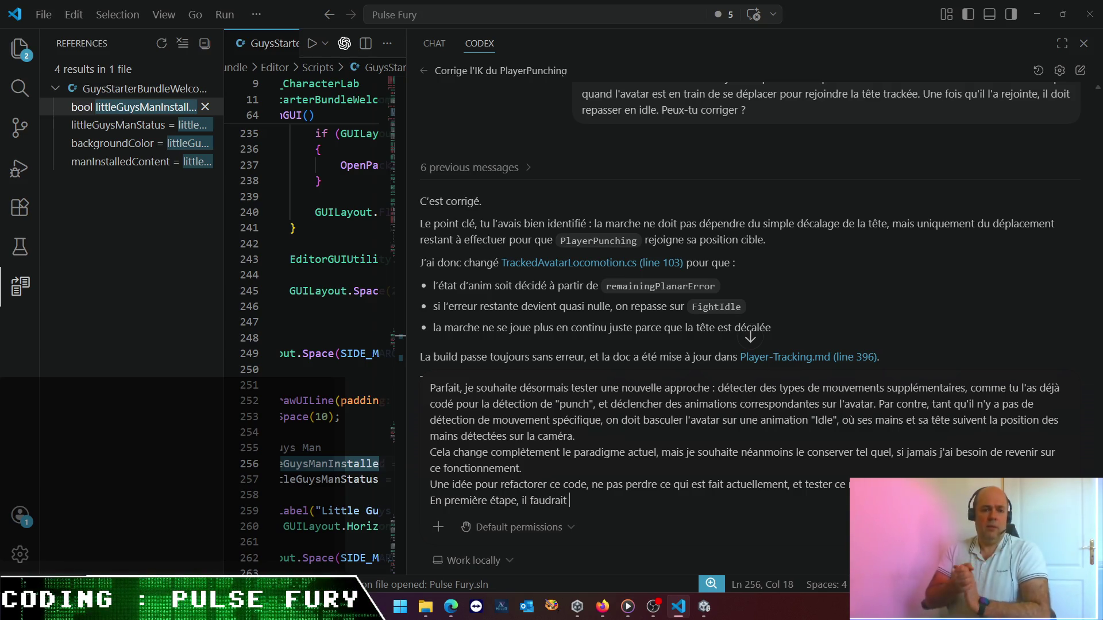
pyautogui.write('que je te l')
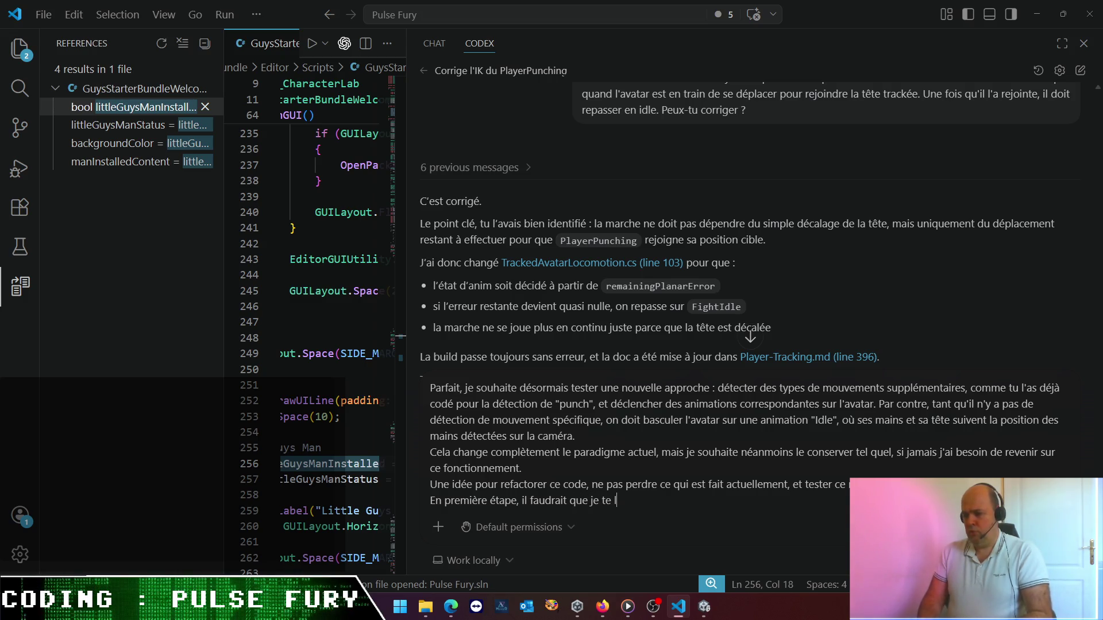
pyautogui.write('iste le')
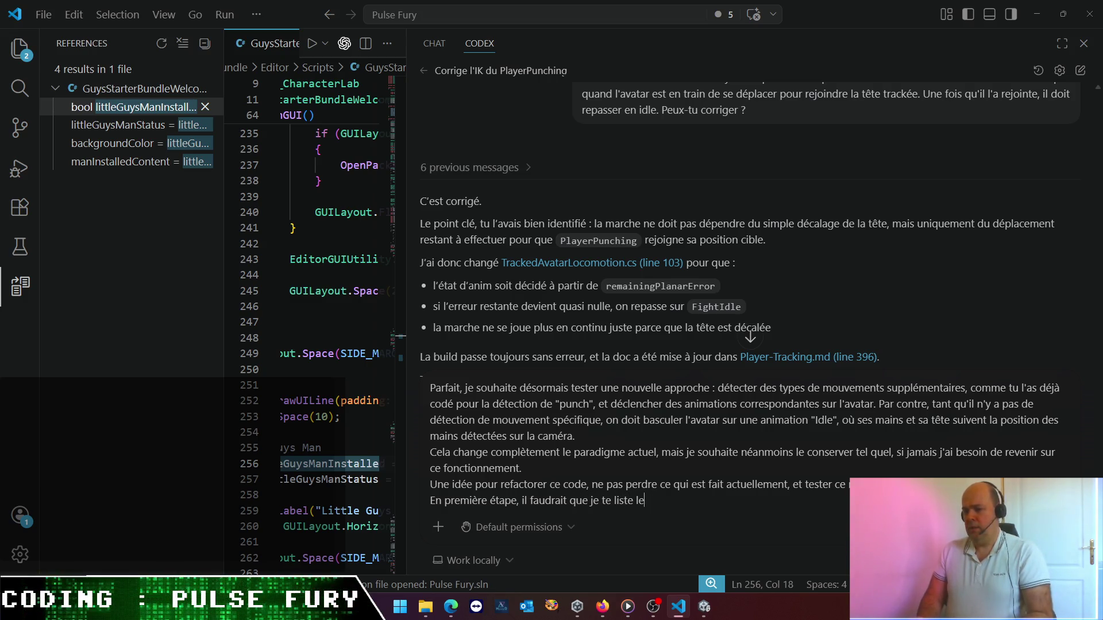
pyautogui.write('s mouvements ')
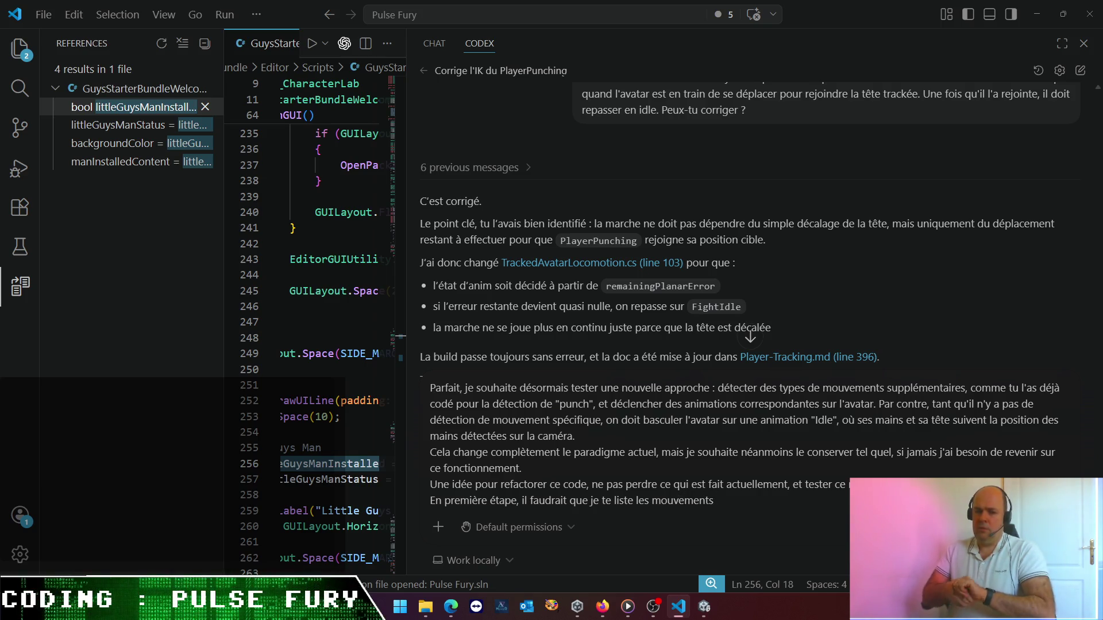
pyautogui.write('à détecter')
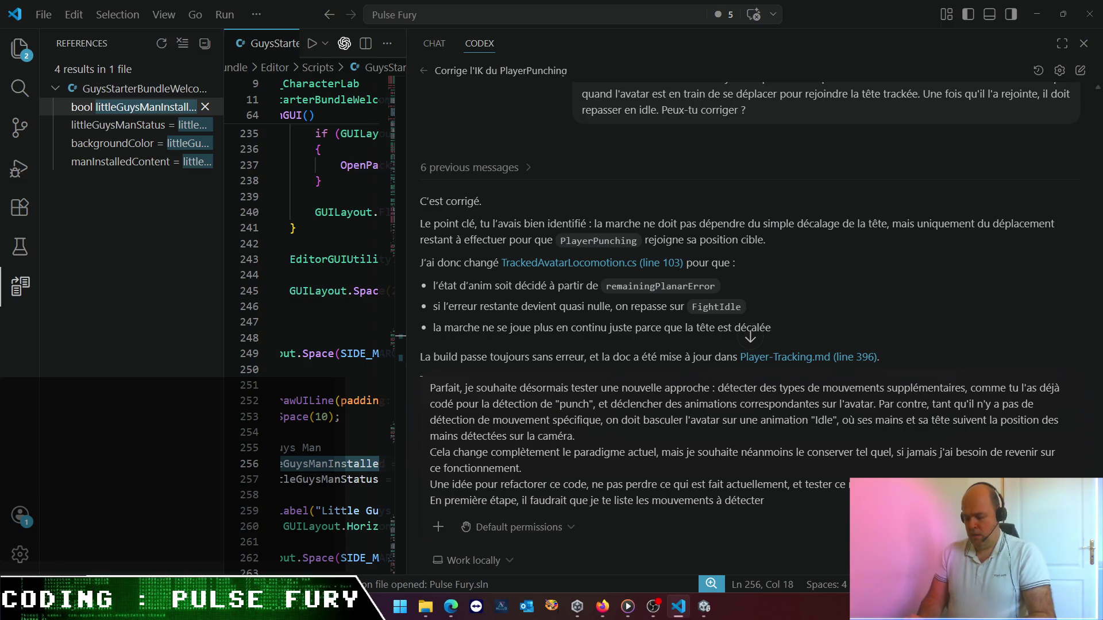
pyautogui.write('. Ce serai')
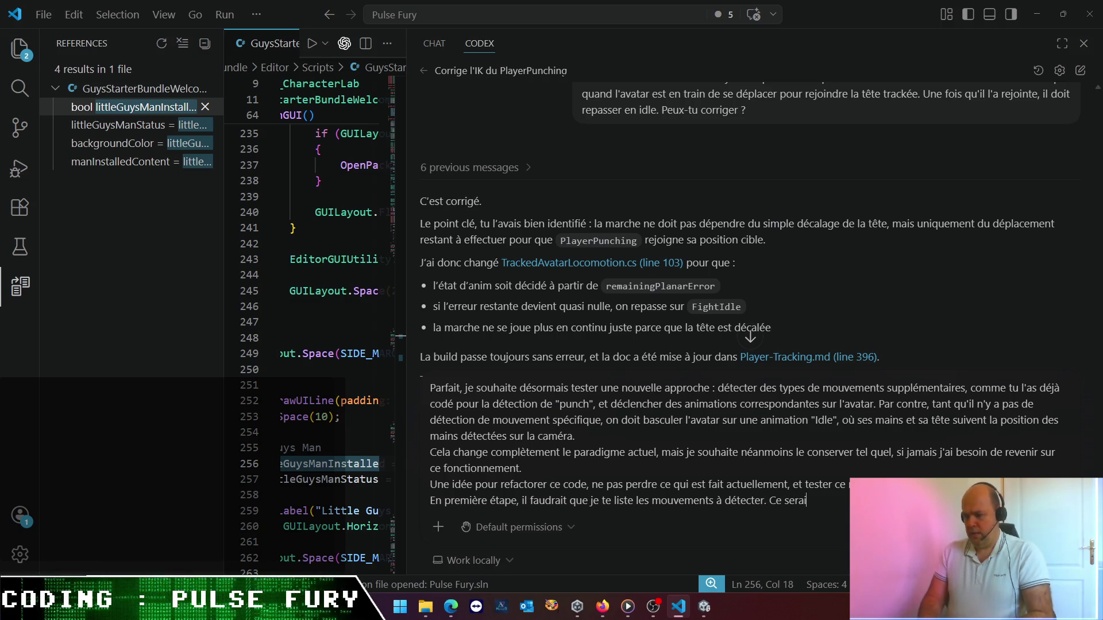
pyautogui.write('t, à mon')
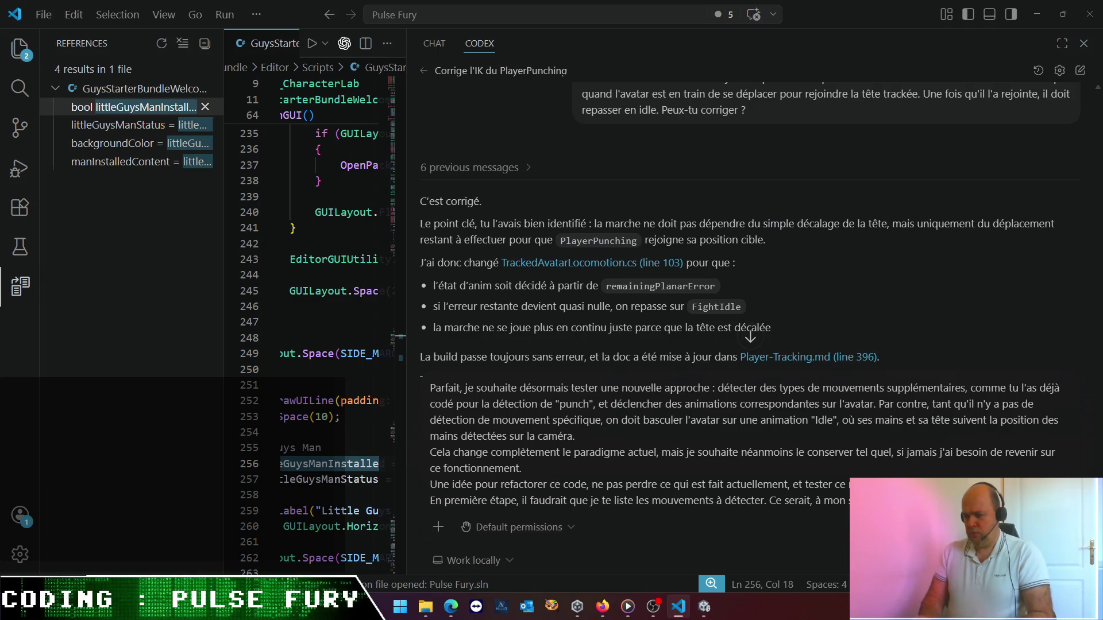
pyautogui.hotkey('shift', 'Return')
pyautogui.press('BackSpace')
pyautogui.press('BackSpace')
pyautogui.press('BackSpace')
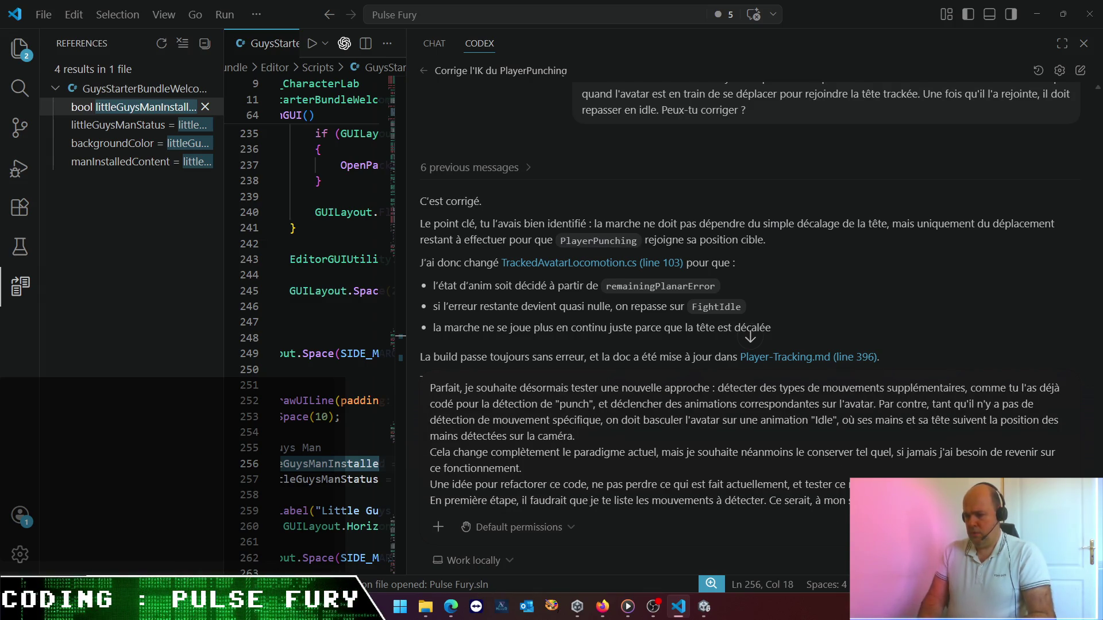
pyautogui.press('BackSpace')
pyautogui.press('BackSpace')
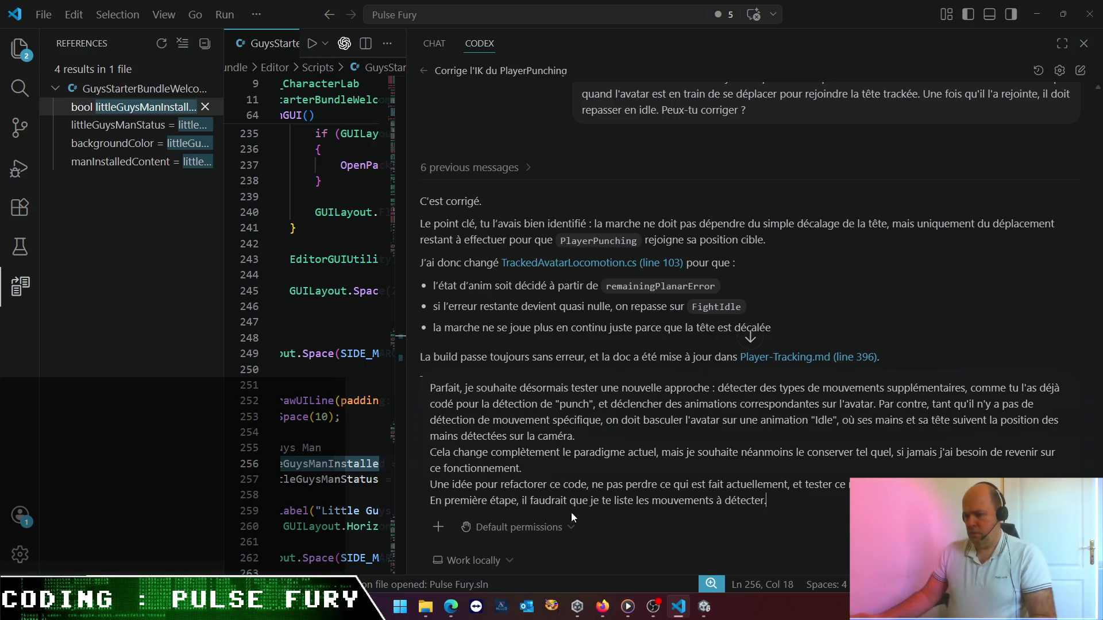
# - Reword it to 'En première étape, voici la liste des mouvements à détecter sur le flux caméra:'
pyautogui.click(521, 500)
pyautogui.write('voici')
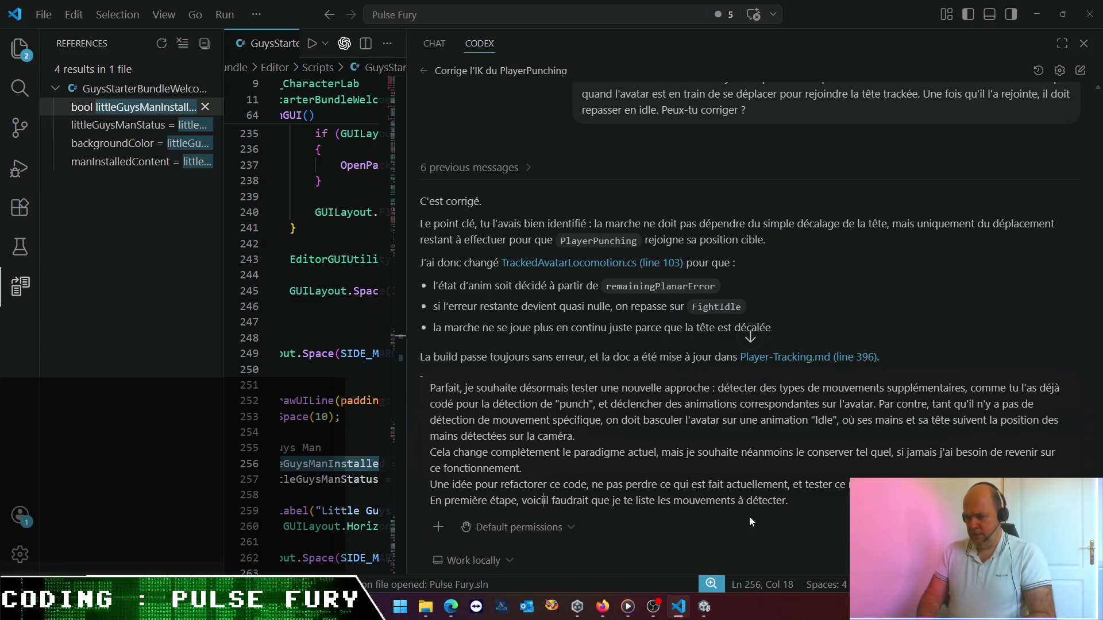
pyautogui.hotkey('ctrl', 'shift', 'Right')
pyautogui.hotkey('ctrl', 'shift', 'Right')
pyautogui.hotkey('ctrl', 'shift', 'Right')
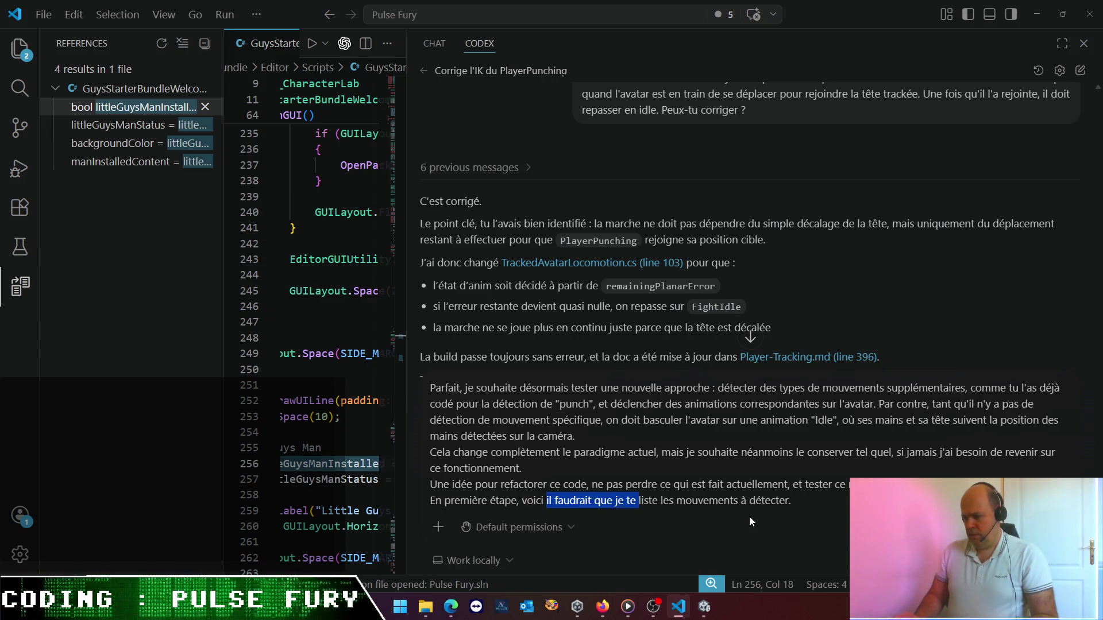
pyautogui.write('la')
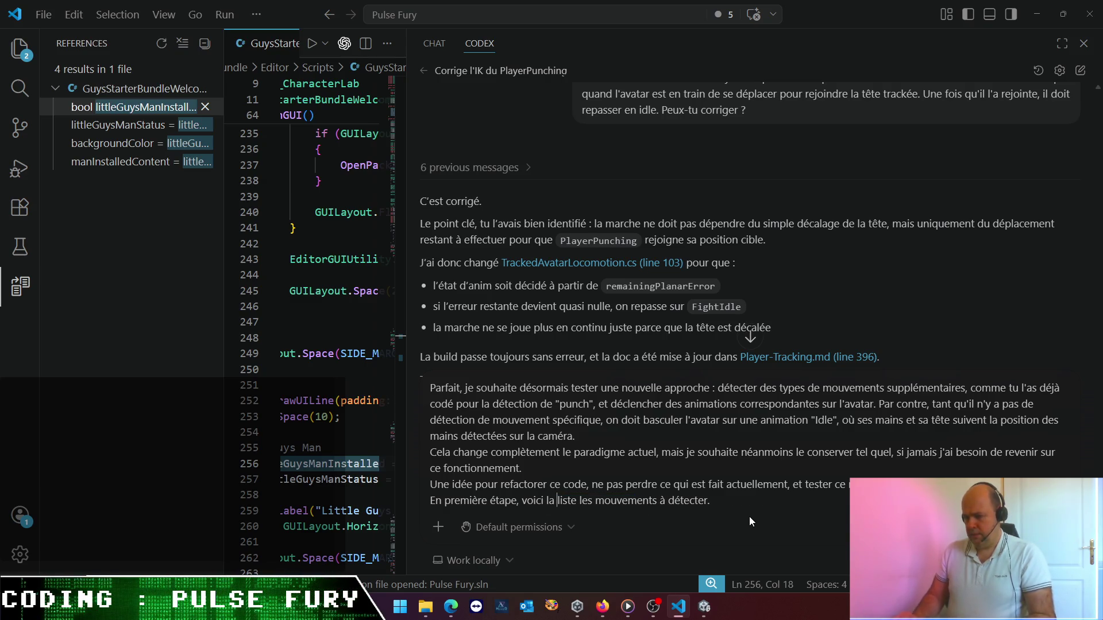
pyautogui.press('Delete')
pyautogui.write('d')
pyautogui.press('End')
pyautogui.press('BackSpace')
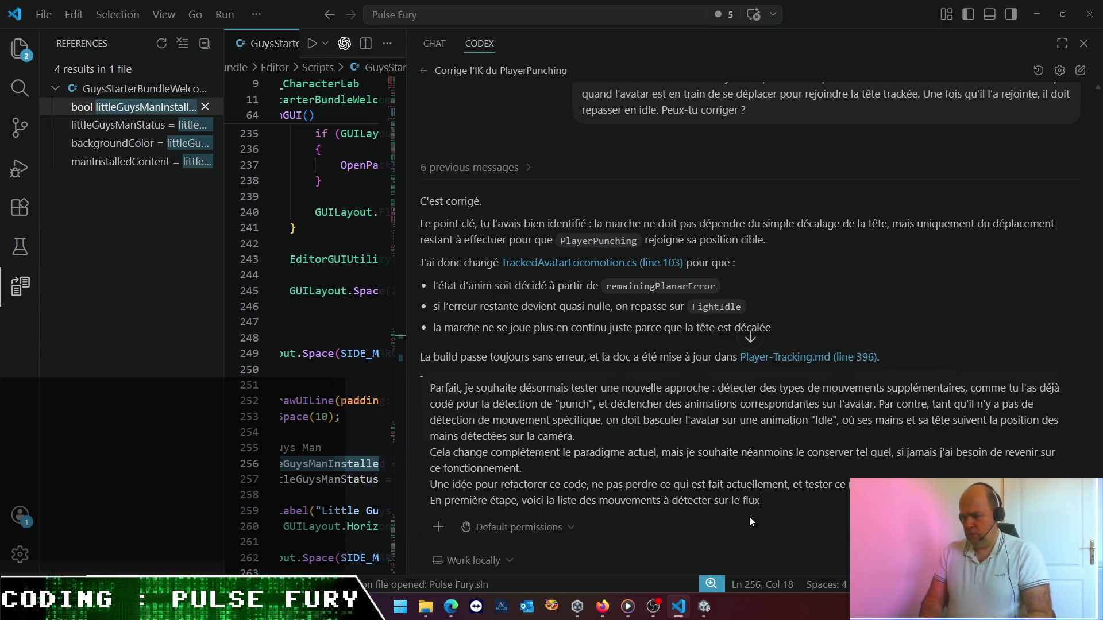
pyautogui.write('camé')
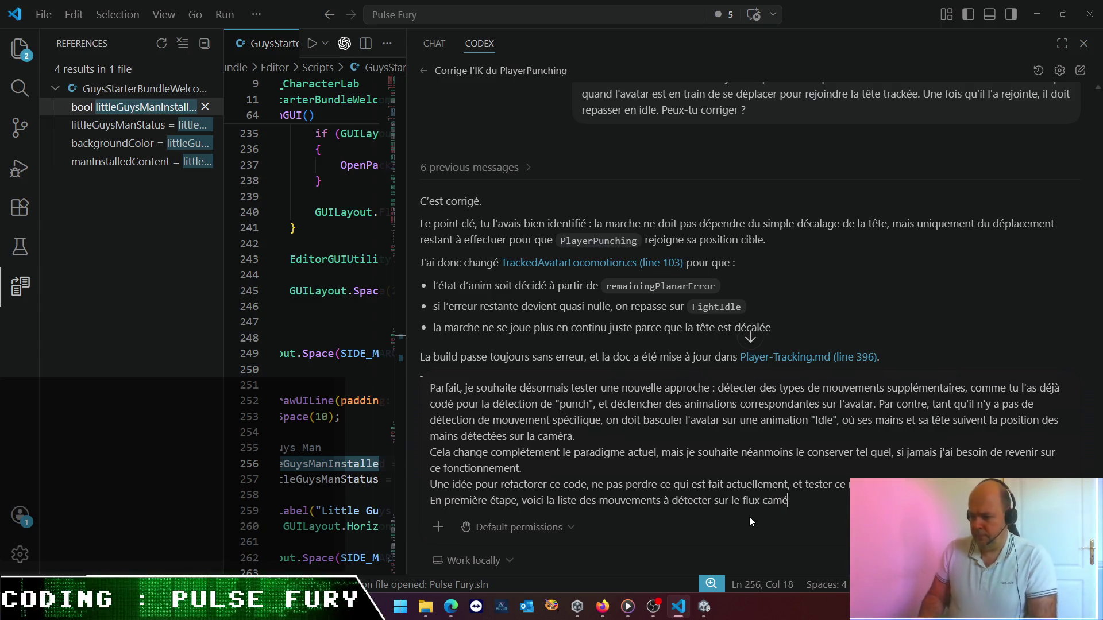
pyautogui.write('ra:')
pyautogui.hotkey('shift', 'Return')
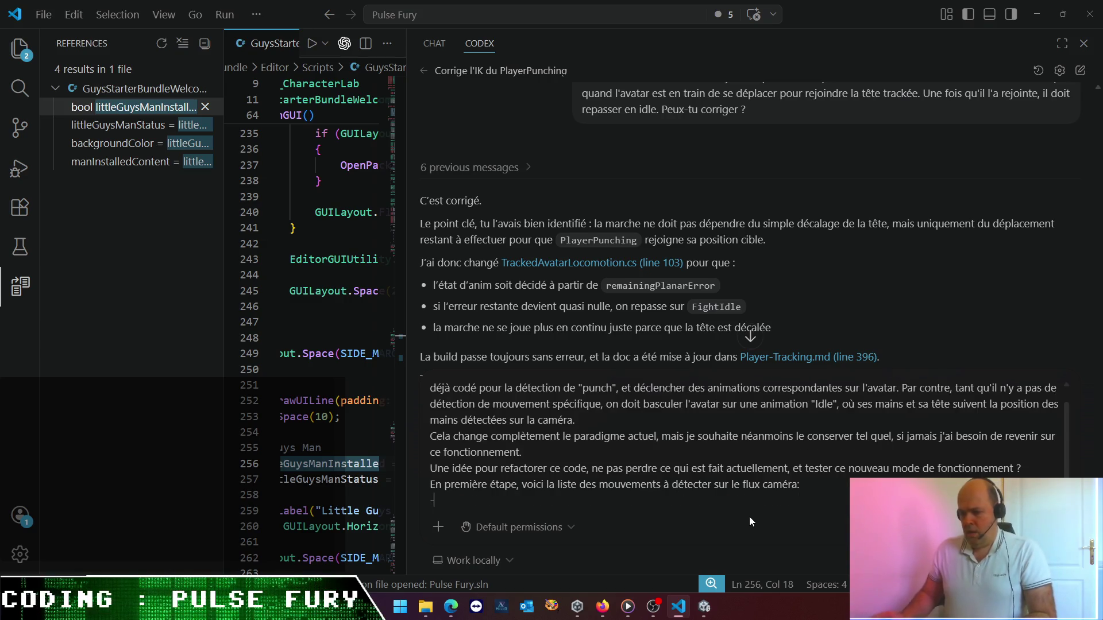
# - List the first gesture: punch (gauche ou droite) with a punch direction as currently implemented
pyautogui.write('punch (')
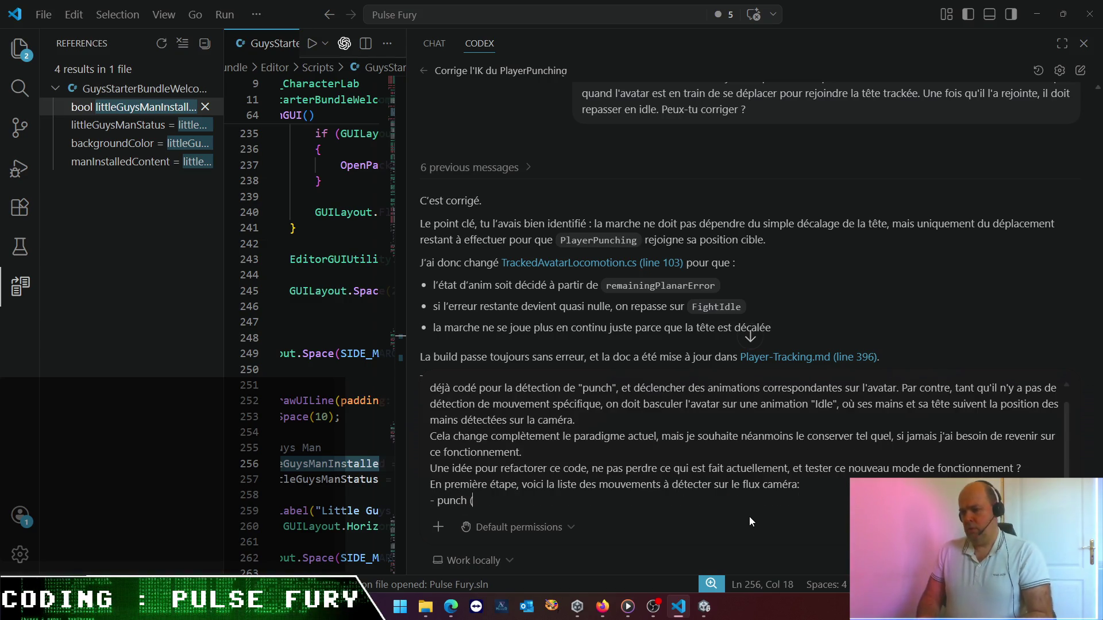
pyautogui.write('gauch')
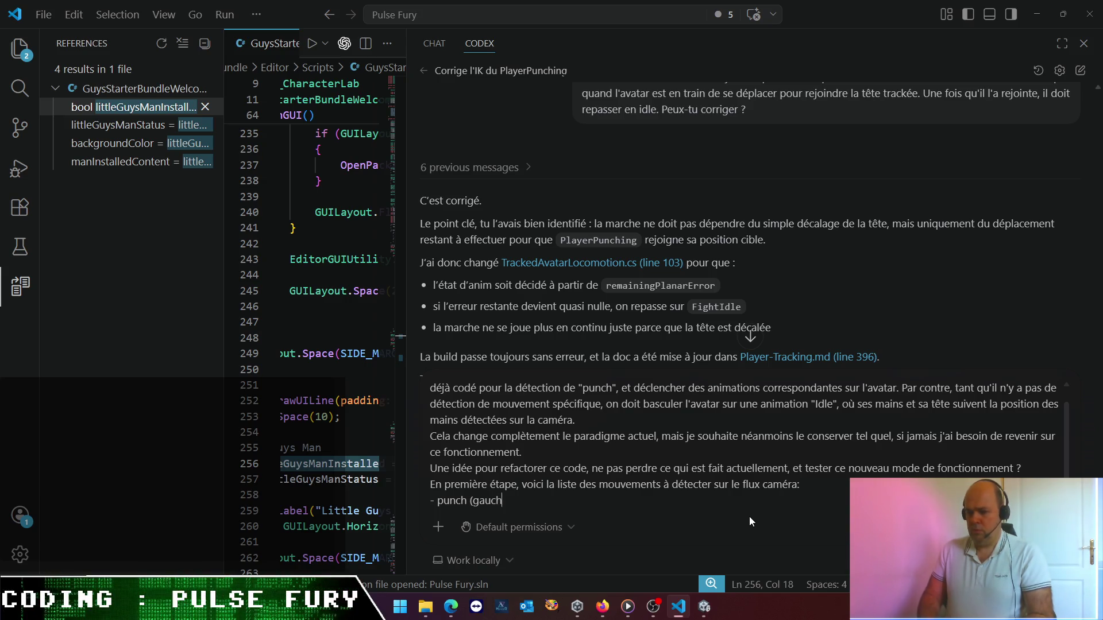
pyautogui.write('e ou droite')
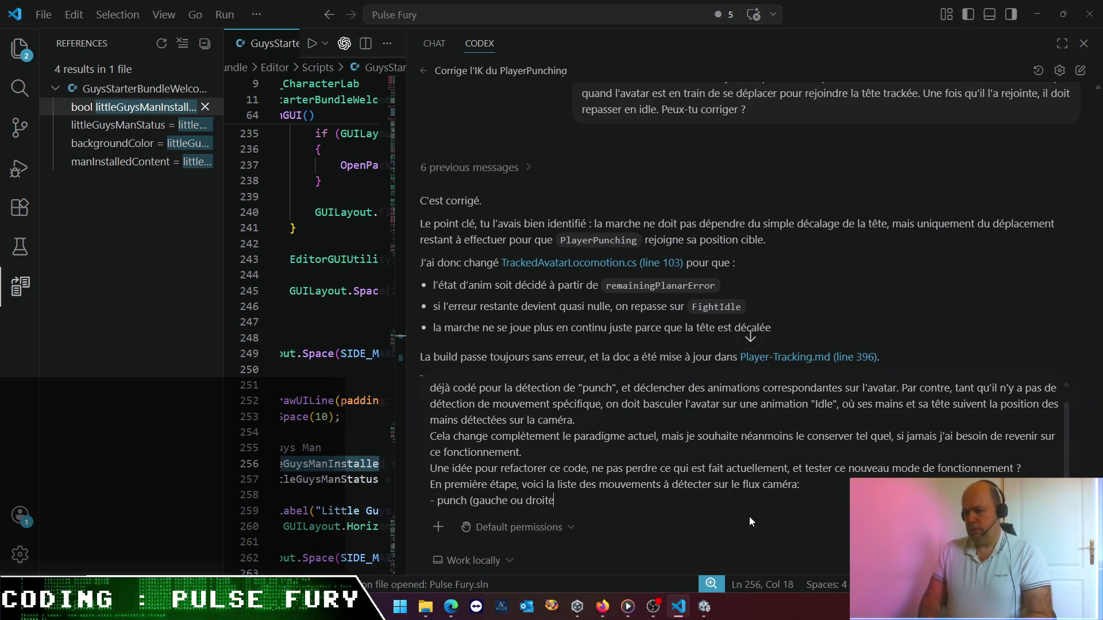
pyautogui.write(')')
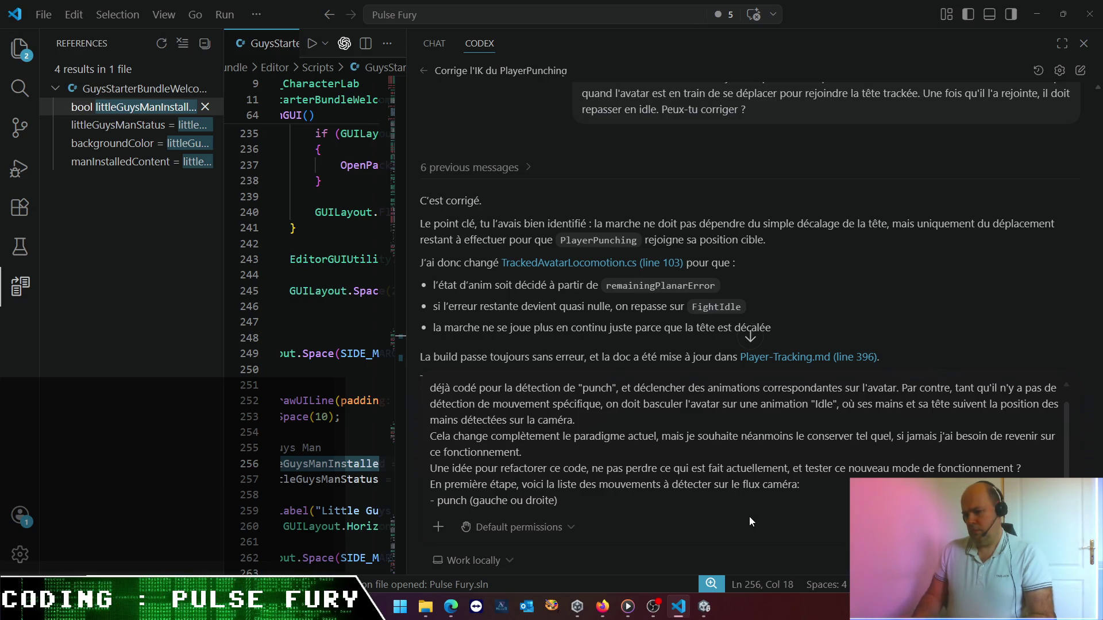
pyautogui.hotkey('shift', 'Return')
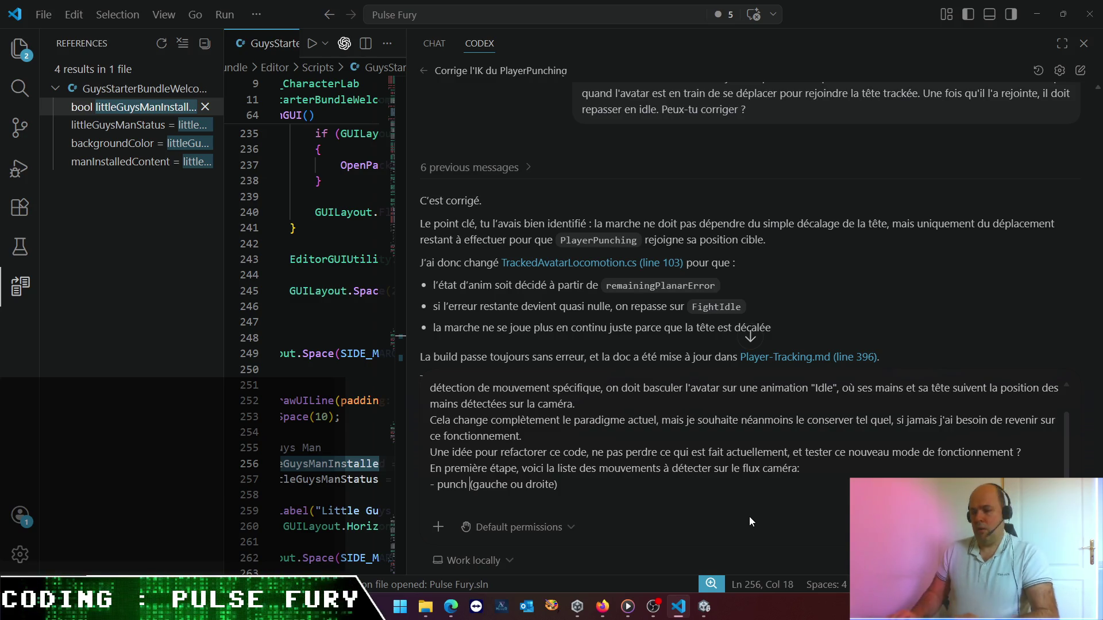
pyautogui.write(', avec')
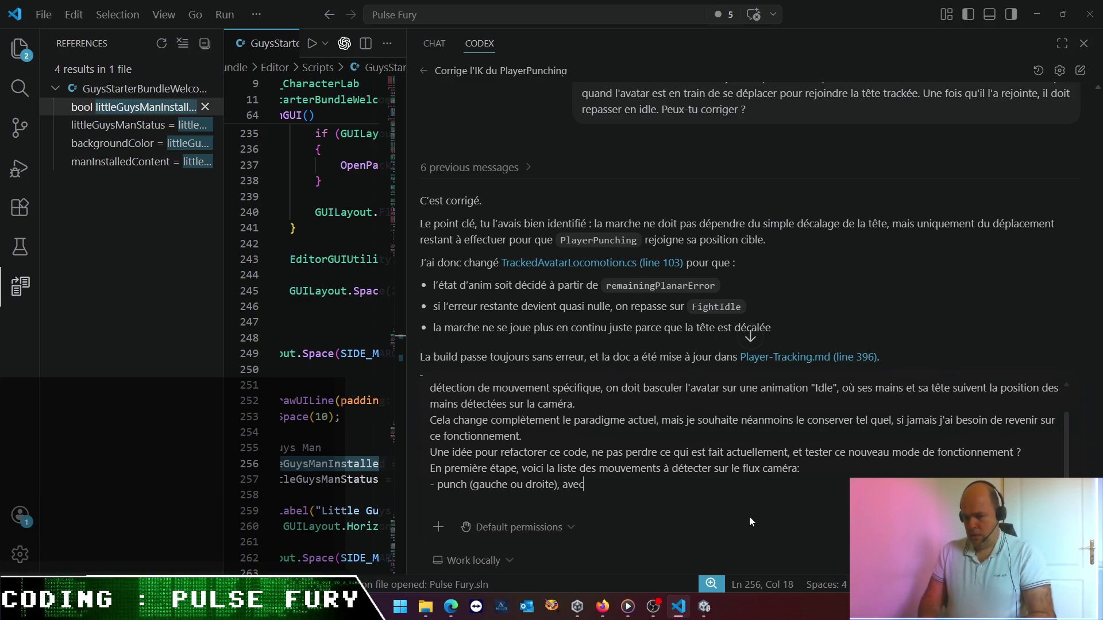
pyautogui.write(' une d')
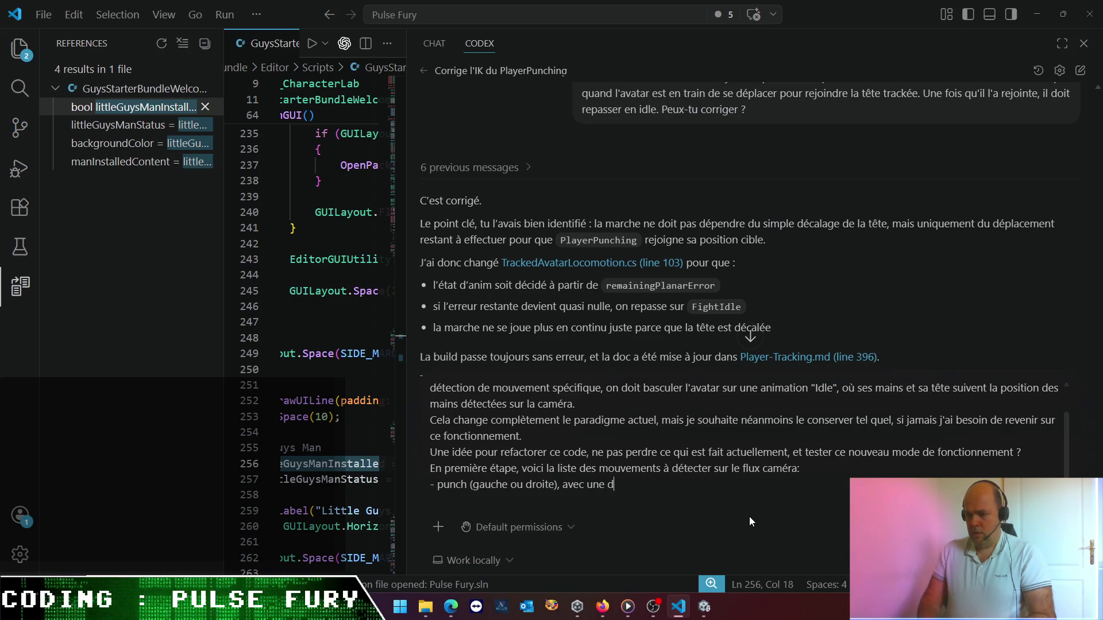
pyautogui.write('irection de pn')
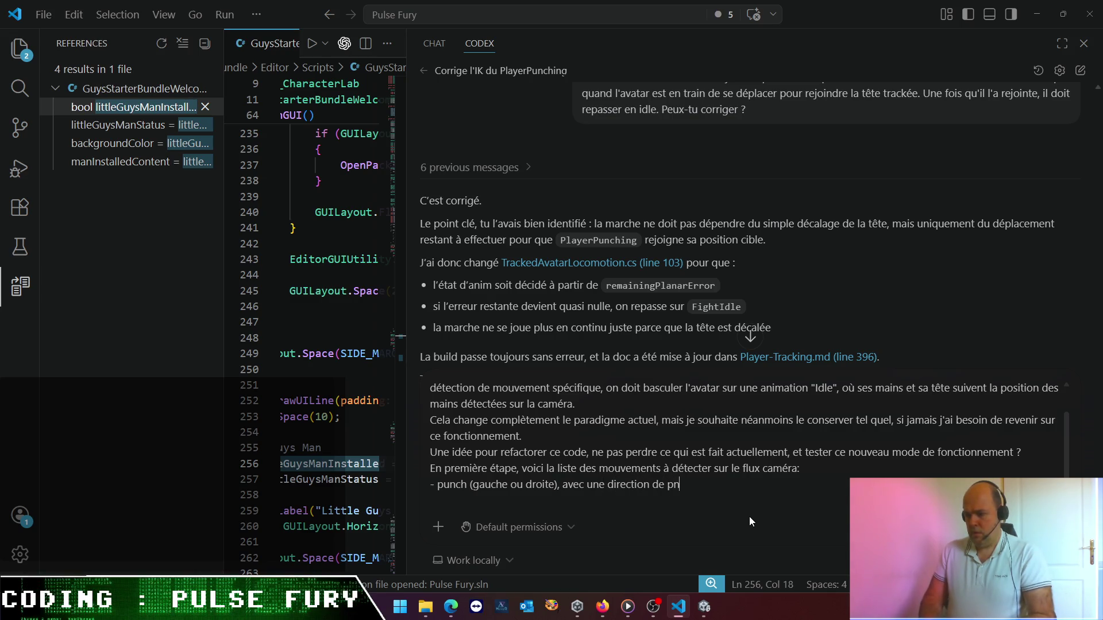
pyautogui.press('BackSpace')
pyautogui.write('unch (')
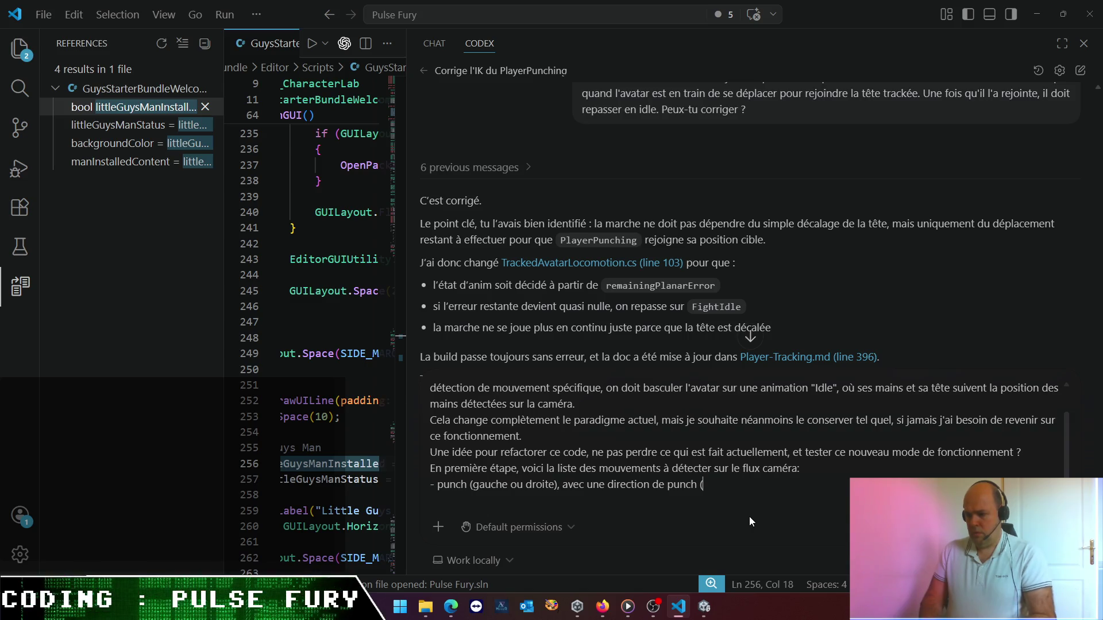
pyautogui.write('hja')
pyautogui.press('BackSpace')
pyautogui.press('BackSpace')
pyautogui.press('BackSpace')
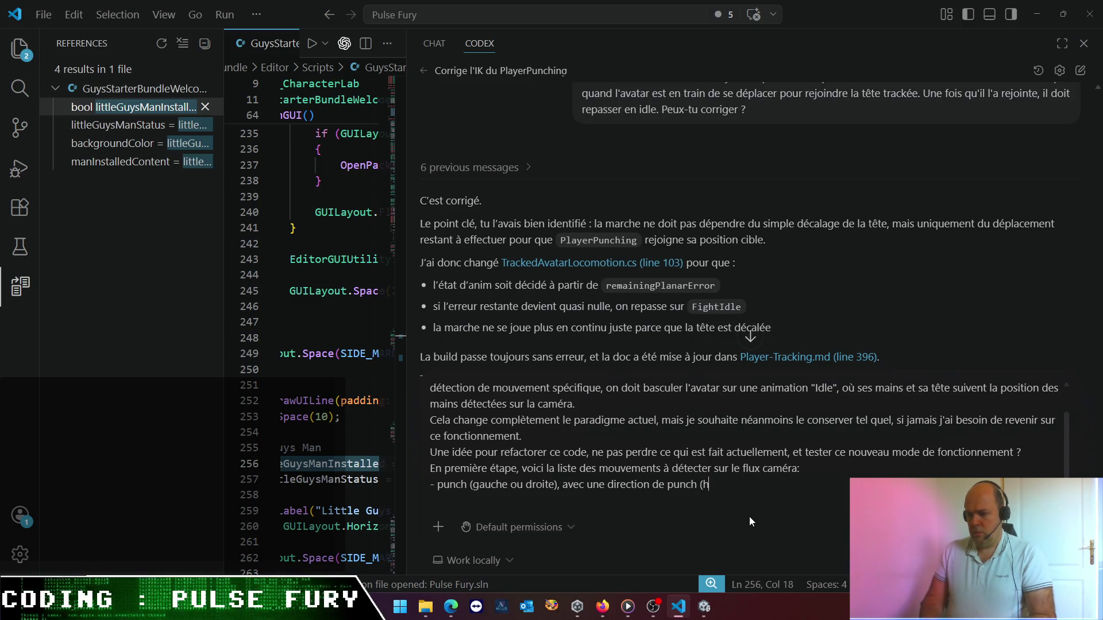
pyautogui.write('comm')
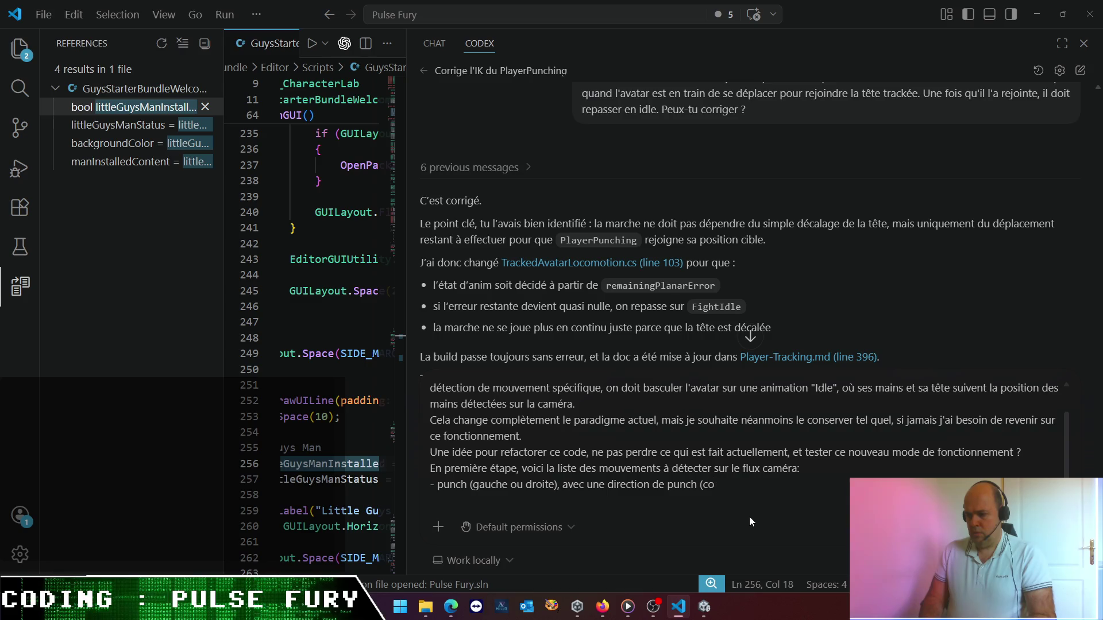
pyautogui.press('BackSpace')
pyautogui.press('BackSpace')
pyautogui.press('BackSpace')
pyautogui.write('comme tu as act')
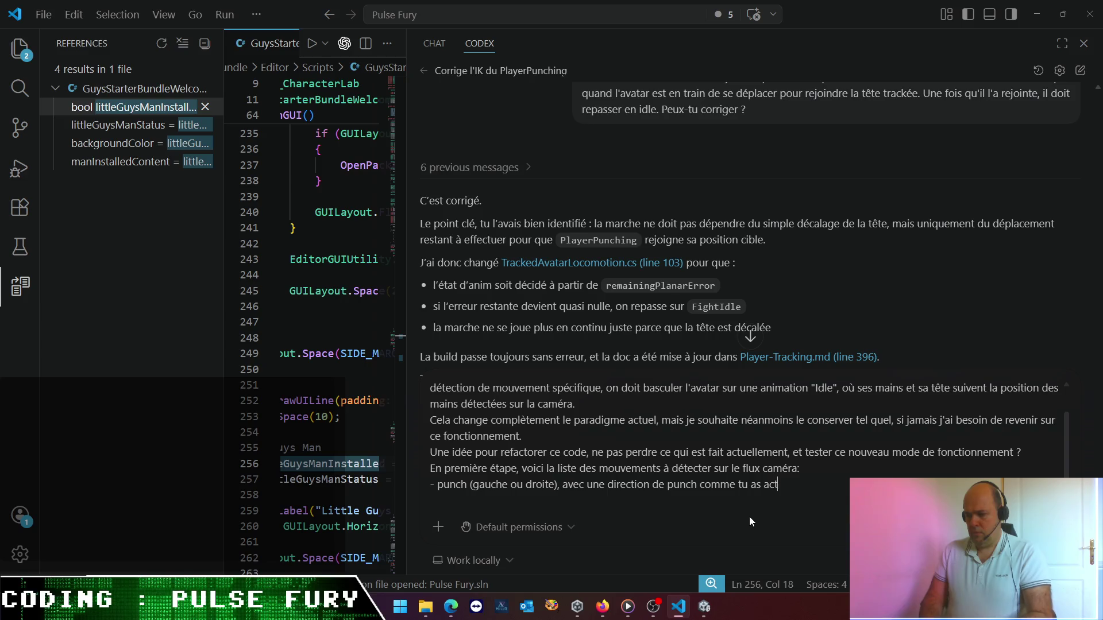
pyautogui.write('uellement')
pyautogui.hotkey('shift', 'Return')
pyautogui.write('- ')
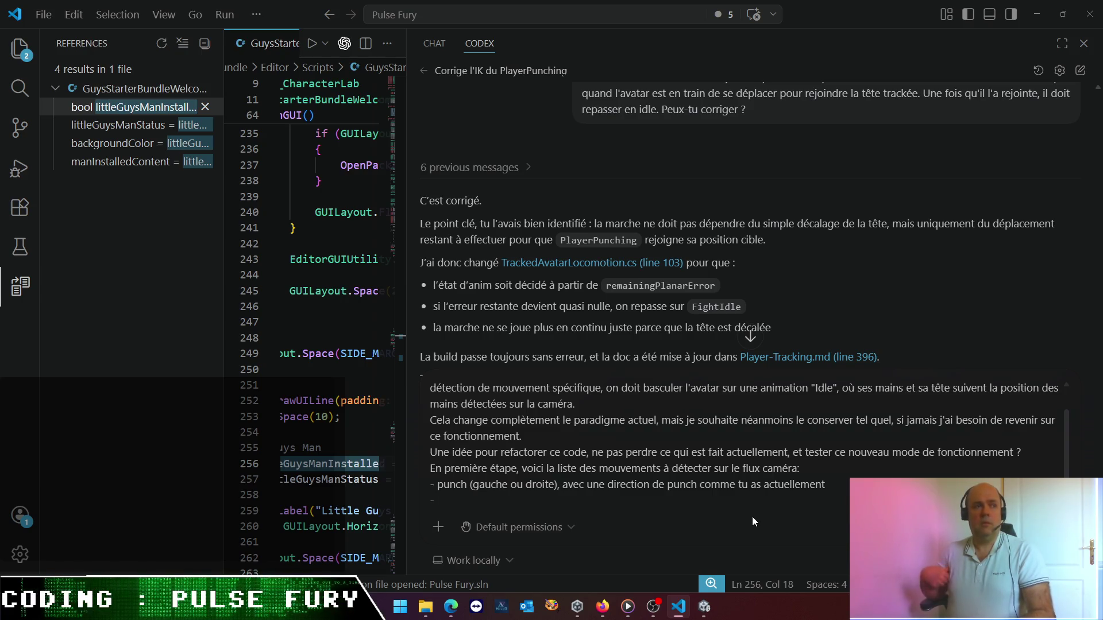
pyautogui.write('puy')
pyautogui.press('BackSpace')
pyautogui.press('BackSpace')
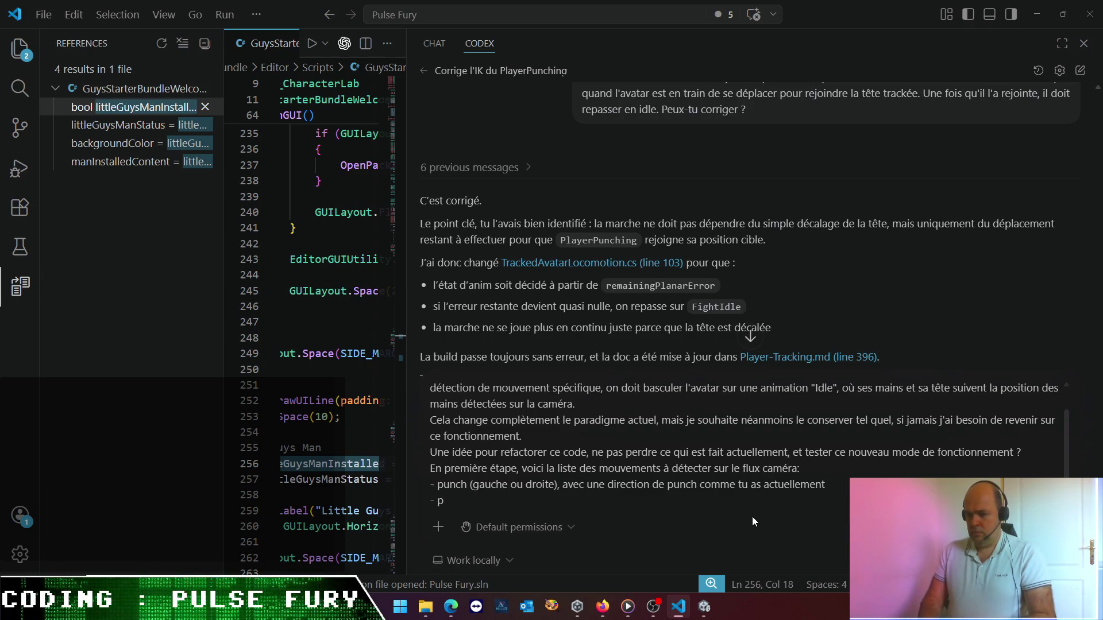
pyautogui.press('BackSpace')
pyautogui.write('pour cha')
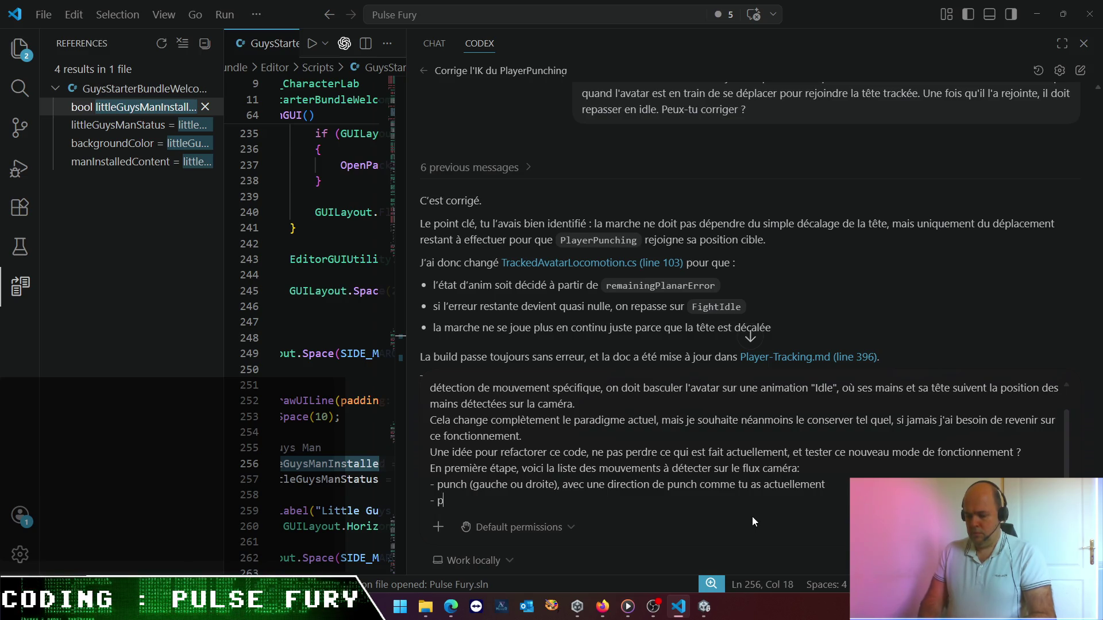
pyautogui.write('que main :')
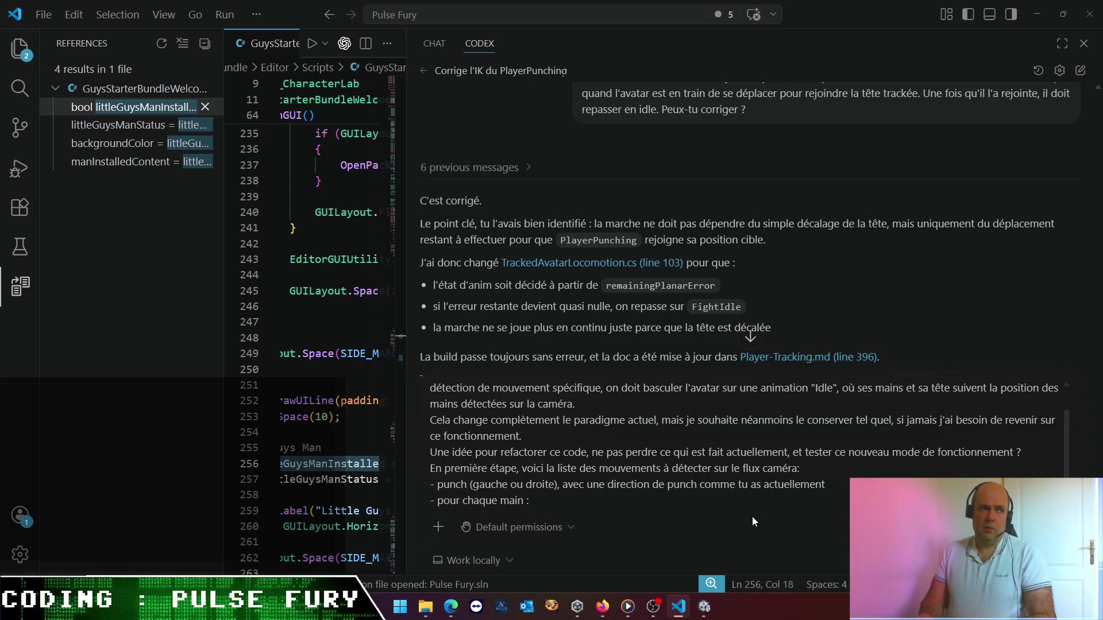
pyautogui.hotkey('shift', 'Home')
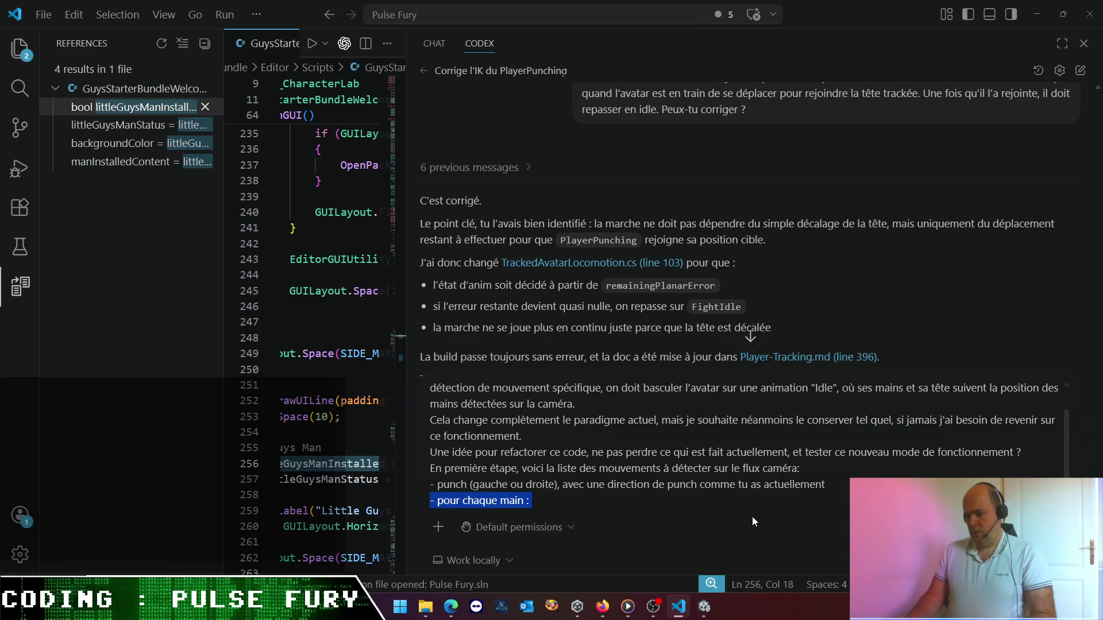
pyautogui.write('-')
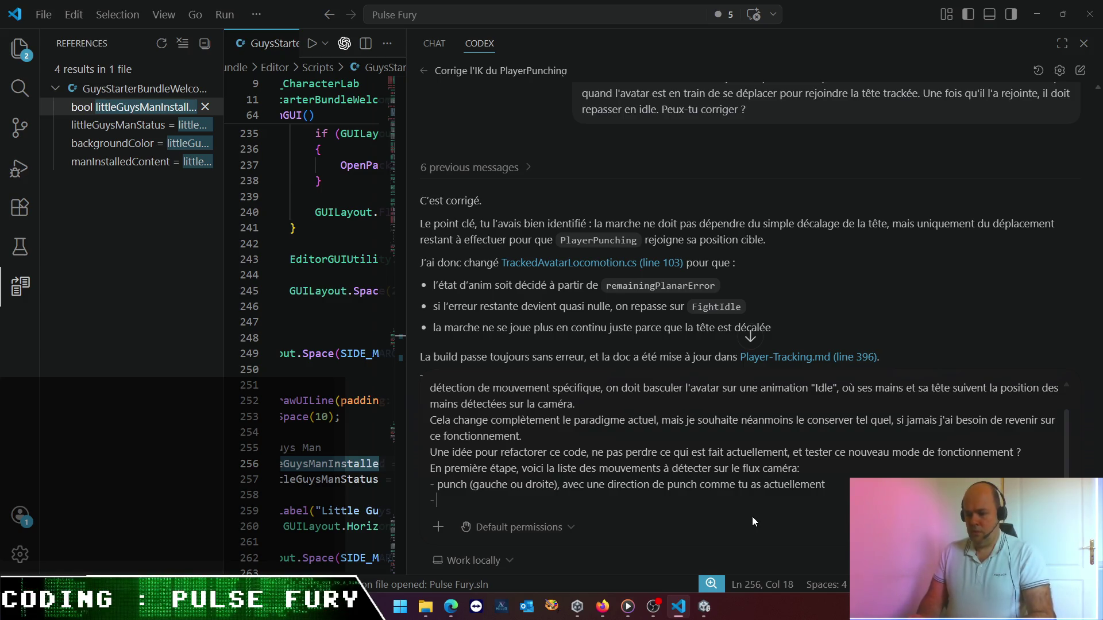
pyautogui.write(' main gauche')
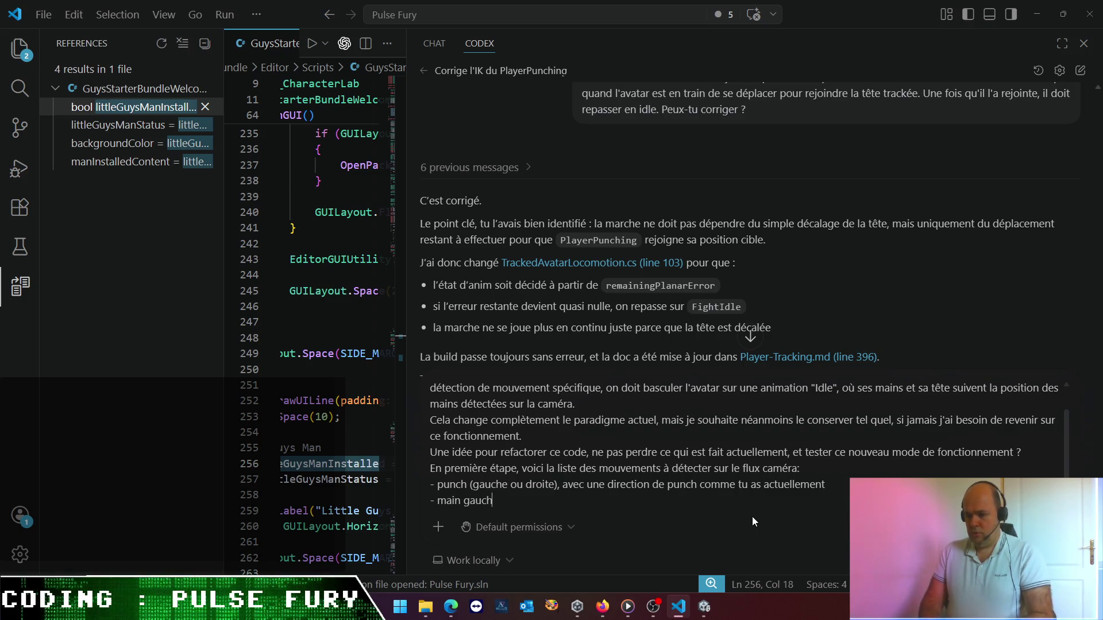
pyautogui.press('BackSpace')
pyautogui.press('BackSpace')
pyautogui.press('BackSpace')
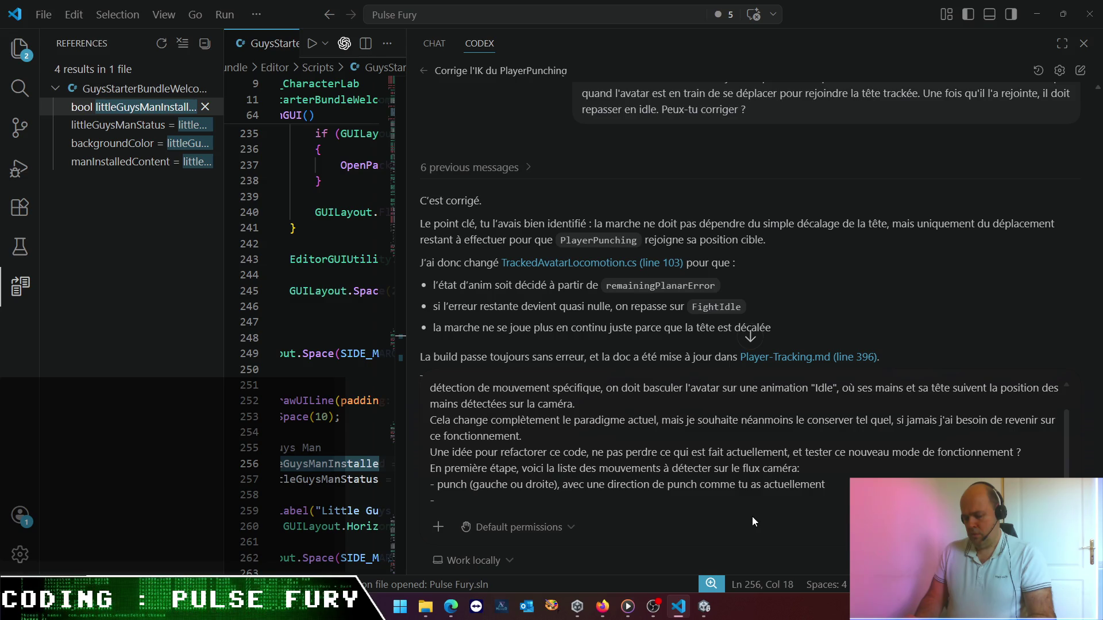
pyautogui.write('Déplace')
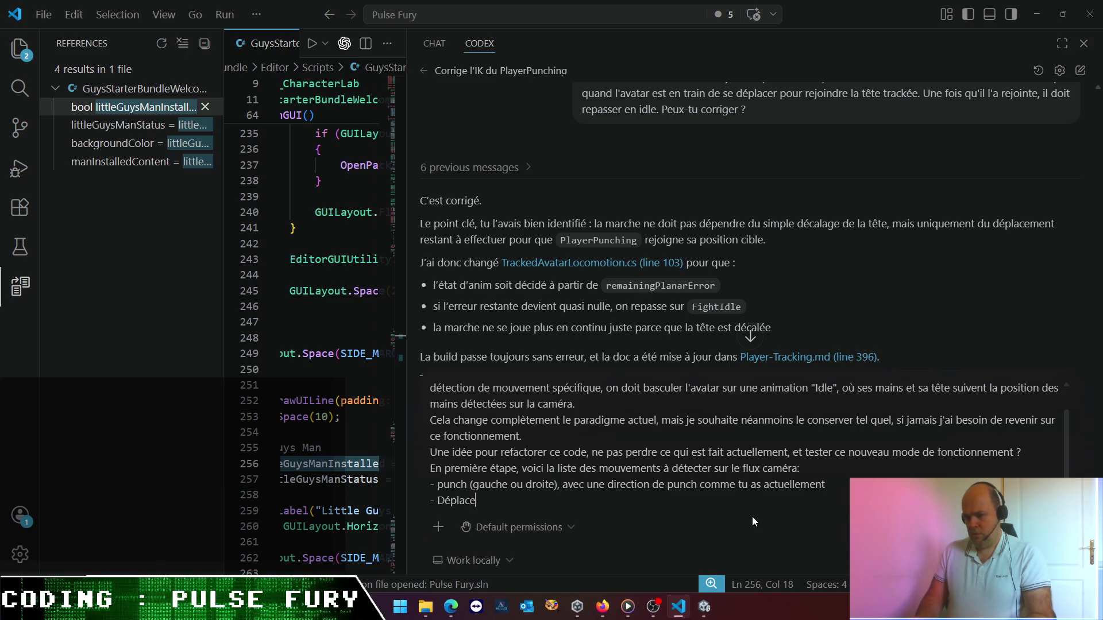
# - Add bullets for extending the left hand to the left and the right hand to the right
pyautogui.press('BackSpace')
pyautogui.press('BackSpace')
pyautogui.press('BackSpace')
pyautogui.write('ex')
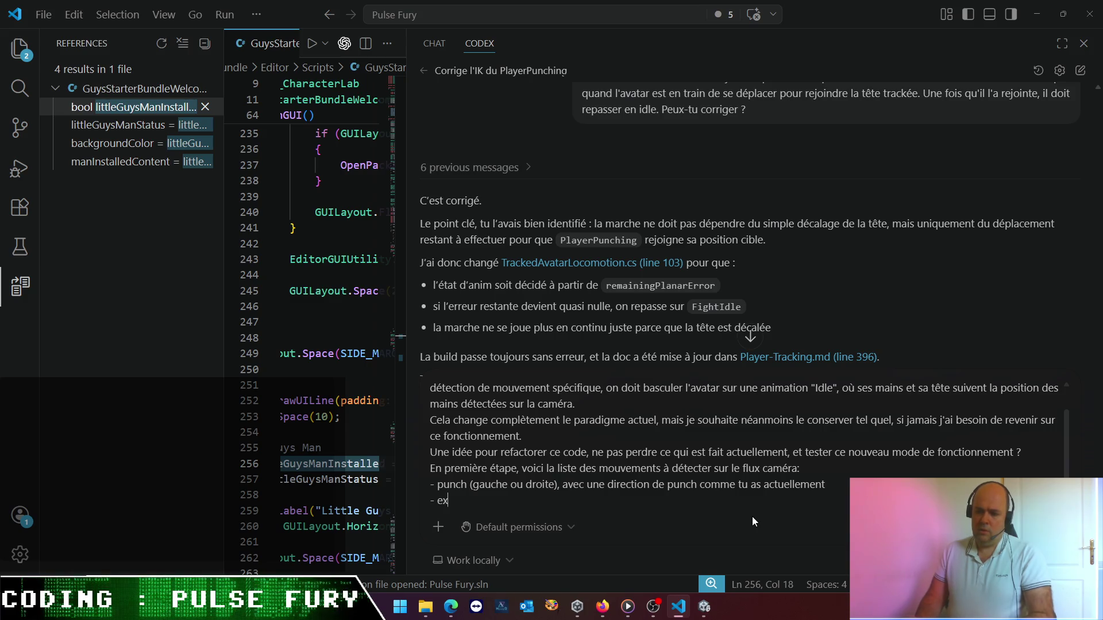
pyautogui.write('tension de la main chau')
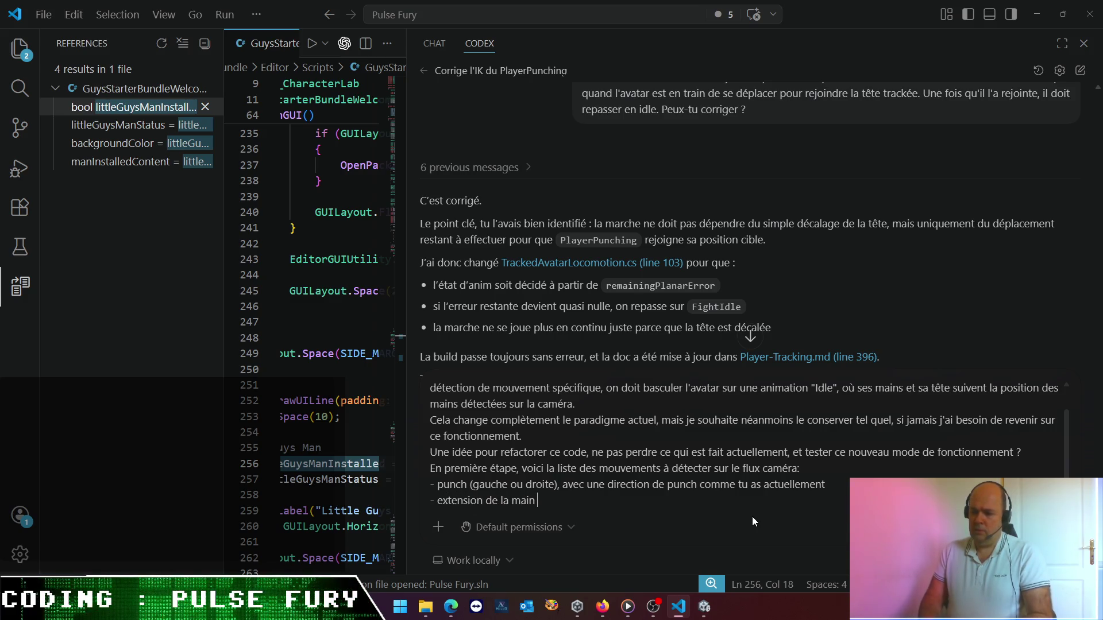
pyautogui.press('BackSpace')
pyautogui.press('BackSpace')
pyautogui.press('BackSpace')
pyautogui.write('gauche f')
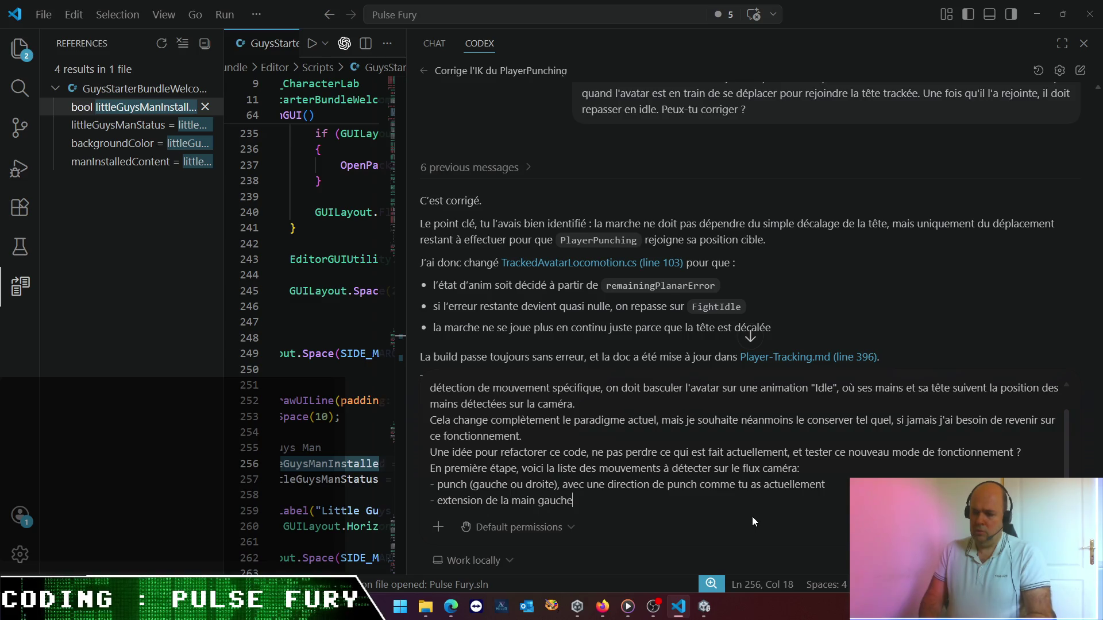
pyautogui.press('BackSpace')
pyautogui.write('vers la g')
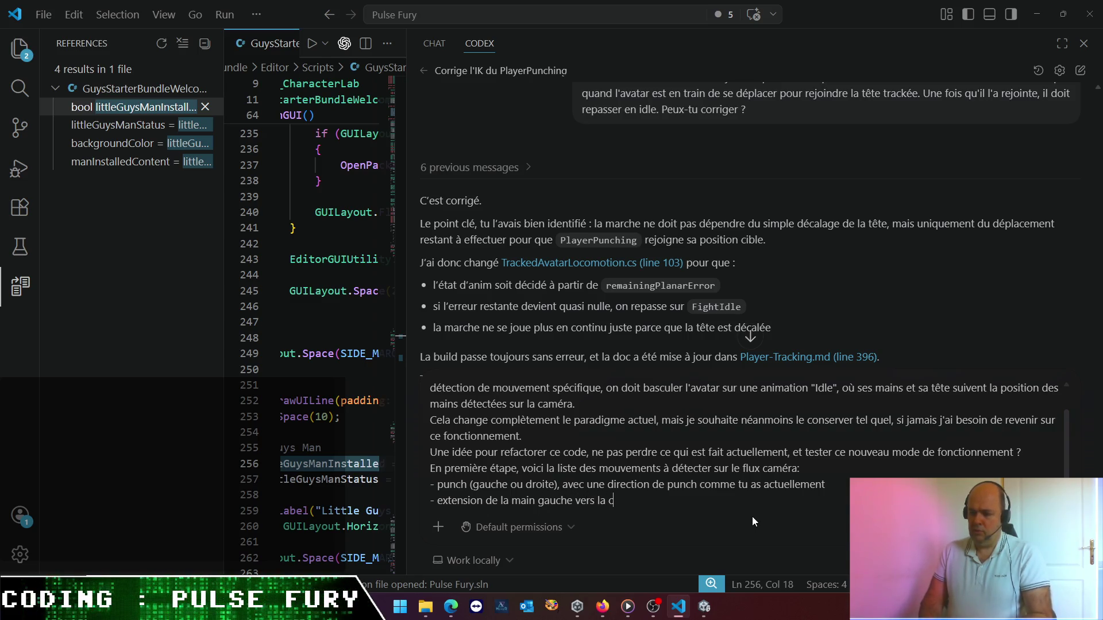
pyautogui.write('auche')
pyautogui.hotkey('shift', 'Return')
pyautogui.write('- e')
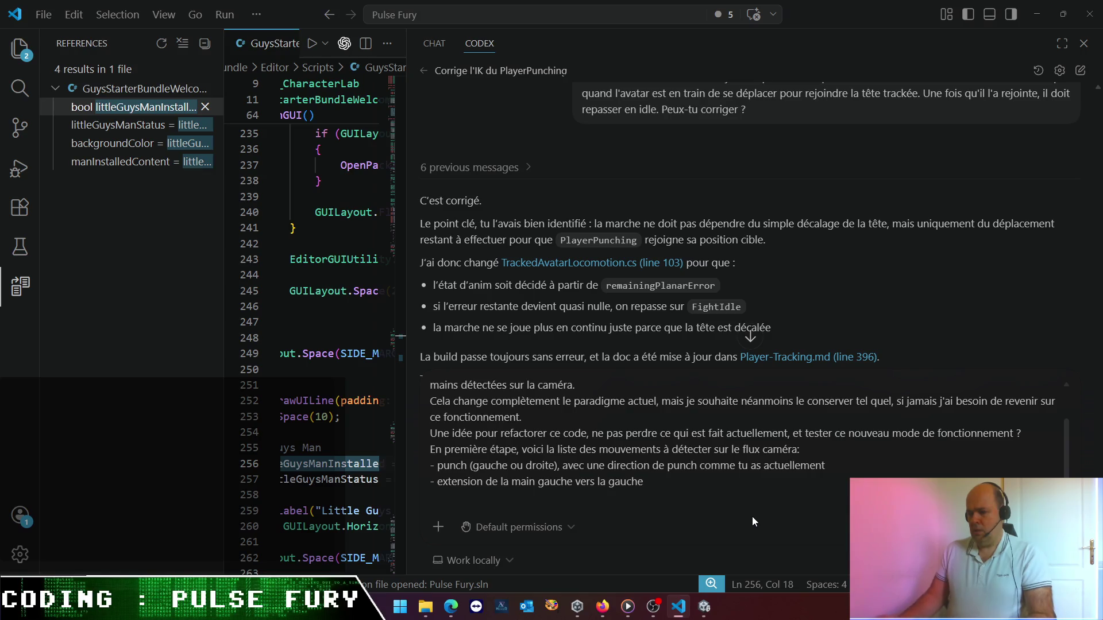
pyautogui.write('xtension de la')
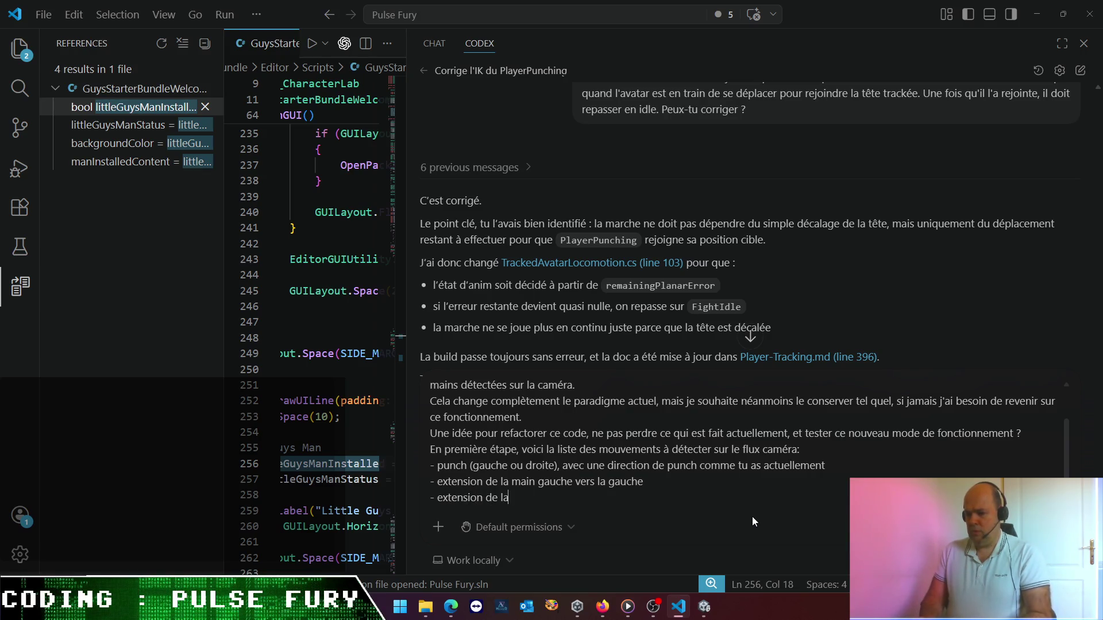
pyautogui.write(' main droite ver')
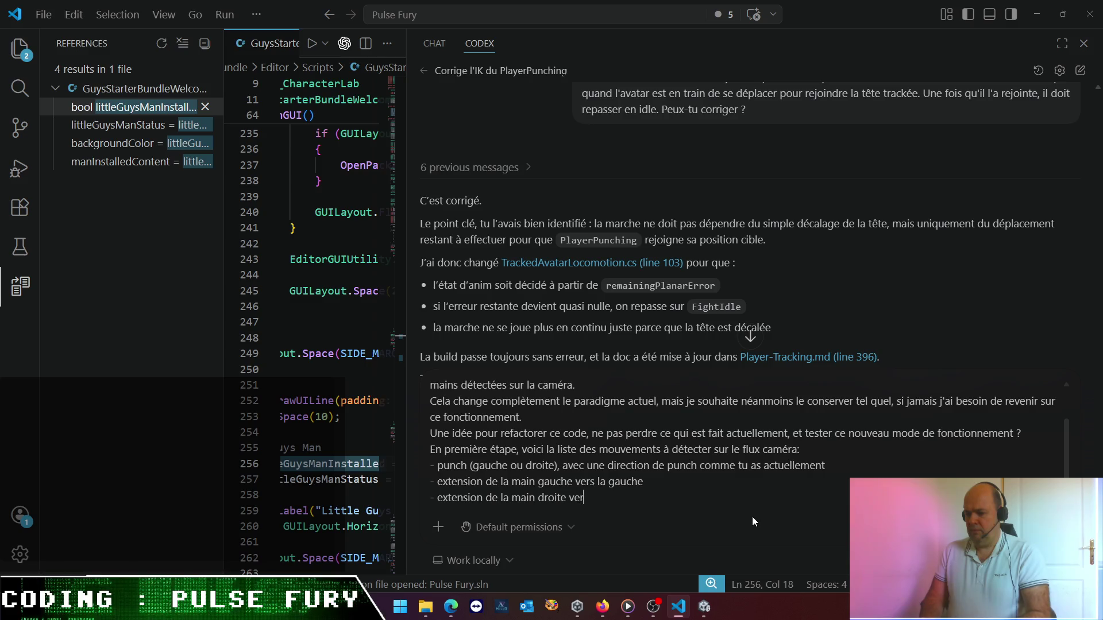
pyautogui.write('s la droite')
pyautogui.hotkey('shift', 'Return')
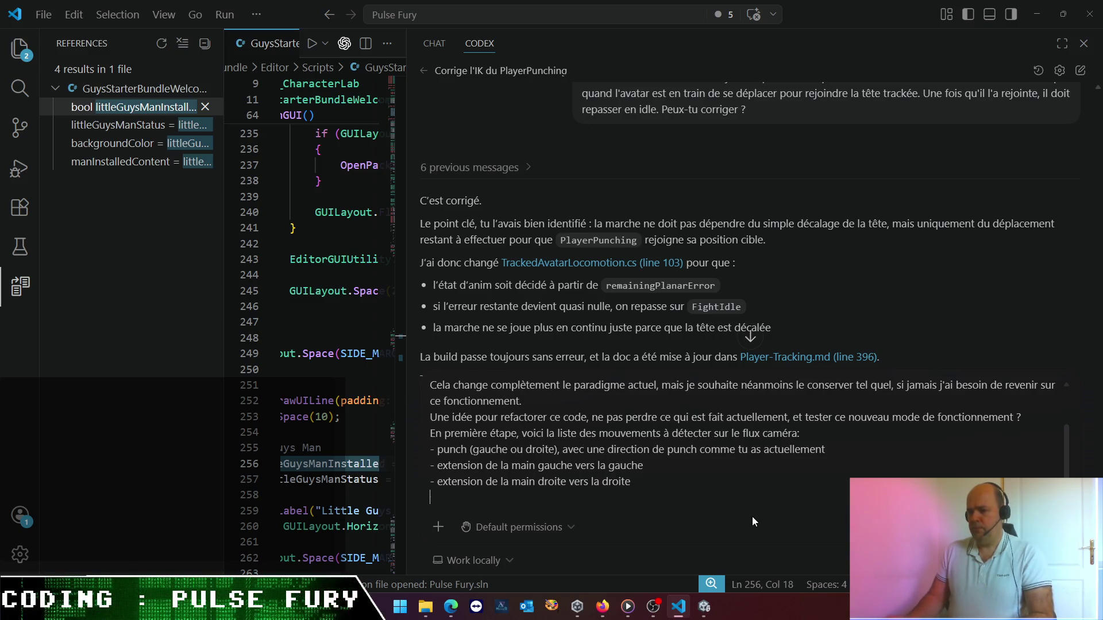
# - Add both-hands-up and both-hands-down extension bullets and begin an 'extension des 2 mains' item
pyautogui.write('- extensions')
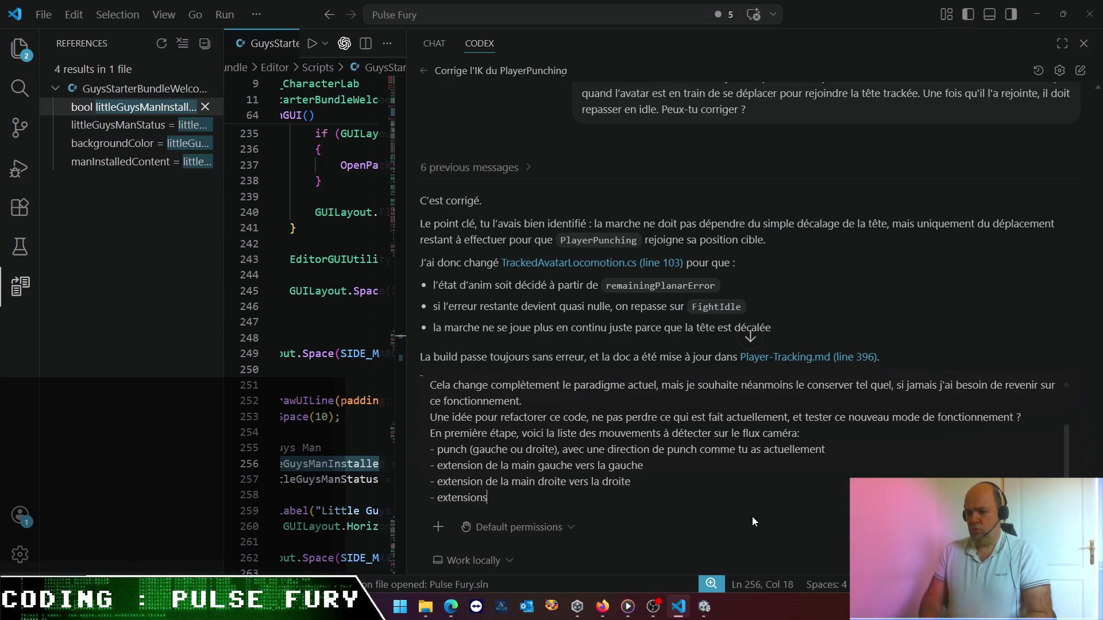
pyautogui.write(' des 2 mains ve')
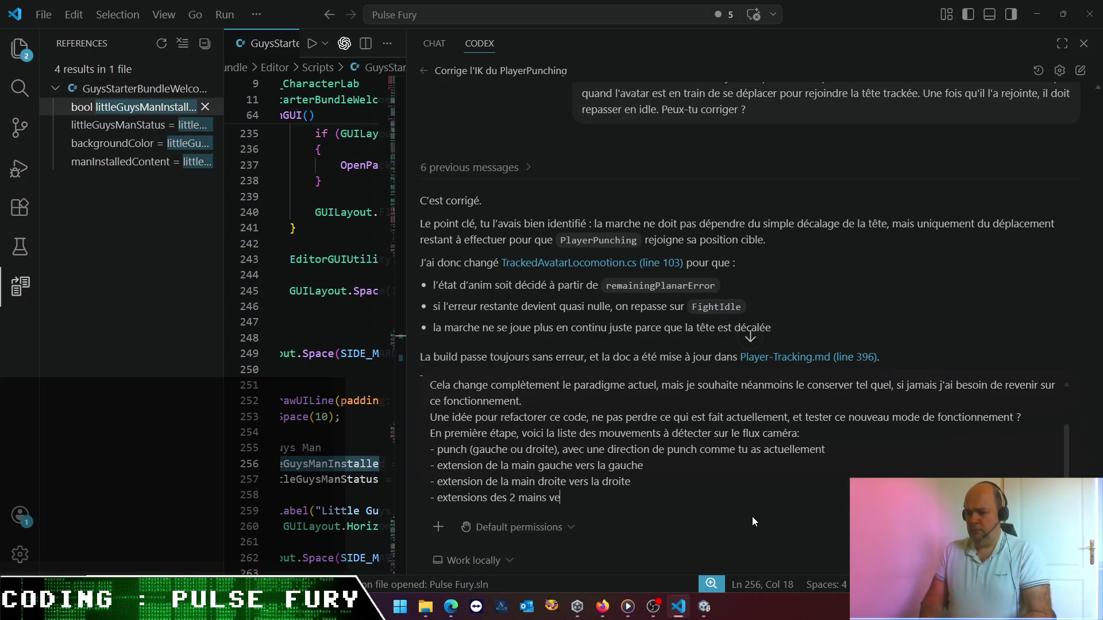
pyautogui.write('rs le haut')
pyautogui.hotkey('shift', 'Return')
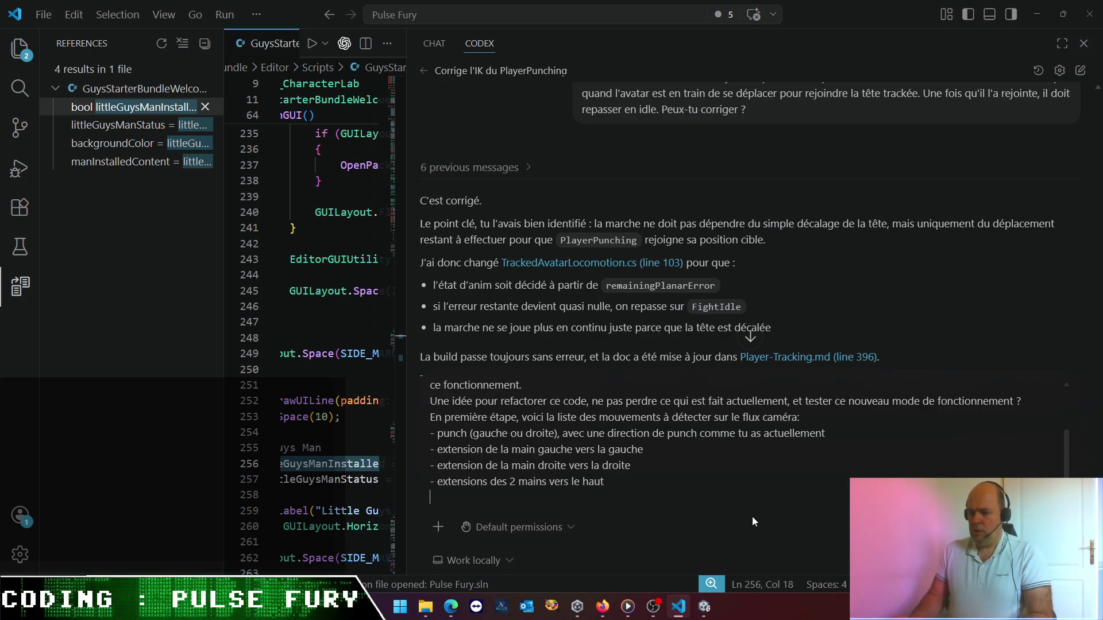
pyautogui.write('-')
pyautogui.press('Up')
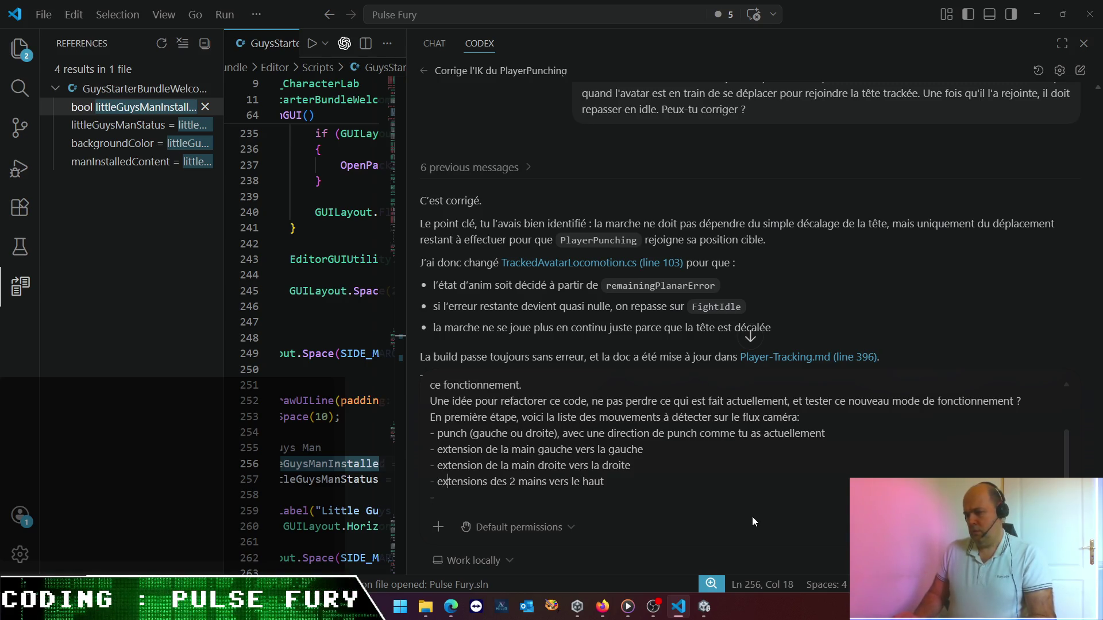
pyautogui.press('Delete')
pyautogui.press('Down')
pyautogui.write('e')
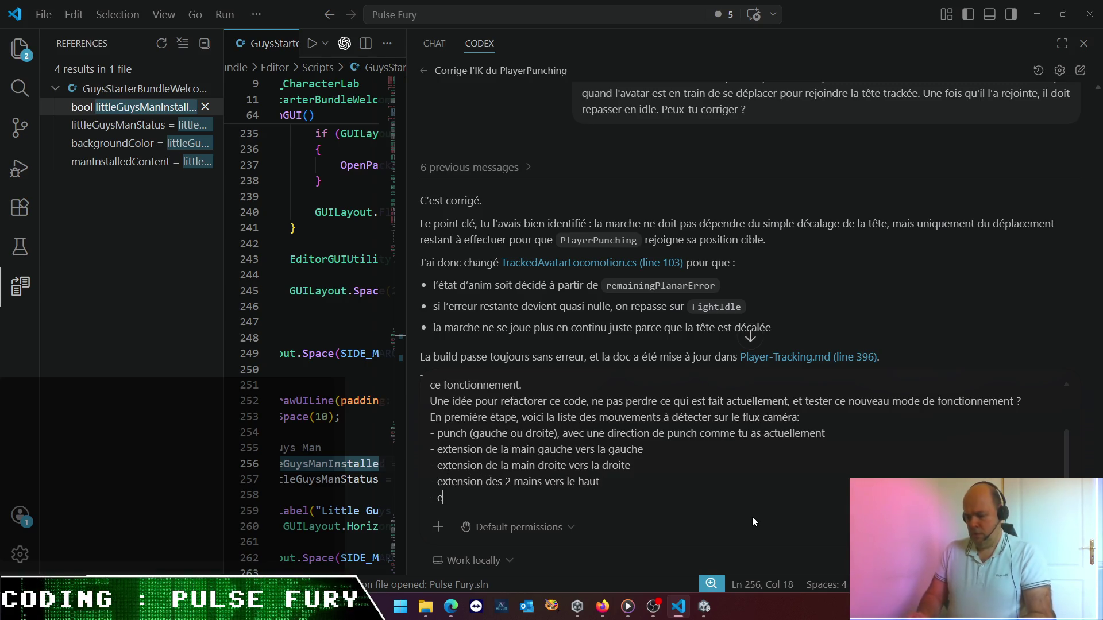
pyautogui.write('xtension des 2 ')
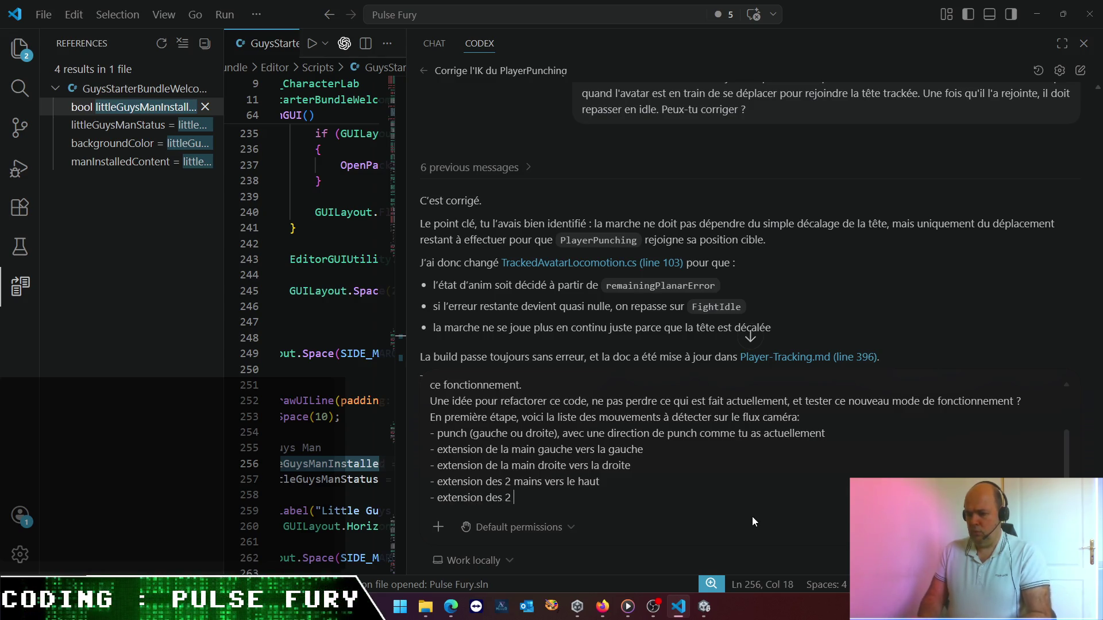
pyautogui.write('mains vers le')
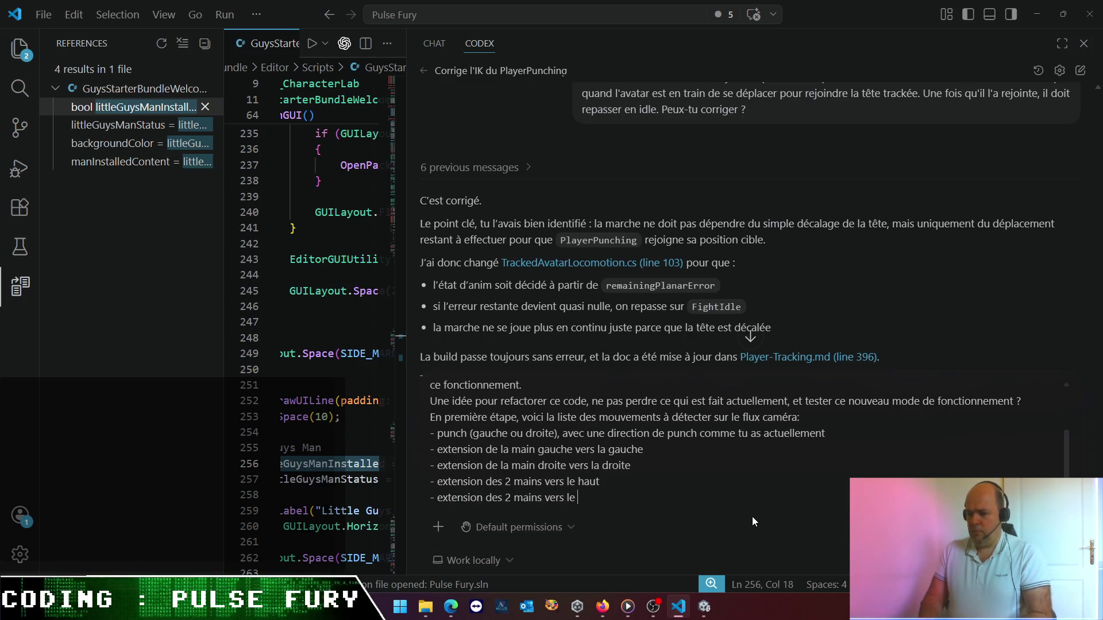
pyautogui.write(' bas')
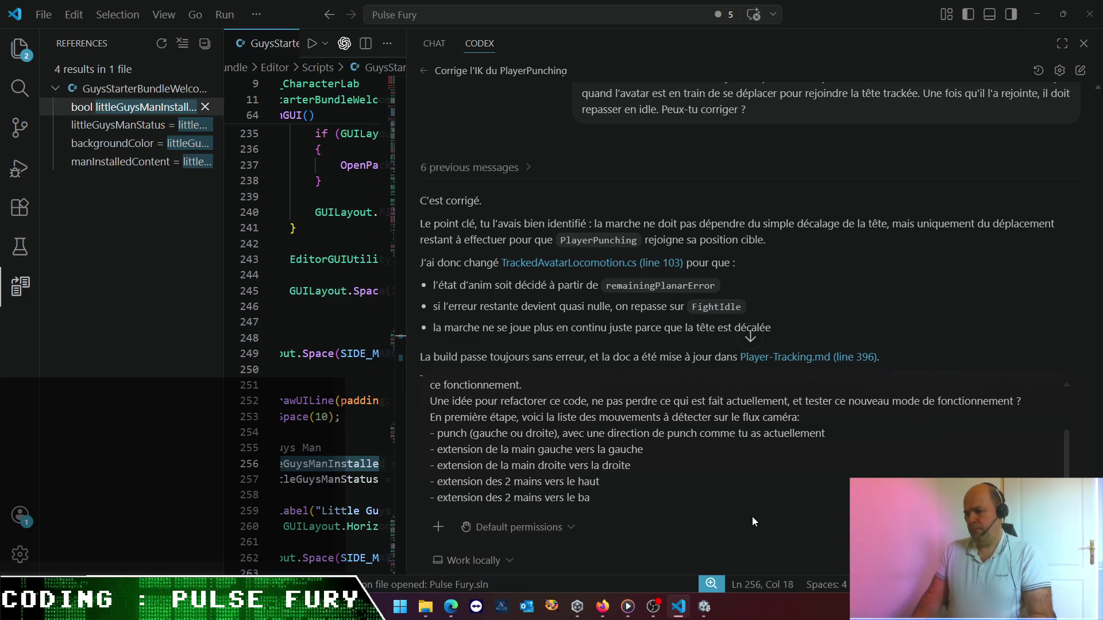
pyautogui.hotkey('shift', 'Return')
pyautogui.write('-')
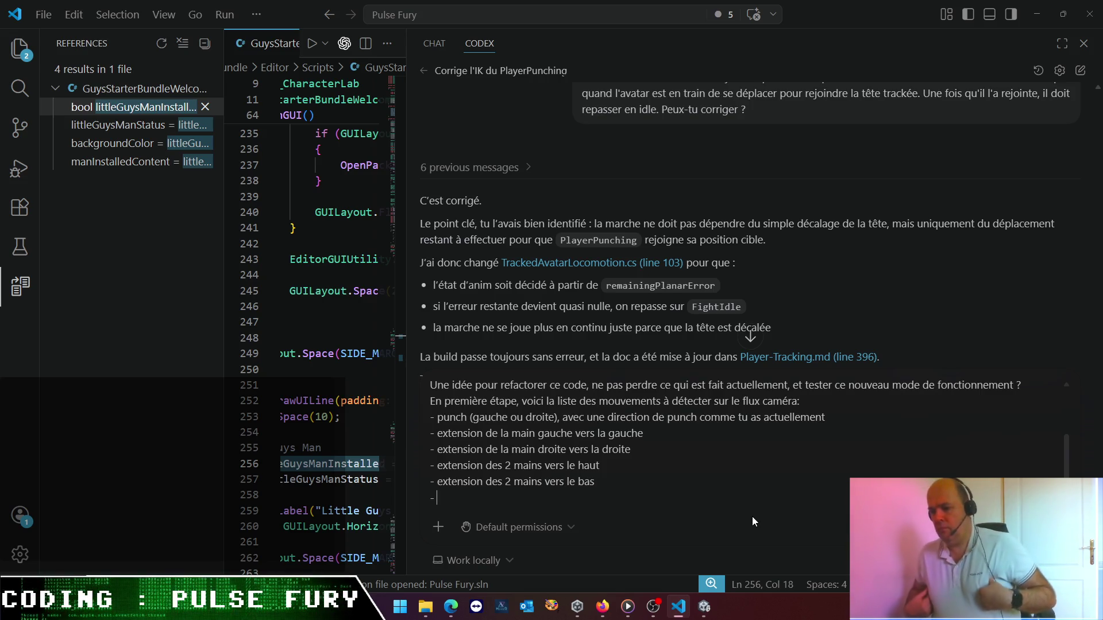
pyautogui.write('exte')
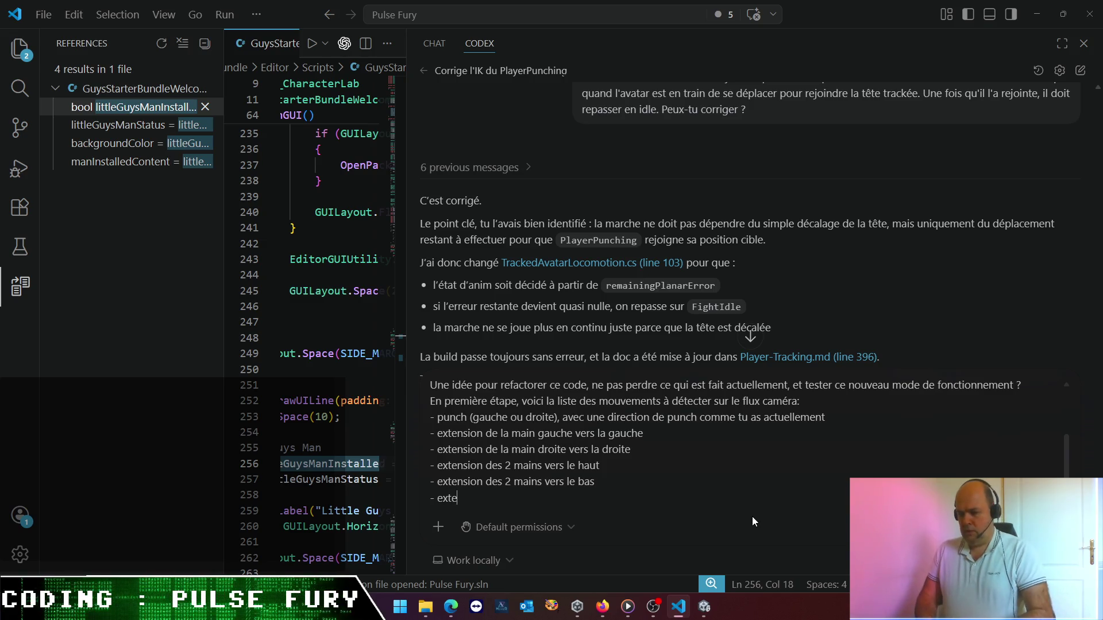
pyautogui.write('nsion des 2 mains')
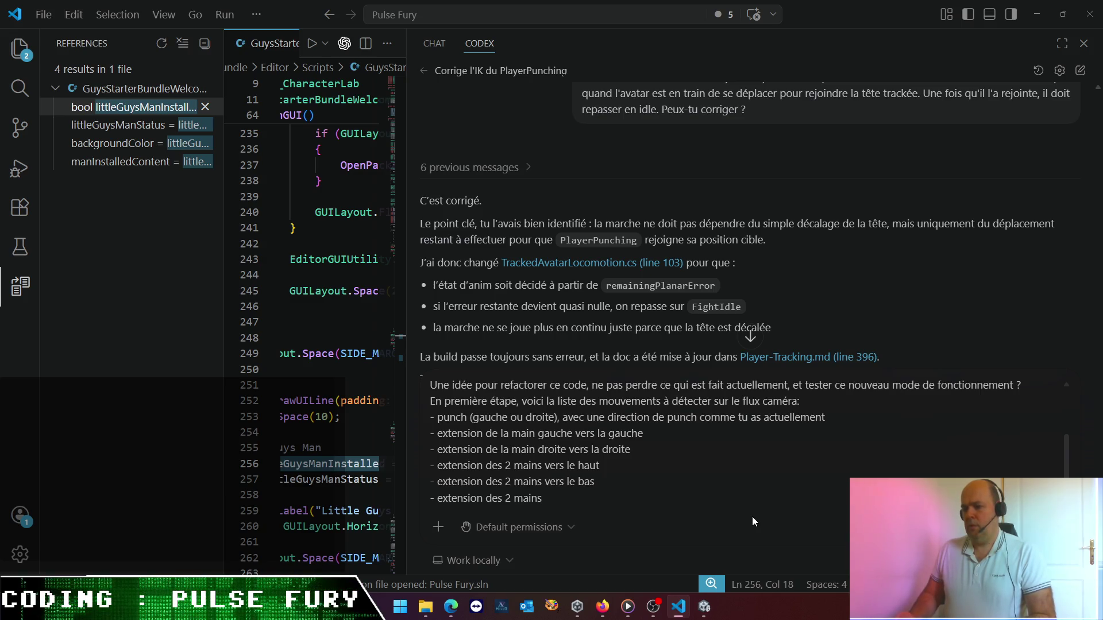
pyautogui.press('Up')
pyautogui.press('Up')
pyautogui.press('Up')
pyautogui.press('Down')
pyautogui.press('Down')
pyautogui.press('Down')
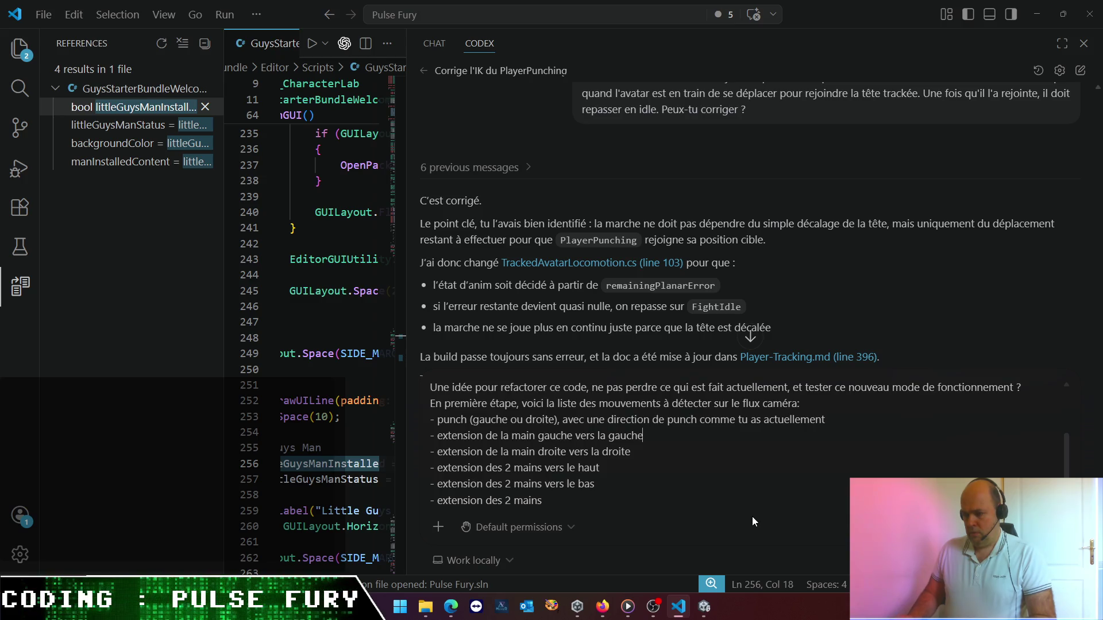
# - Make both hand-extension bullets read 'vers la gauche, le haut, le bas ou la droite'
pyautogui.write(', le haut, le bas ou')
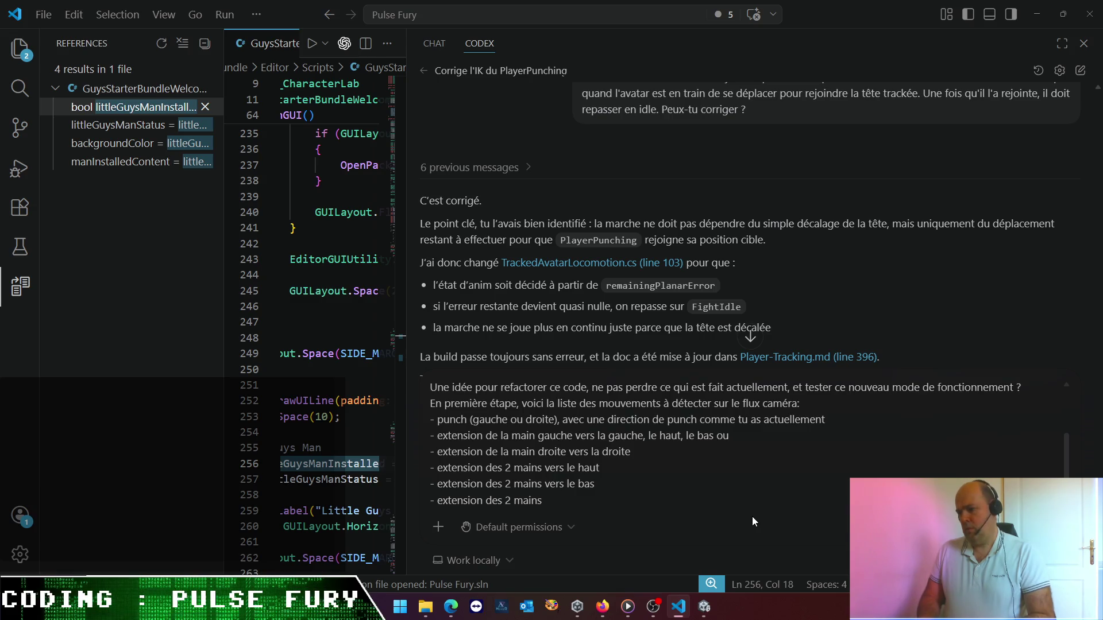
pyautogui.write(' la drt')
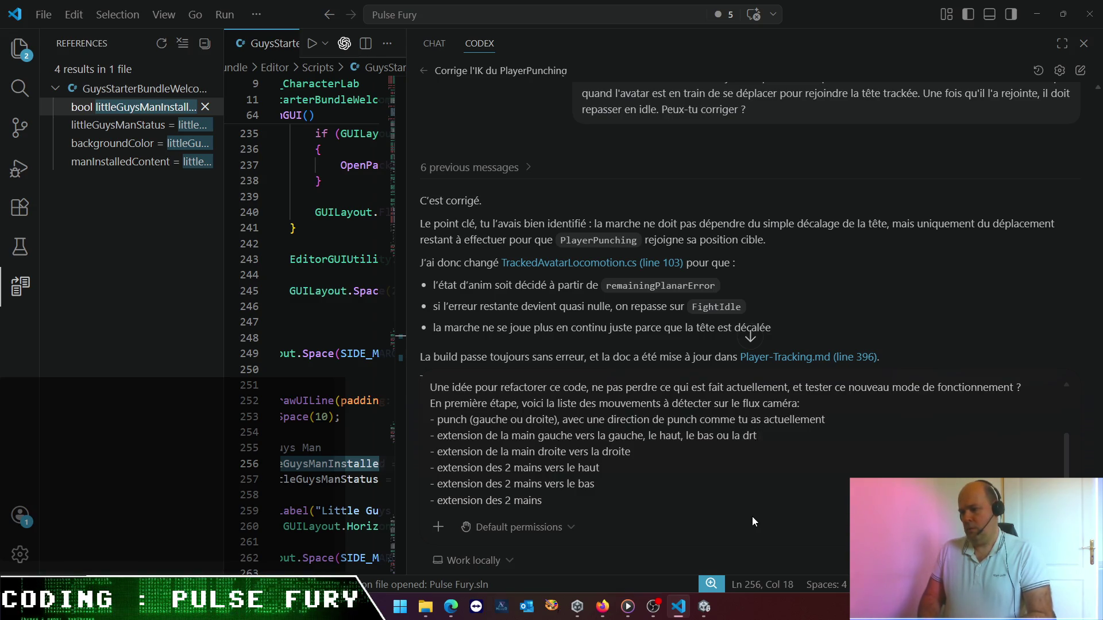
pyautogui.press('BackSpace')
pyautogui.write('oite')
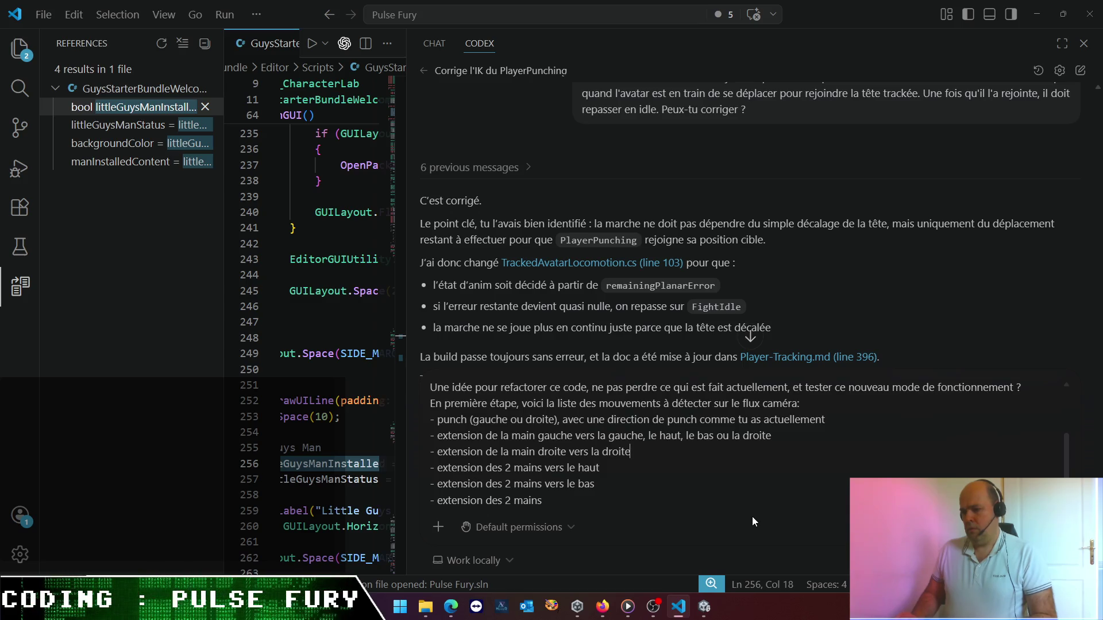
pyautogui.hotkey('ctrl', 'shift', 'Left')
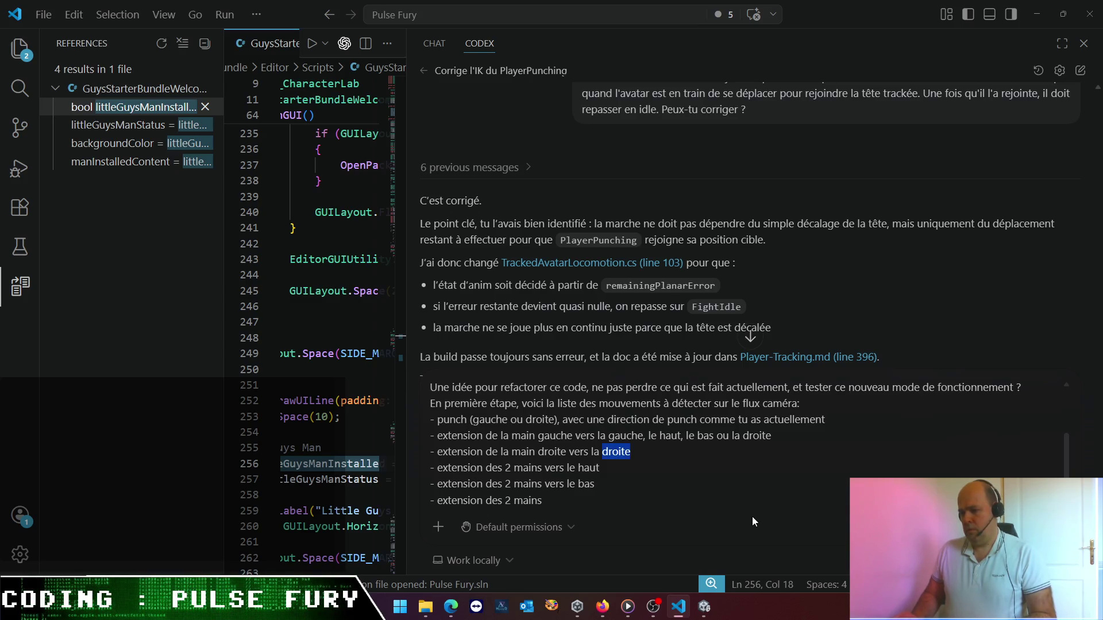
pyautogui.write('gaucghe')
pyautogui.press('BackSpace')
pyautogui.press('BackSpace')
pyautogui.press('BackSpace')
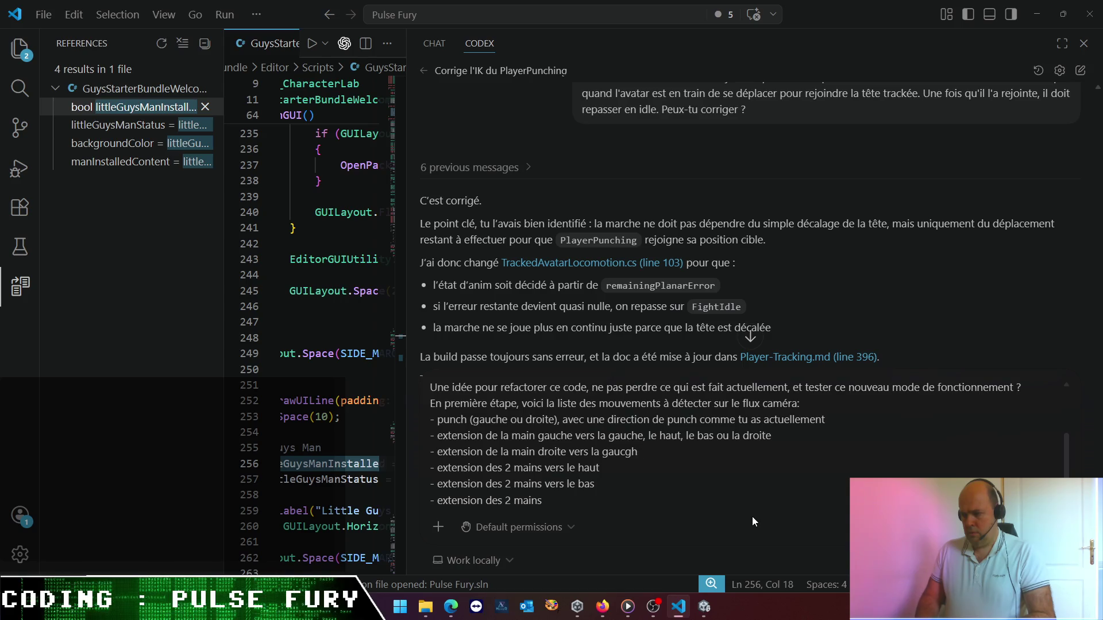
pyautogui.write('he, le haut, le')
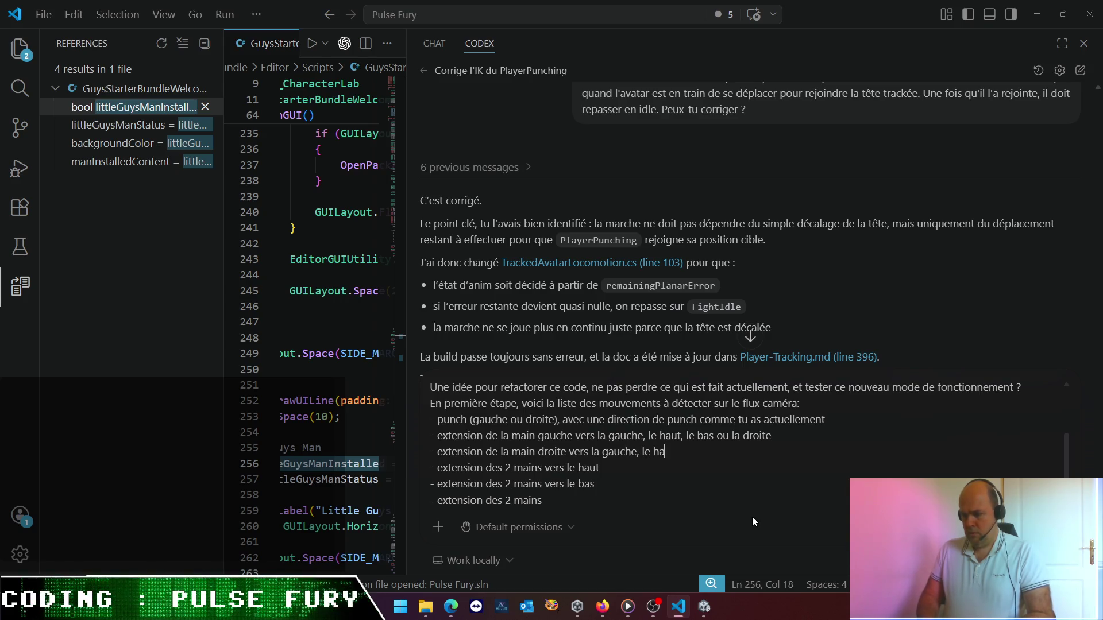
pyautogui.write(' ba')
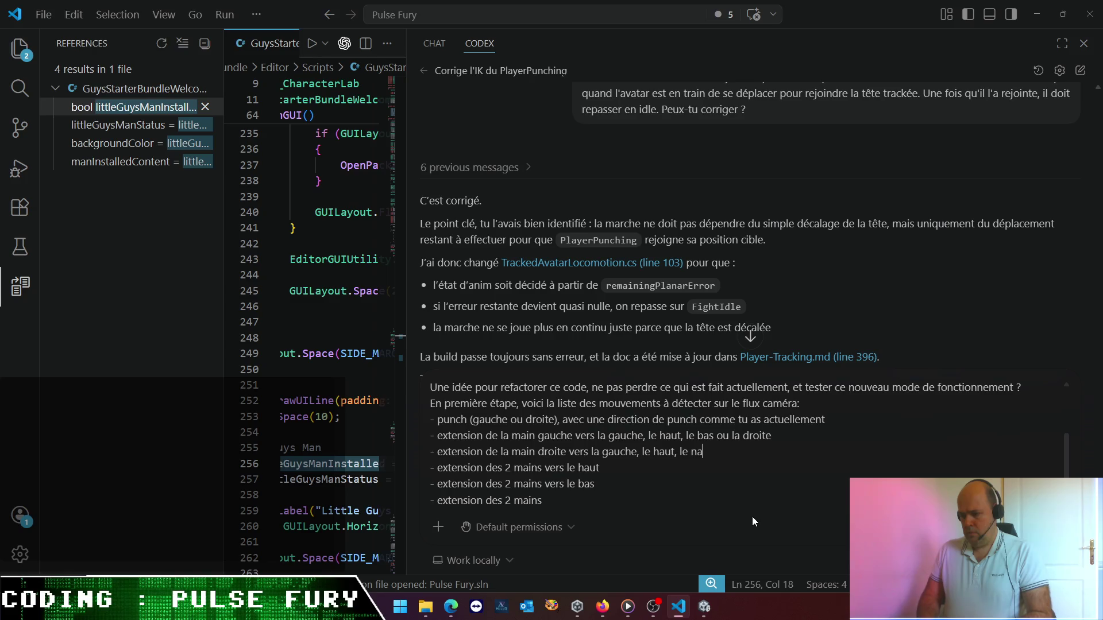
pyautogui.write('s ou la droite')
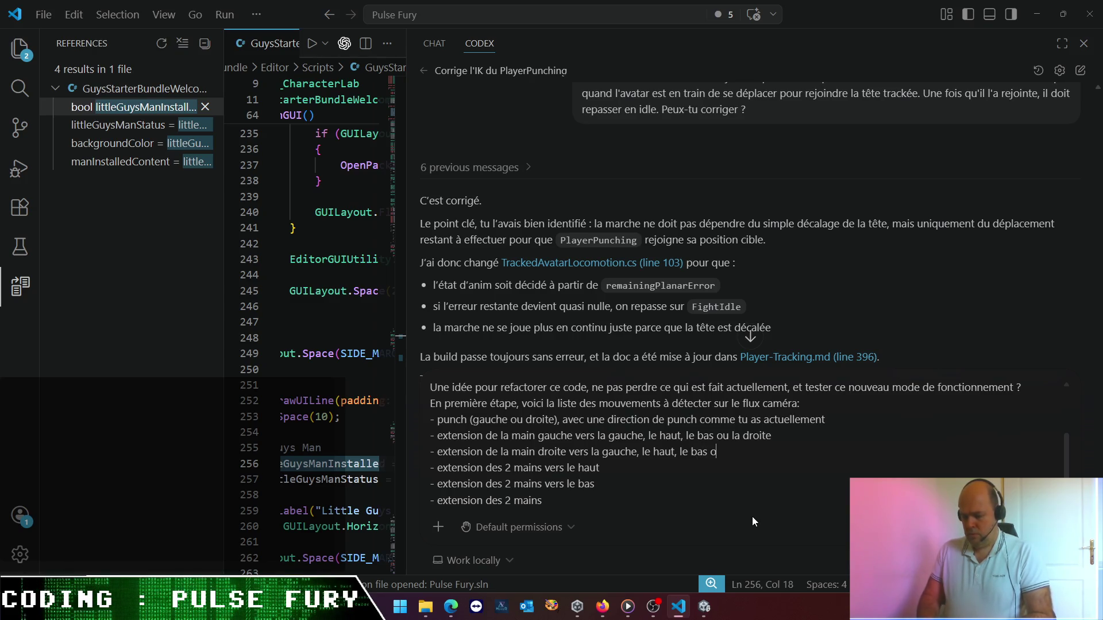
pyautogui.press('Down')
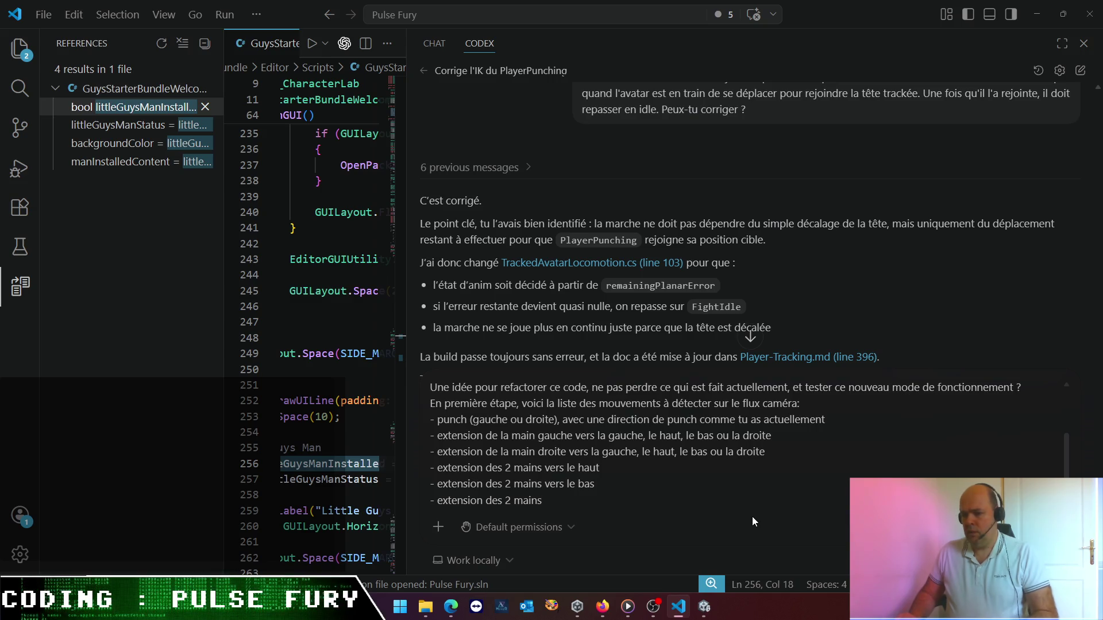
# - Complete the two-hands bullet with 'vers l'extérieur du corps (T pose)' and start a new bullet
pyautogui.write(" vers l'ex")
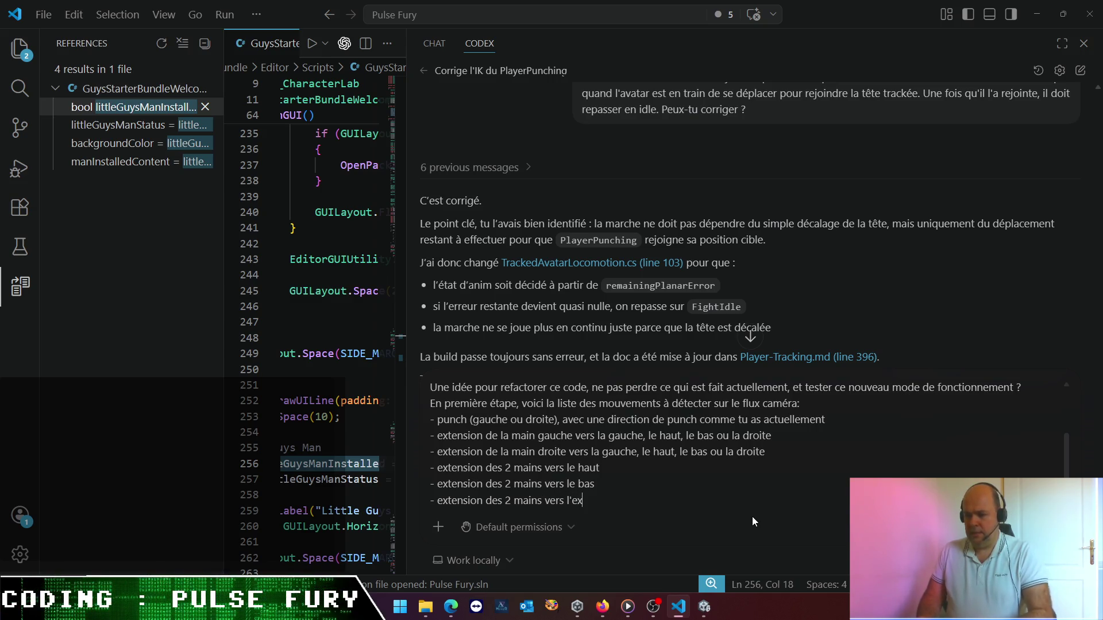
pyautogui.write('térieur')
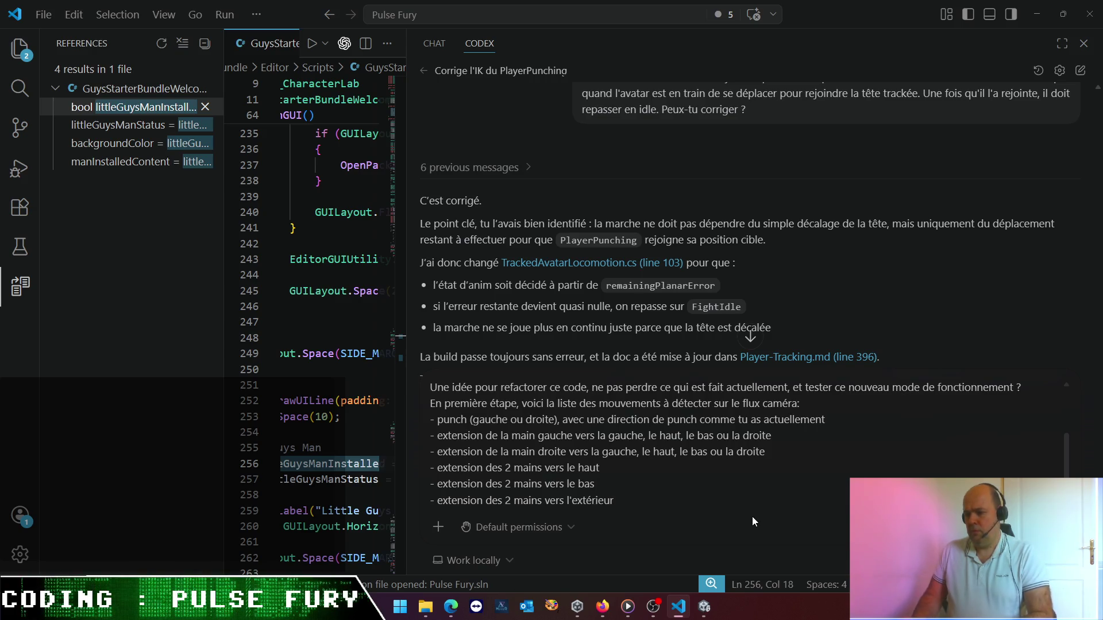
pyautogui.write(' d')
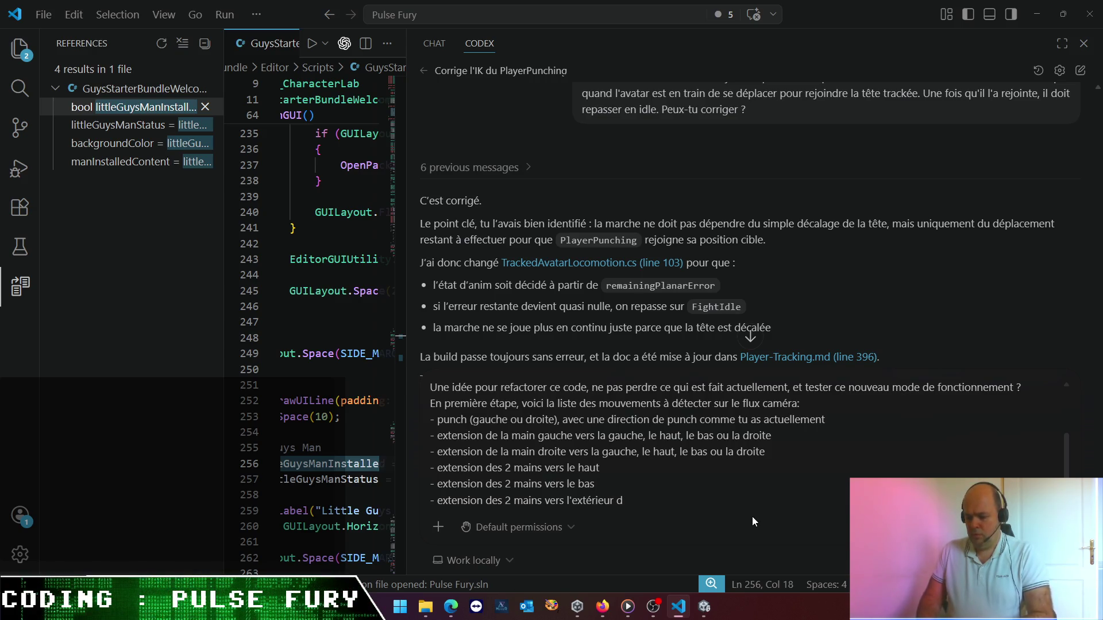
pyautogui.write('u cors')
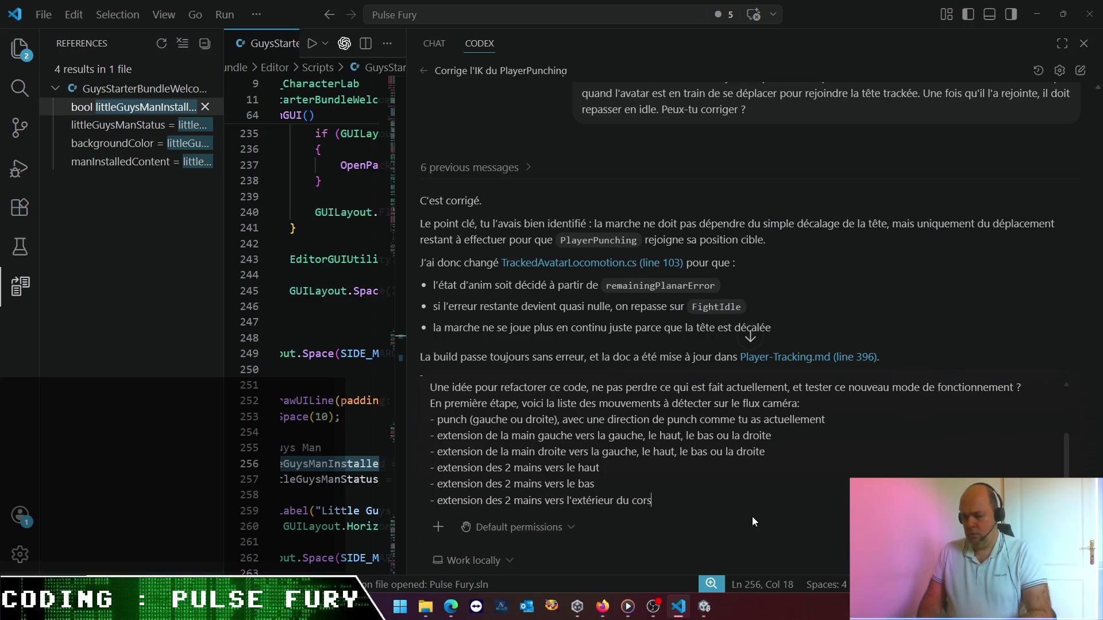
pyautogui.press('BackSpace')
pyautogui.write('ps (T pose)')
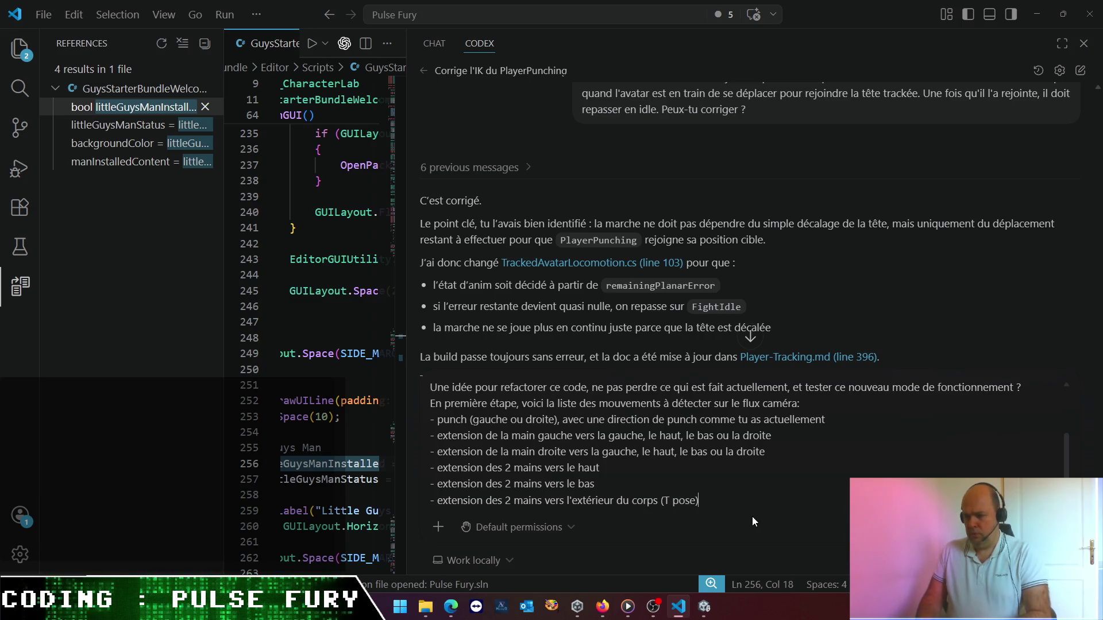
pyautogui.hotkey('shift', 'Return')
pyautogui.write('-')
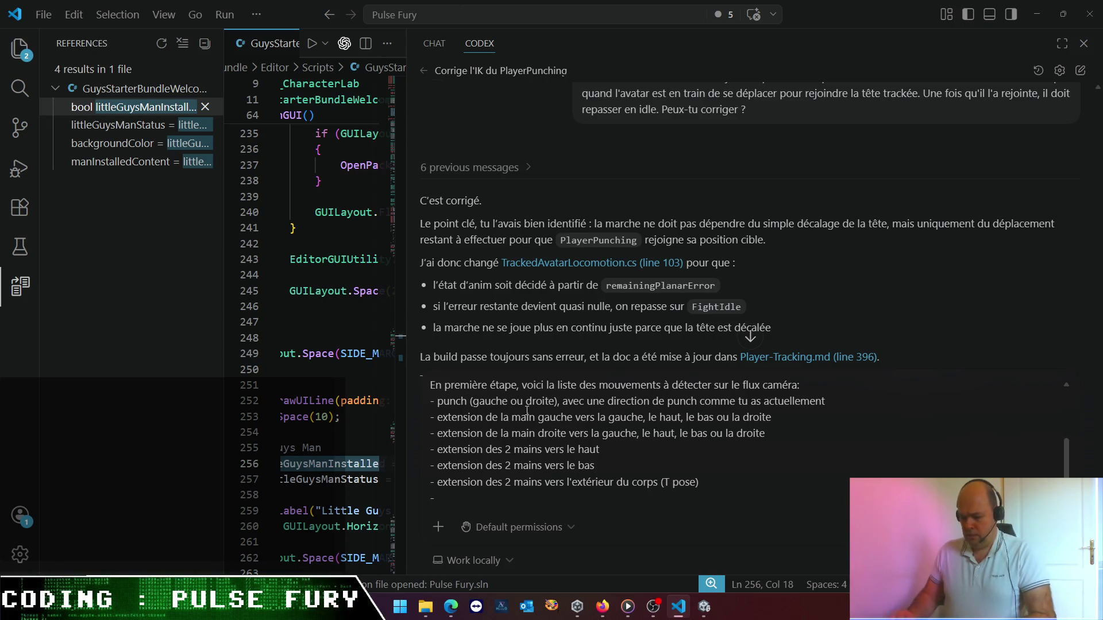
# - Change the punch bullet to 'punch frontal main gauche' with directions (haut, bas, droite, gauche)
pyautogui.write('frontal')
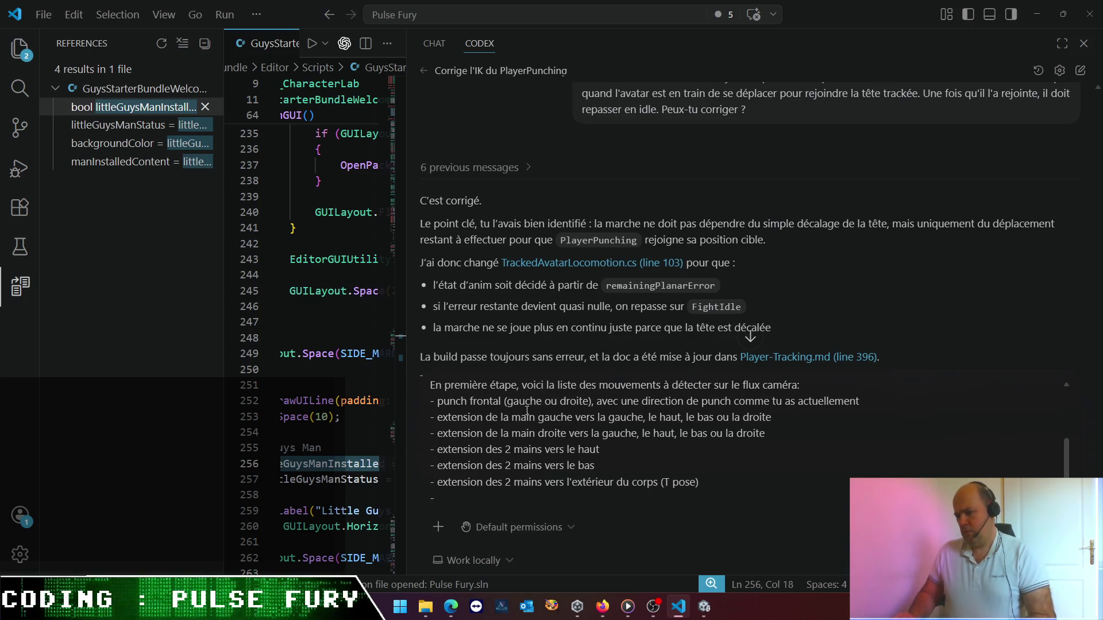
pyautogui.write(' main gauche')
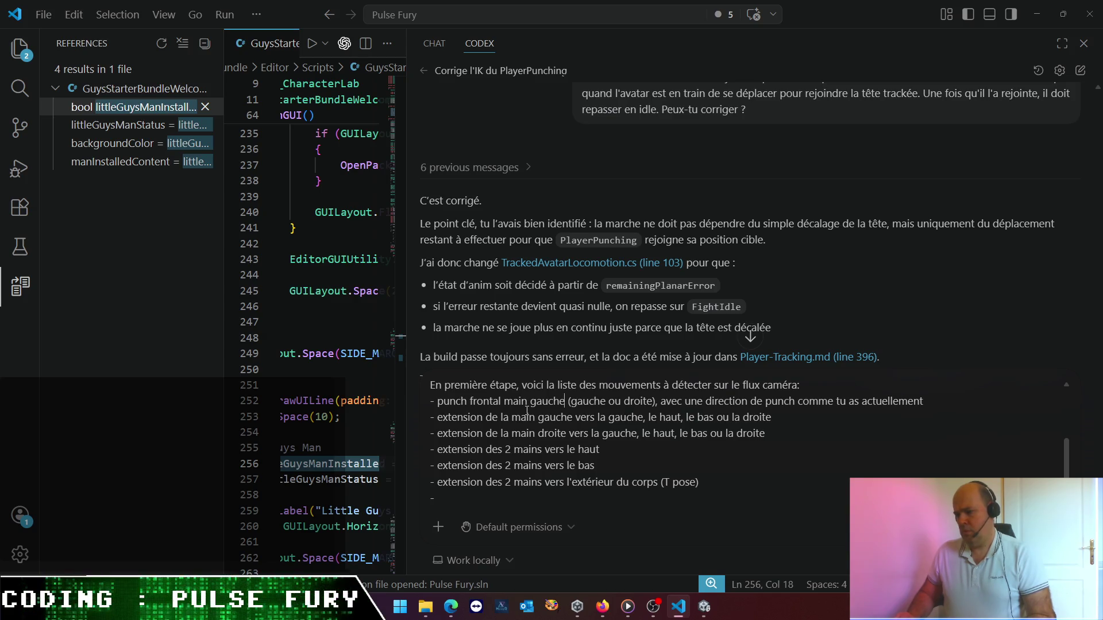
pyautogui.hotkey('shift', 'End')
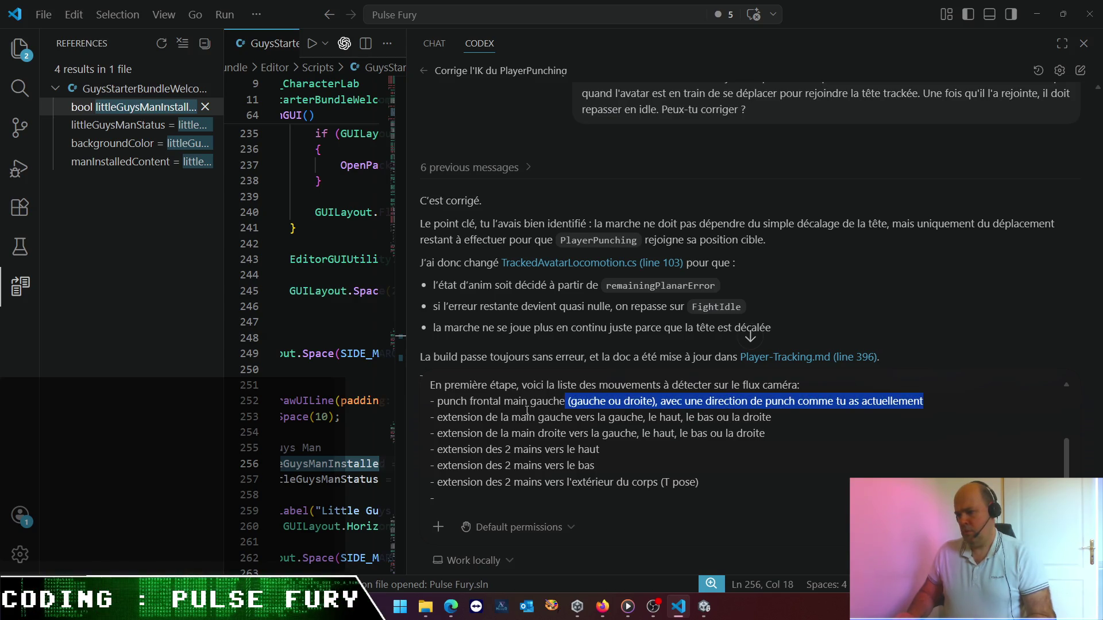
pyautogui.press('Home')
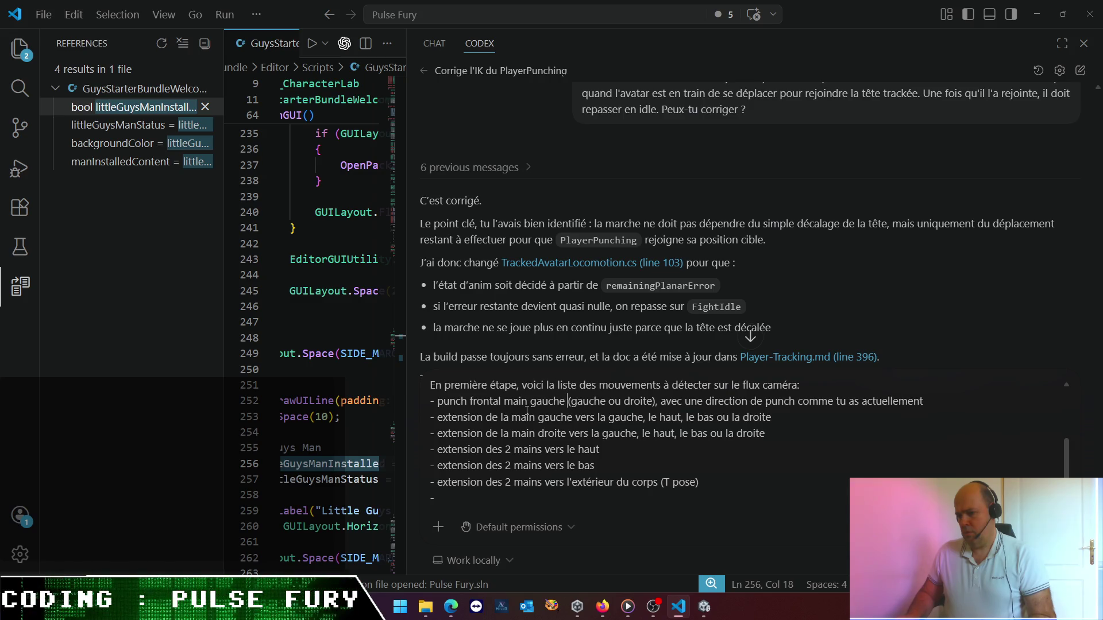
pyautogui.hotkey('shift', 'End')
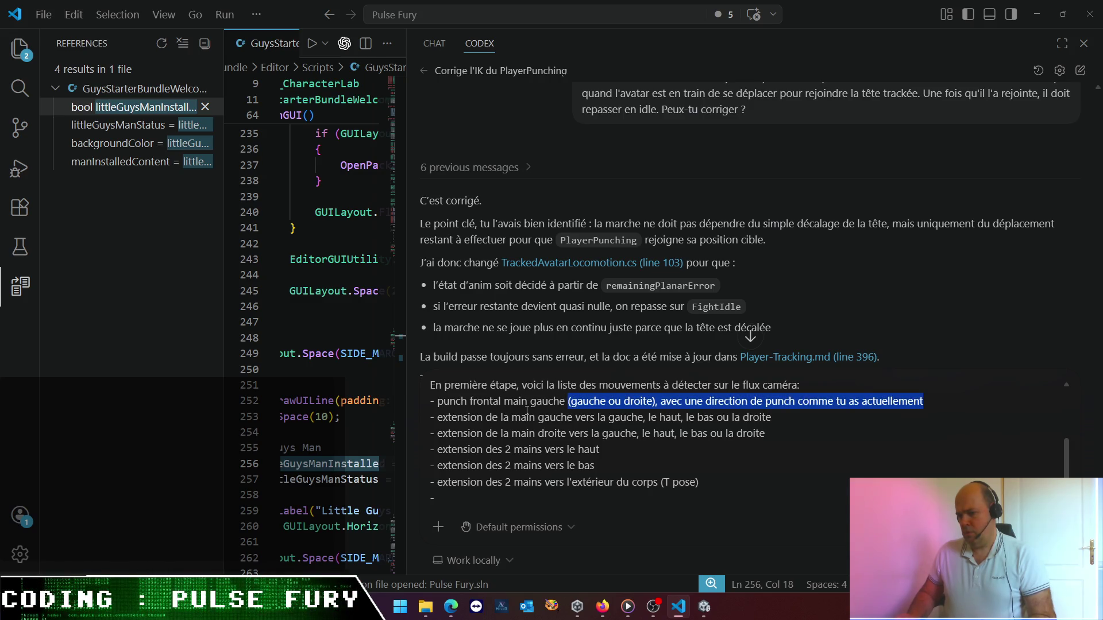
pyautogui.press('End')
pyautogui.write('(')
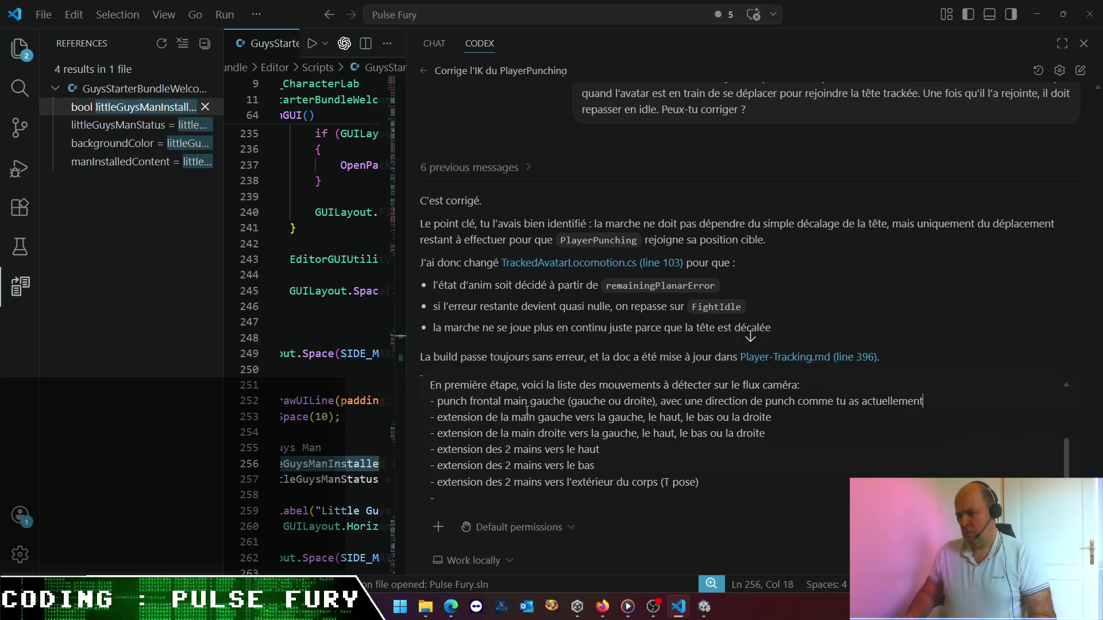
pyautogui.write('haut, n')
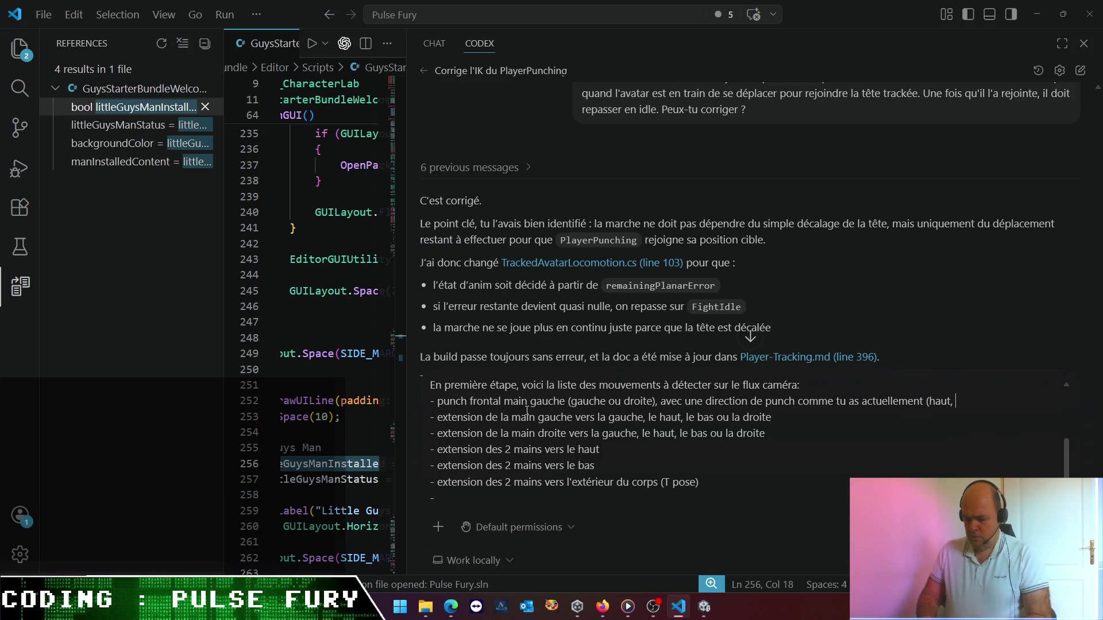
pyautogui.press('BackSpace')
pyautogui.write('bas, droite ,')
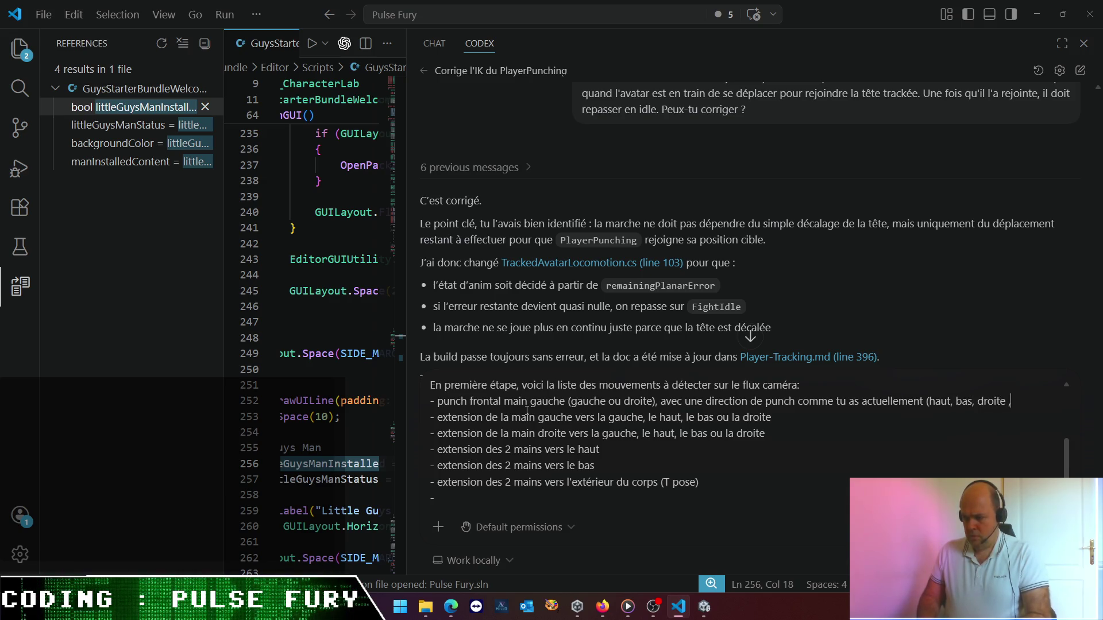
pyautogui.press('BackSpace')
pyautogui.press('BackSpace')
pyautogui.press('BackSpace')
pyautogui.write(', gaich')
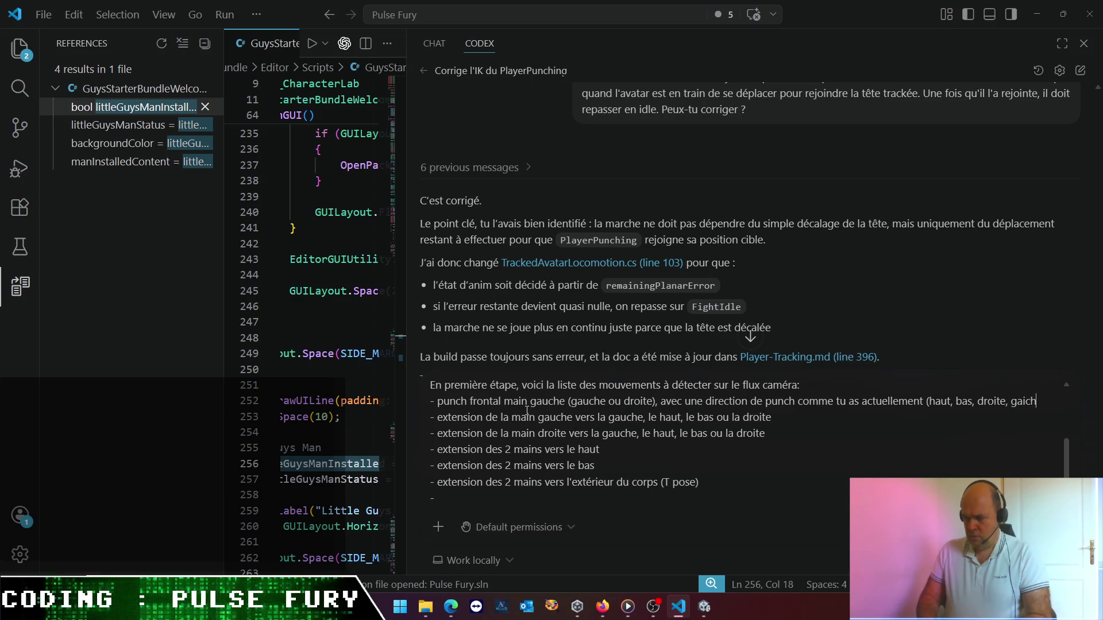
pyautogui.press('BackSpace')
pyautogui.press('BackSpace')
pyautogui.press('BackSpace')
pyautogui.write('uche)')
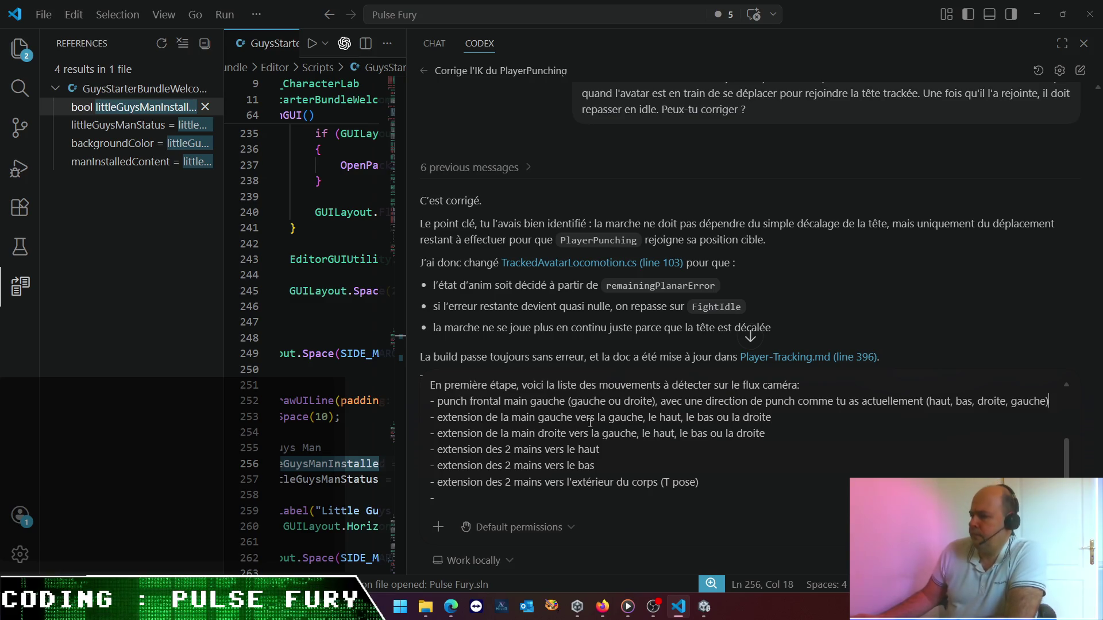
# - Restore accidentally deleted text, fix the 'gauche' typo, and start trimming the left-or-right wording
pyautogui.moveTo(660, 404)
pyautogui.mouseDown()
pyautogui.moveTo(565, 404)
pyautogui.moveTo(543, 418)
pyautogui.mouseUp()
pyautogui.press('BackSpace')
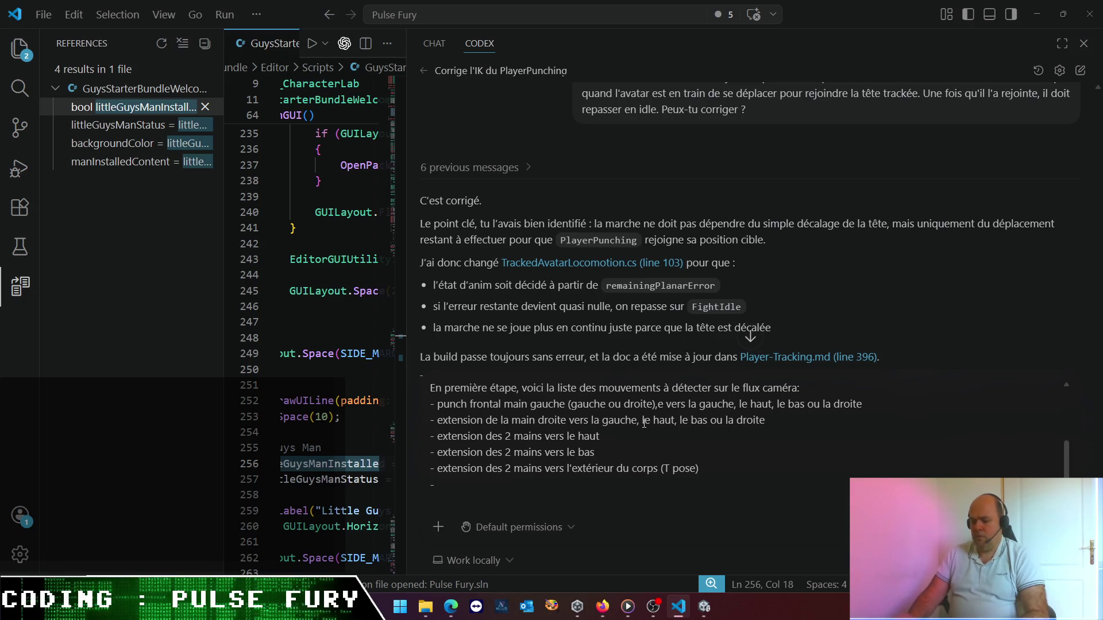
pyautogui.hotkey('ctrl', 'z')
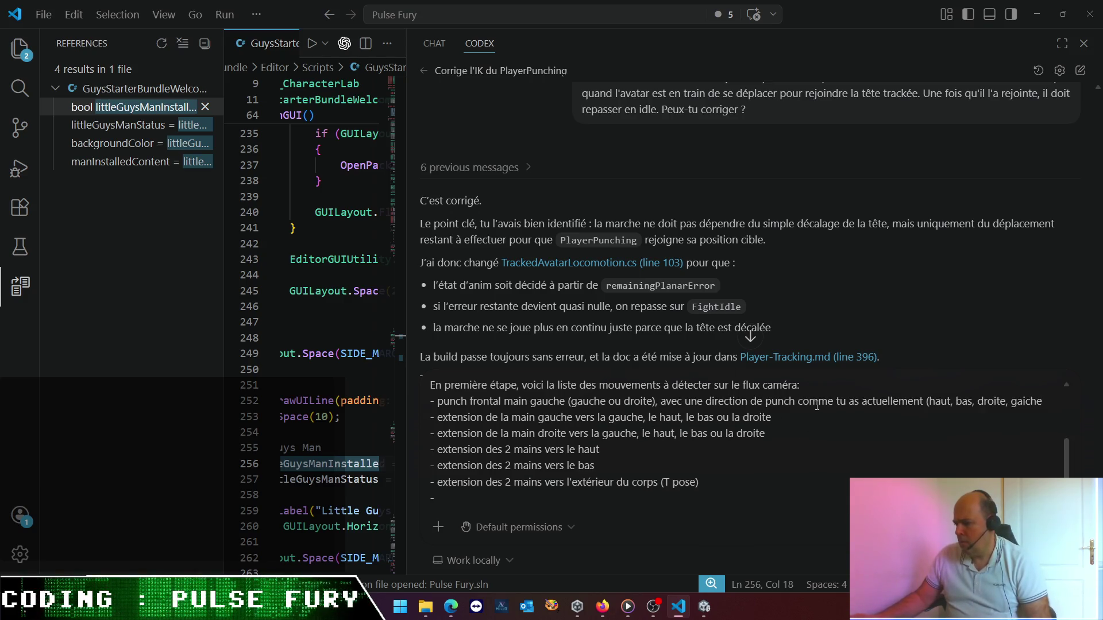
pyautogui.click(1025, 401)
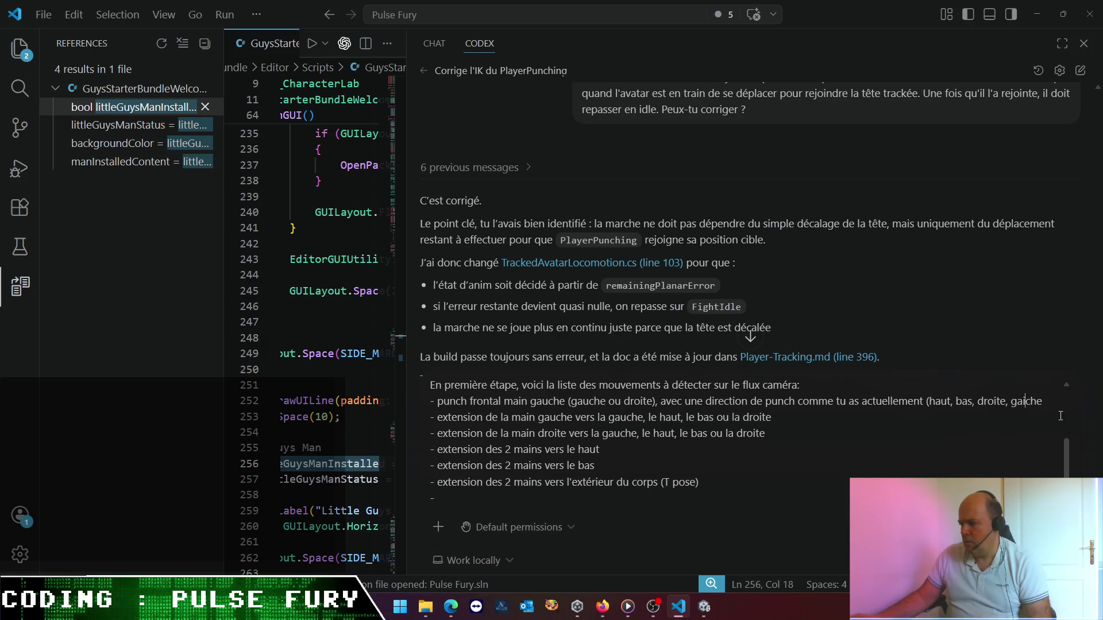
pyautogui.press('BackSpace')
pyautogui.write('uche')
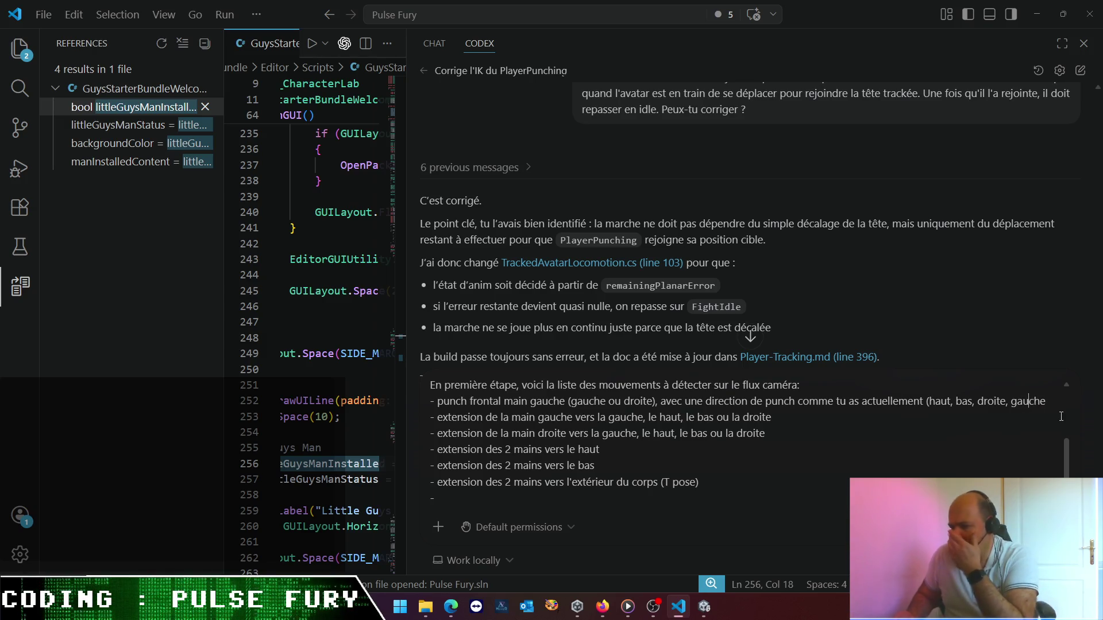
pyautogui.write(')')
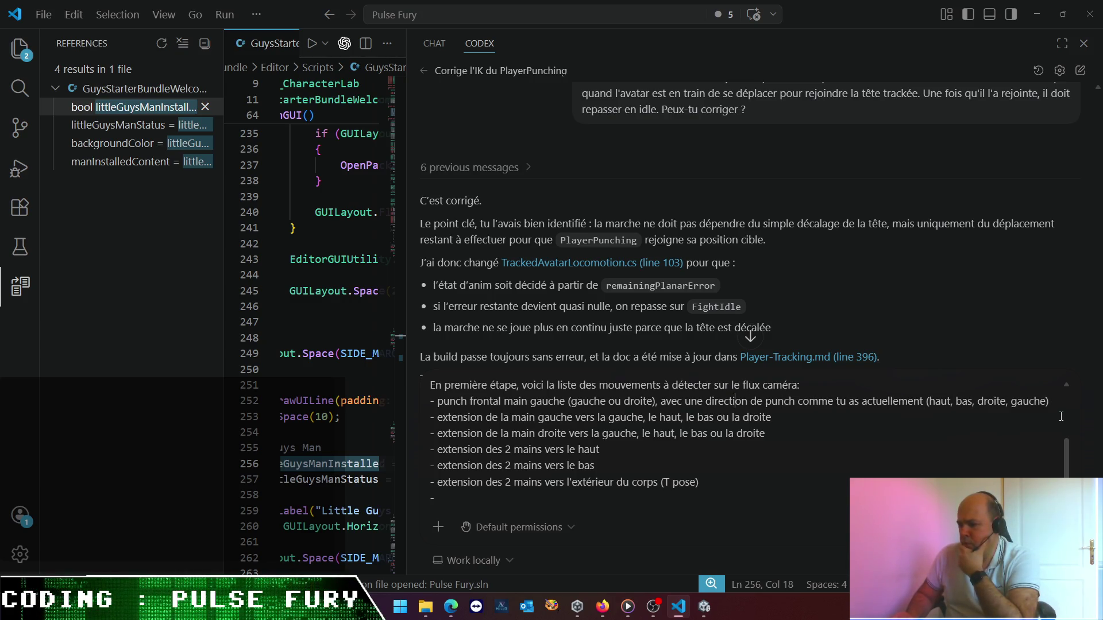
pyautogui.press('BackSpace')
pyautogui.press('BackSpace')
pyautogui.press('BackSpace')
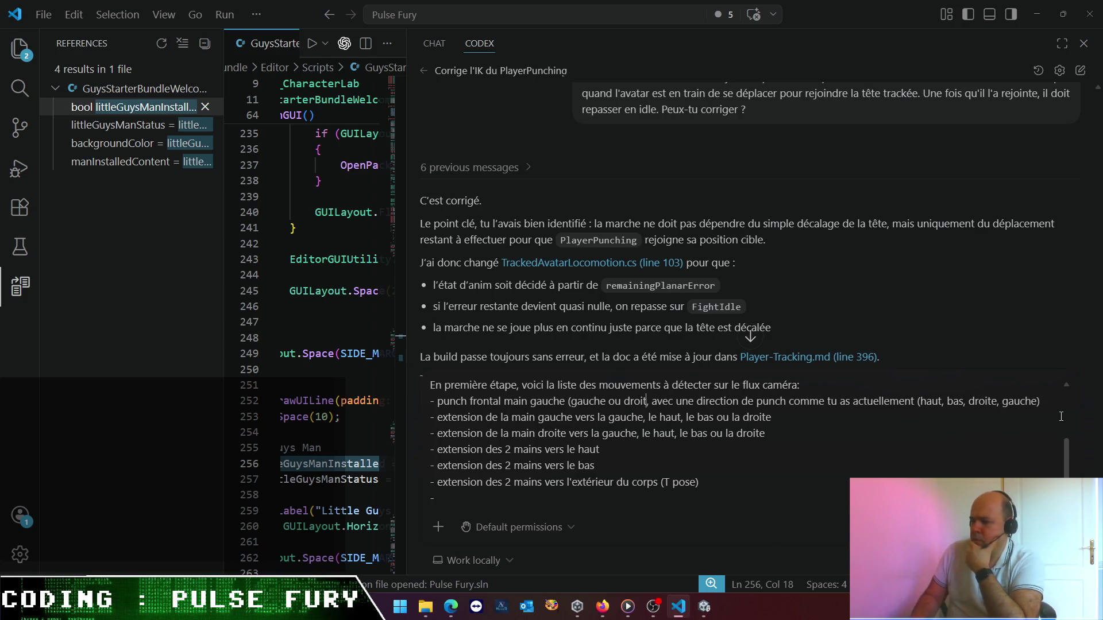
# - Trim the left-hand punch bullet and duplicate it as a right-hand ('main droite') frontal punch
pyautogui.press('BackSpace')
pyautogui.press('BackSpace')
pyautogui.press('BackSpace')
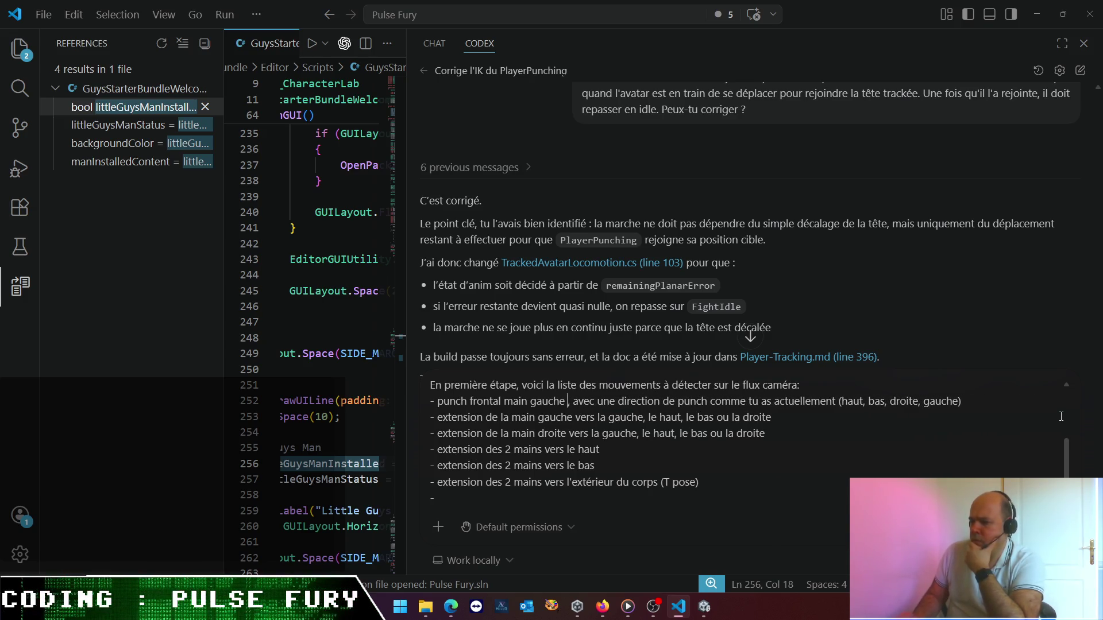
pyautogui.hotkey('shift', 'Home')
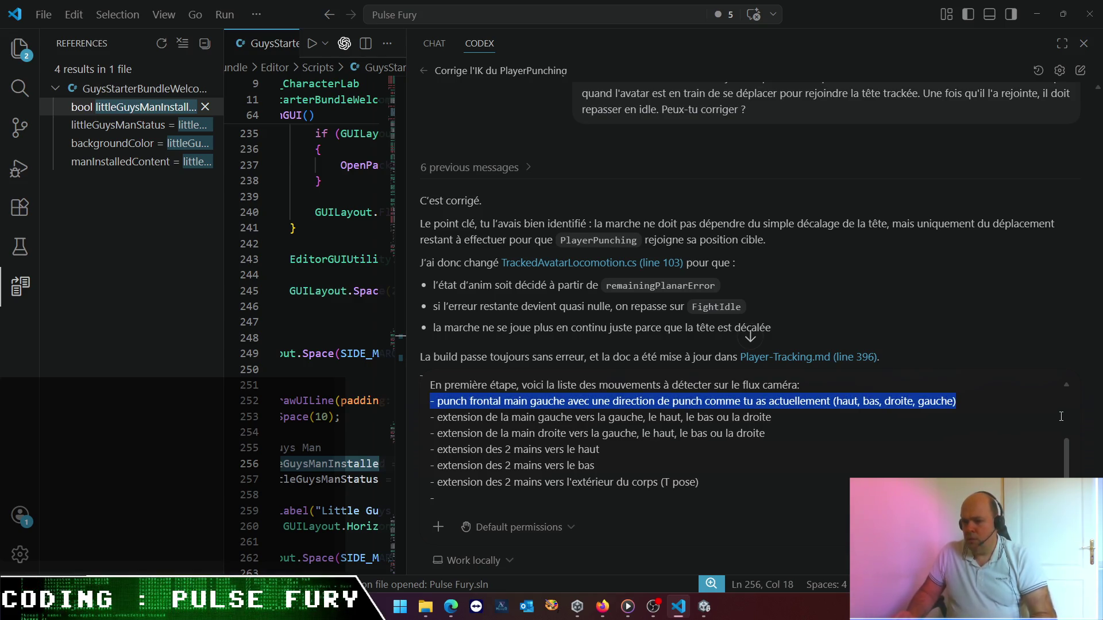
pyautogui.hotkey('ctrl', 'c')
pyautogui.press('Down')
pyautogui.hotkey('ctrl', 'v')
pyautogui.press('Return')
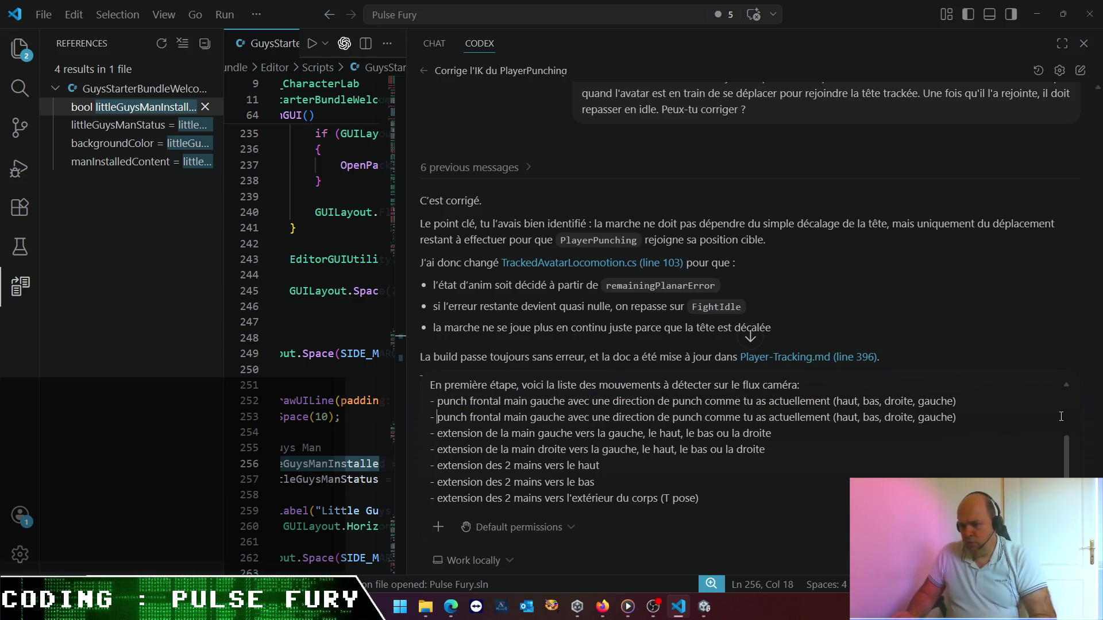
pyautogui.hotkey('ctrl', 'shift', 'Left')
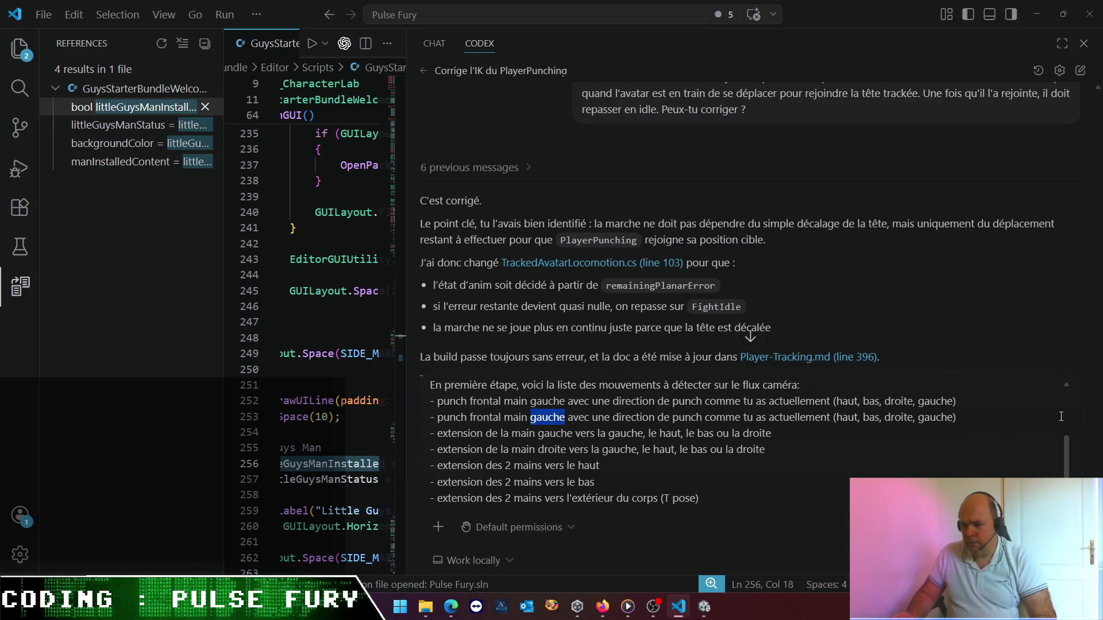
pyautogui.write('droite')
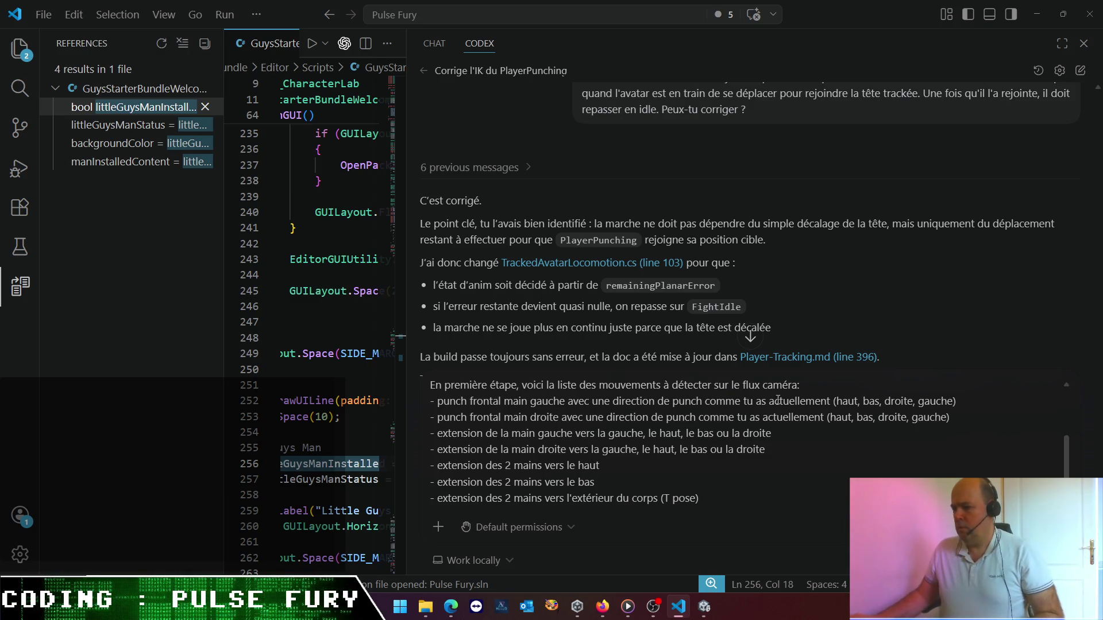
# - Add 'avant' as a direction in both punch bullets' direction lists
pyautogui.click(837, 401)
pyautogui.write('avan')
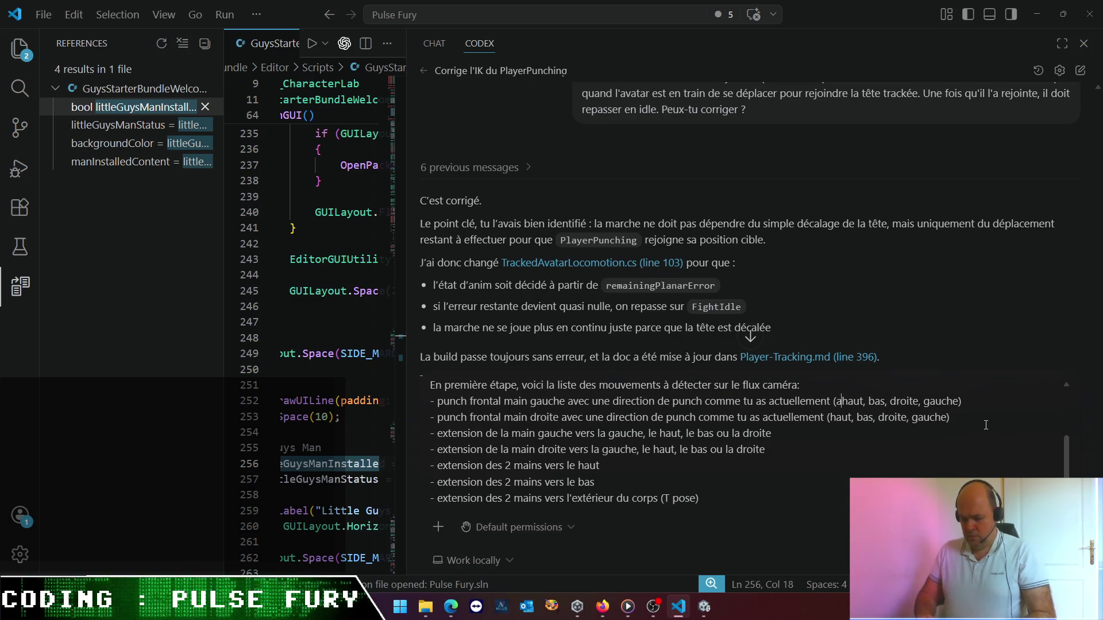
pyautogui.write('t, ')
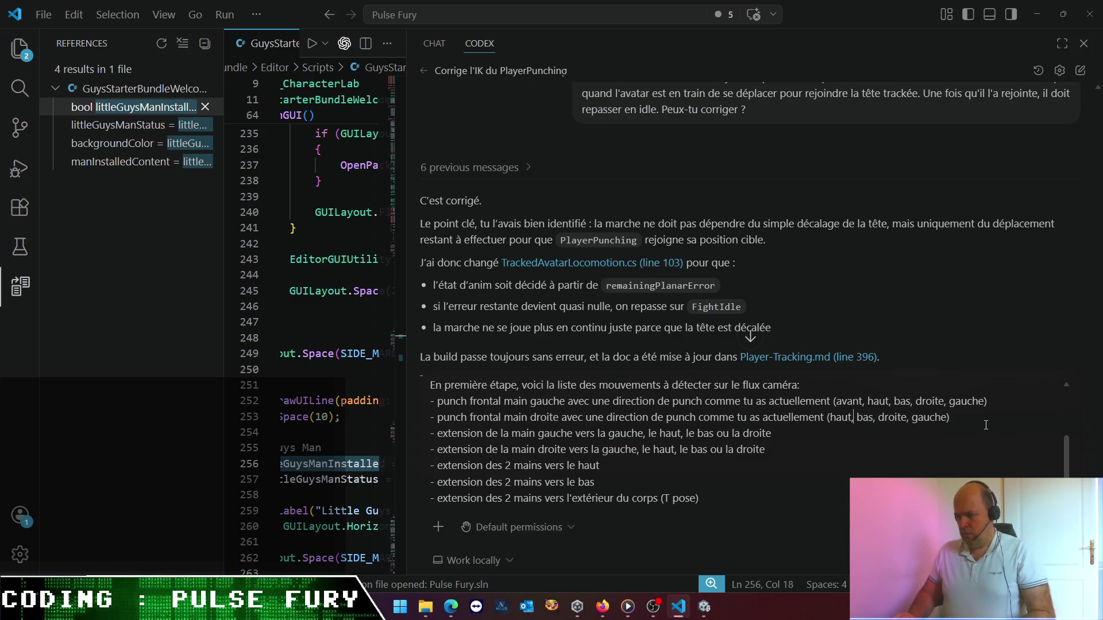
pyautogui.write('avant,')
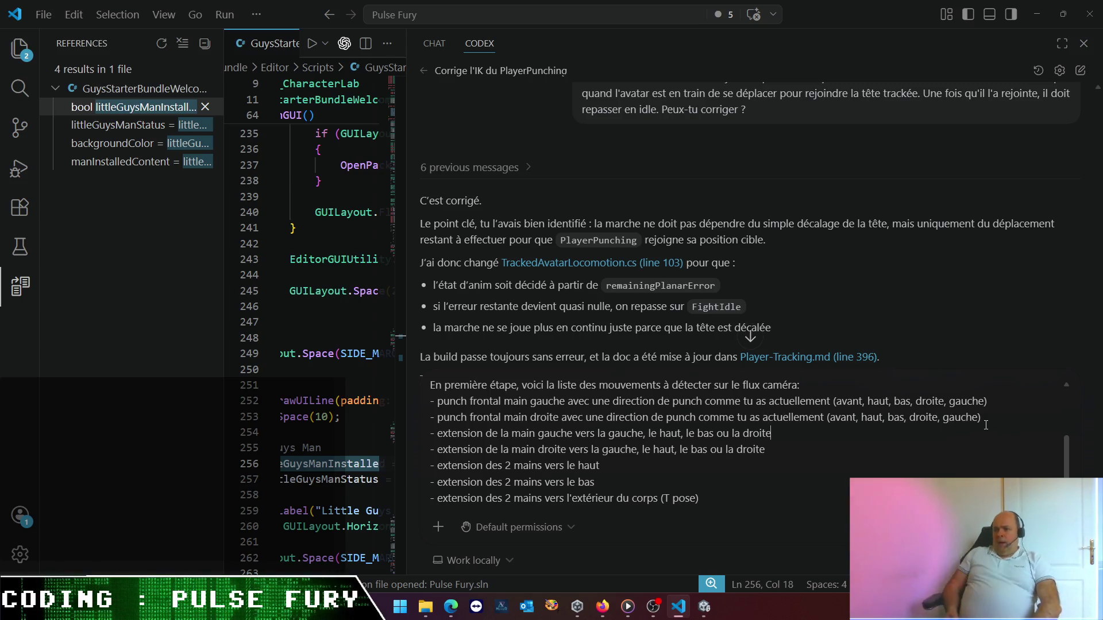
pyautogui.press('Down')
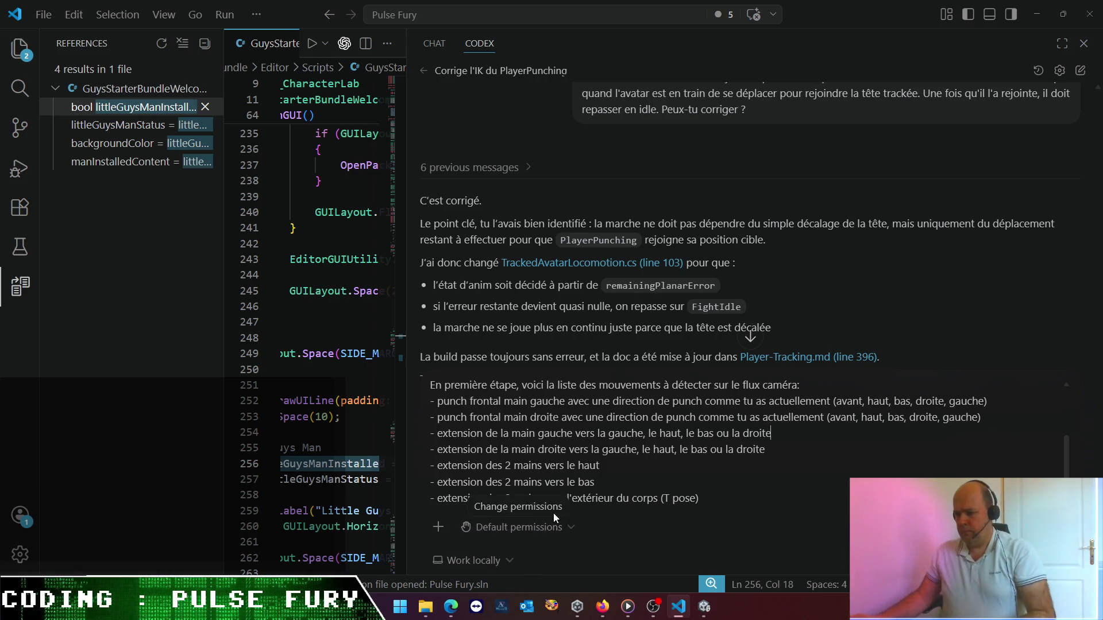
pyautogui.click(624, 466)
# - Append 'en même temps' to the both-hands-up and both-hands-down bullets
pyautogui.write('en même temps')
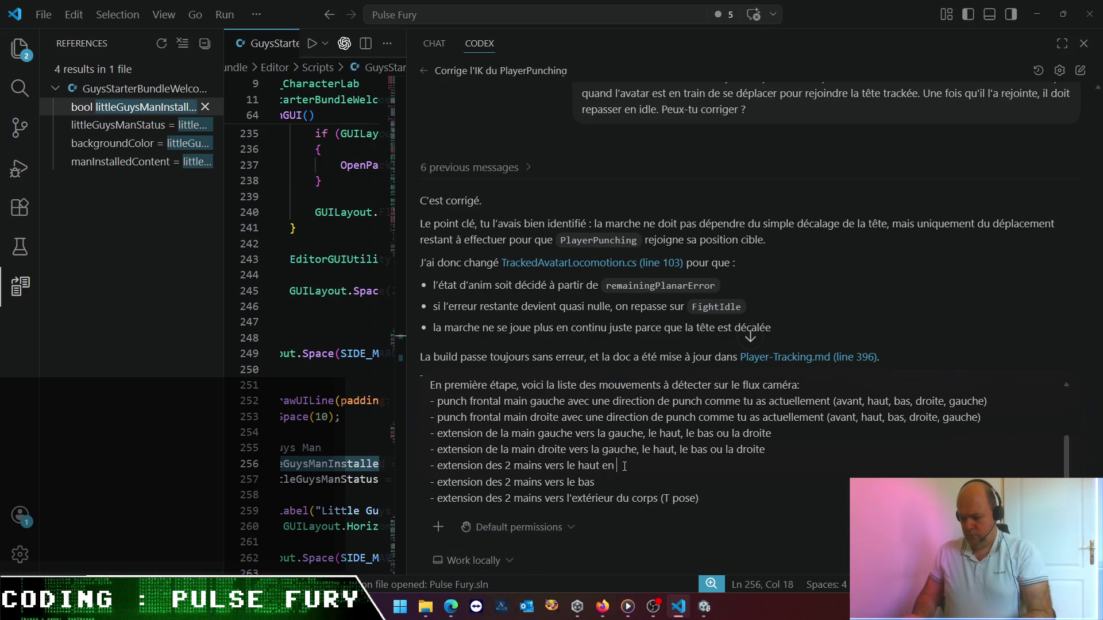
pyautogui.press('Down')
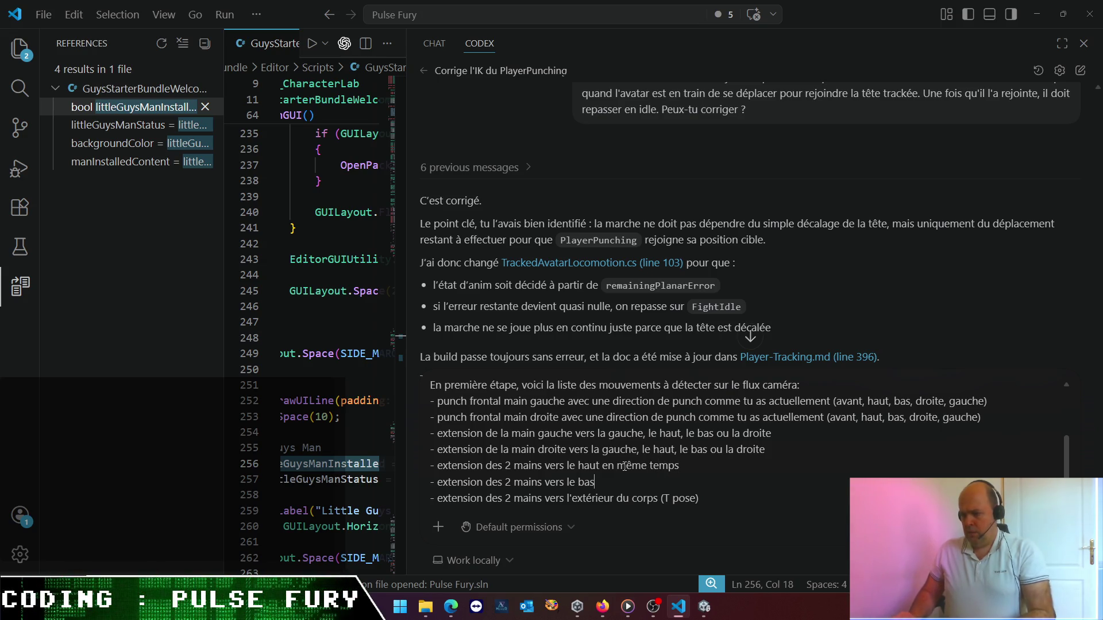
pyautogui.write(' en même temps')
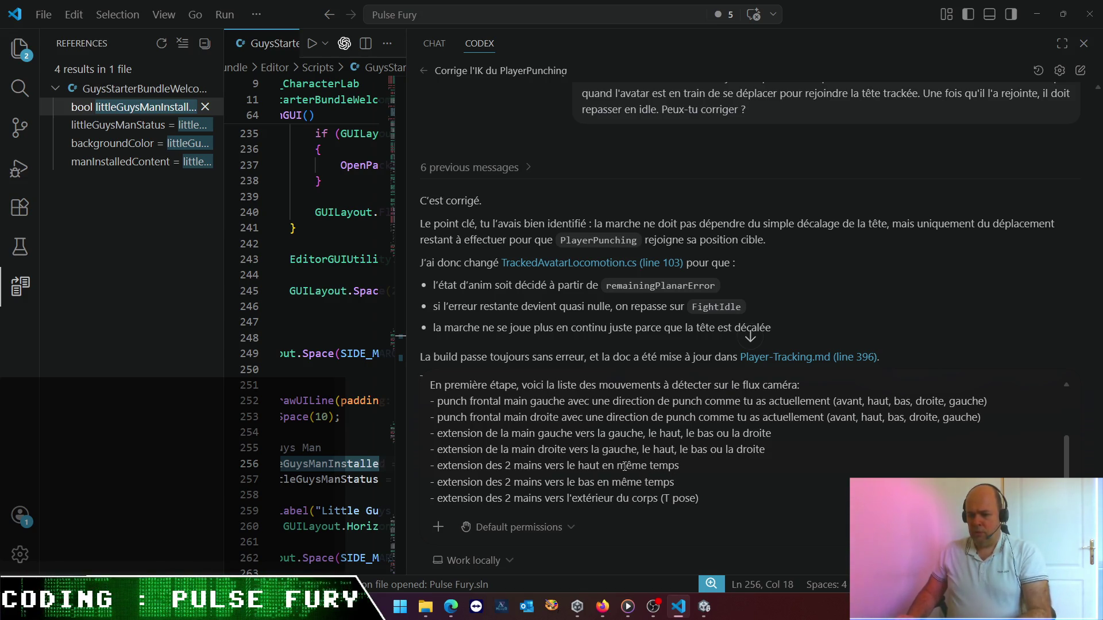
# - Add a bullet for a rapid return of both hands toward the body from the T pose
pyautogui.hotkey('shift', 'Return')
pyautogui.write('- r')
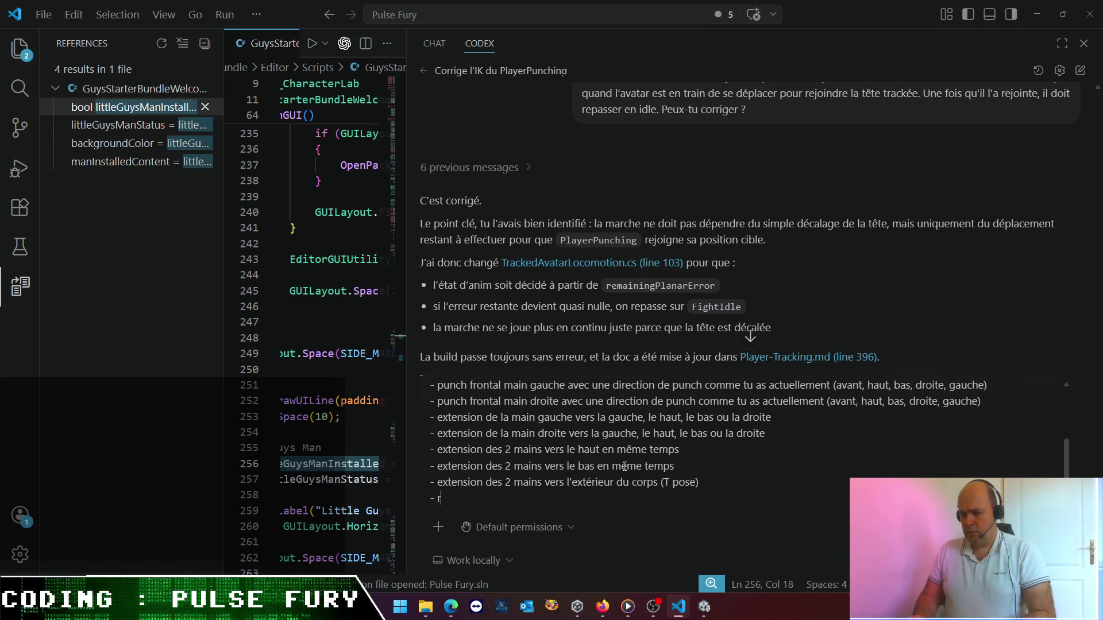
pyautogui.write('etour')
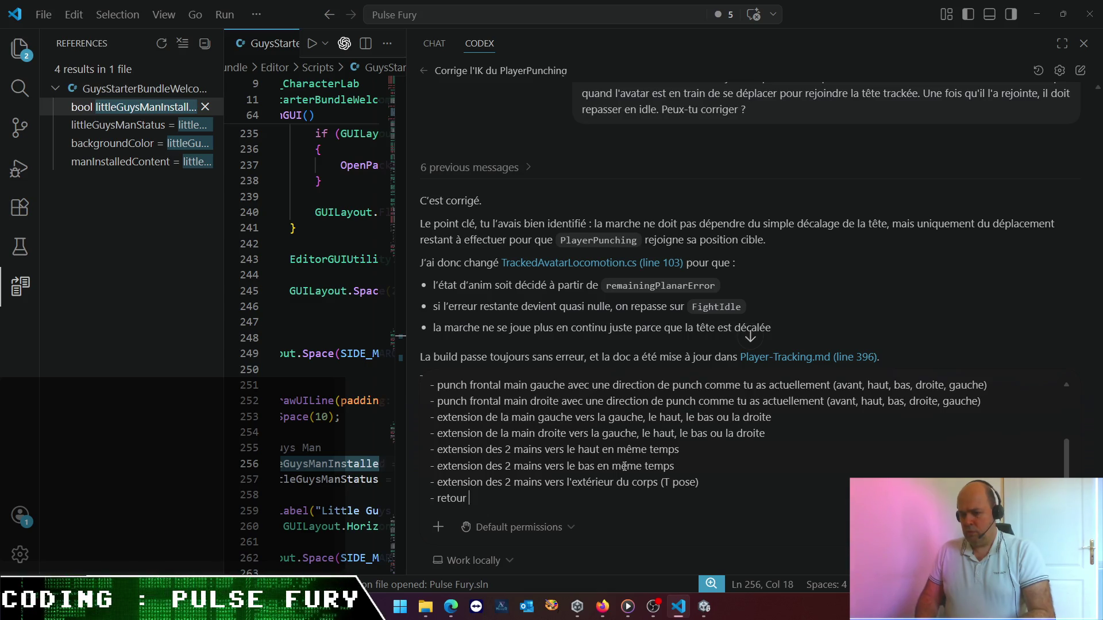
pyautogui.write(' rapide de')
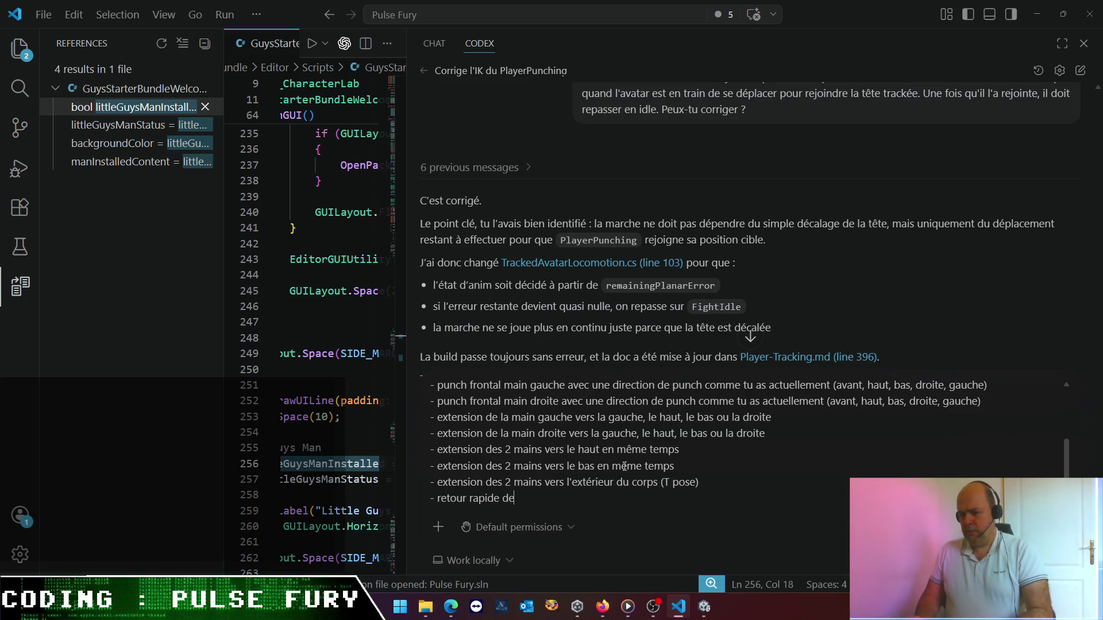
pyautogui.write('s 2 mains ve')
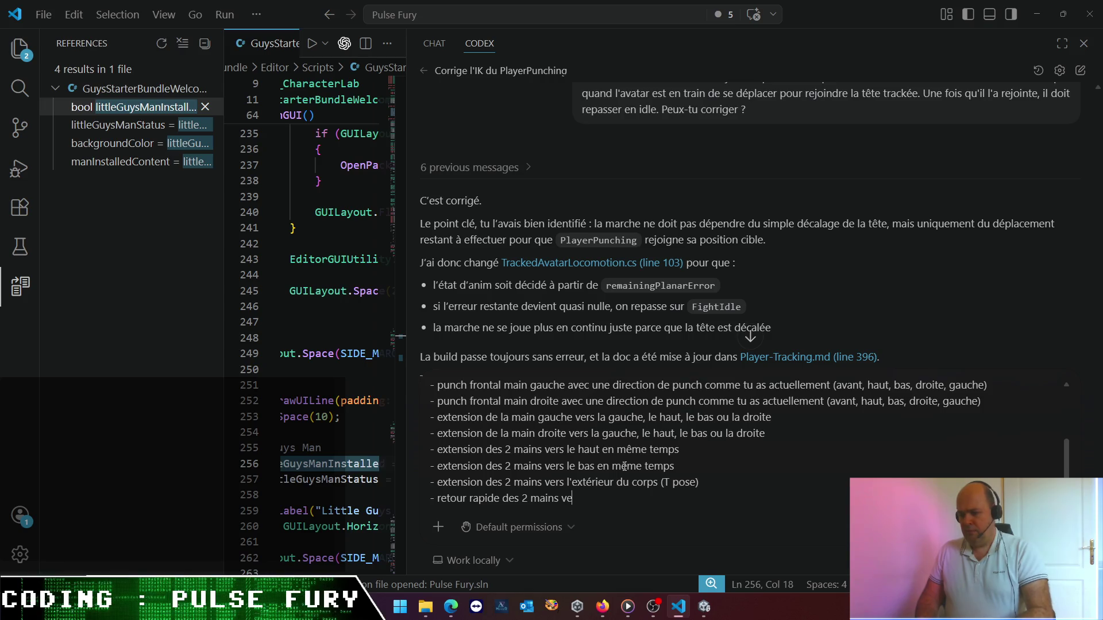
pyautogui.write("rs l'intérieur")
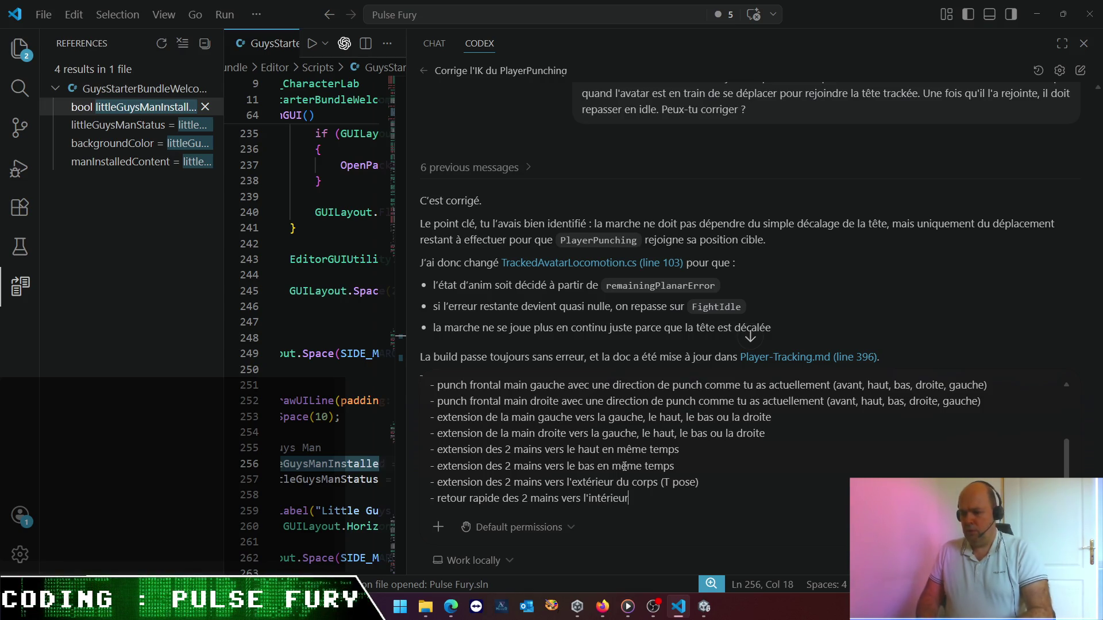
pyautogui.write(' du corps (')
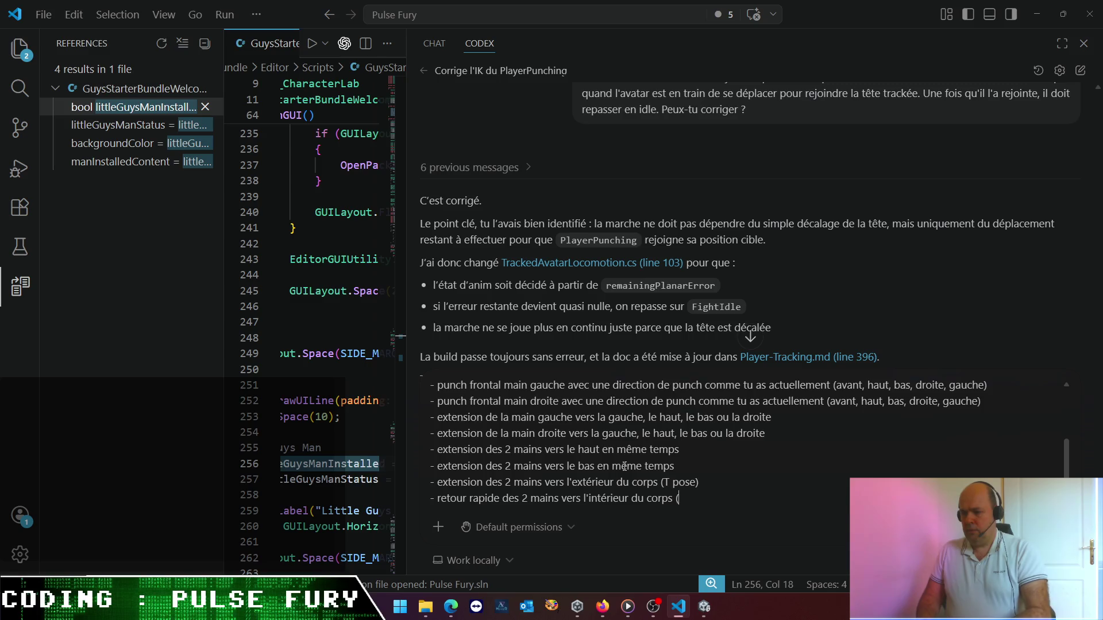
pyautogui.write('T pose ->')
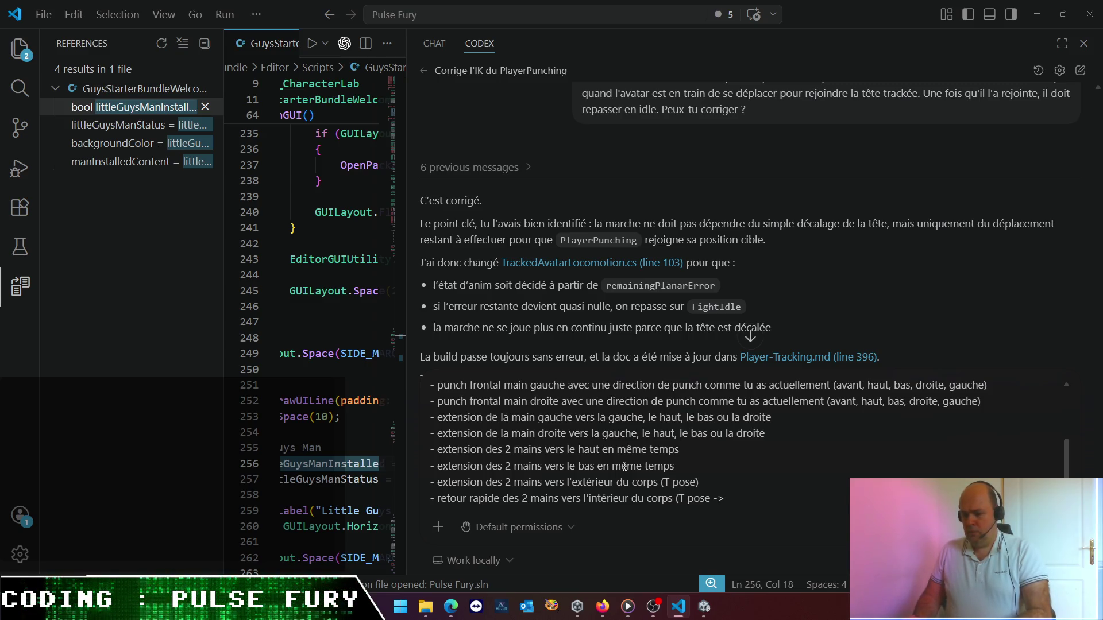
pyautogui.press('BackSpace')
pyautogui.press('BackSpace')
pyautogui.press('BackSpace')
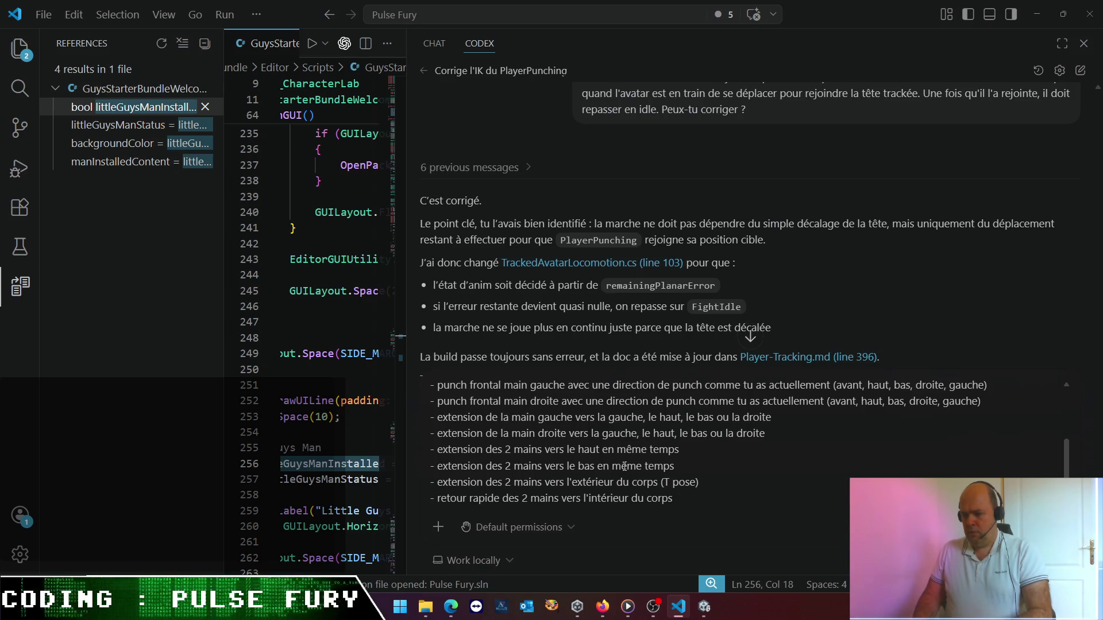
pyautogui.write('depuis la T p')
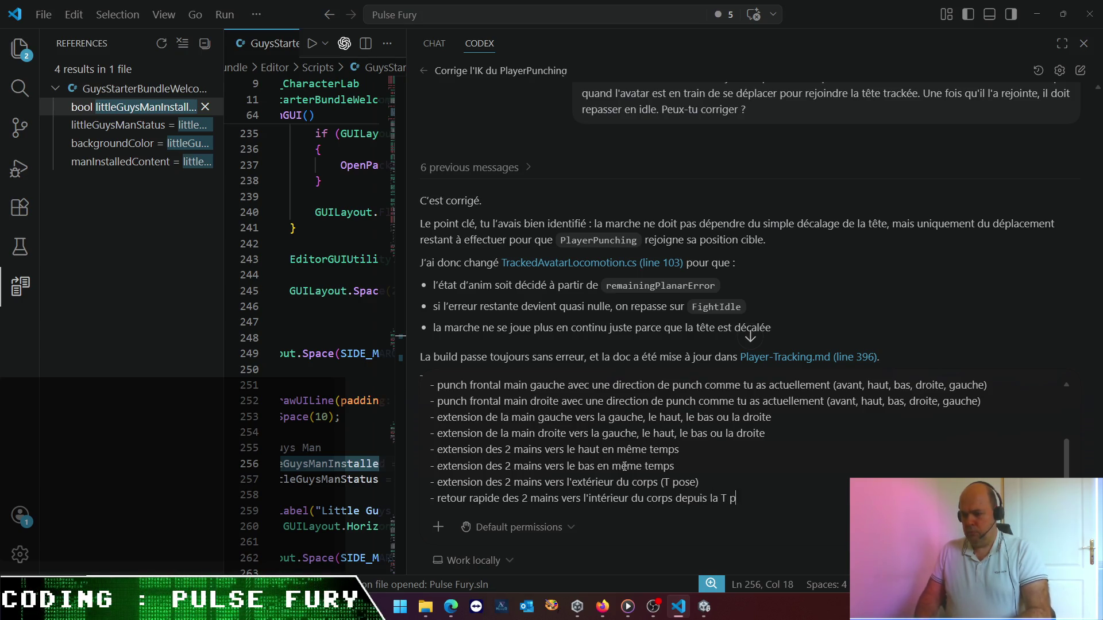
pyautogui.write('ose')
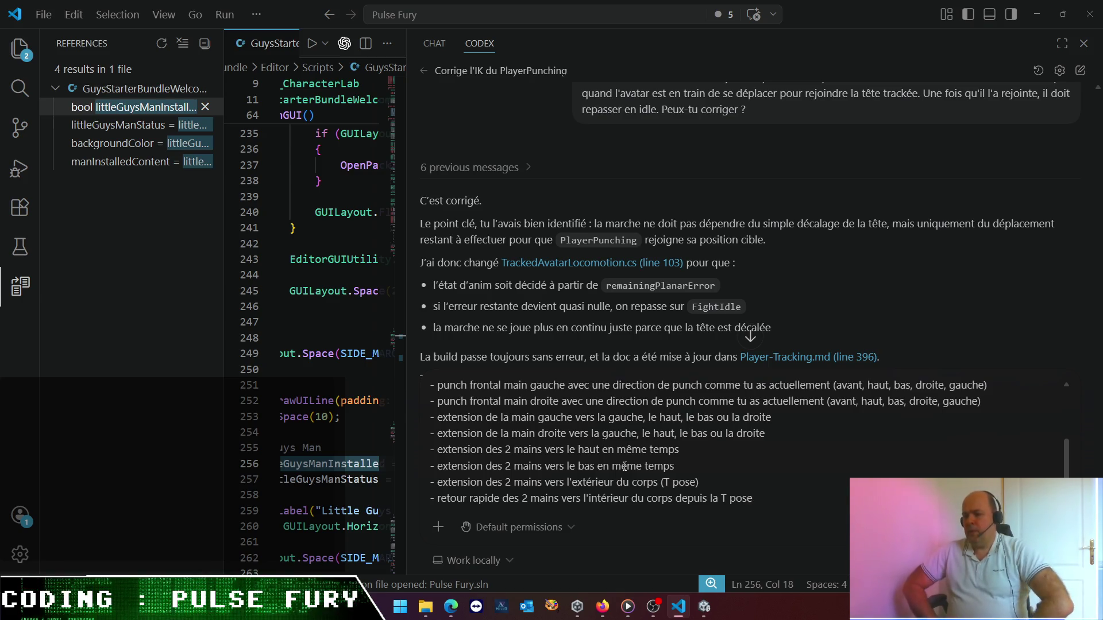
pyautogui.click(488, 482)
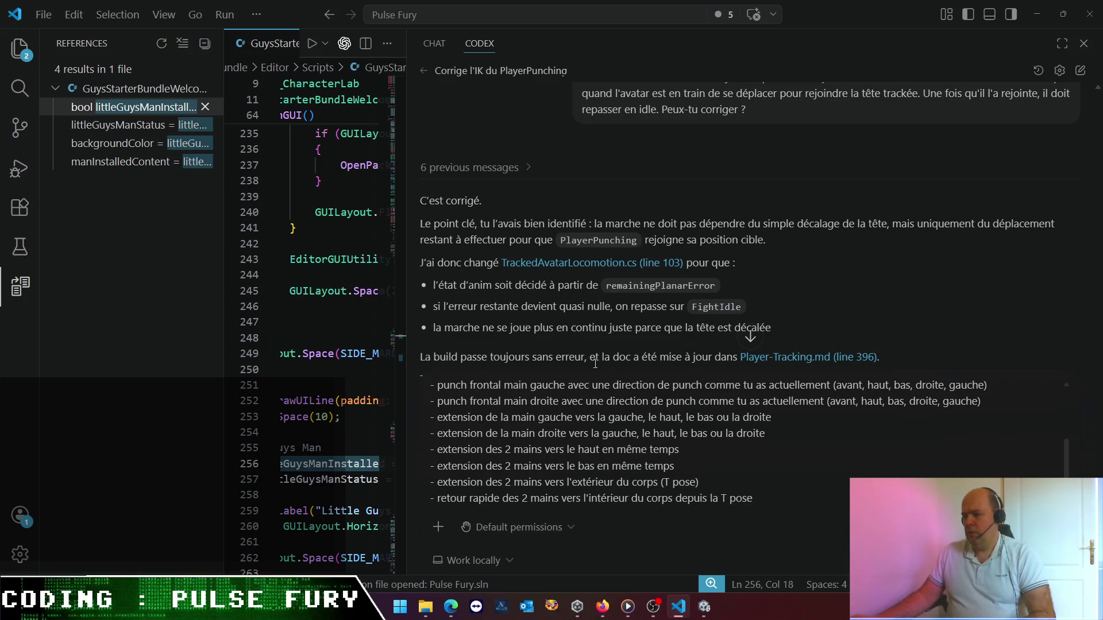
# - Insert 'RAPIDES' after 'mouvements' in the prompt's intro sentence
pyautogui.scroll(2, 480, 373)
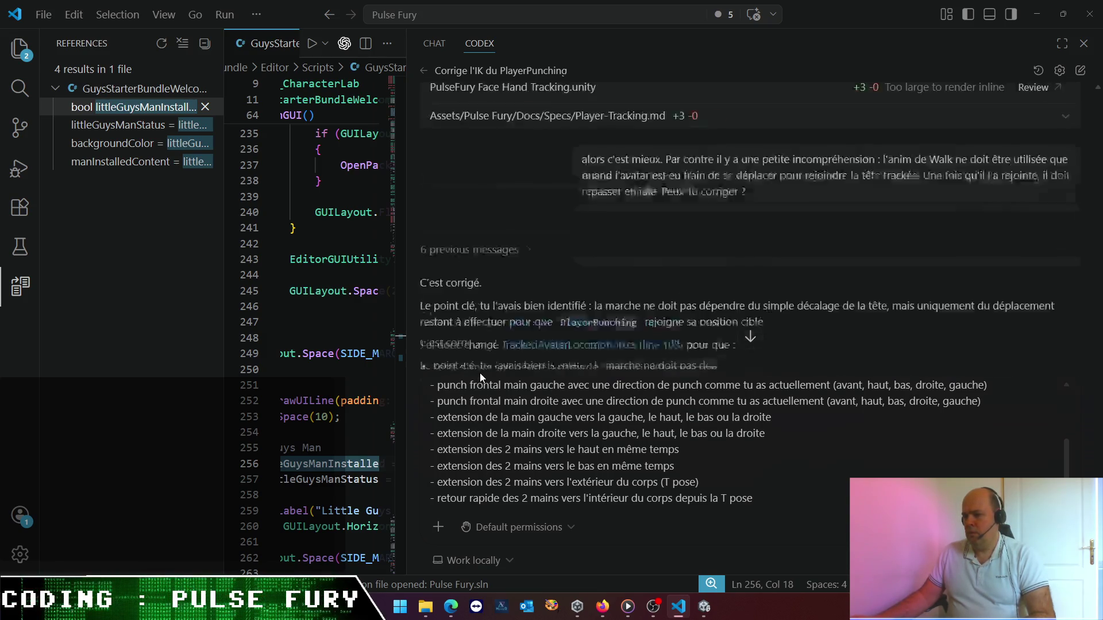
pyautogui.scroll(-2, 480, 362)
pyautogui.scroll(3, 785, 448)
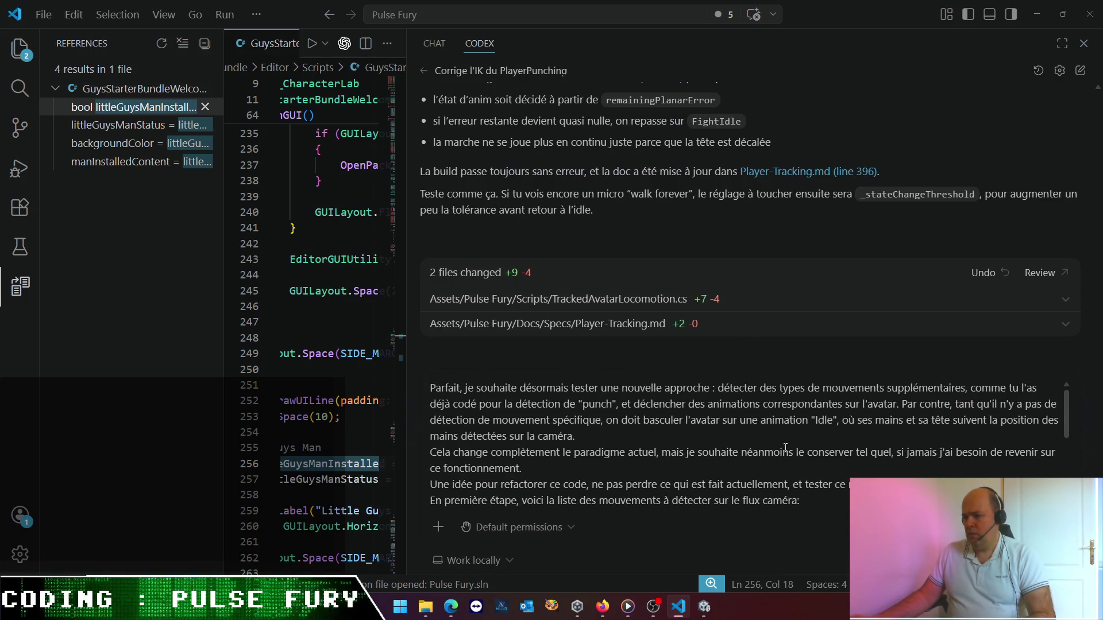
pyautogui.scroll(-2, 785, 447)
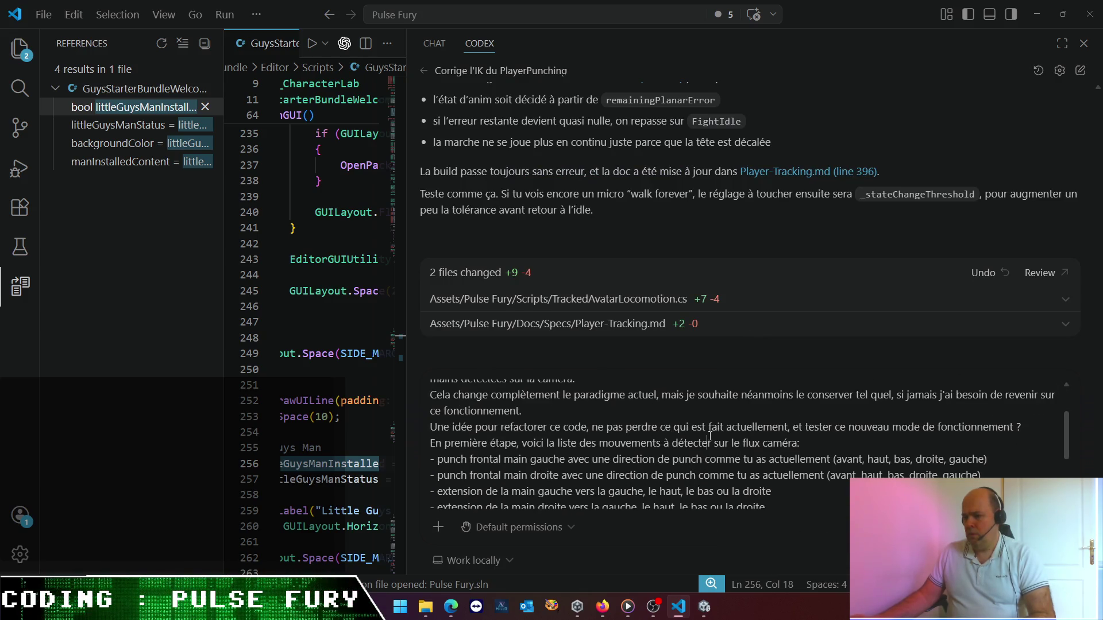
pyautogui.click(658, 444)
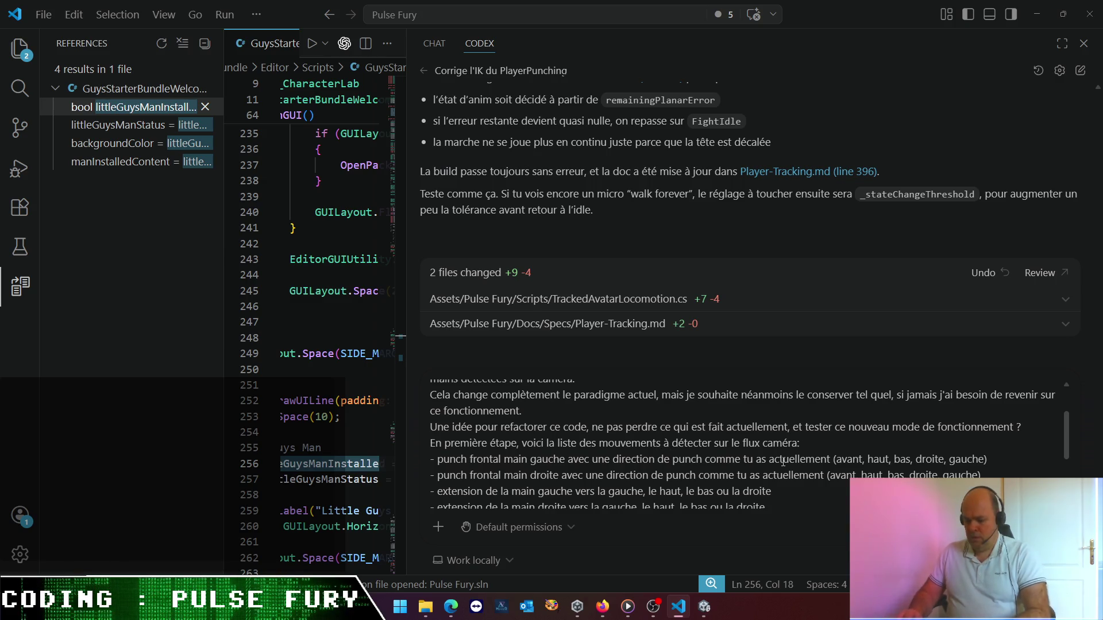
pyautogui.write('RAPIDES')
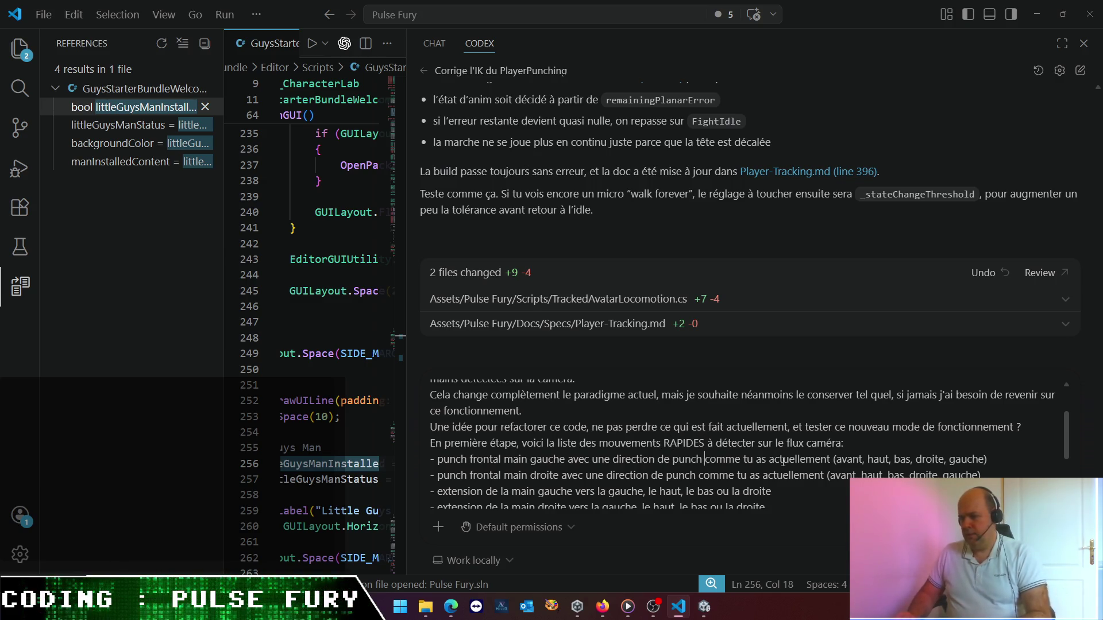
# - Delete the empty trailing line and the word 'rapide' from the last gesture line
pyautogui.hotkey('ctrl', 'End')
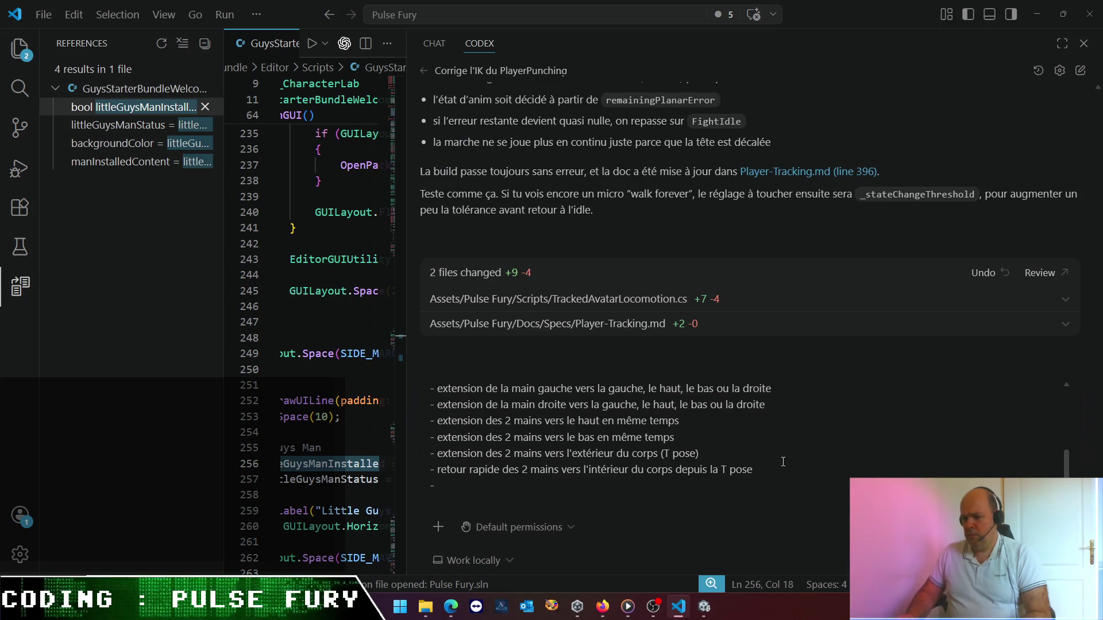
pyautogui.press('BackSpace')
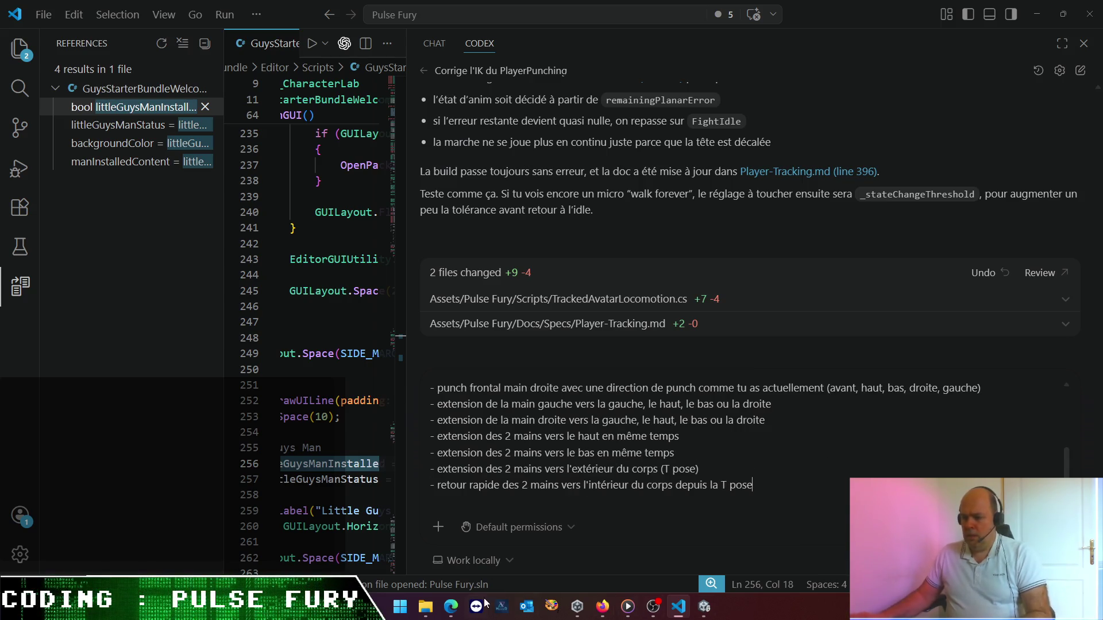
pyautogui.doubleClick(491, 487)
pyautogui.press('BackSpace')
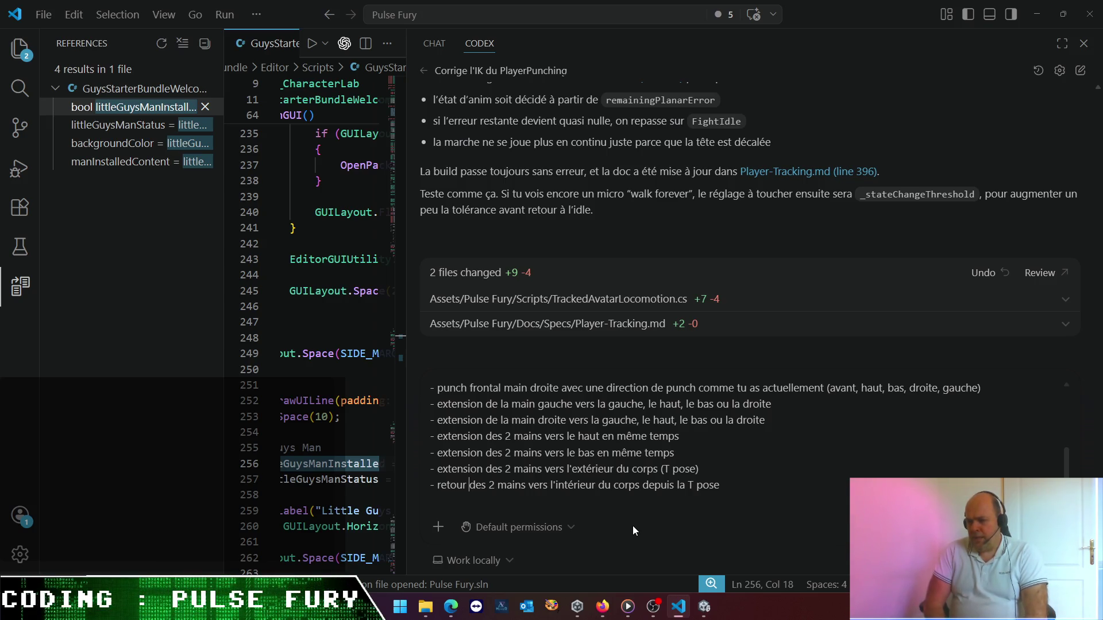
# - Add the bullet 'punch frontal des 2 mains en même temps' below the right-hand punch line
pyautogui.press('Up')
pyautogui.press('Up')
pyautogui.press('Up')
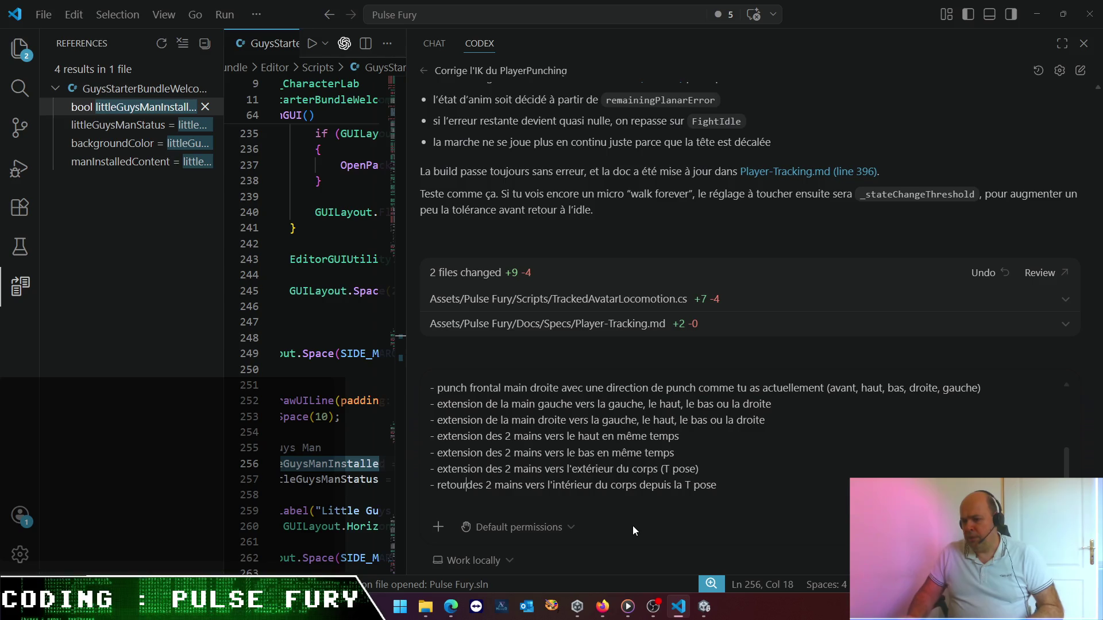
pyautogui.press('Up')
pyautogui.press('Up')
pyautogui.press('Up')
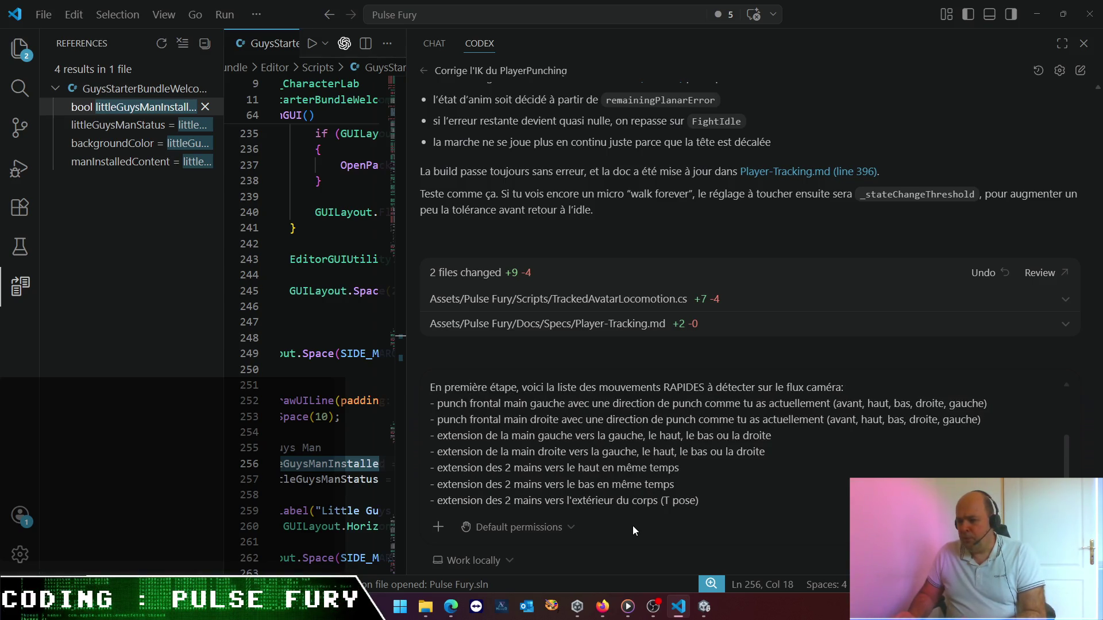
pyautogui.press('Return')
pyautogui.write('- ')
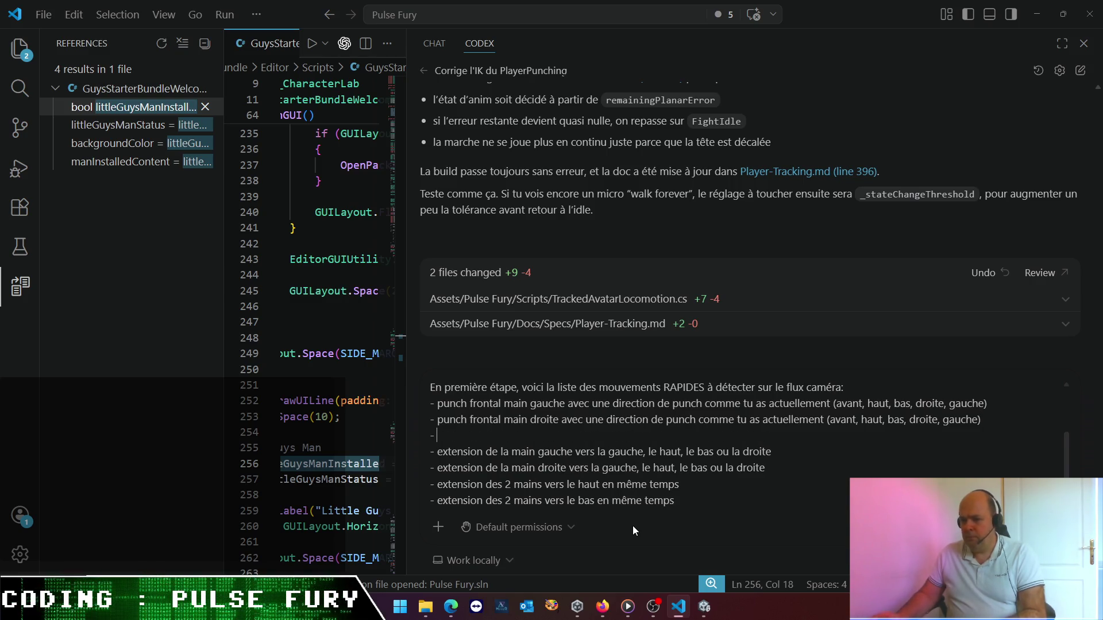
pyautogui.write('u')
pyautogui.press('BackSpace')
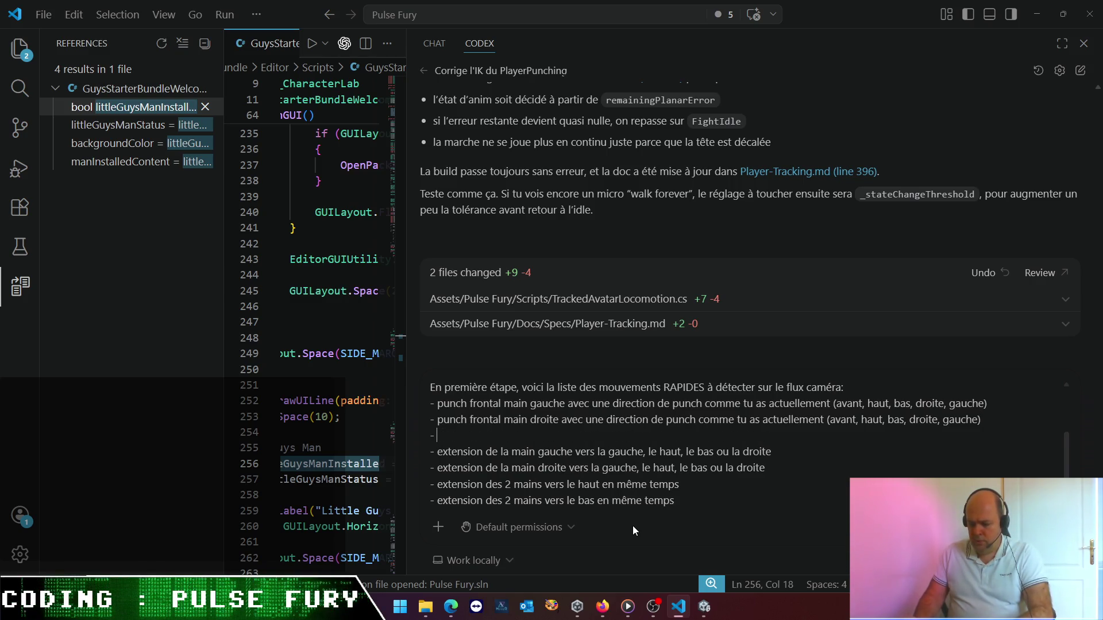
pyautogui.write('punch frontal des 2 main')
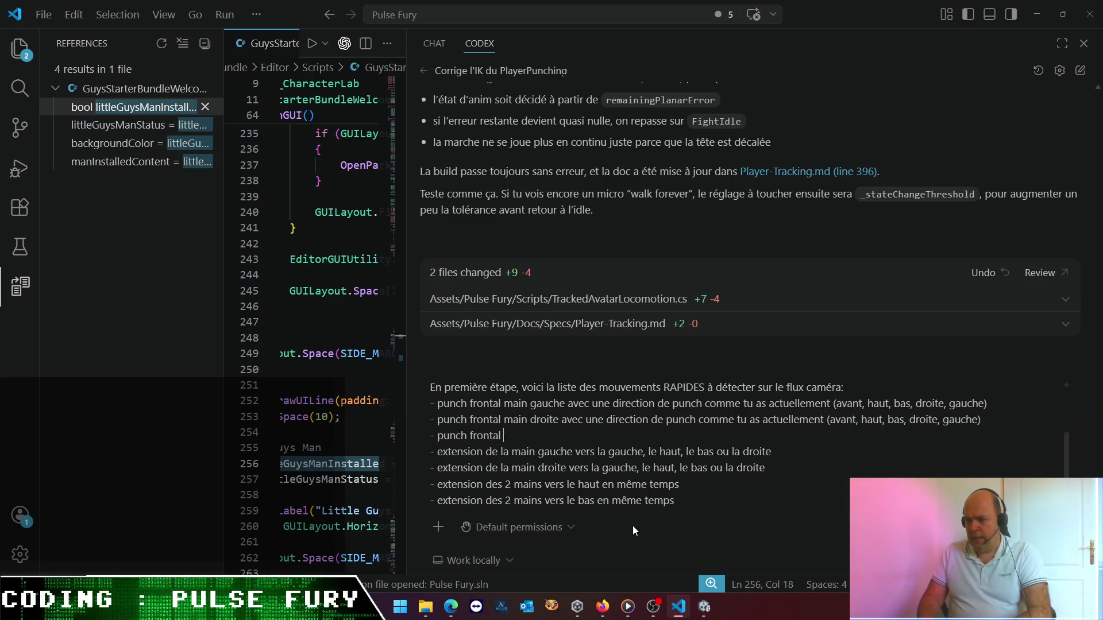
pyautogui.write('s ')
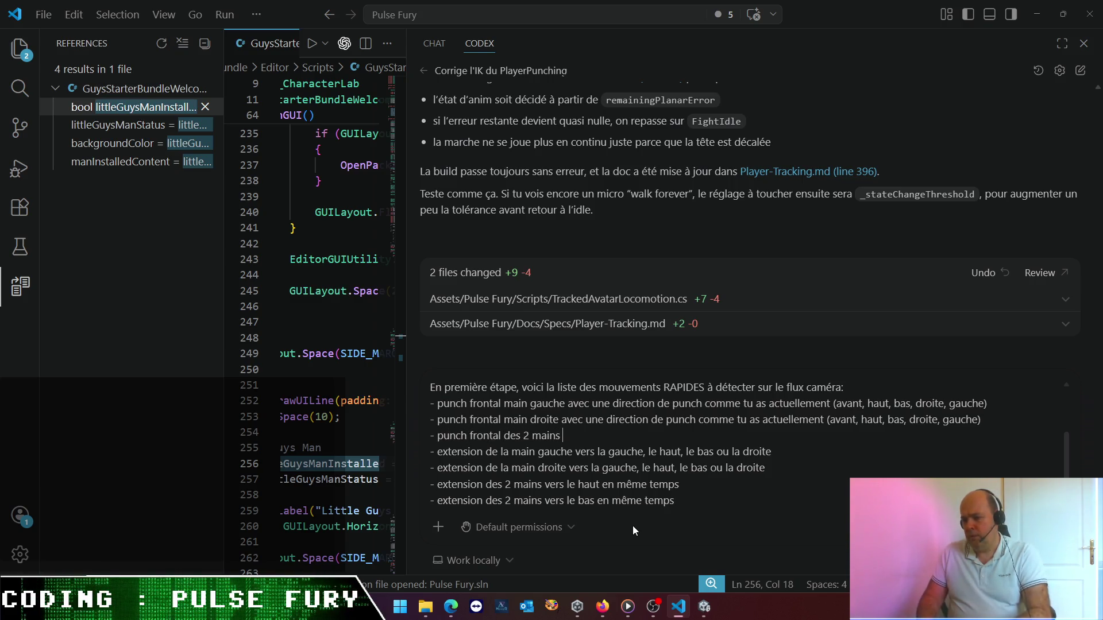
pyautogui.write('en même temps')
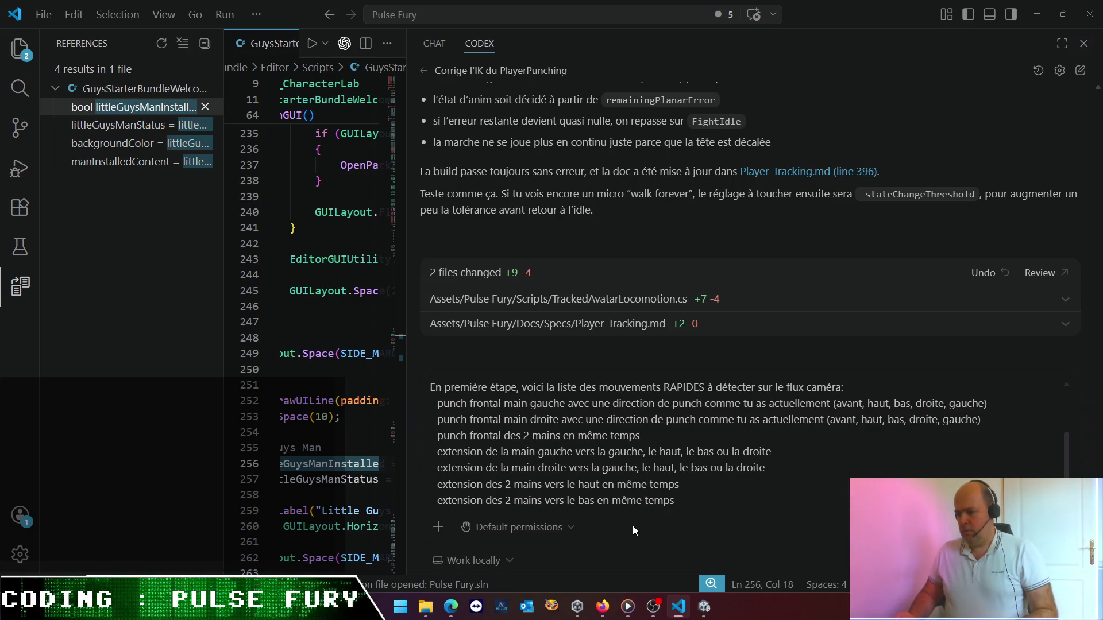
# - Start a second bullet '- retour de punch des 2 mains en même temps' beneath it
pyautogui.hotkey('shift', 'Return')
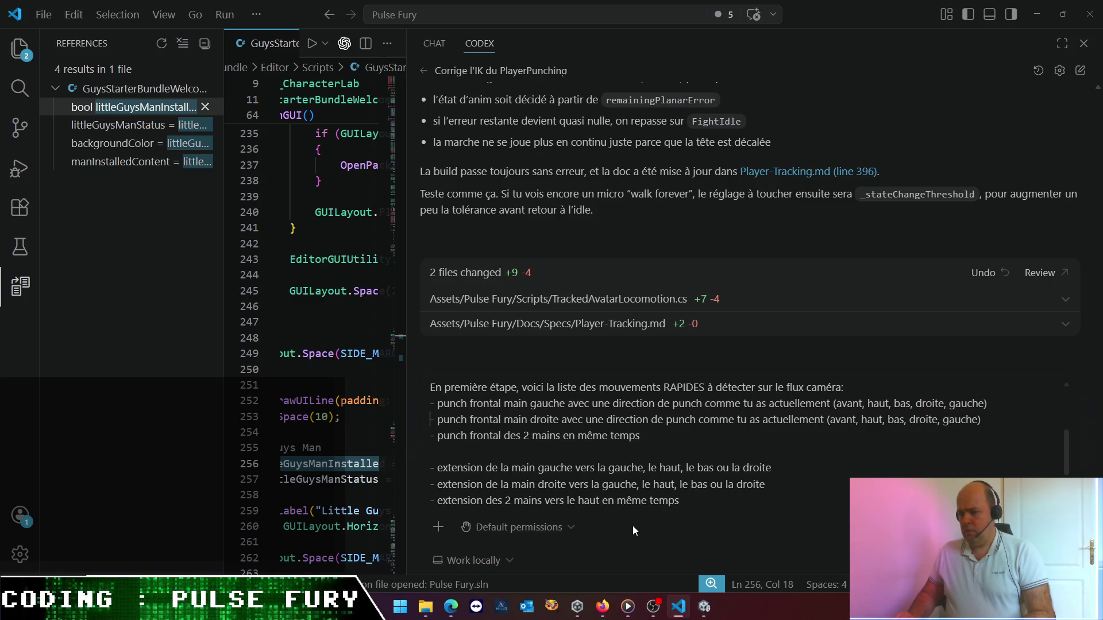
pyautogui.press('End')
pyautogui.hotkey('shift', 'Return')
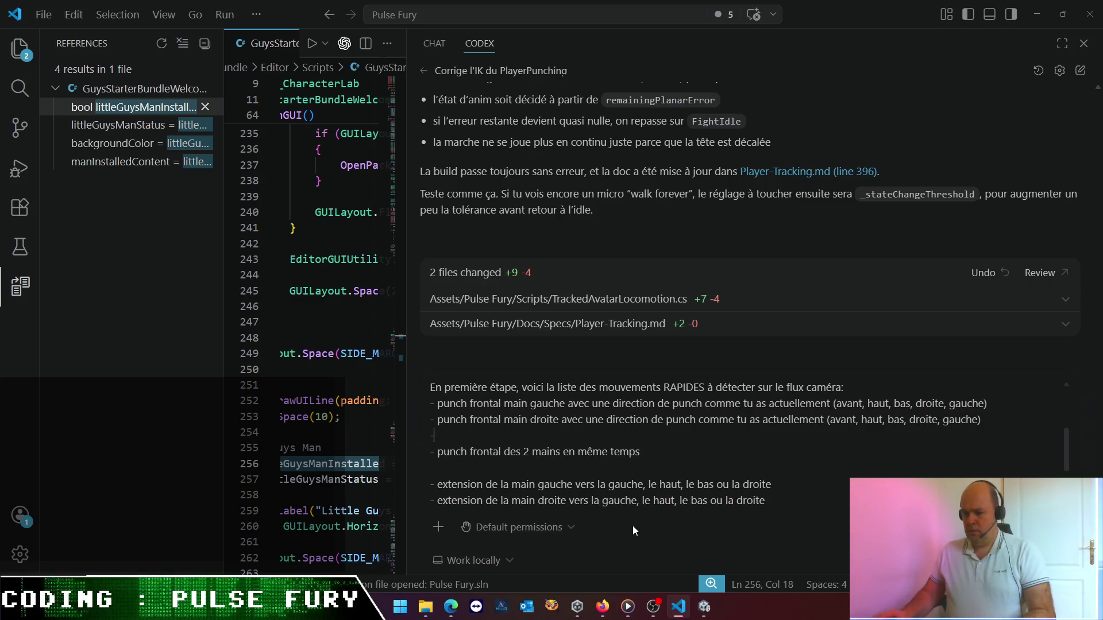
pyautogui.write('-')
pyautogui.press('BackSpace')
pyautogui.press('BackSpace')
pyautogui.press('BackSpace')
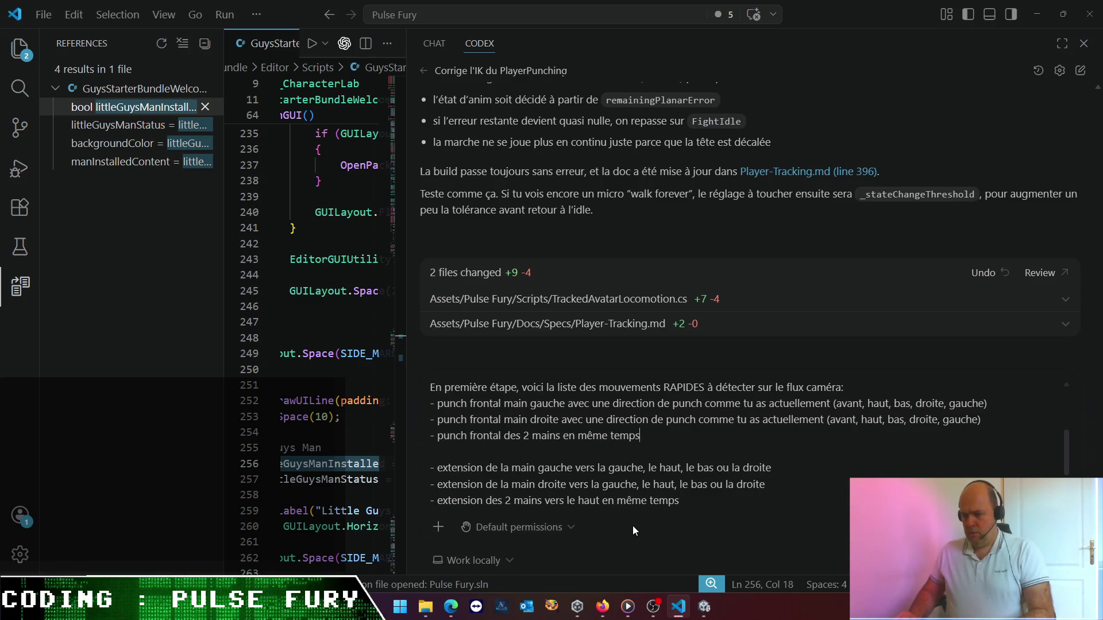
pyautogui.write('- ')
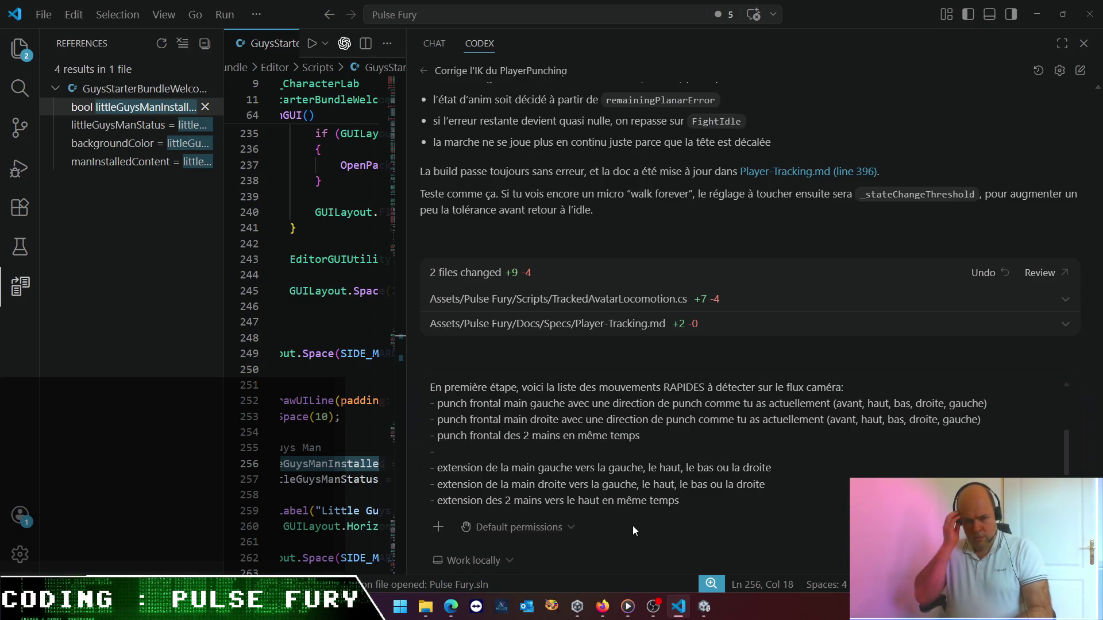
pyautogui.write('retour d')
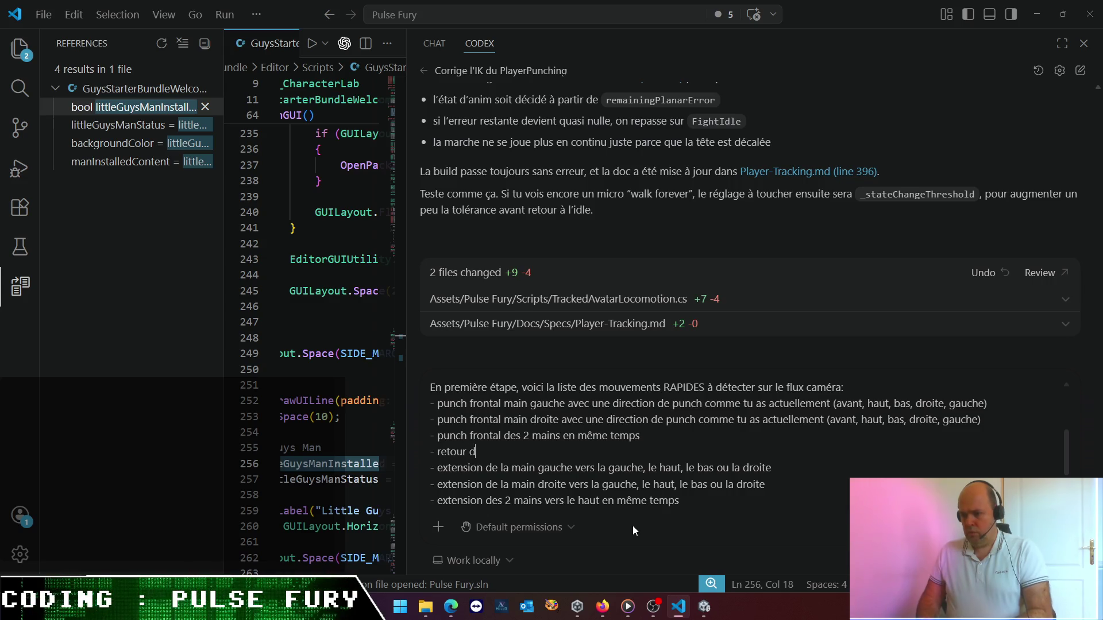
pyautogui.write('e punch des 2 ')
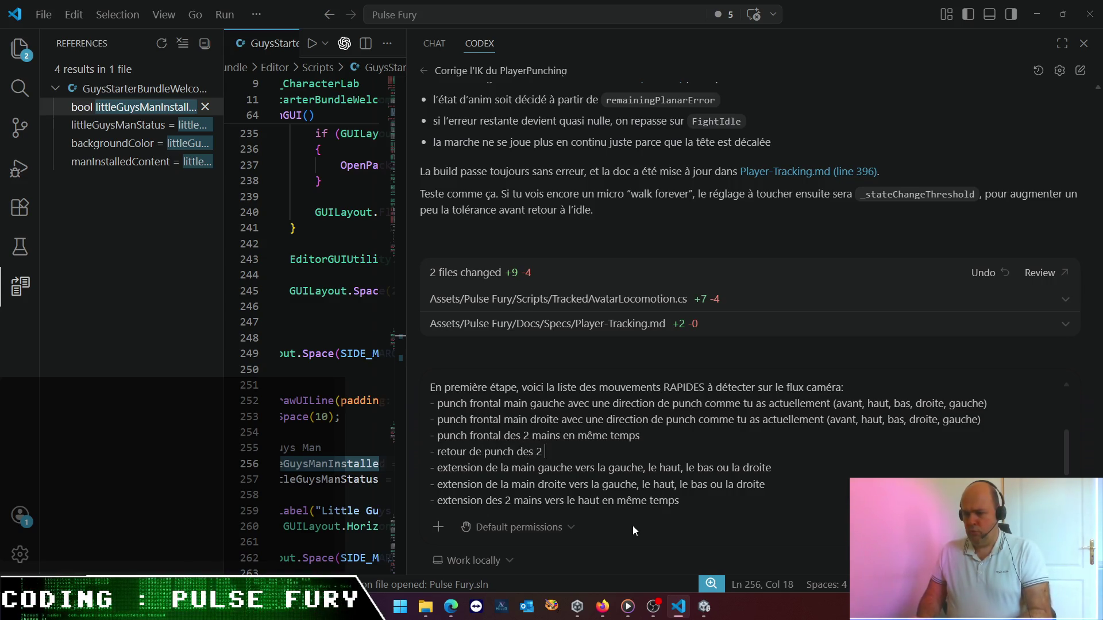
pyautogui.write('mains en même t')
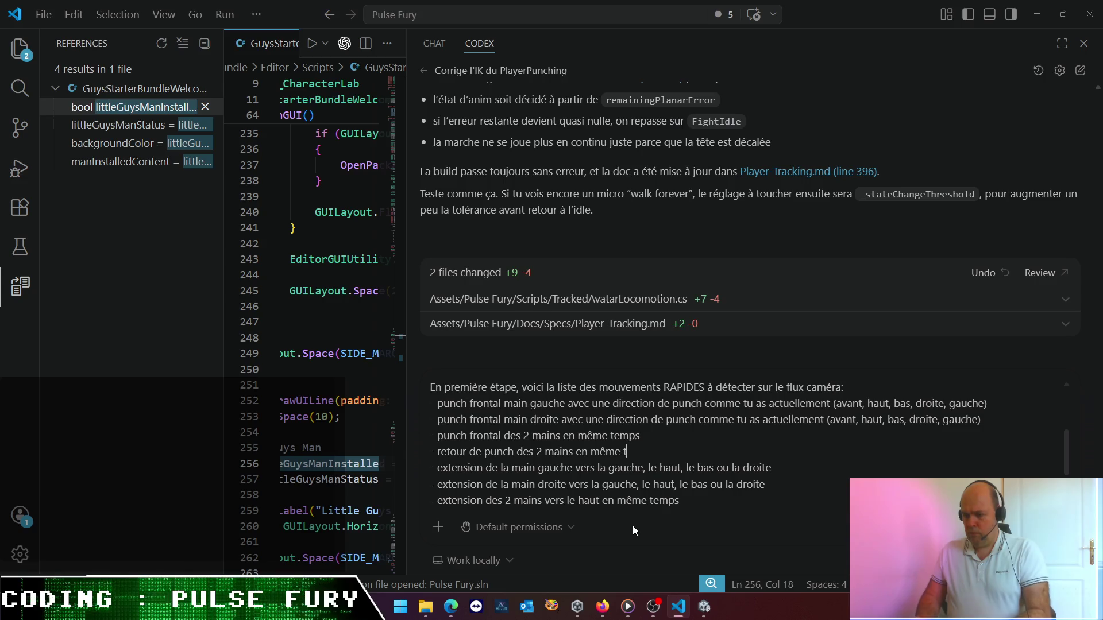
pyautogui.write('emps (un')
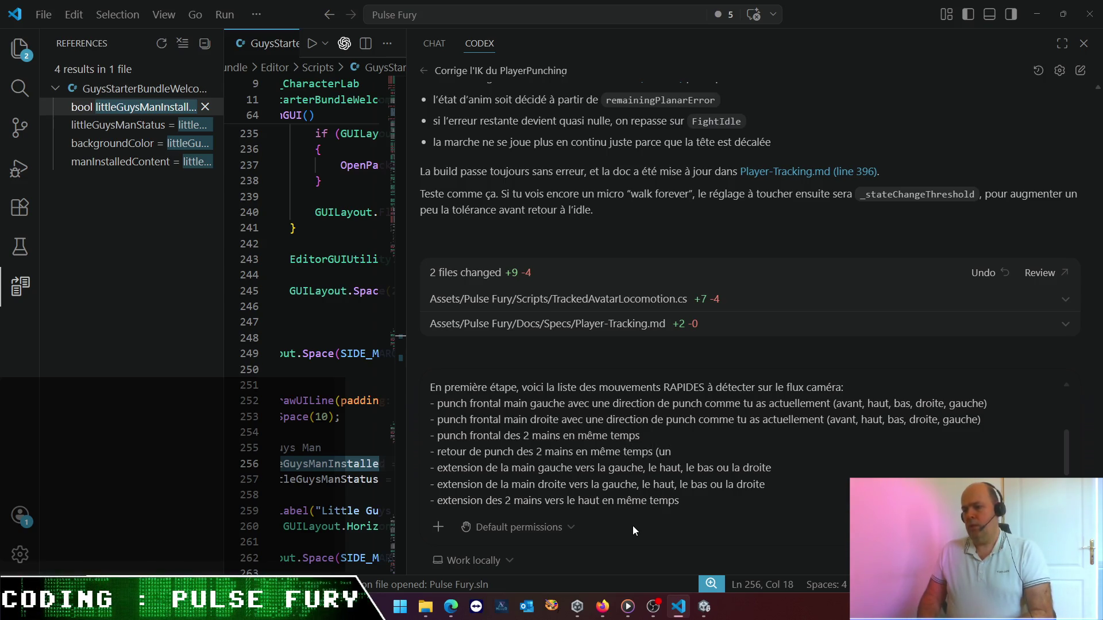
pyautogui.press('BackSpace')
pyautogui.press('BackSpace')
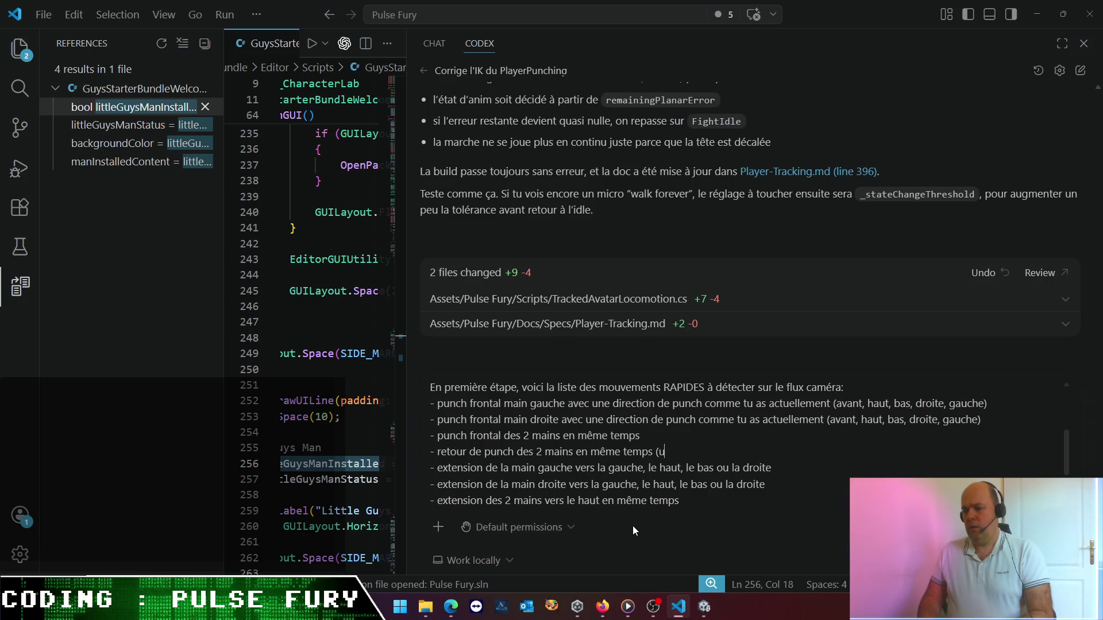
pyautogui.write('les mains')
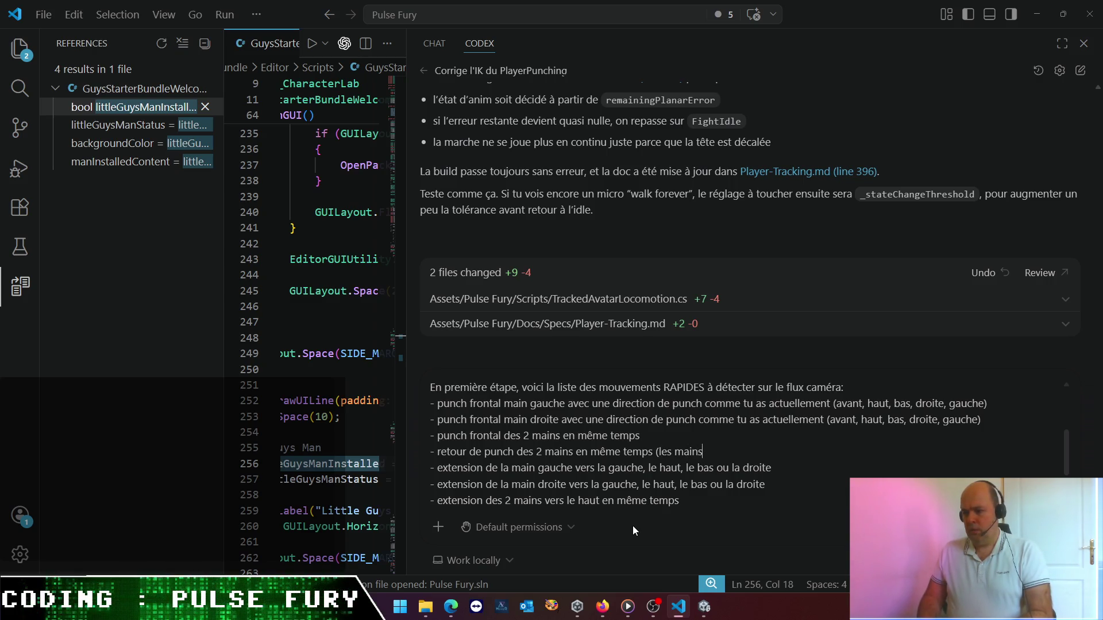
pyautogui.press('BackSpace')
pyautogui.press('BackSpace')
pyautogui.press('BackSpace')
pyautogui.press('BackSpace')
pyautogui.press('BackSpace')
# - Explain in parentheses: from the extended punch position, detect both hands returning toward the body
pyautogui.write('2 mains sont en pois')
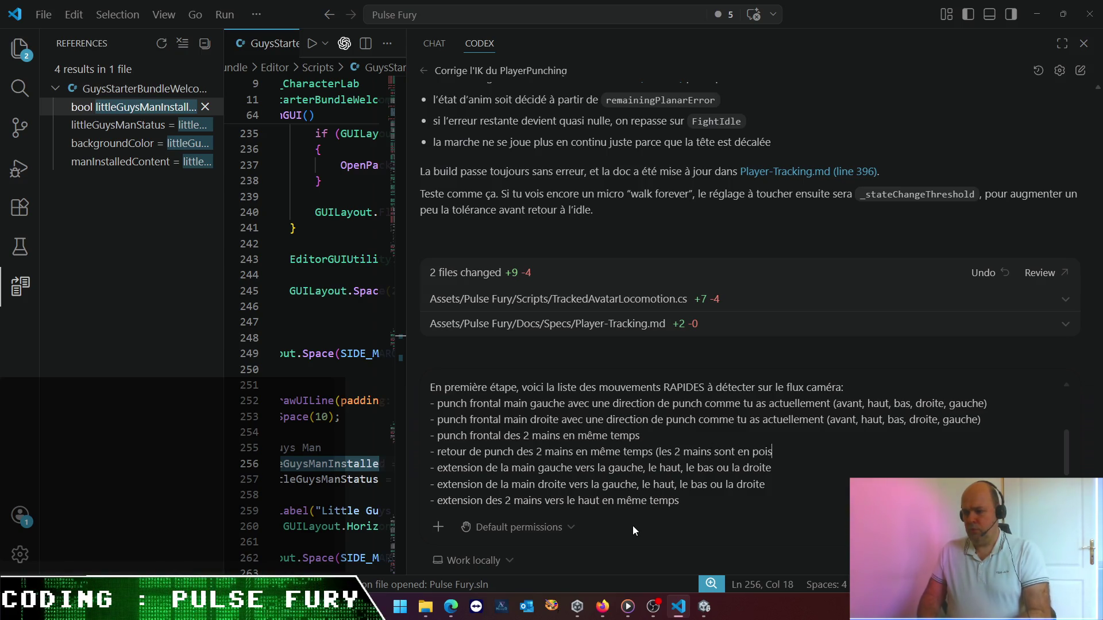
pyautogui.press('BackSpace')
pyautogui.press('BackSpace')
pyautogui.write('sition ')
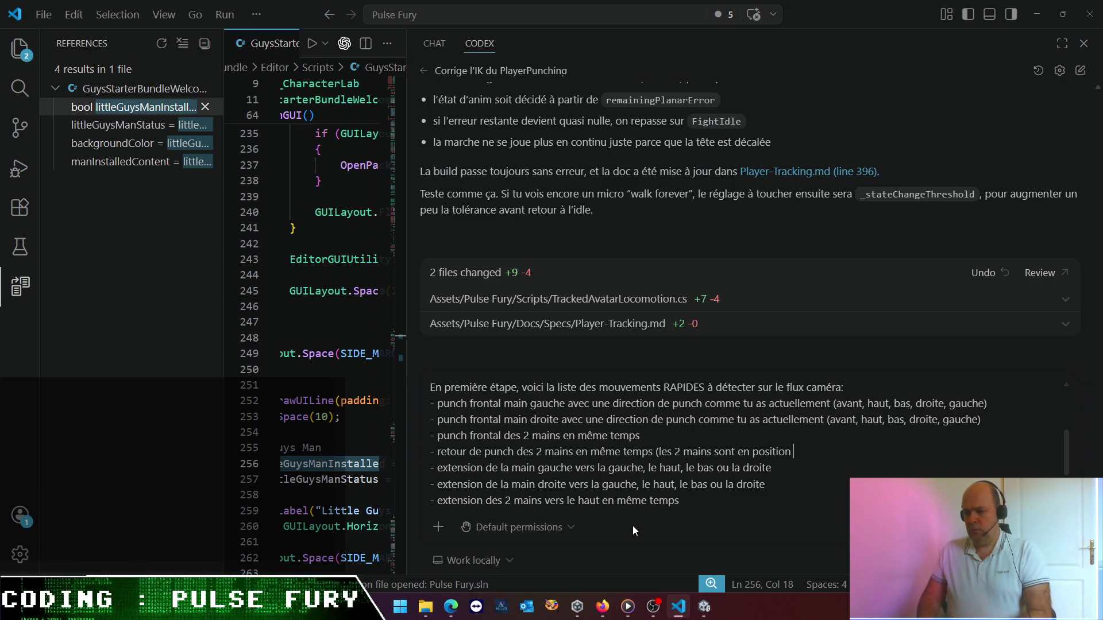
pyautogui.write('punch ')
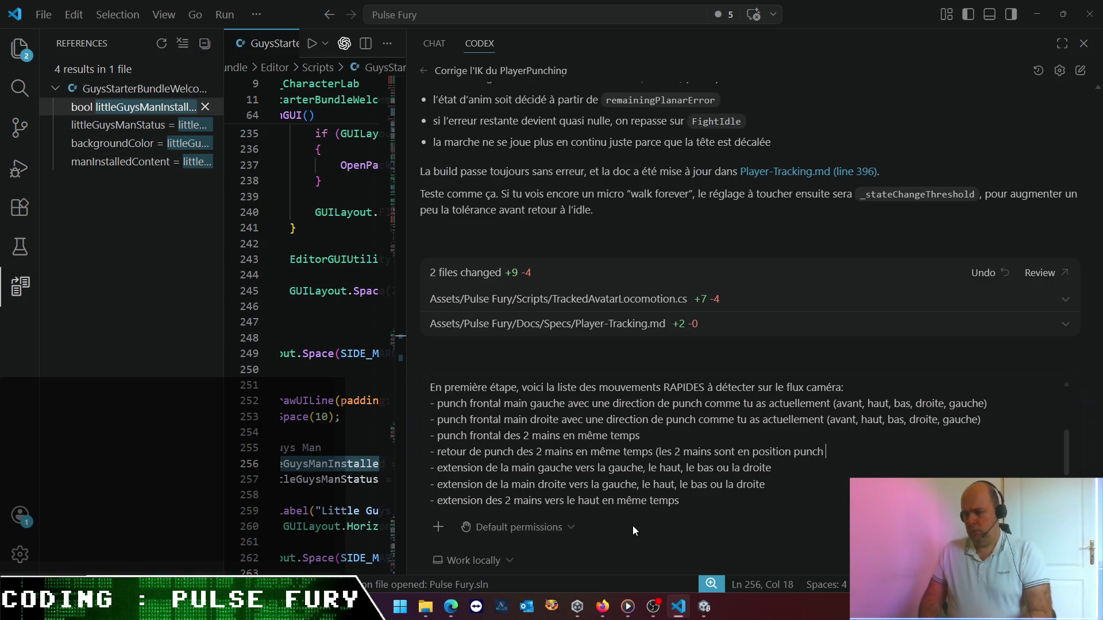
pyautogui.write('étendu')
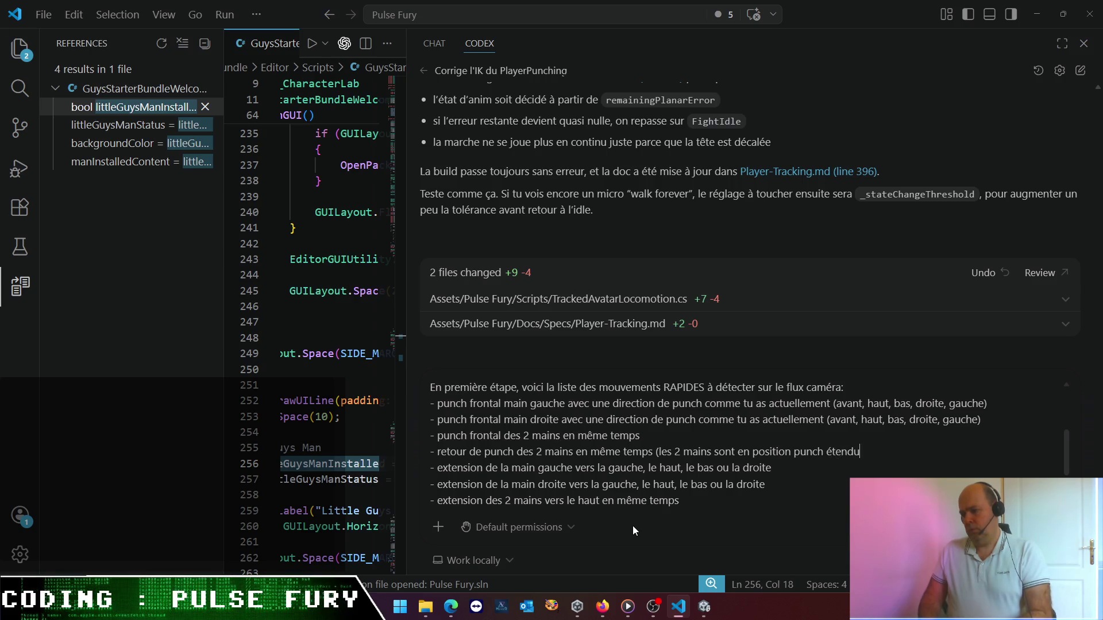
pyautogui.write(', on doit détecter lee')
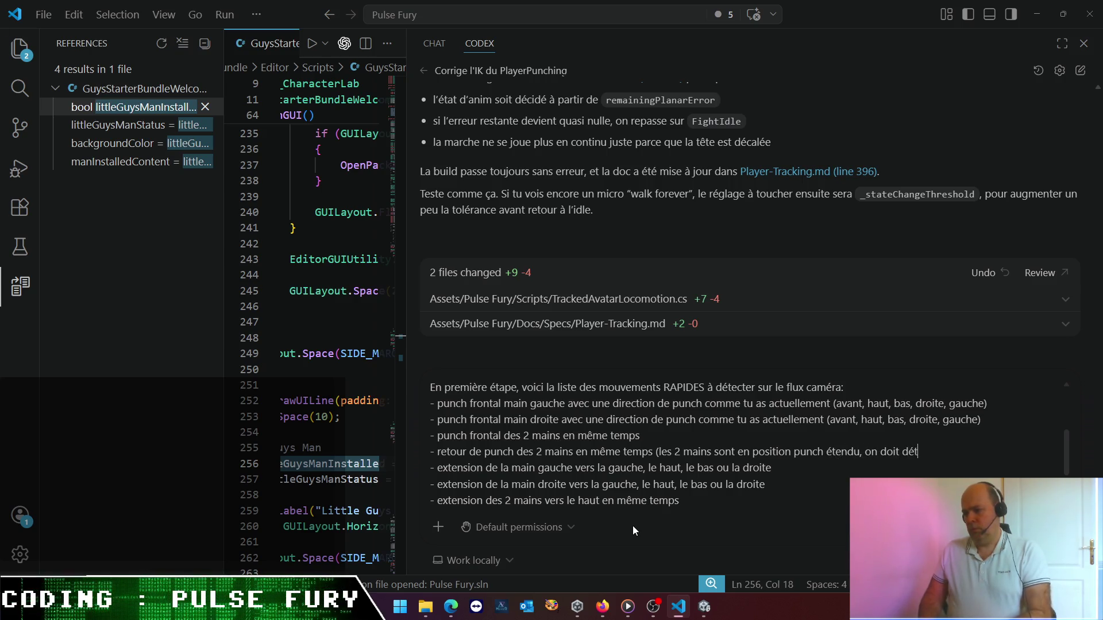
pyautogui.press('BackSpace')
pyautogui.write('retour des 2 ')
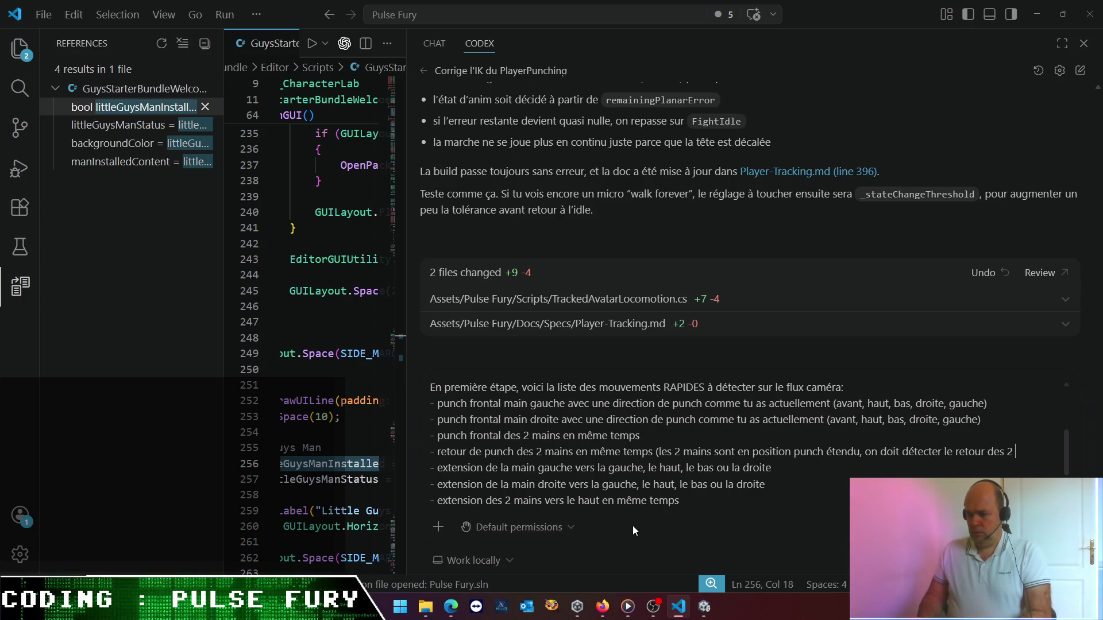
pyautogui.write('mains en même ')
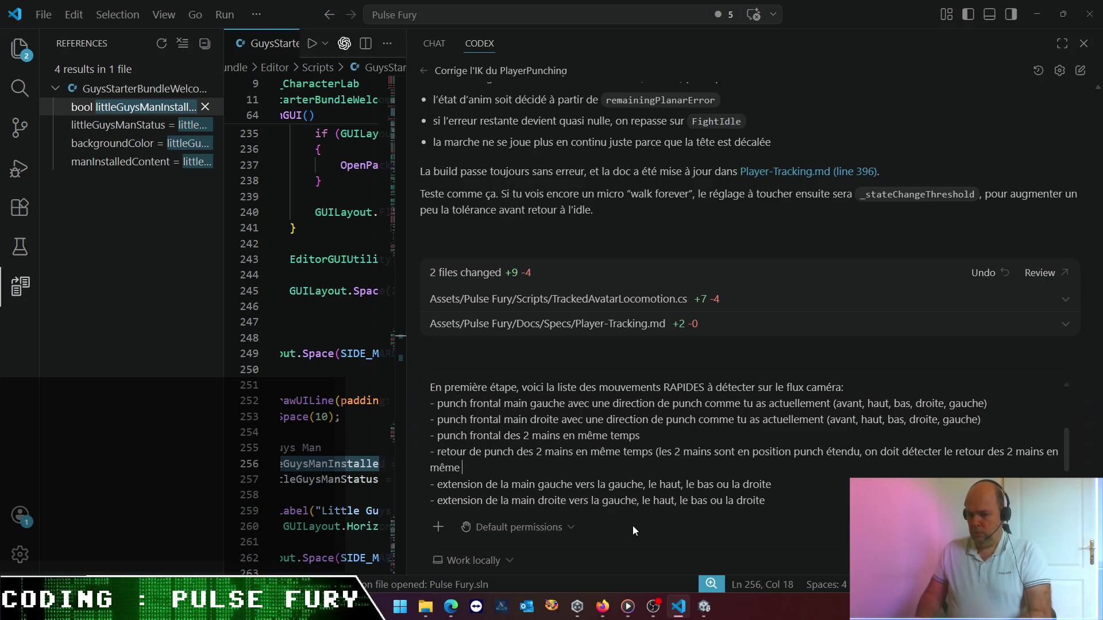
pyautogui.write('tem')
pyautogui.write('ps ve')
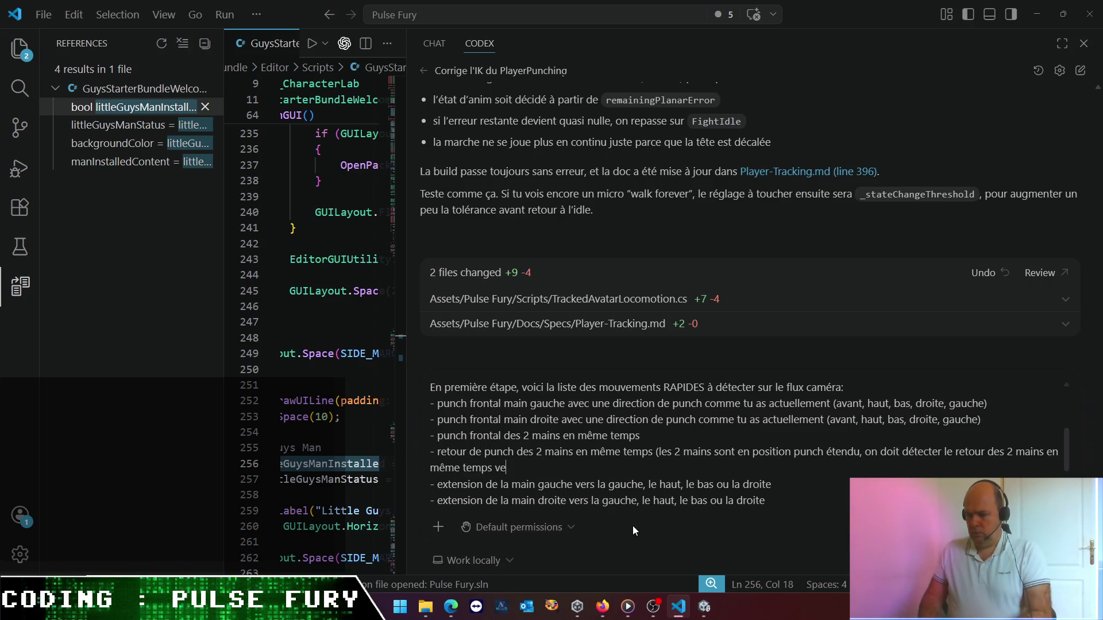
pyautogui.write('rs le cors')
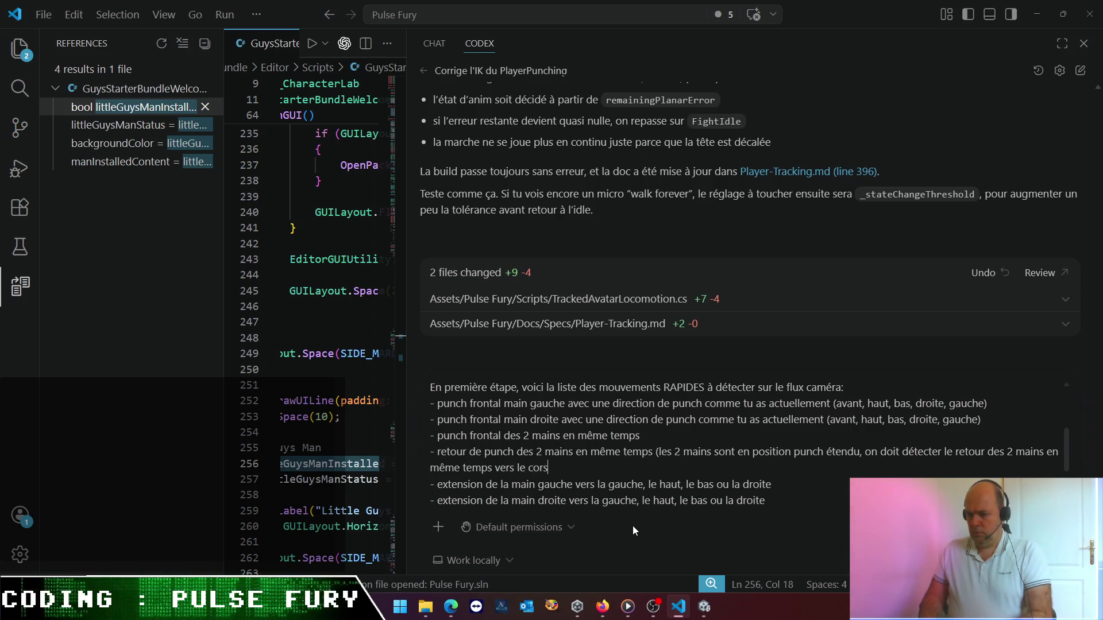
pyautogui.press('BackSpace')
pyautogui.write('ps)')
pyautogui.press('Up')
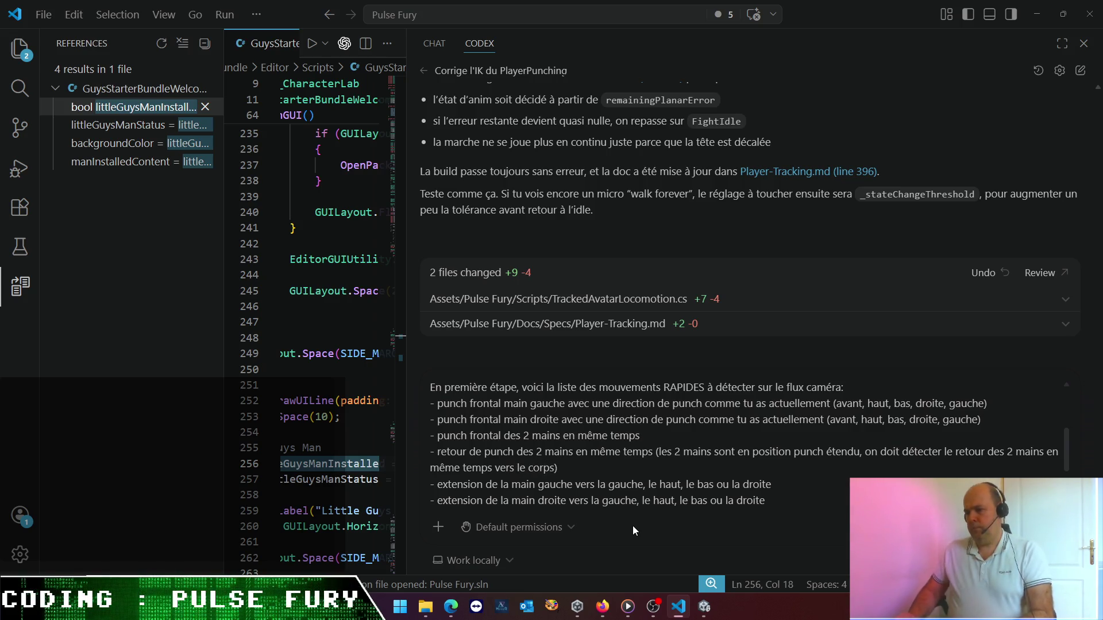
pyautogui.press('Up')
pyautogui.press('Up')
pyautogui.press('Up')
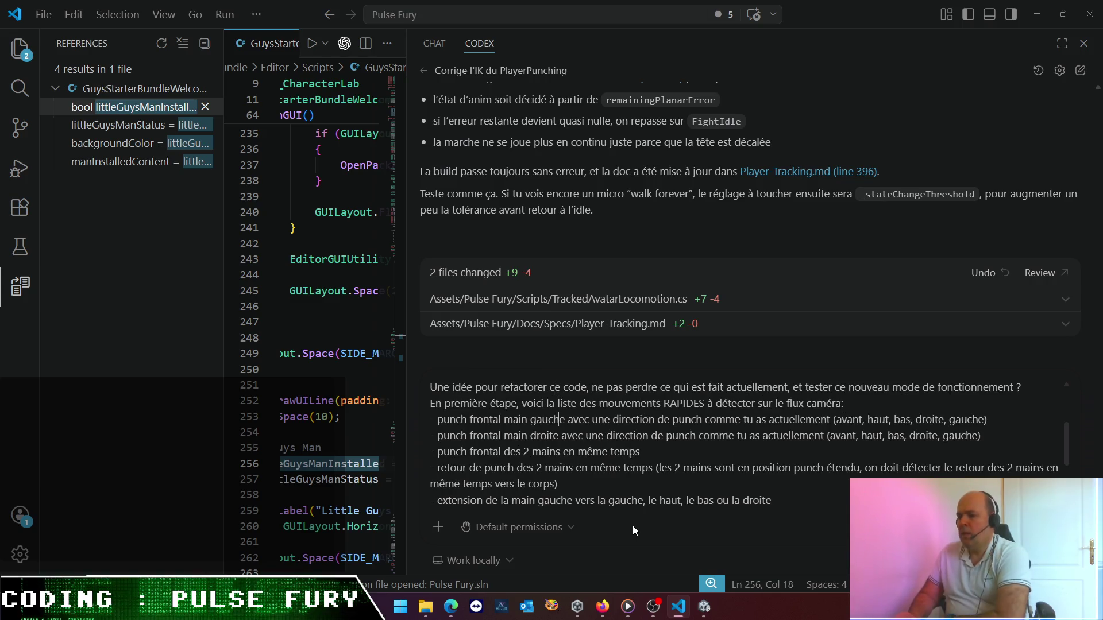
pyautogui.press('Down')
pyautogui.press('Down')
pyautogui.press('Down')
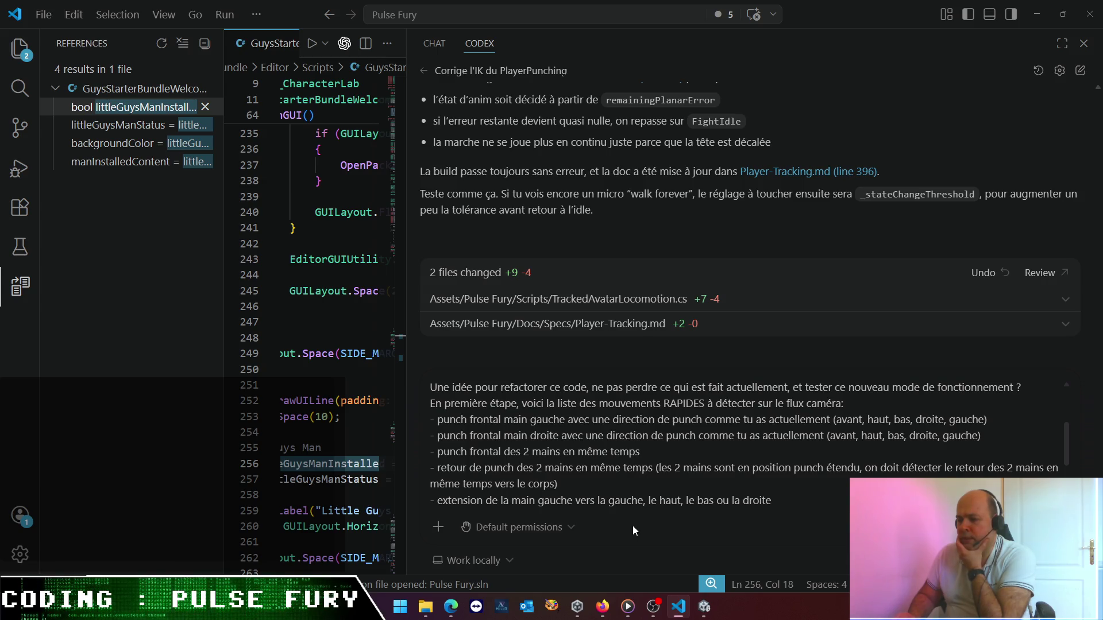
pyautogui.press('Down')
pyautogui.press('Down')
pyautogui.press('Down')
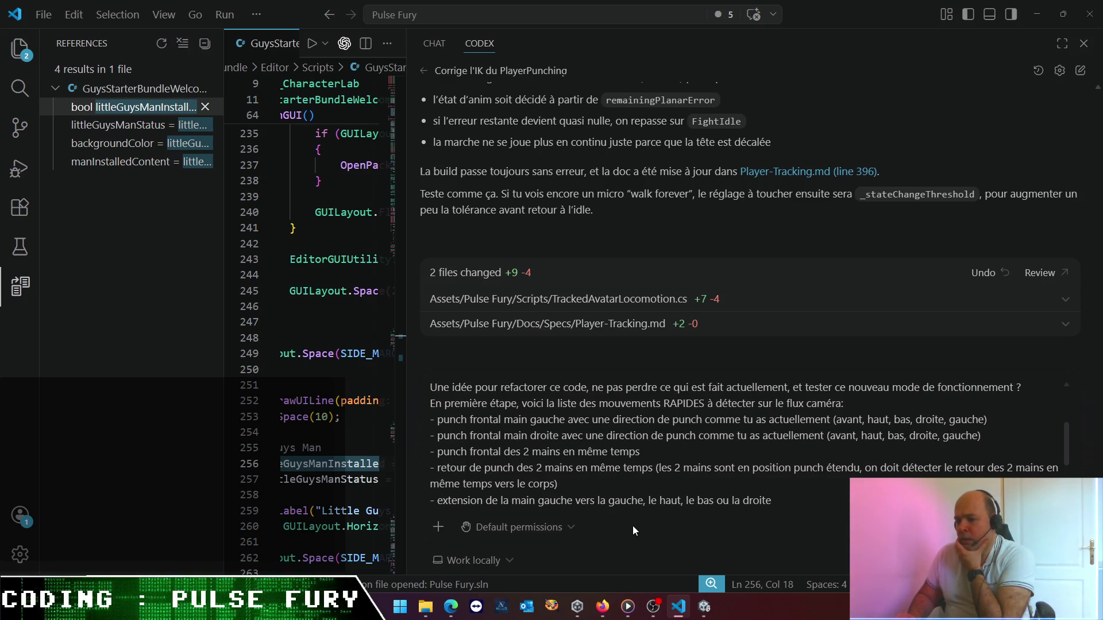
pyautogui.press('Up')
pyautogui.press('Up')
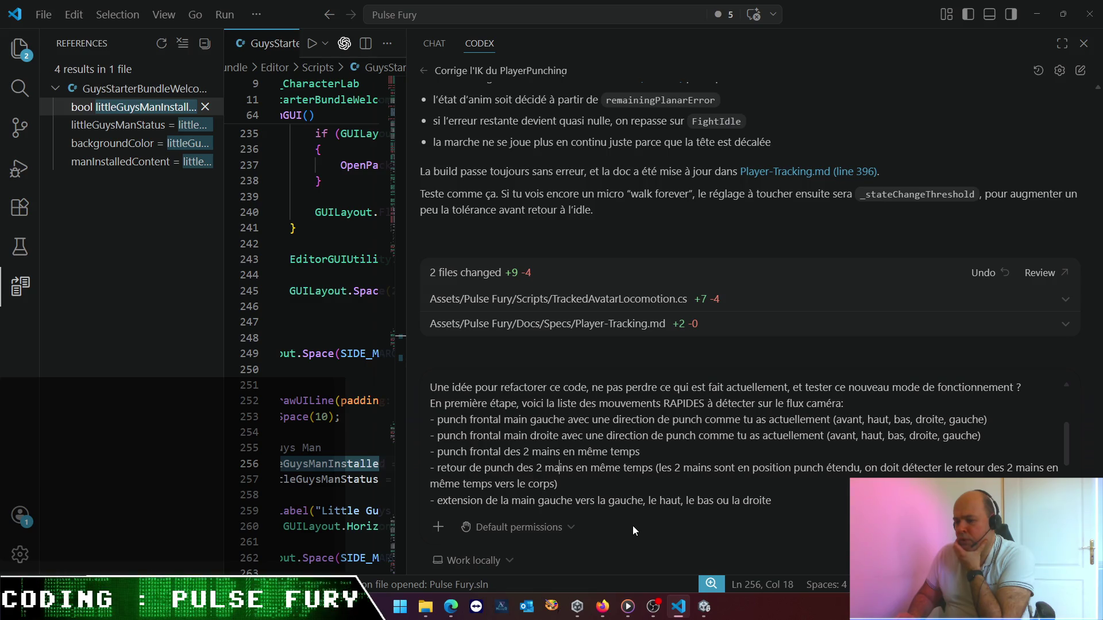
pyautogui.press('Down')
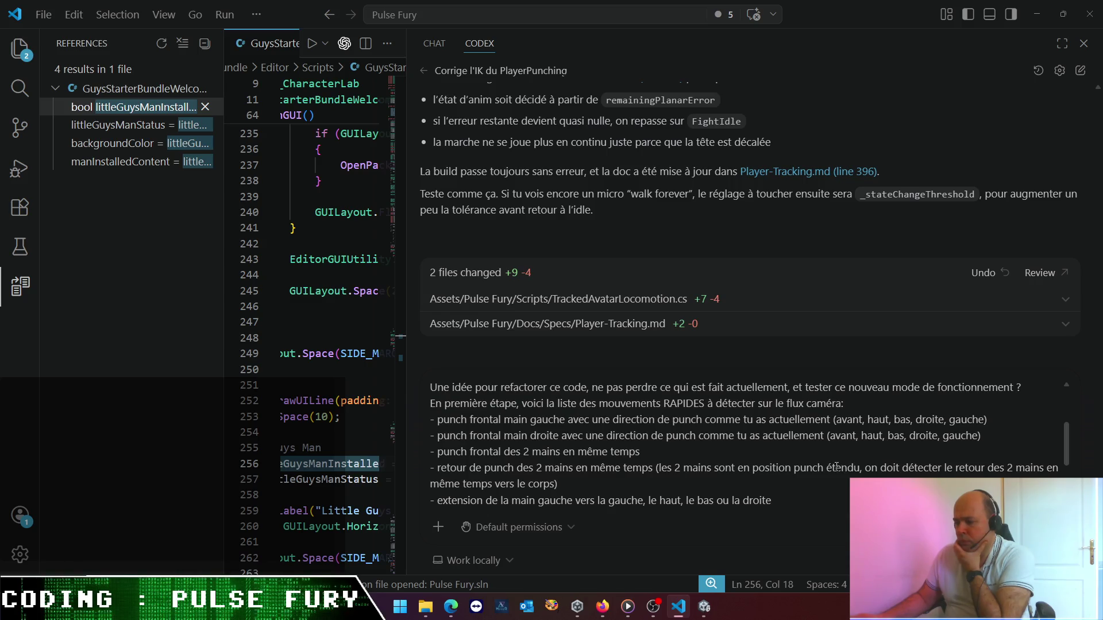
pyautogui.doubleClick(847, 468)
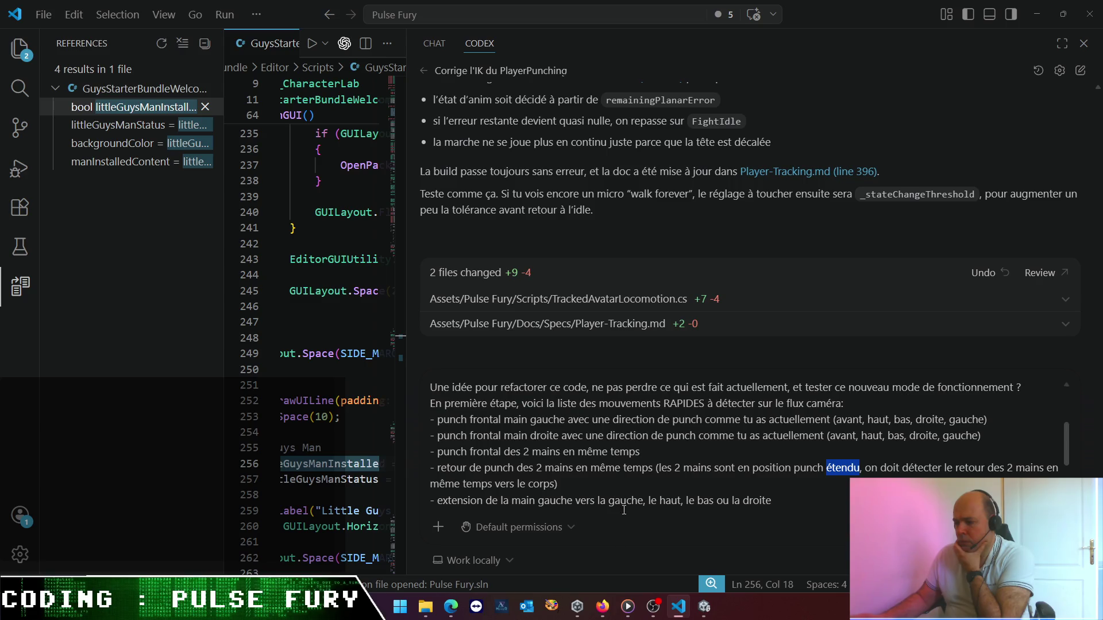
pyautogui.scroll(-3, 580, 468)
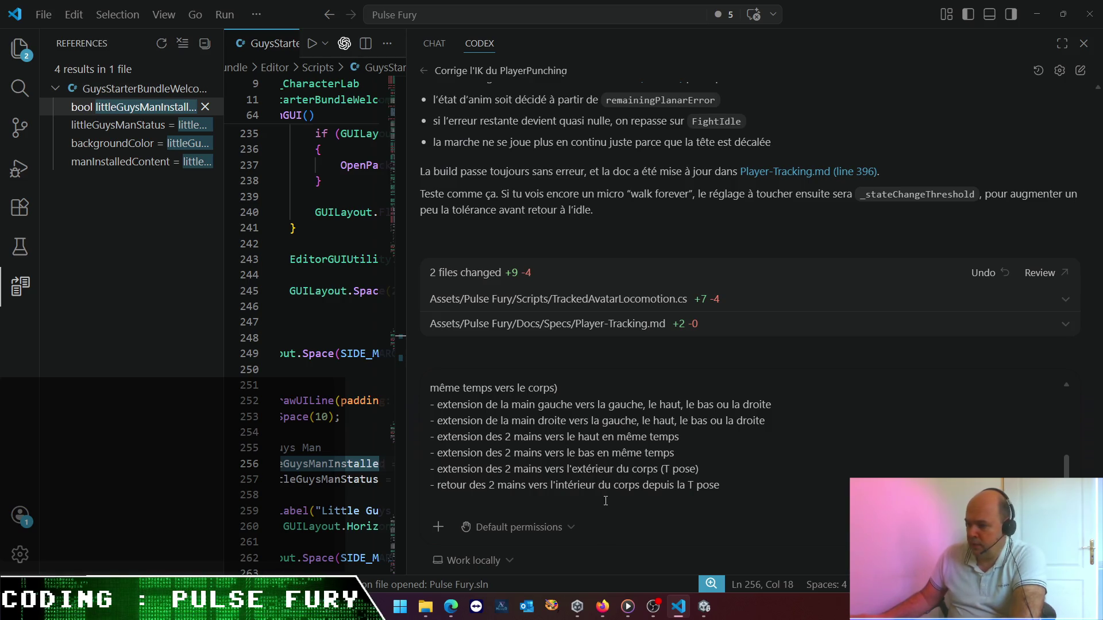
# - Delete 'avant' from both one-hand punch direction lists and send the prompt to Codex
pyautogui.scroll(5, 605, 501)
pyautogui.scroll(-5, 607, 497)
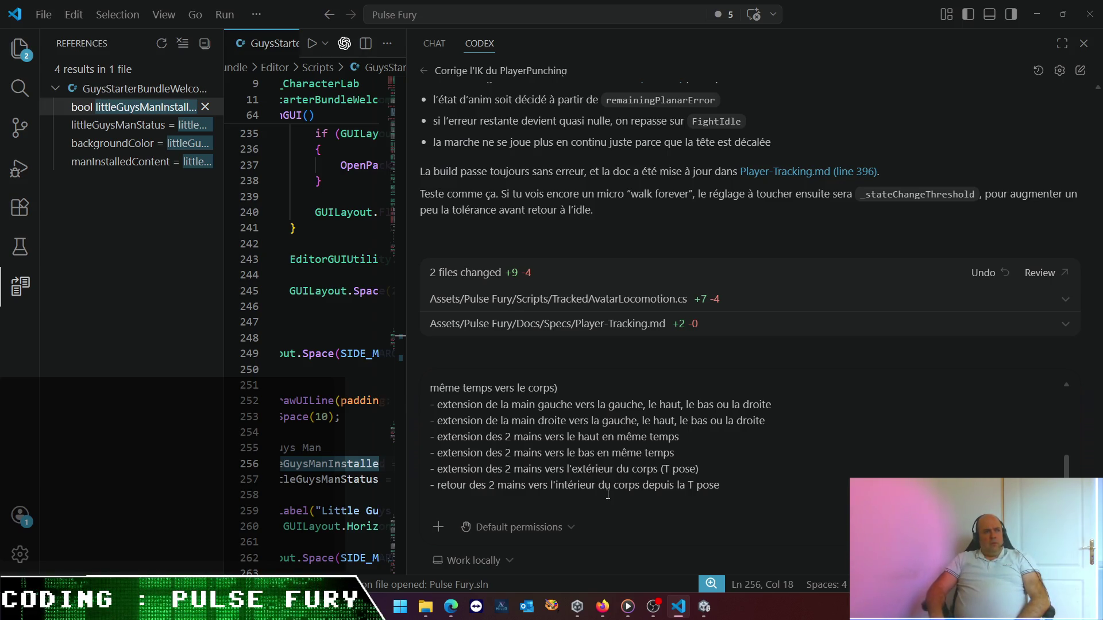
pyautogui.scroll(10, 701, 445)
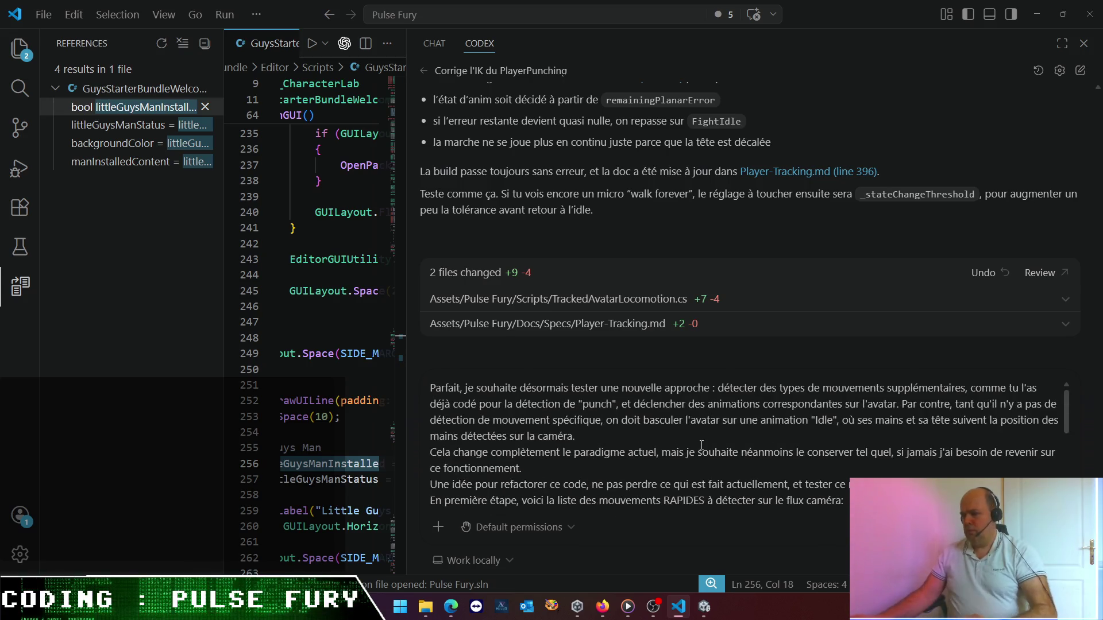
pyautogui.scroll(-5, 702, 445)
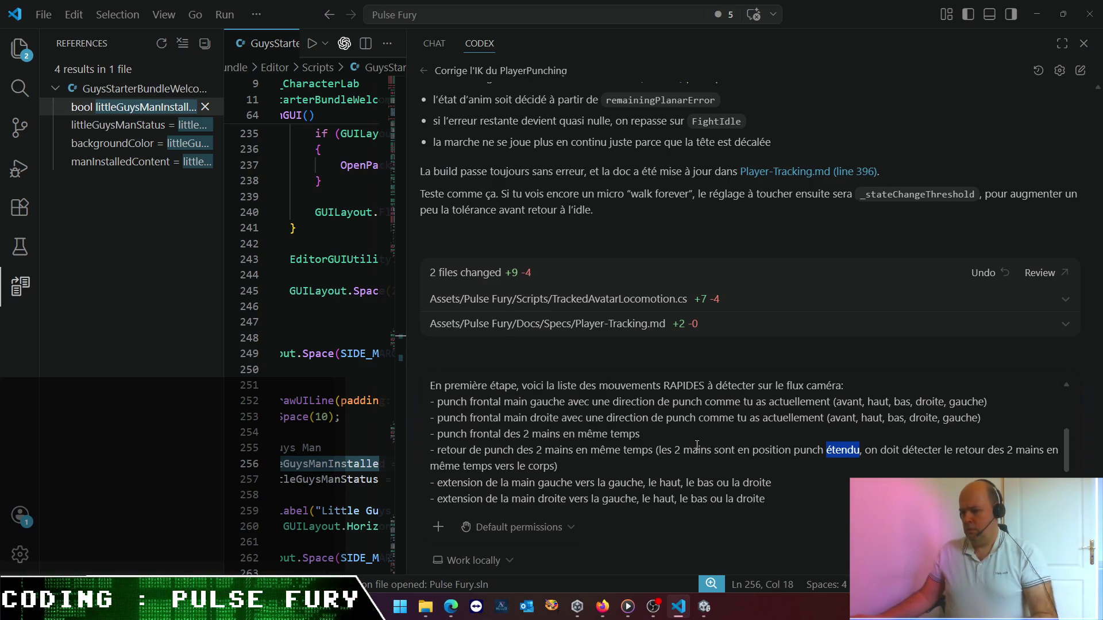
pyautogui.doubleClick(848, 402)
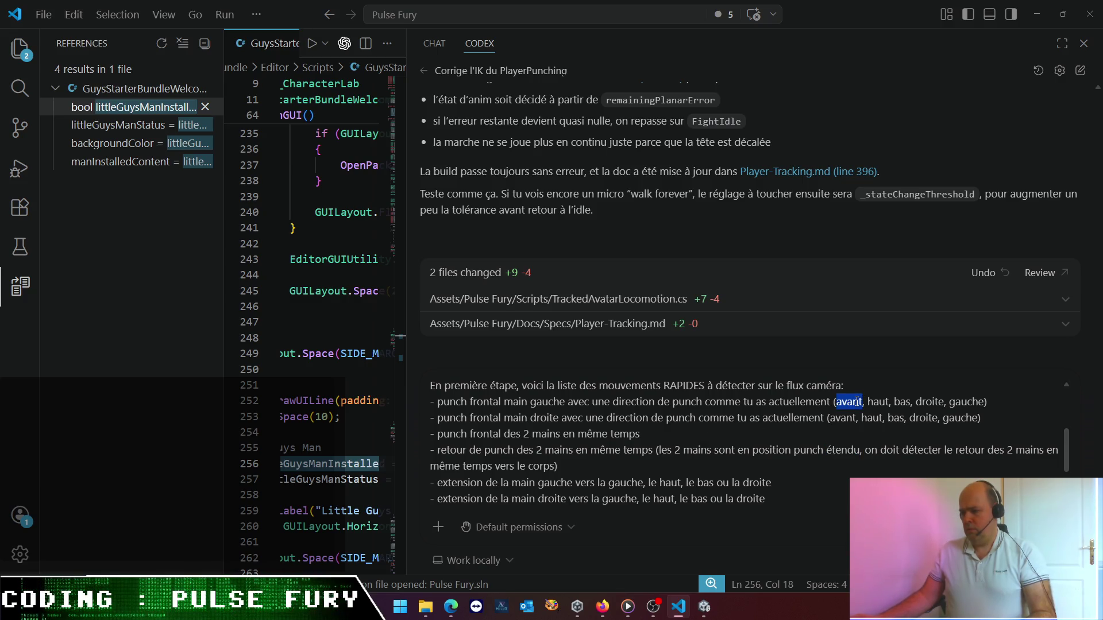
pyautogui.press('Delete')
pyautogui.press('Delete')
pyautogui.press('Delete')
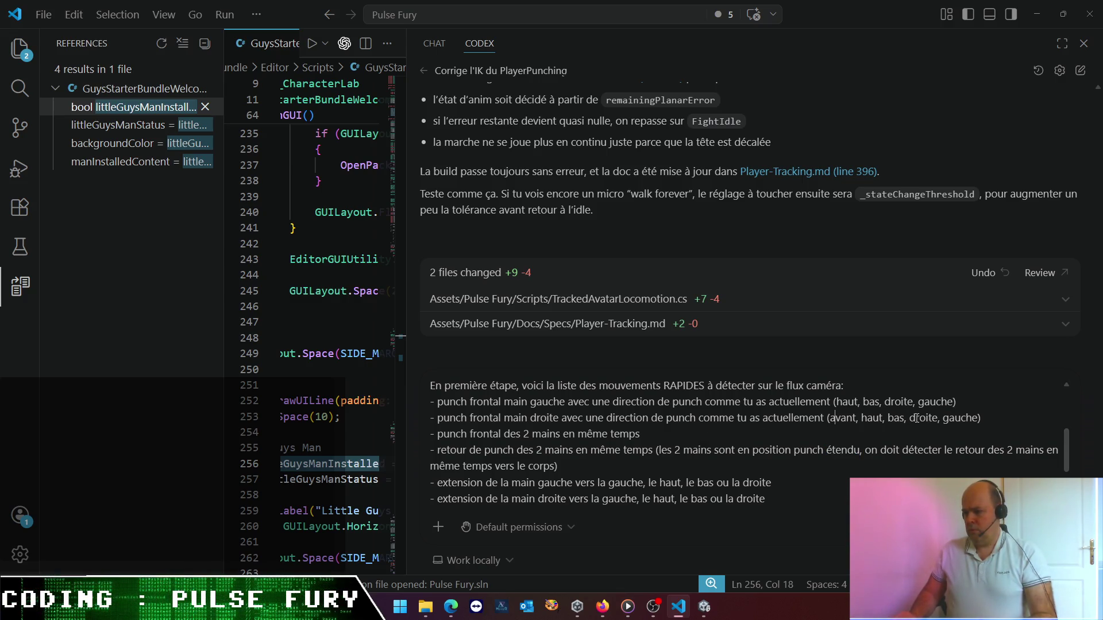
pyautogui.press('Delete')
pyautogui.press('Delete')
pyautogui.press('Delete')
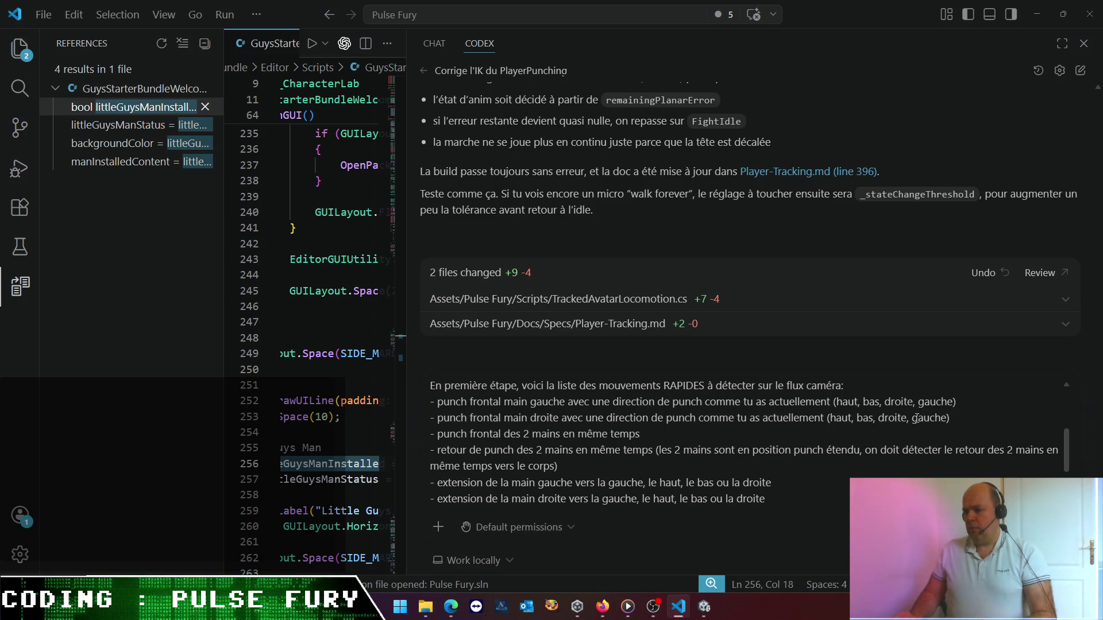
pyautogui.scroll(-3, 916, 418)
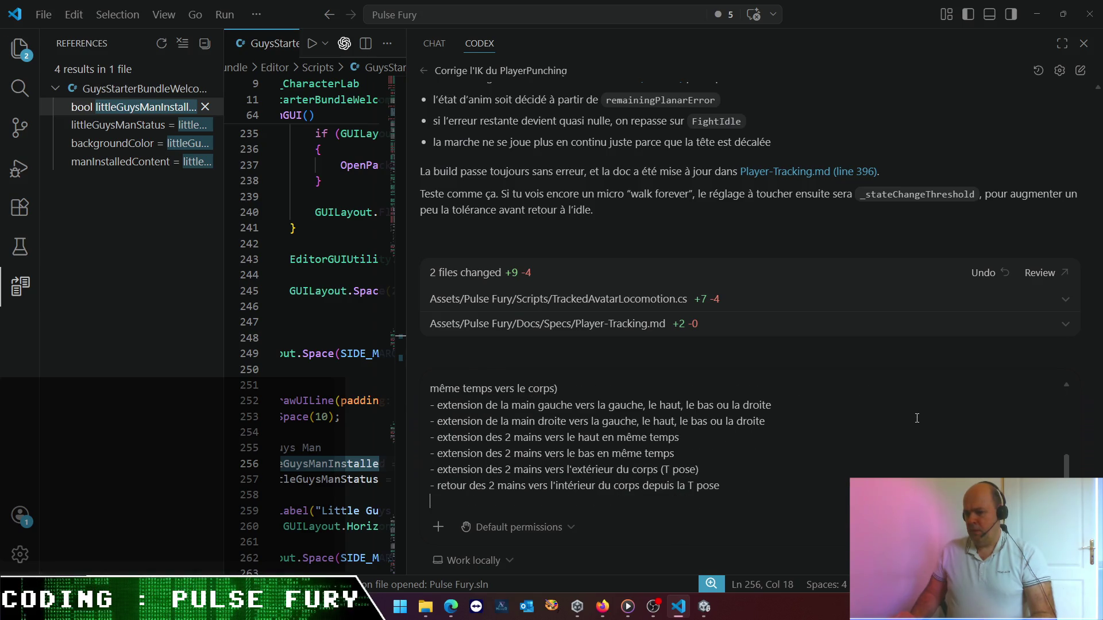
pyautogui.press('Return')
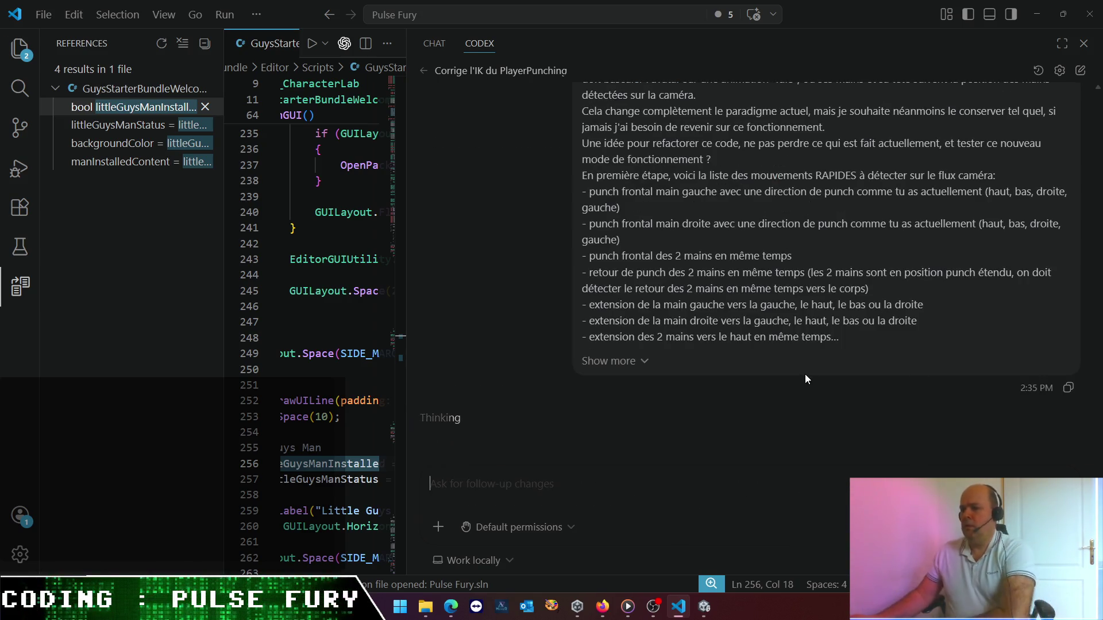
# - Scroll the chat while Codex writes its legacy-plus-experimental-mode proposal
pyautogui.scroll(3, 792, 362)
pyautogui.scroll(-2, 779, 350)
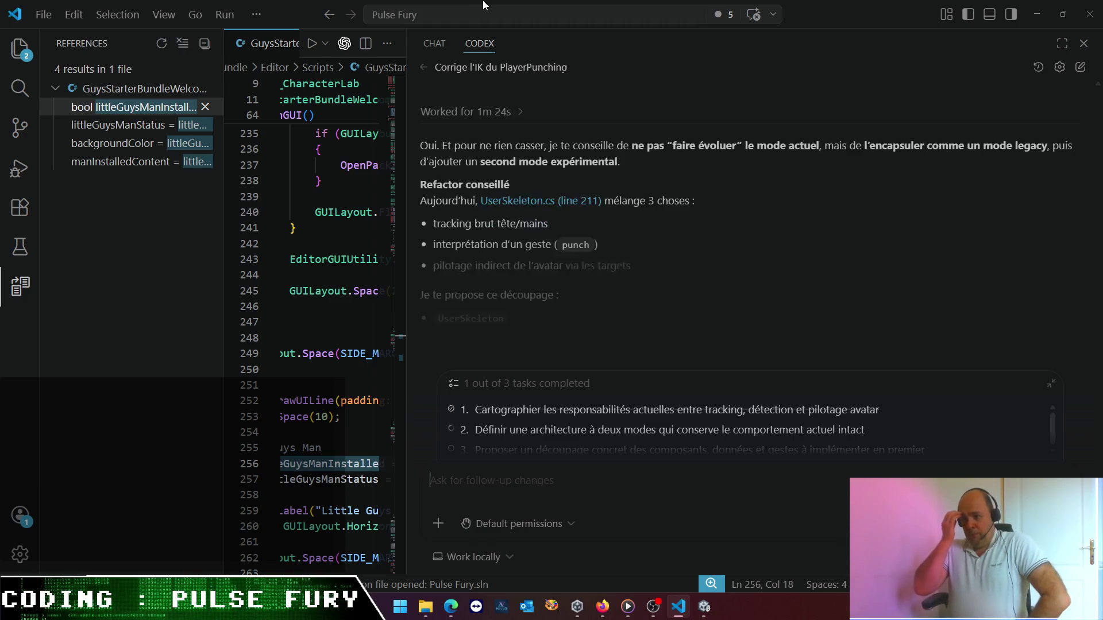
pyautogui.scroll(5, 795, 250)
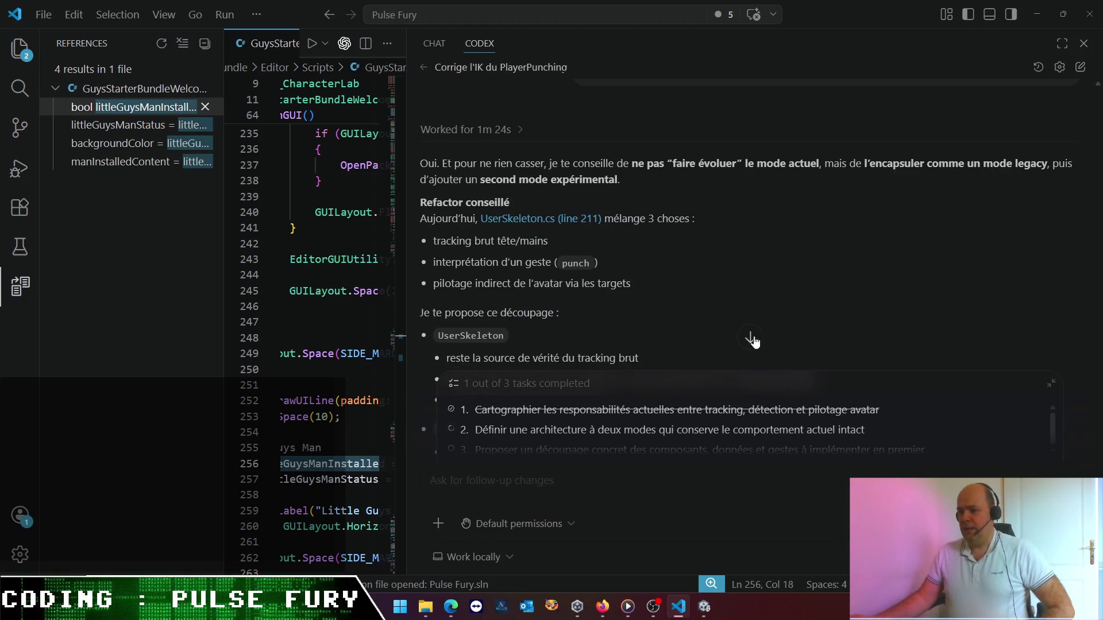
pyautogui.scroll(10, 752, 342)
pyautogui.scroll(-6, 747, 297)
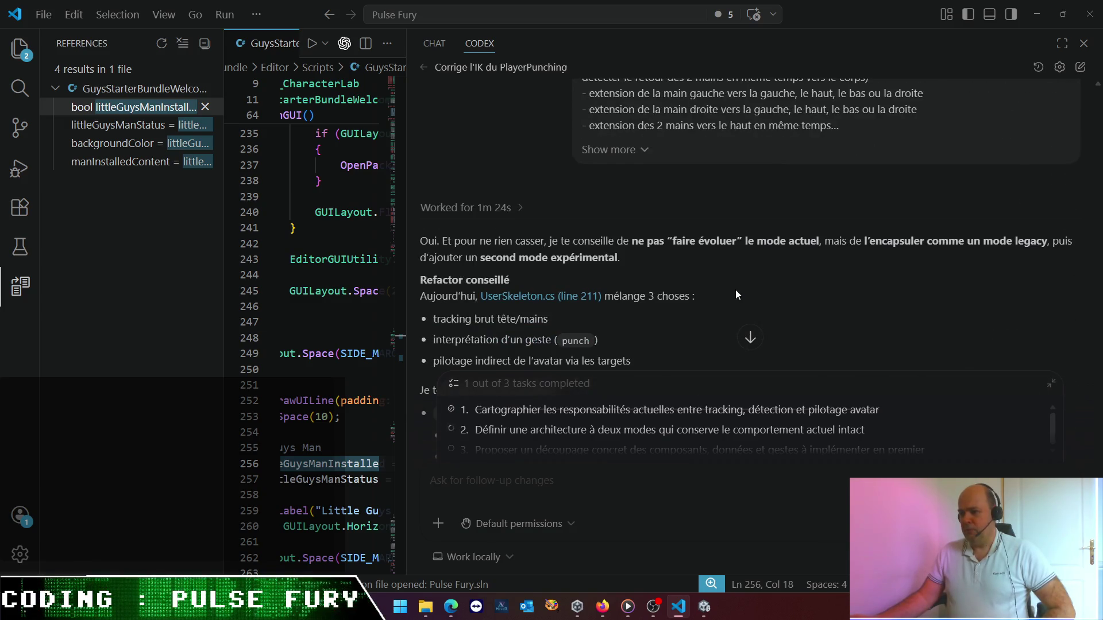
pyautogui.scroll(-3, 736, 294)
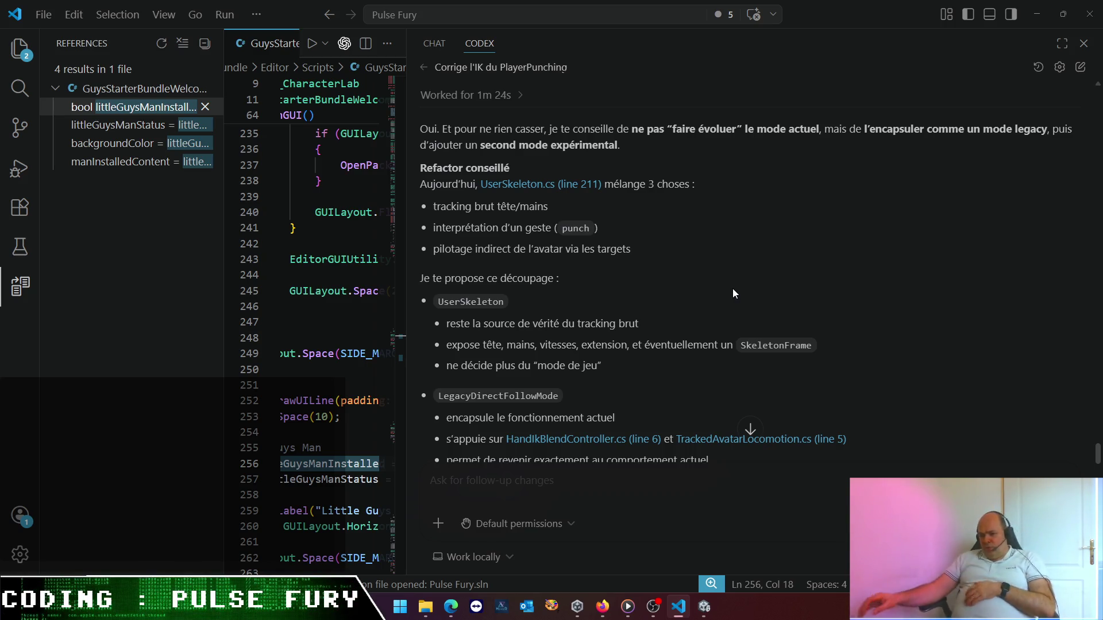
pyautogui.scroll(-3, 798, 221)
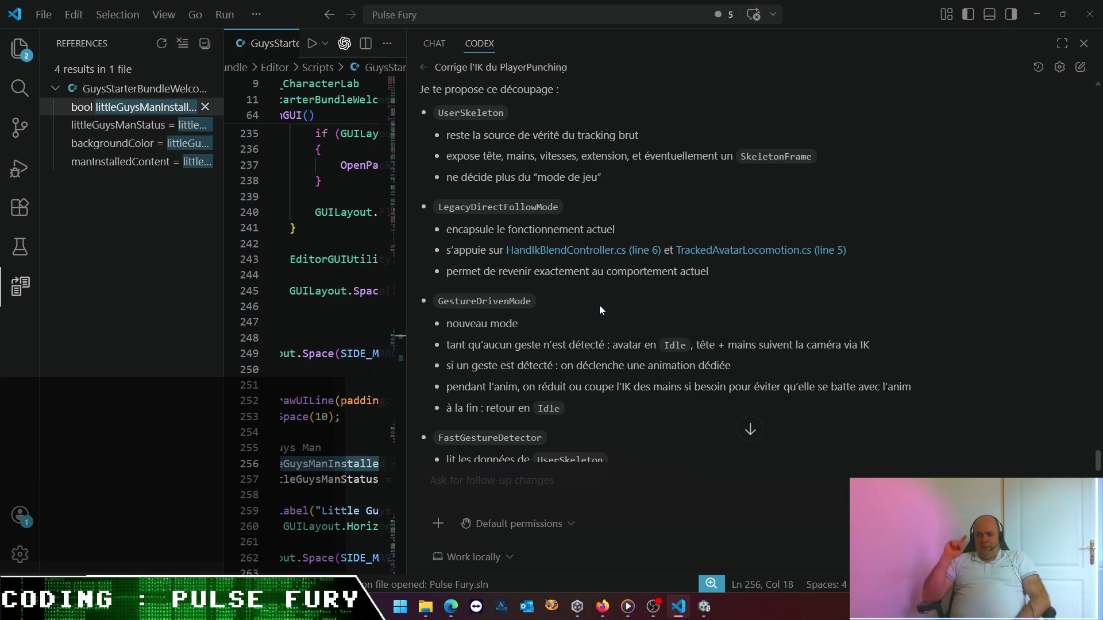
pyautogui.scroll(-4, 678, 407)
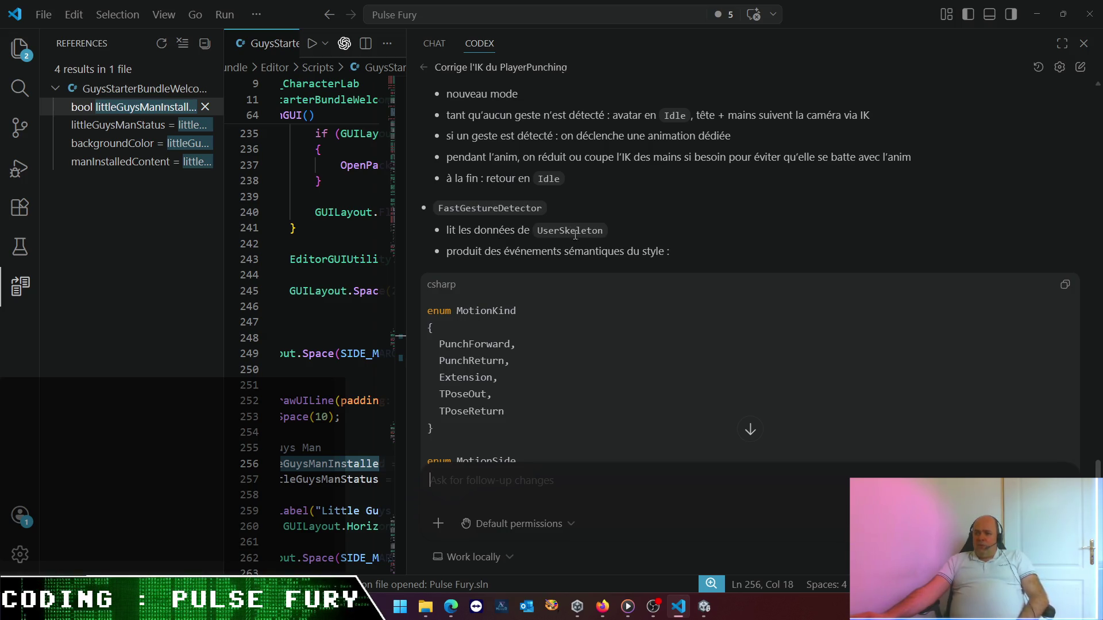
pyautogui.scroll(-2, 549, 250)
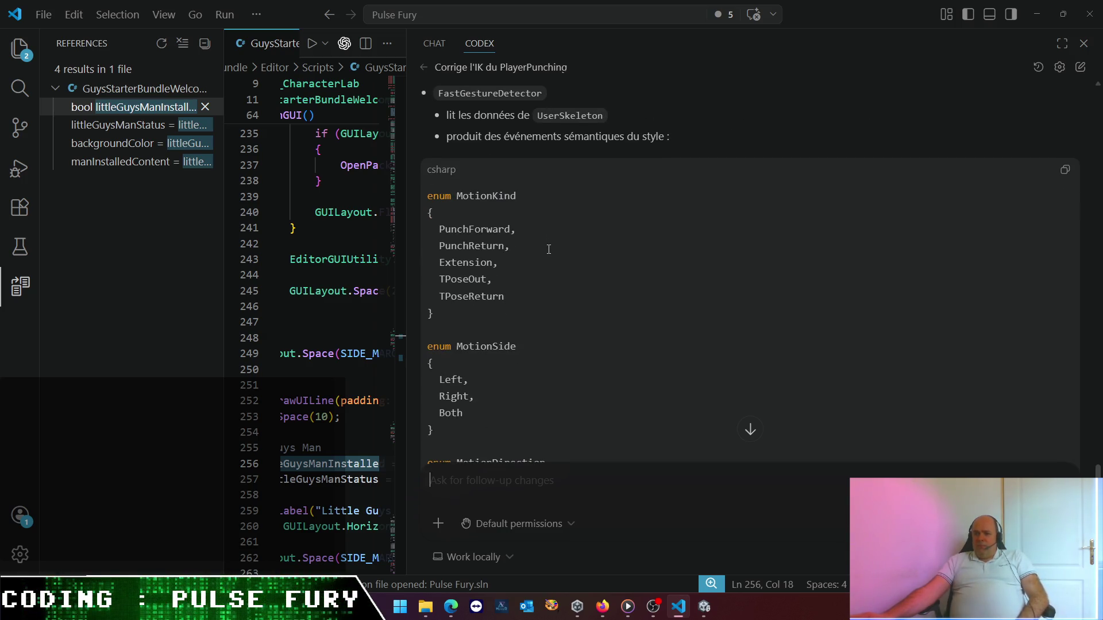
pyautogui.scroll(-1, 548, 250)
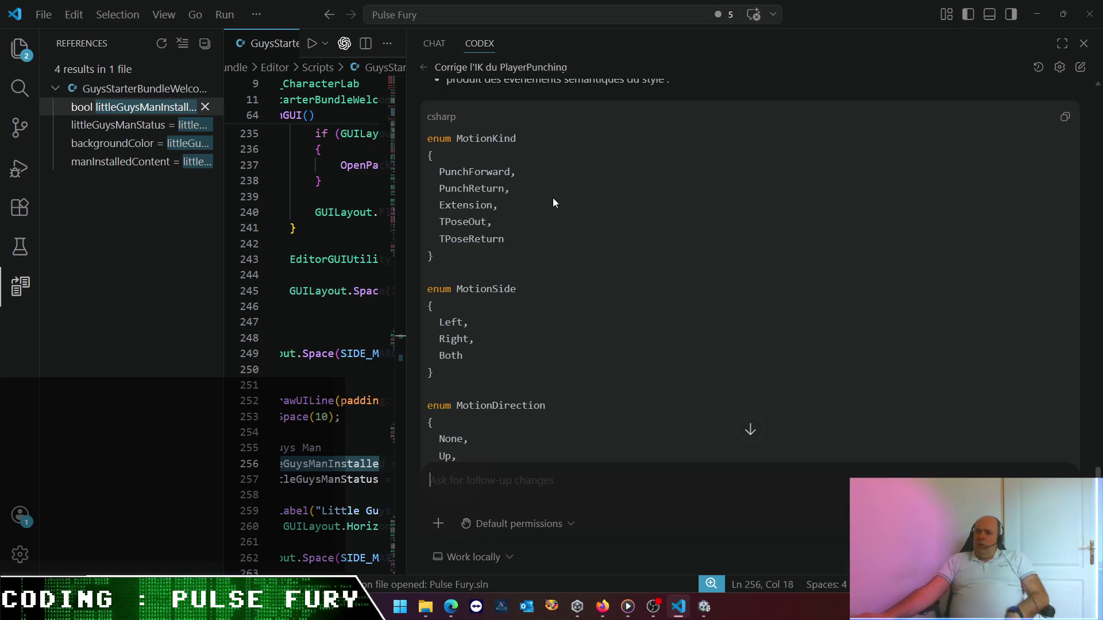
pyautogui.scroll(-4, 547, 218)
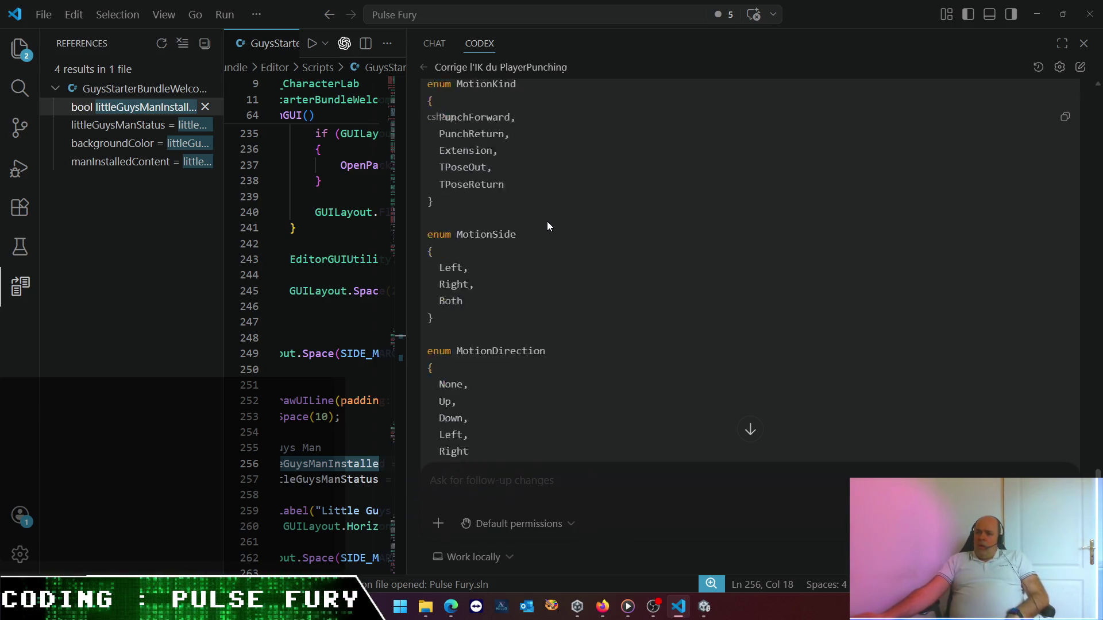
pyautogui.scroll(-2, 547, 222)
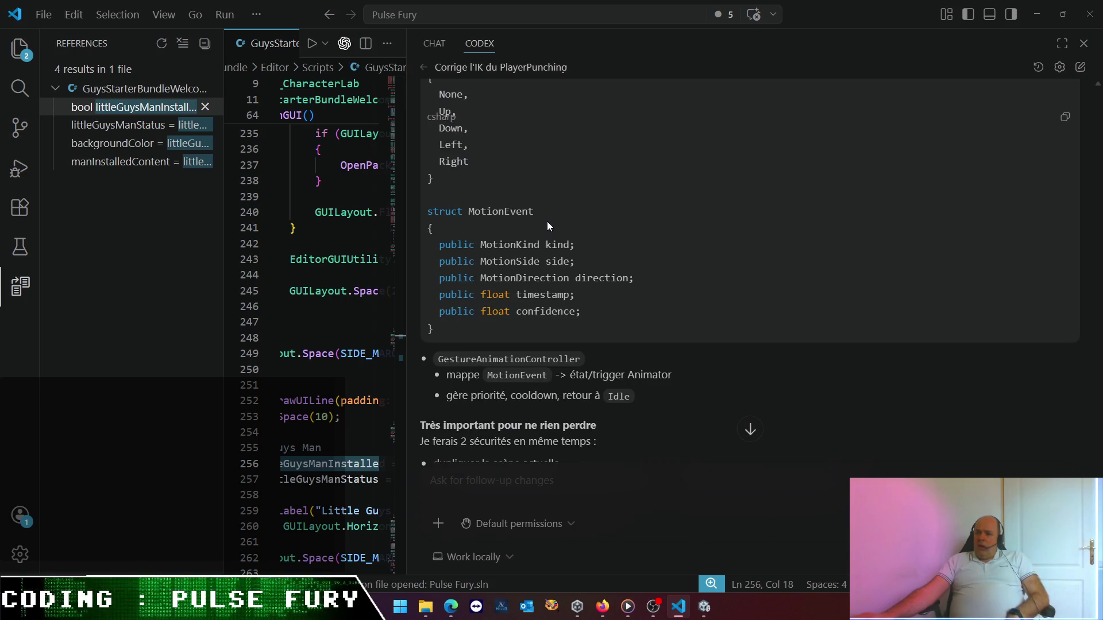
pyautogui.scroll(-2, 546, 218)
pyautogui.scroll(2, 547, 217)
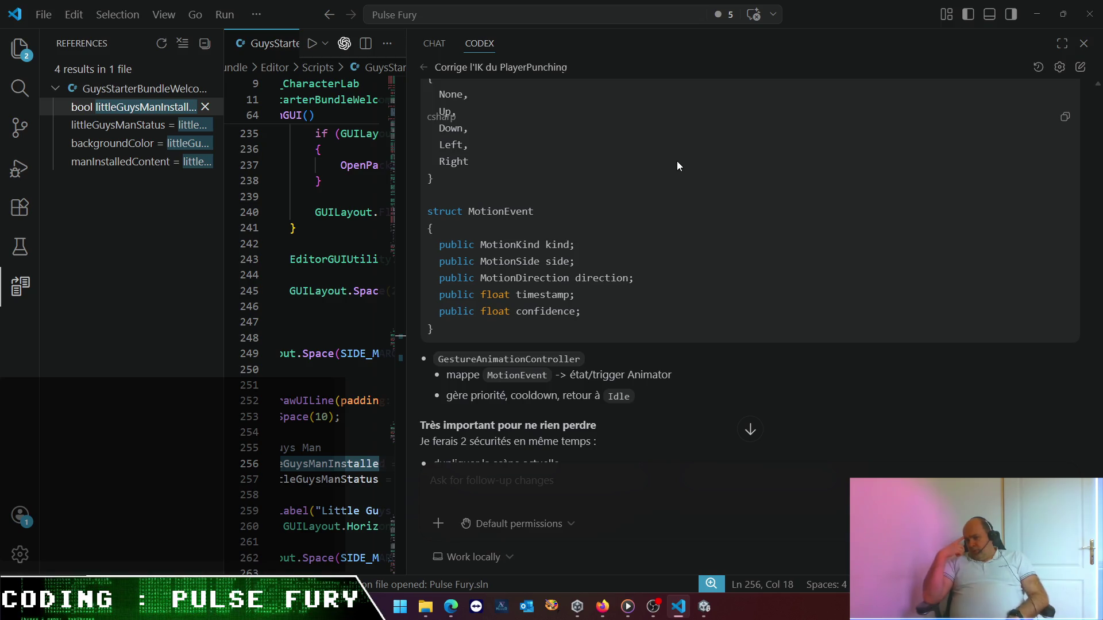
pyautogui.scroll(4, 732, 153)
pyautogui.scroll(5, 732, 153)
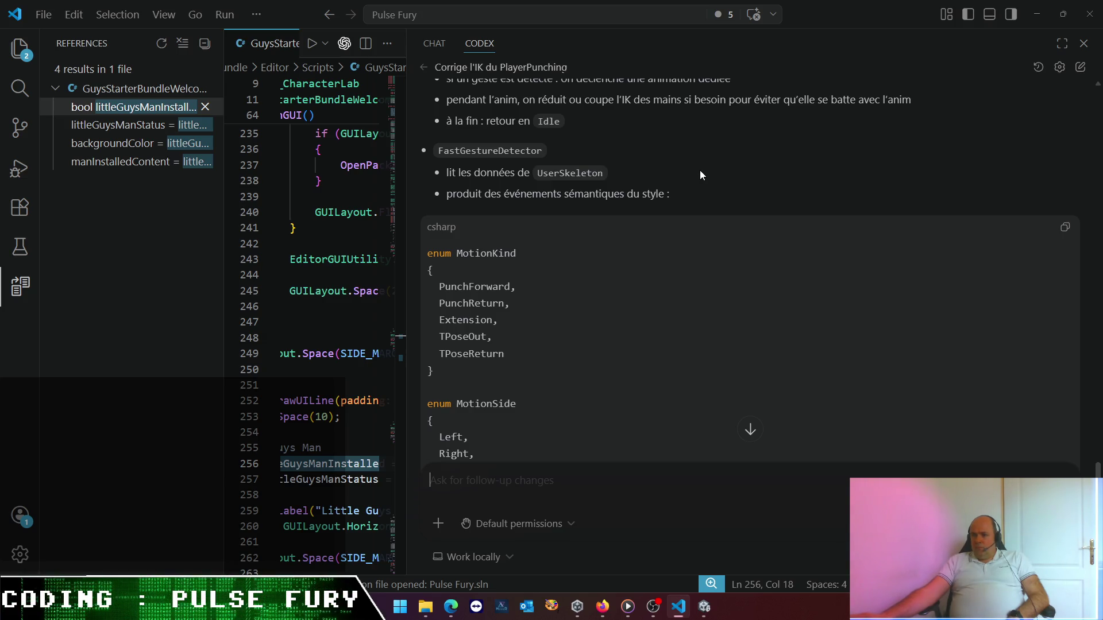
pyautogui.scroll(-10, 700, 170)
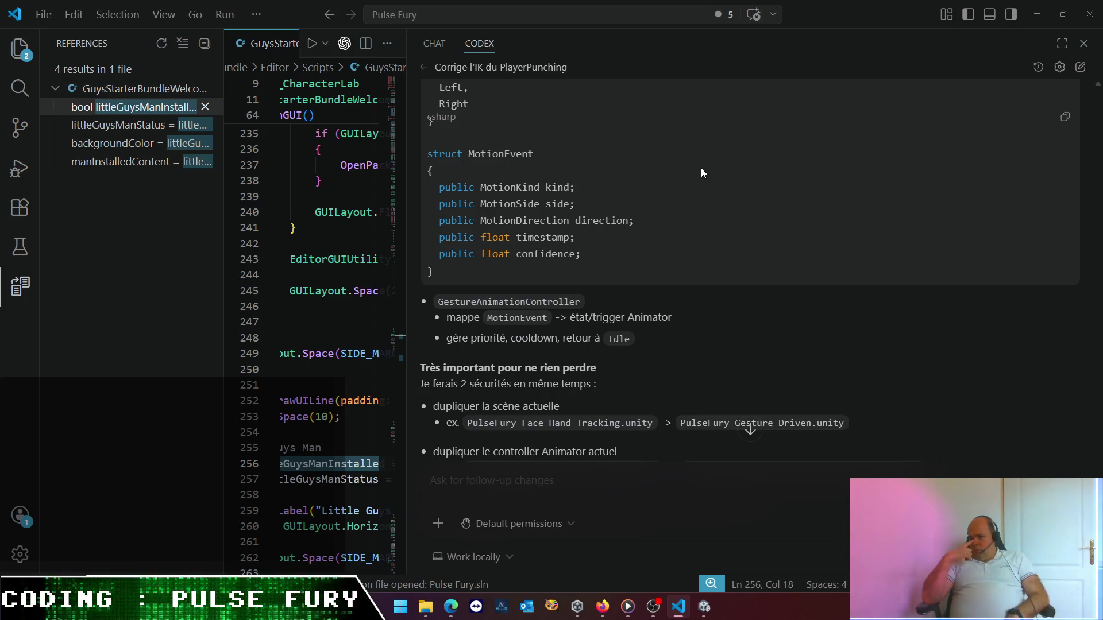
pyautogui.scroll(4, 694, 168)
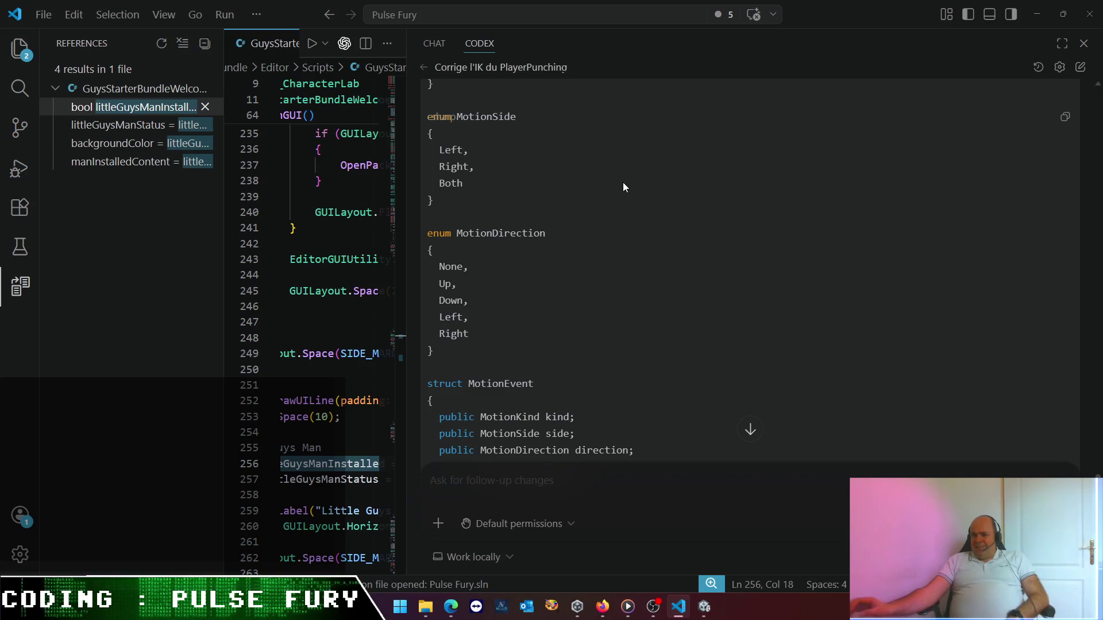
pyautogui.scroll(1, 659, 168)
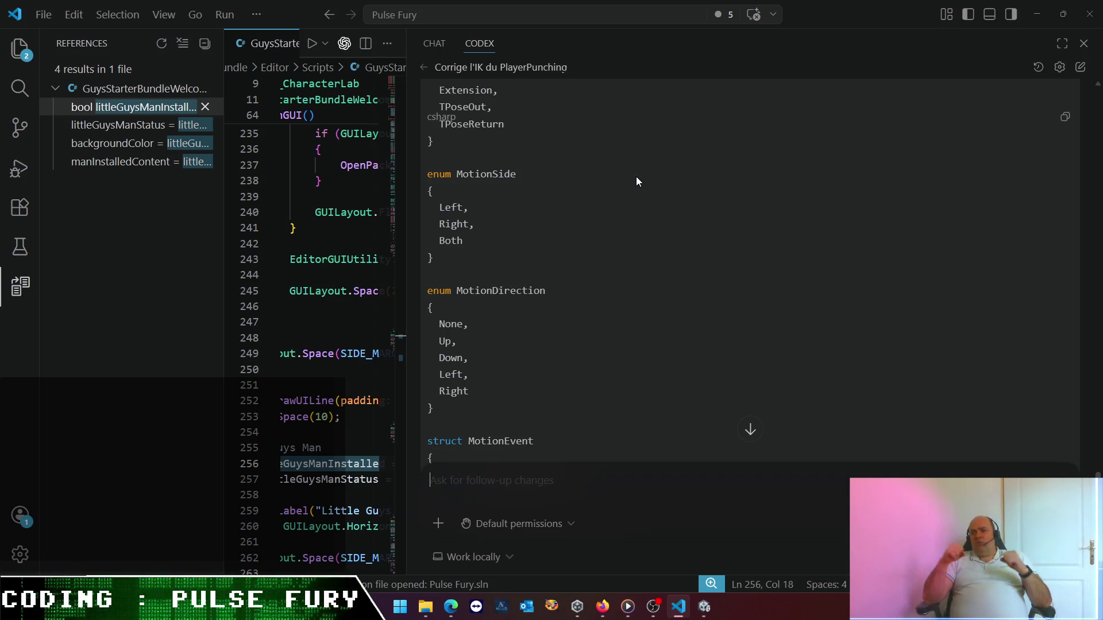
pyautogui.scroll(-4, 657, 263)
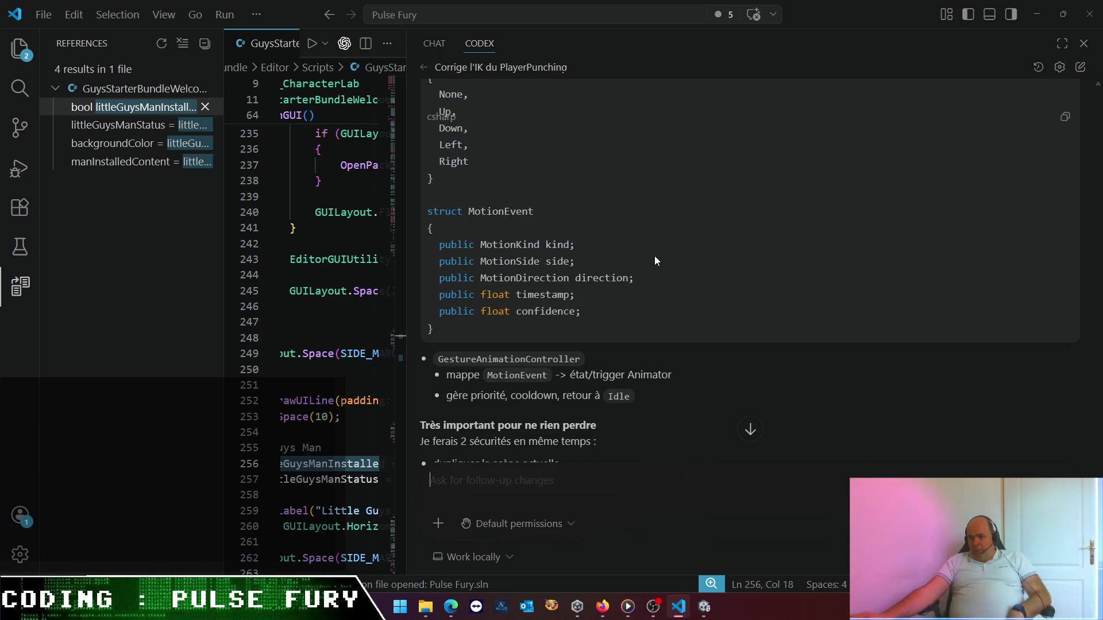
pyautogui.scroll(-4, 526, 295)
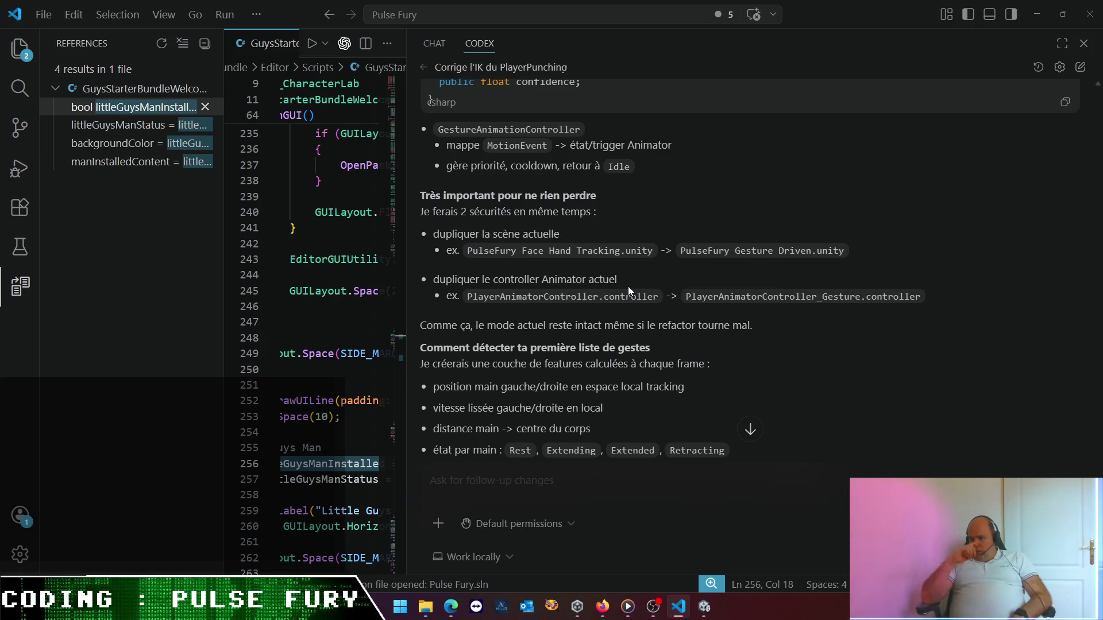
pyautogui.scroll(1, 679, 289)
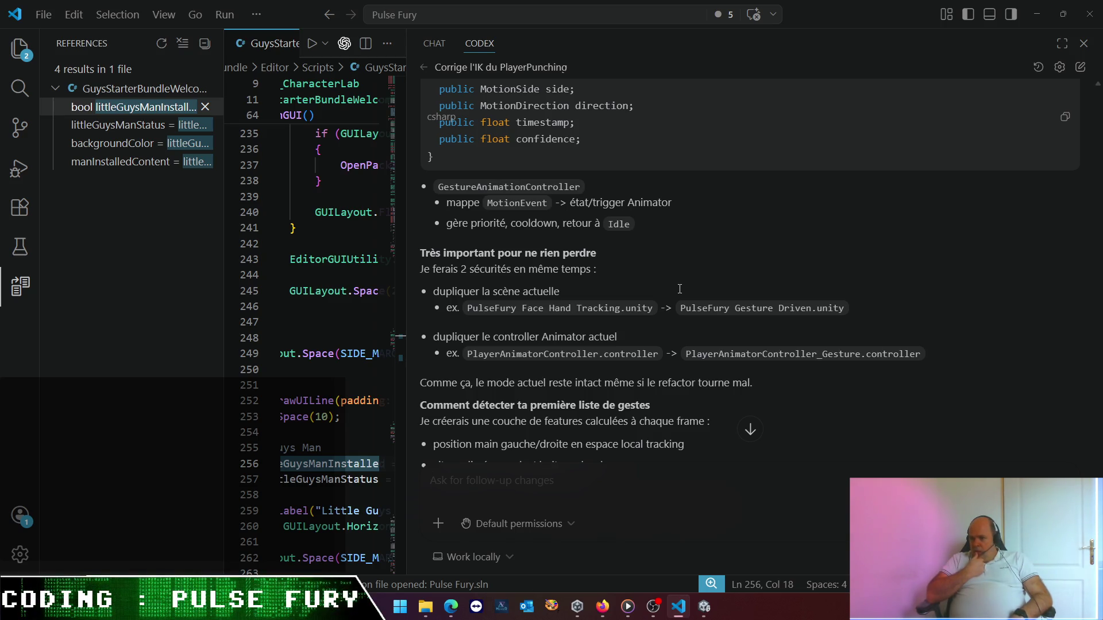
pyautogui.scroll(-3, 804, 294)
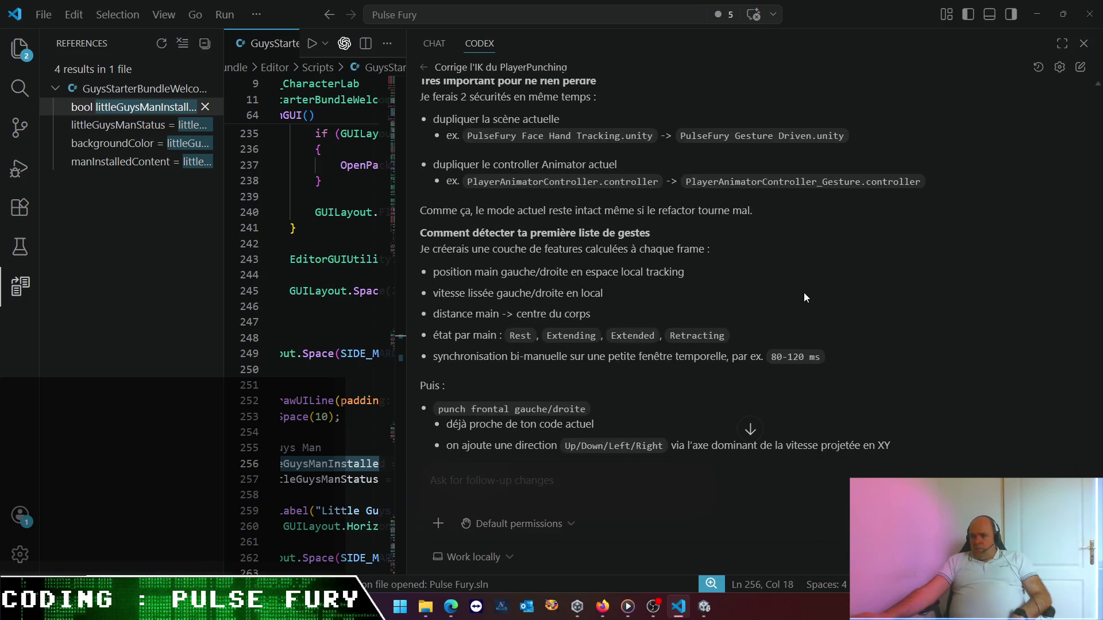
pyautogui.scroll(-1, 804, 297)
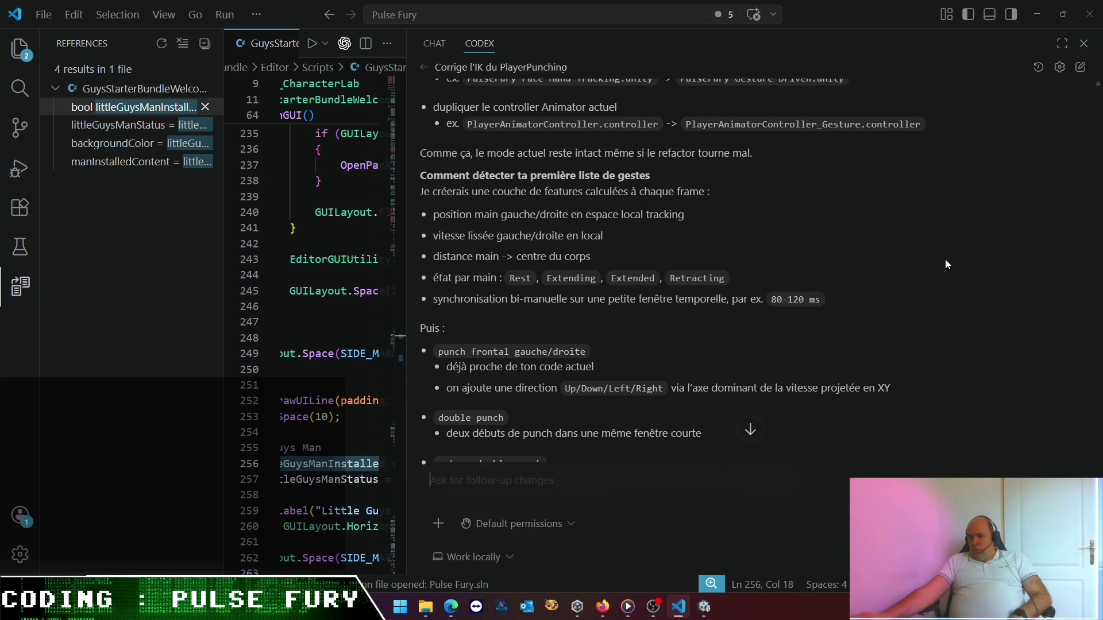
pyautogui.scroll(-4, 872, 298)
pyautogui.scroll(-3, 861, 298)
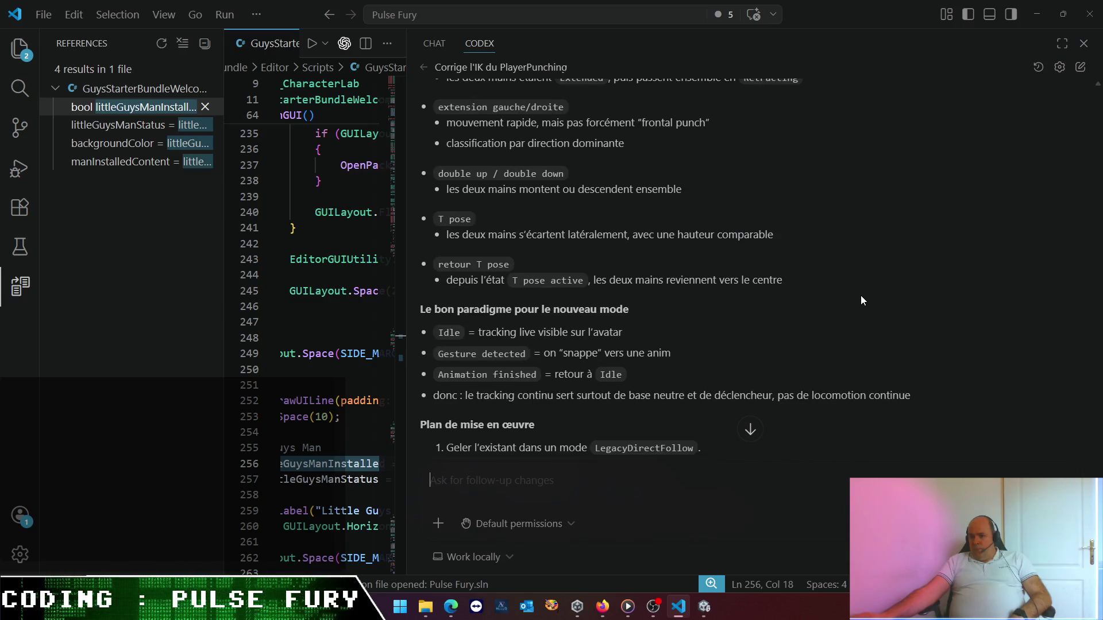
pyautogui.scroll(3, 861, 296)
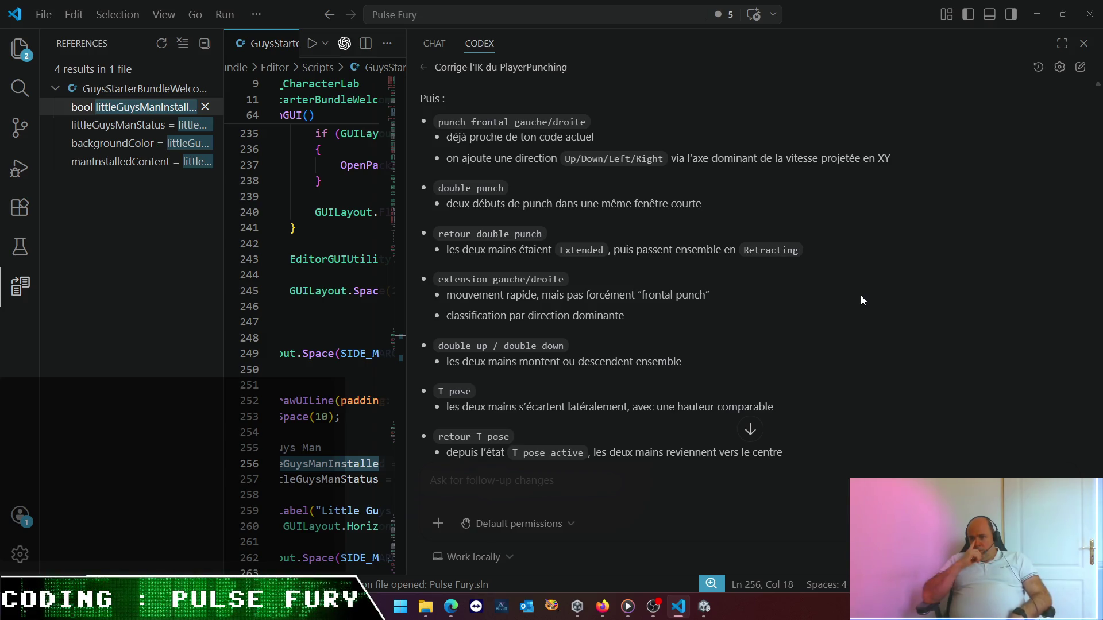
pyautogui.scroll(-4, 747, 285)
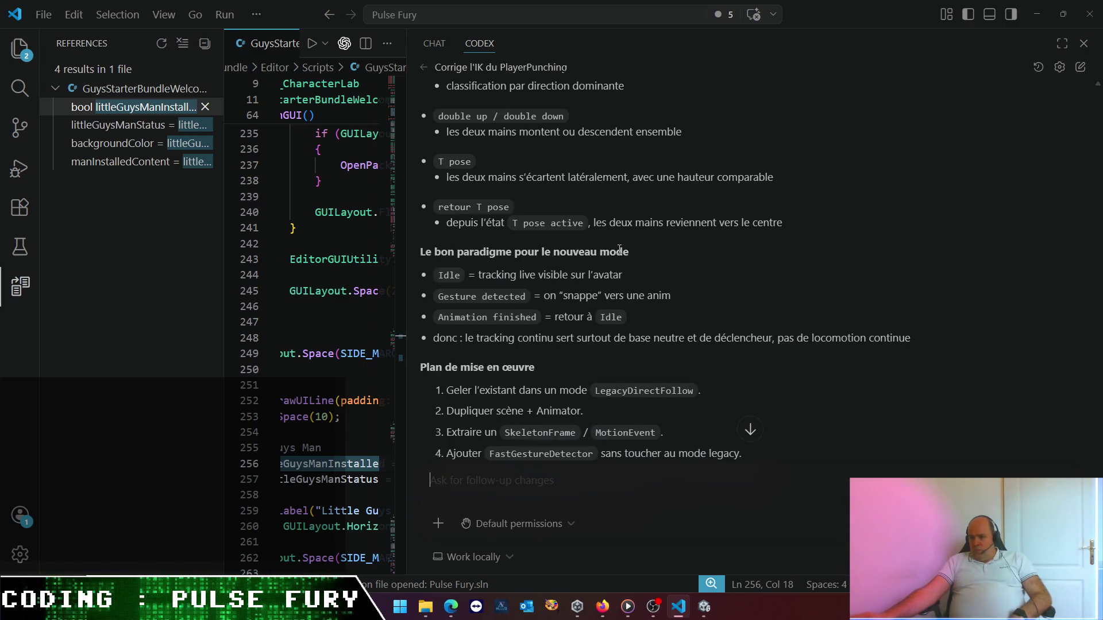
pyautogui.scroll(-2, 619, 249)
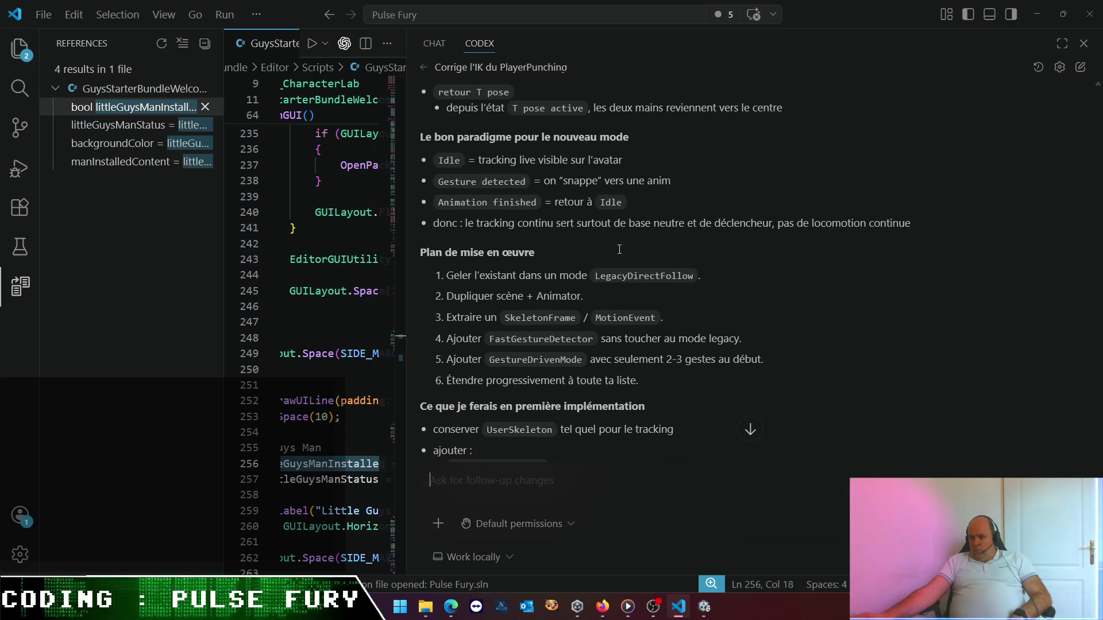
pyautogui.scroll(-2, 619, 249)
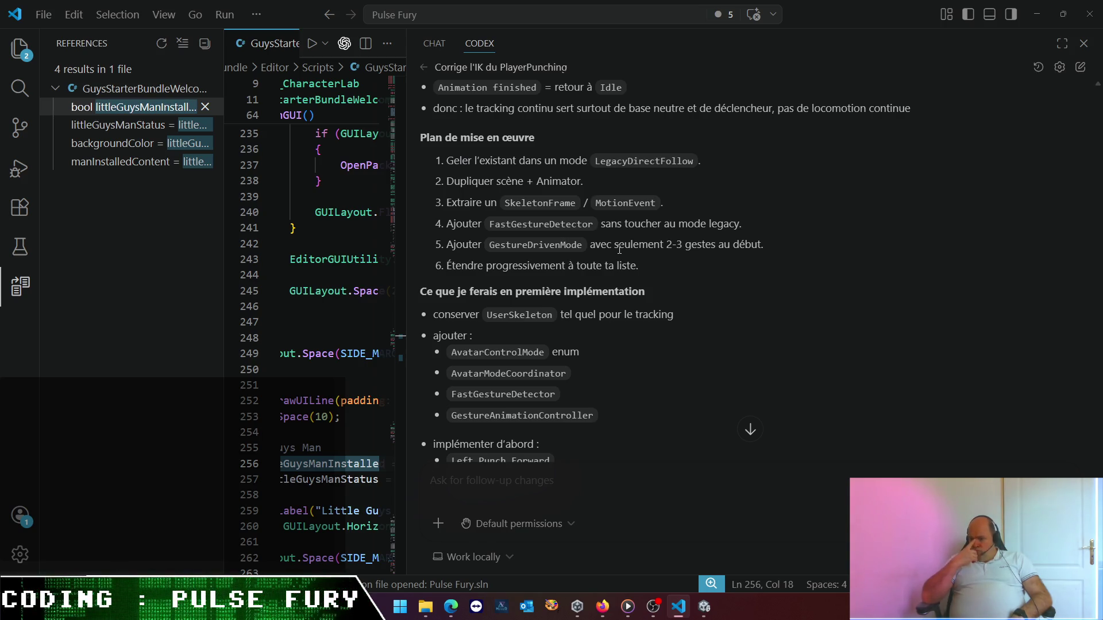
pyautogui.scroll(-4, 619, 249)
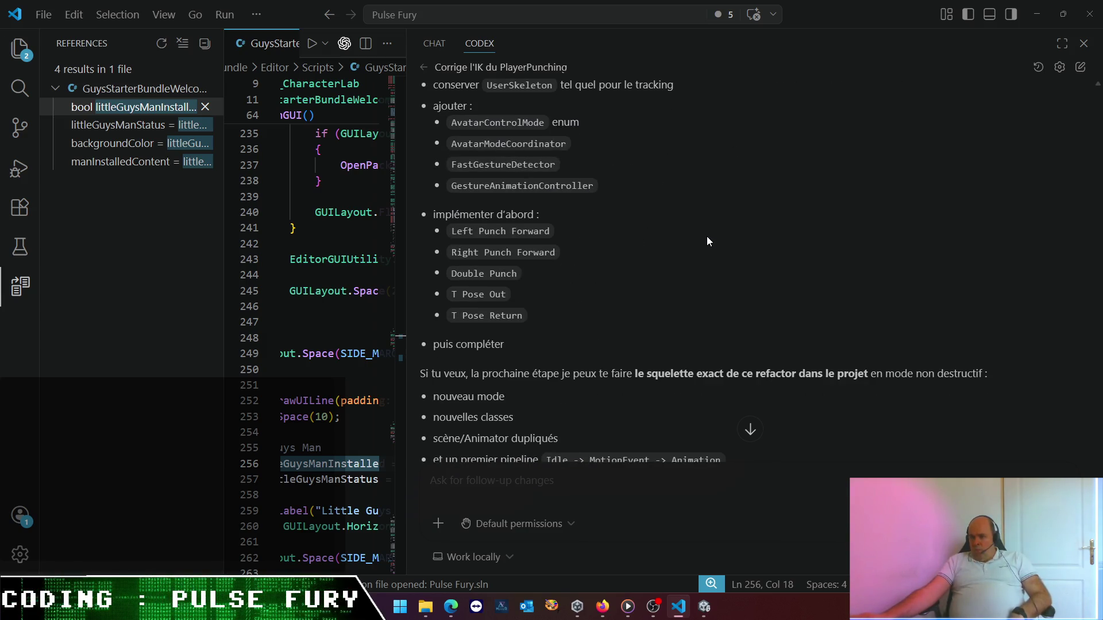
pyautogui.scroll(-1, 706, 237)
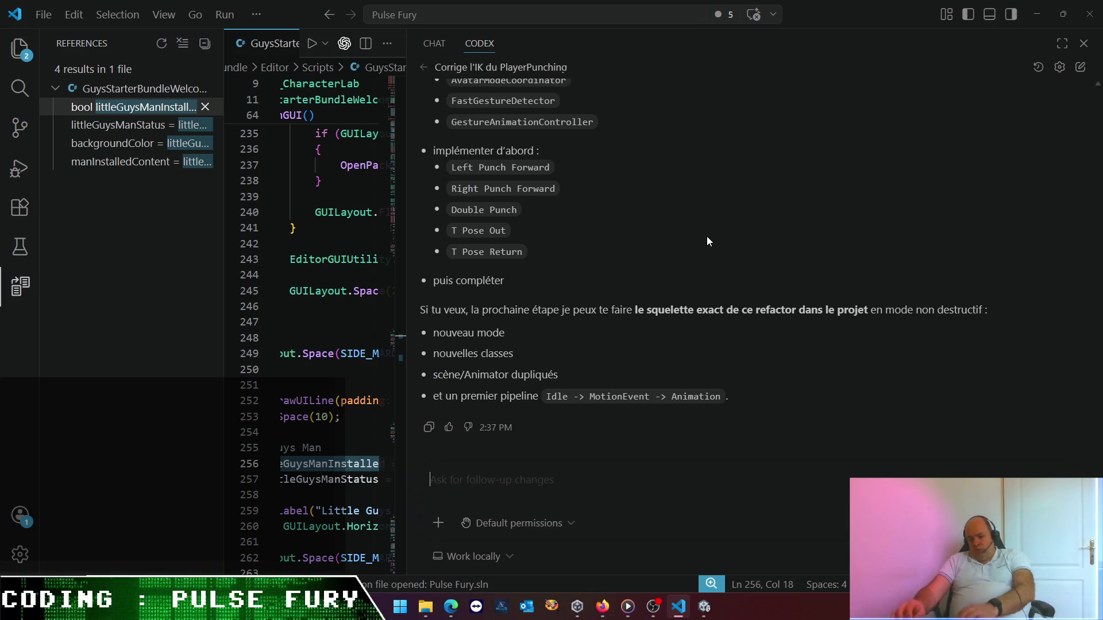
# - Send 'go' to Codex so it starts duplicating the scene and Animator controller
pyautogui.write('go !')
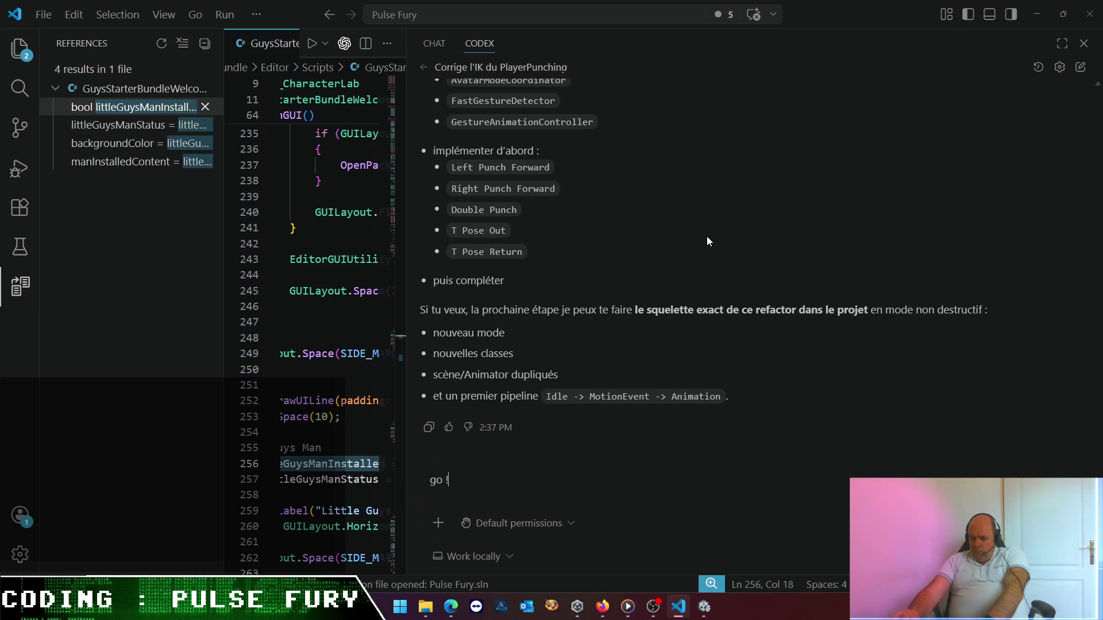
pyautogui.press('Return')
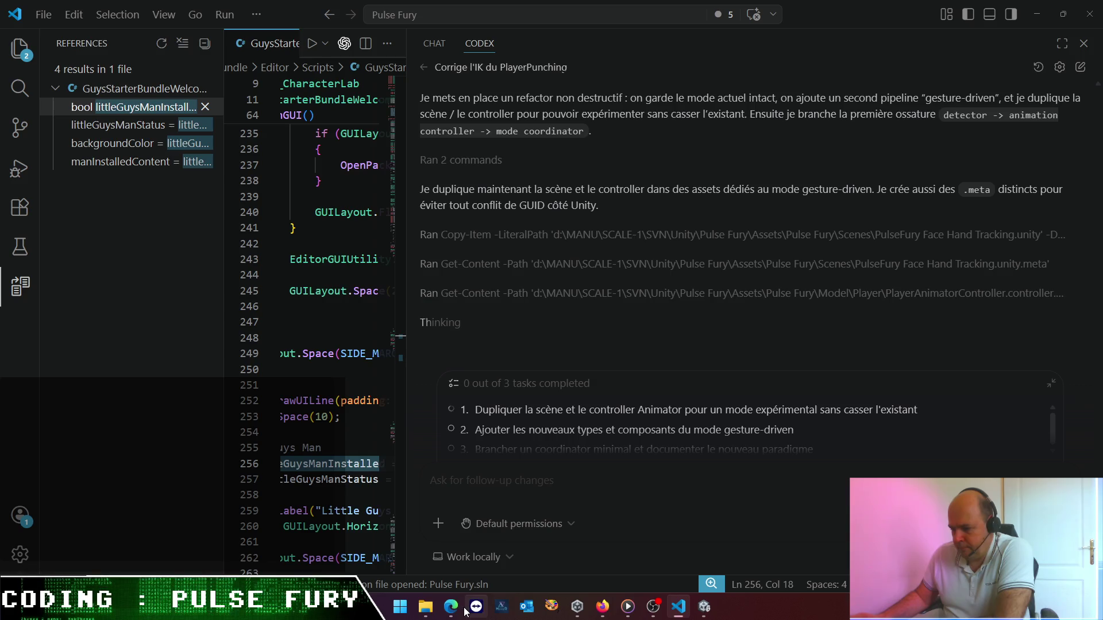
# - Minimize the feedback form's thank-you page and switch to the Mixamo window in Edge
pyautogui.moveTo(451, 608)
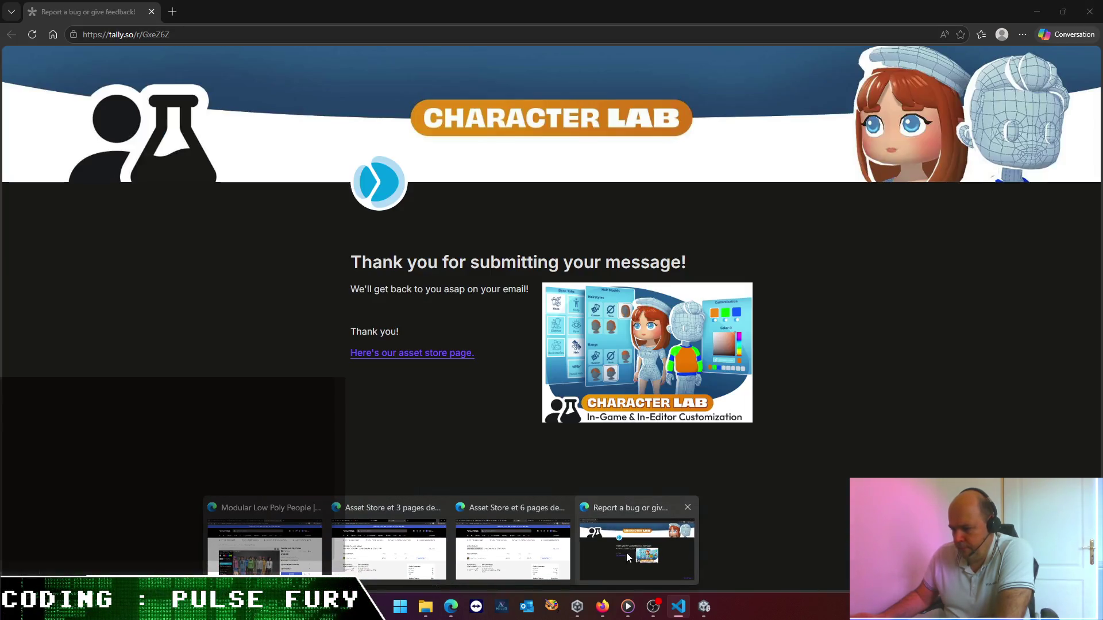
pyautogui.click(610, 563)
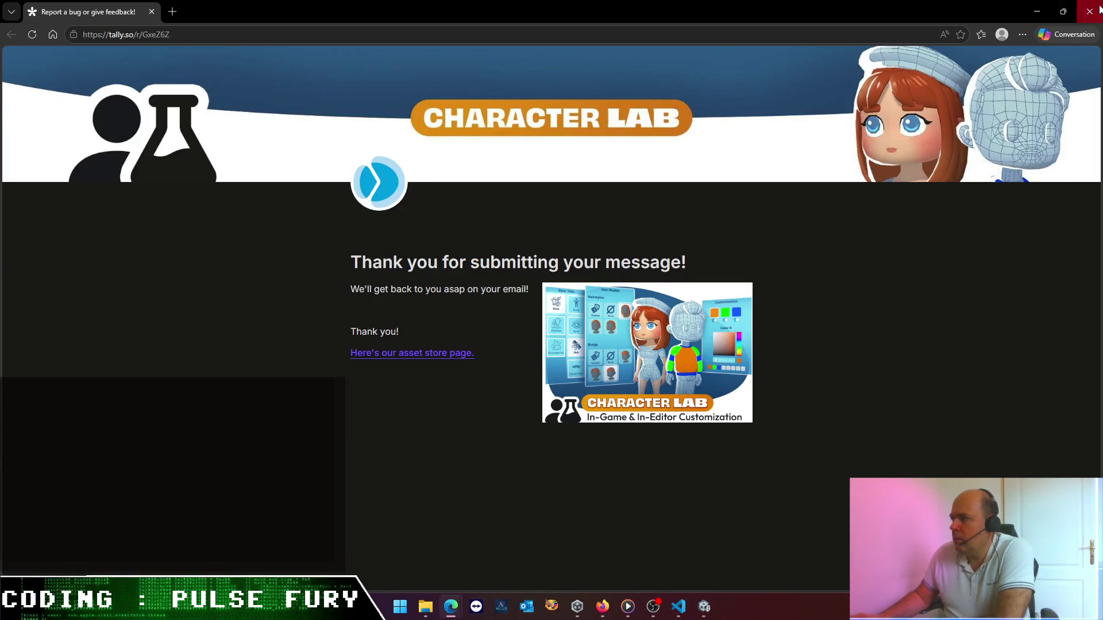
pyautogui.click(1036, 11)
pyautogui.moveTo(449, 616)
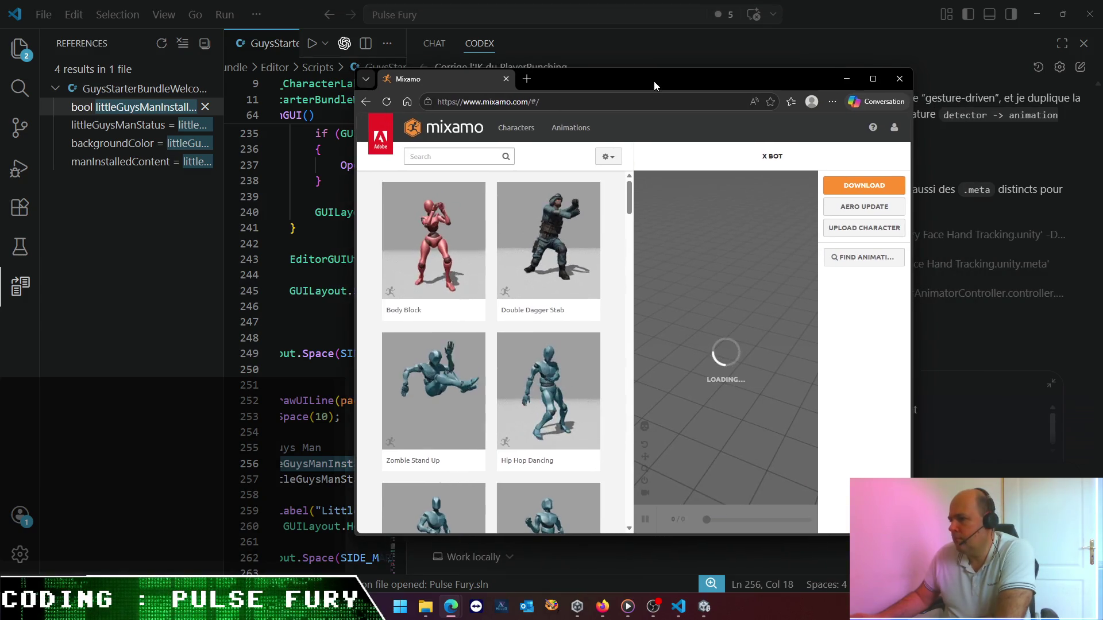
# - Maximize Mixamo, preview Dancing then Body Block on X Bot, and check on Codex
pyautogui.doubleClick(654, 86)
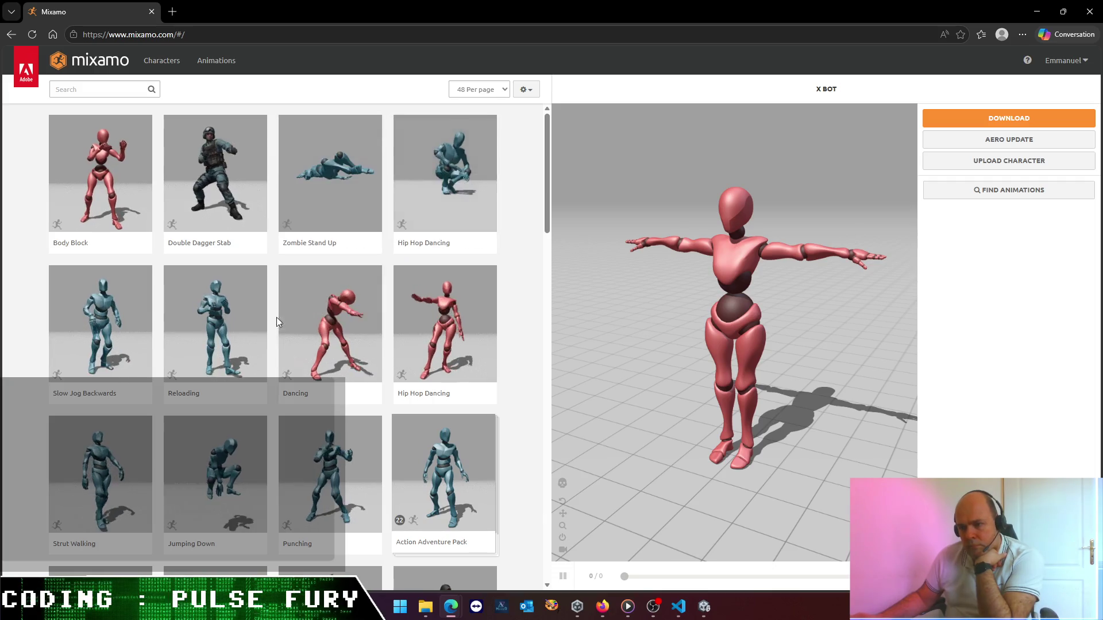
pyautogui.click(339, 346)
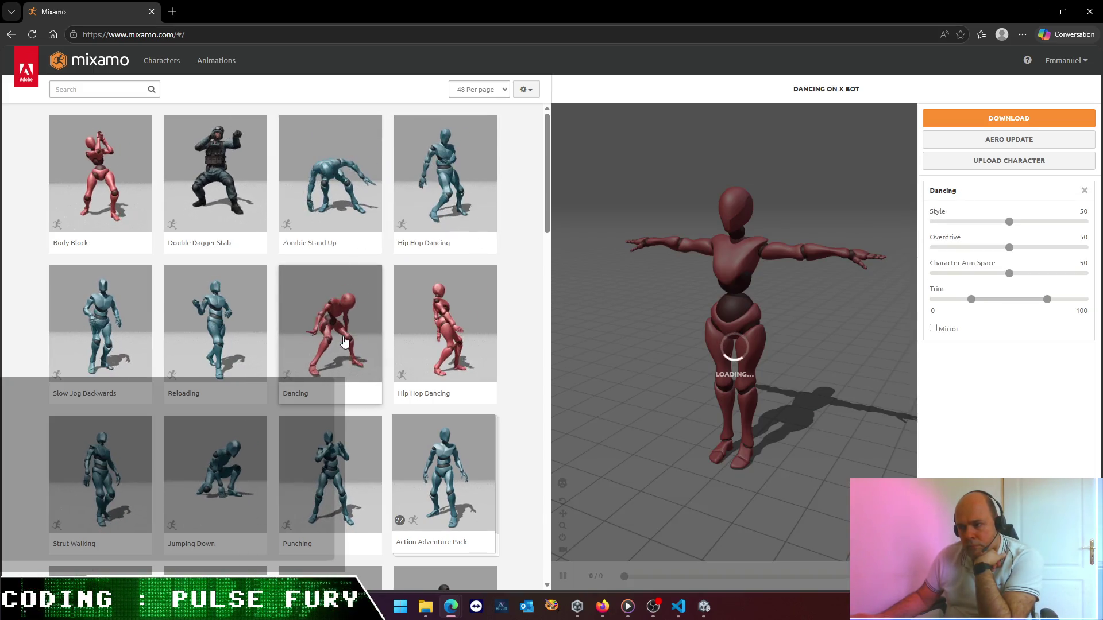
pyautogui.click(104, 196)
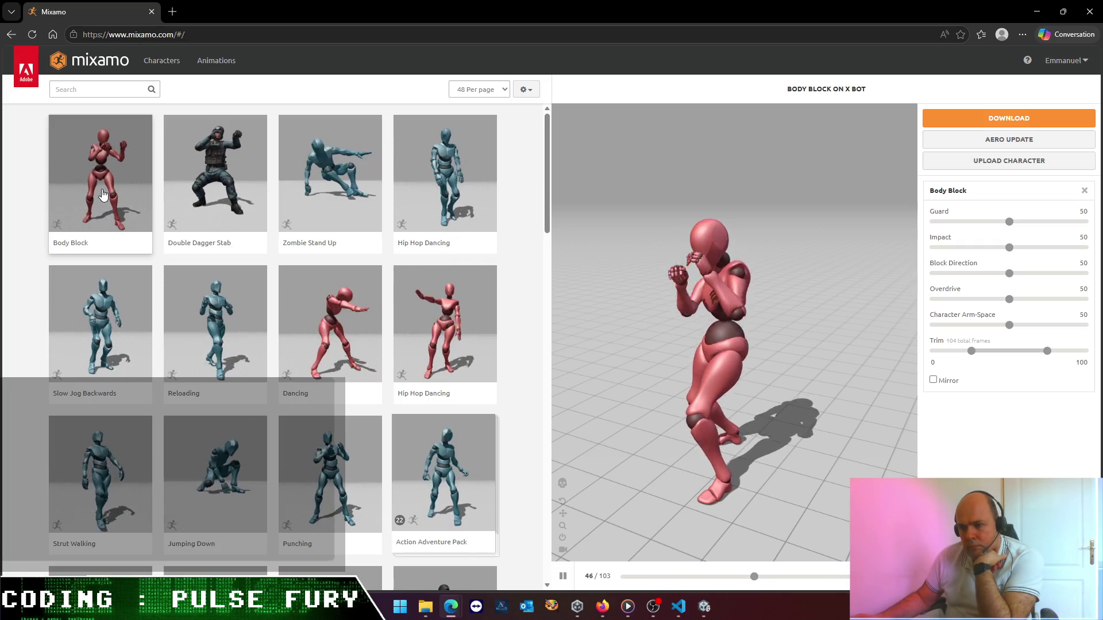
pyautogui.moveTo(627, 606)
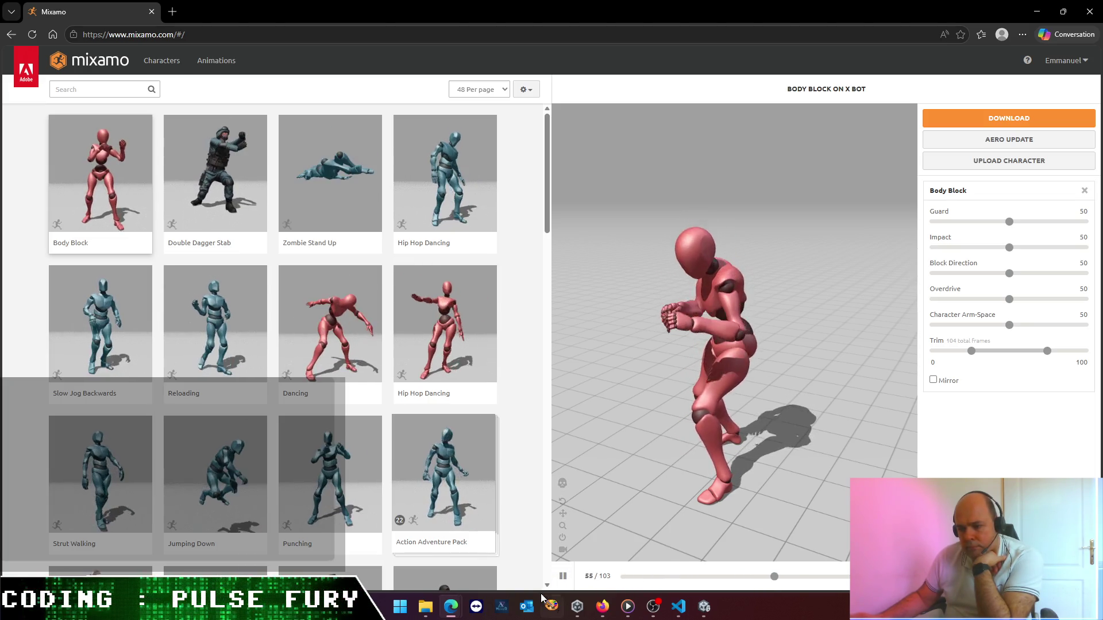
pyautogui.click(687, 609)
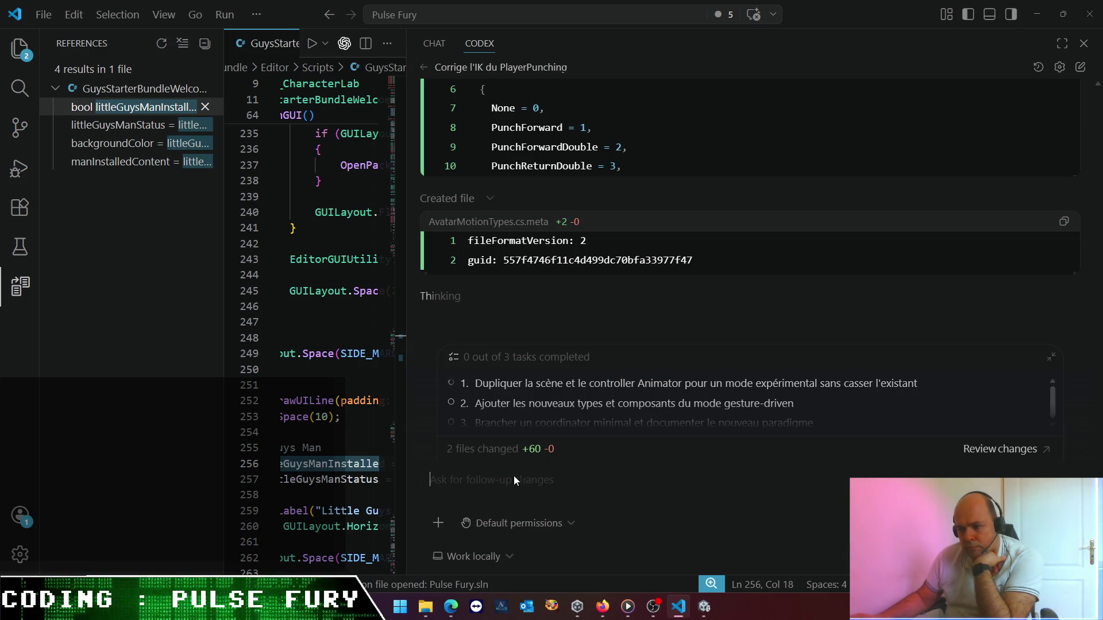
# - Back in Mixamo, preview Jumping Down and the Action Adventure Pack on X Bot
pyautogui.moveTo(450, 606)
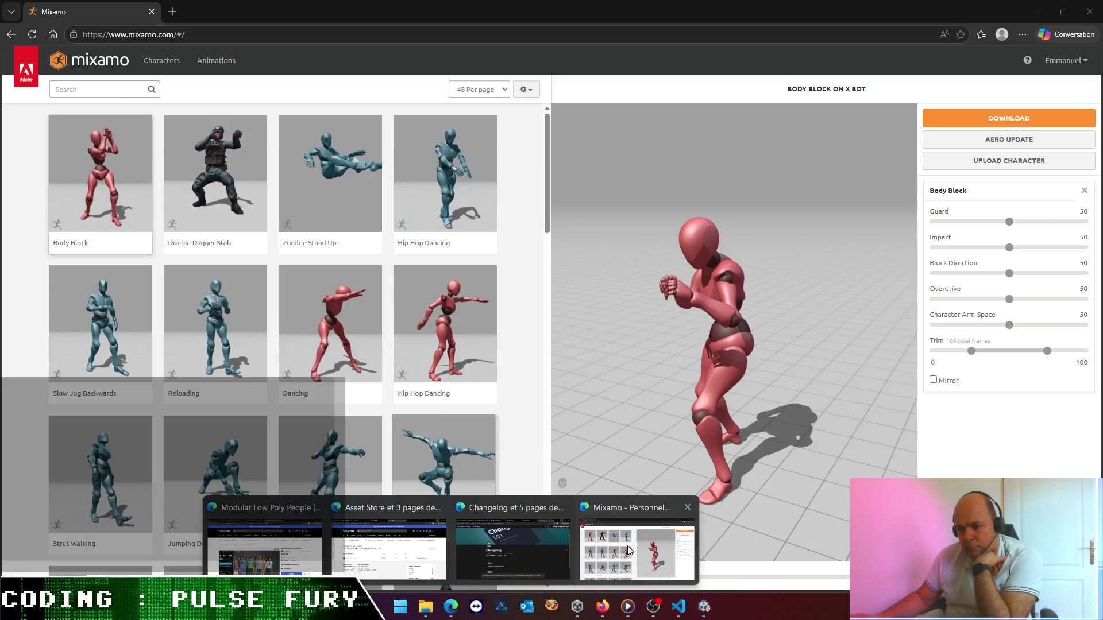
pyautogui.click(627, 545)
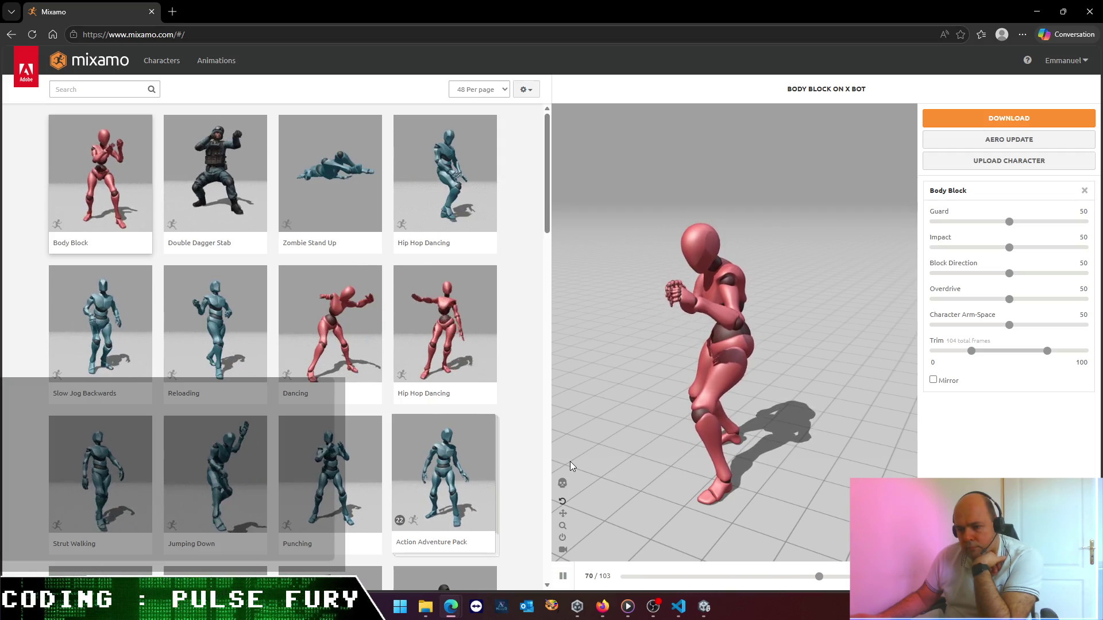
pyautogui.click(236, 468)
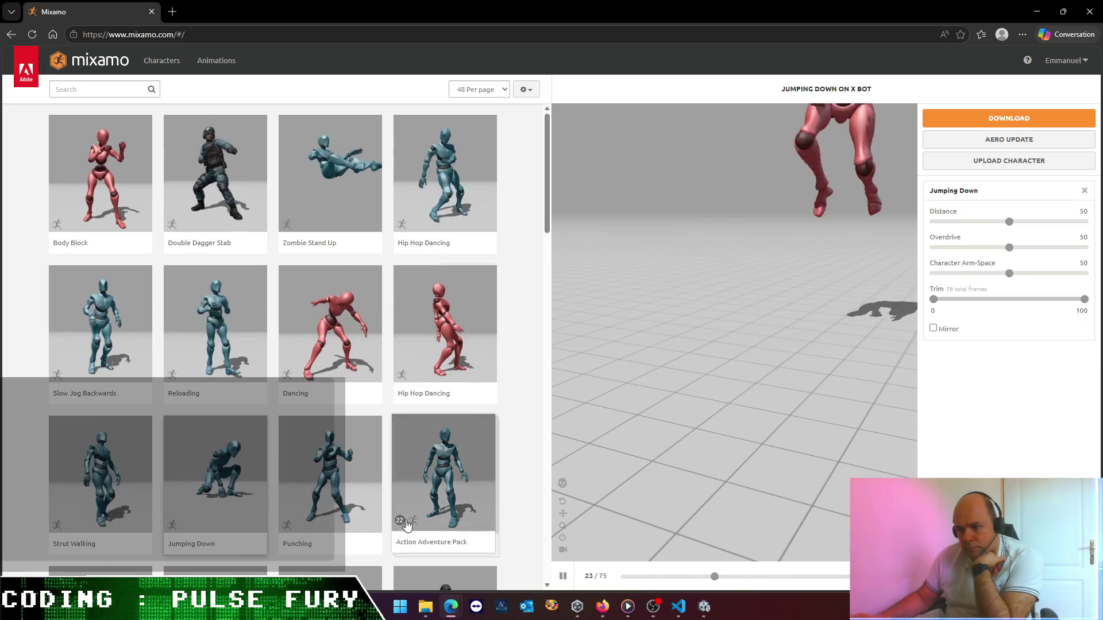
pyautogui.click(438, 501)
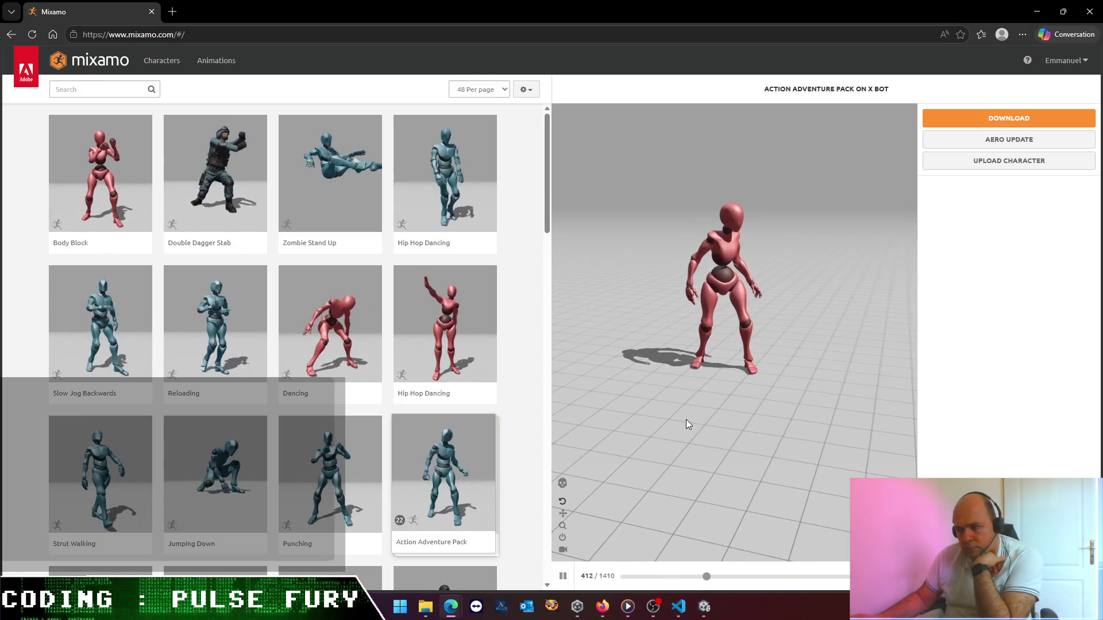
pyautogui.scroll(2, 706, 399)
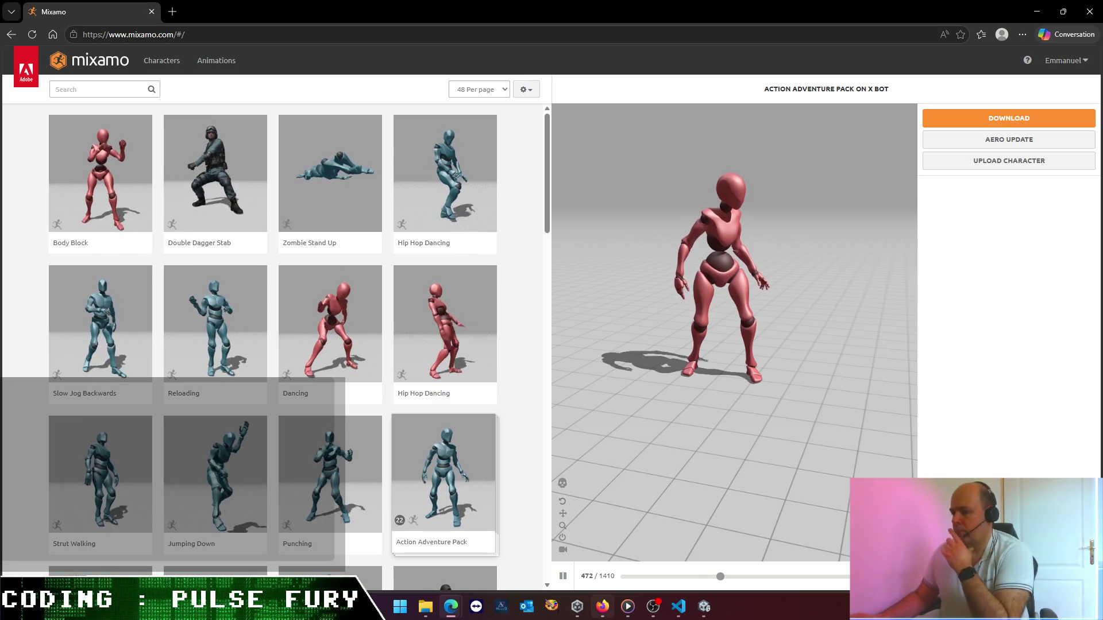
# - Return to VS Code and place the cursor in Codex's follow-up box
pyautogui.moveTo(604, 607)
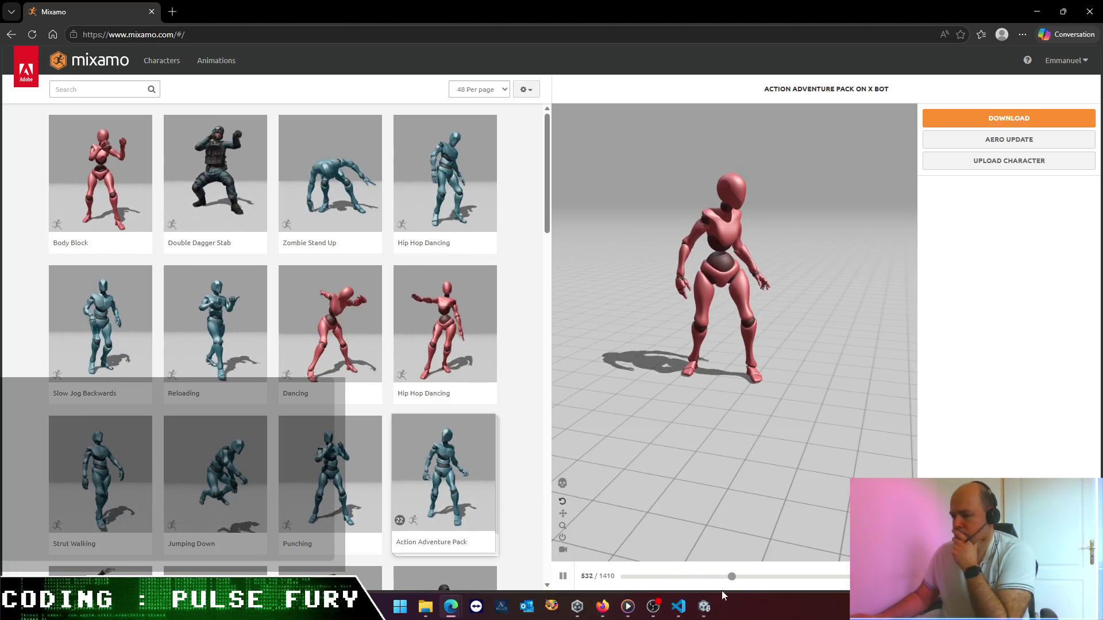
pyautogui.moveTo(704, 608)
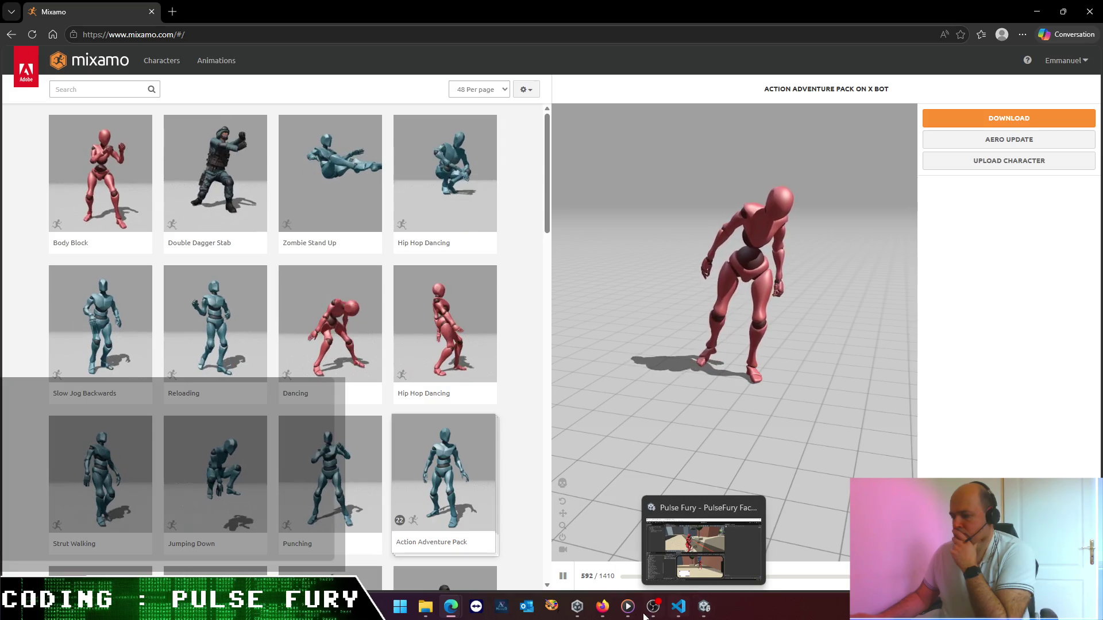
pyautogui.click(678, 606)
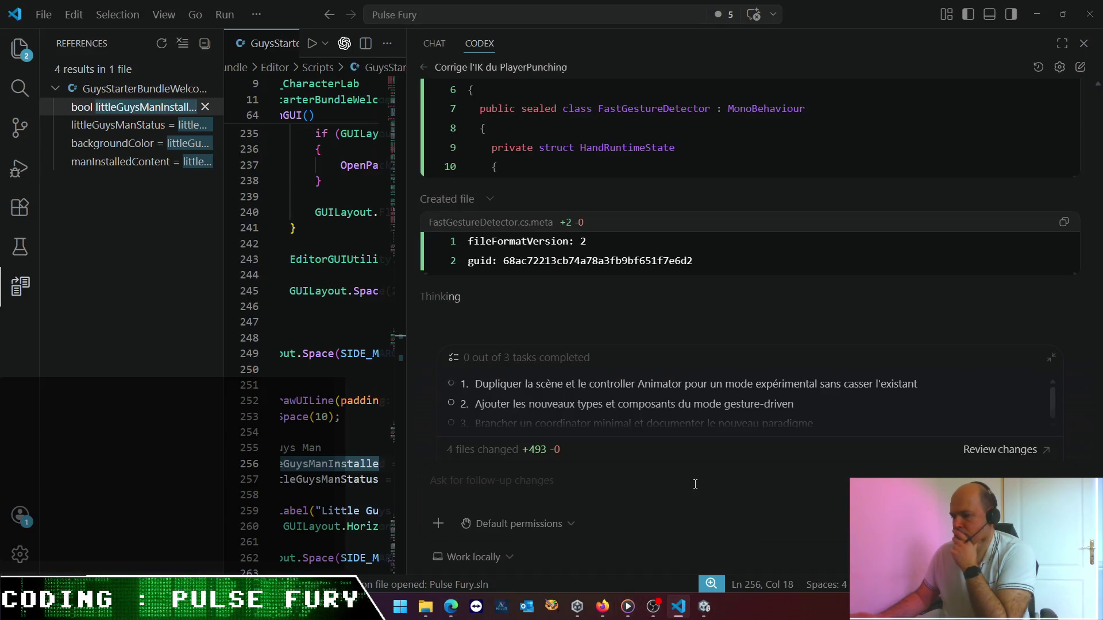
pyautogui.click(695, 484)
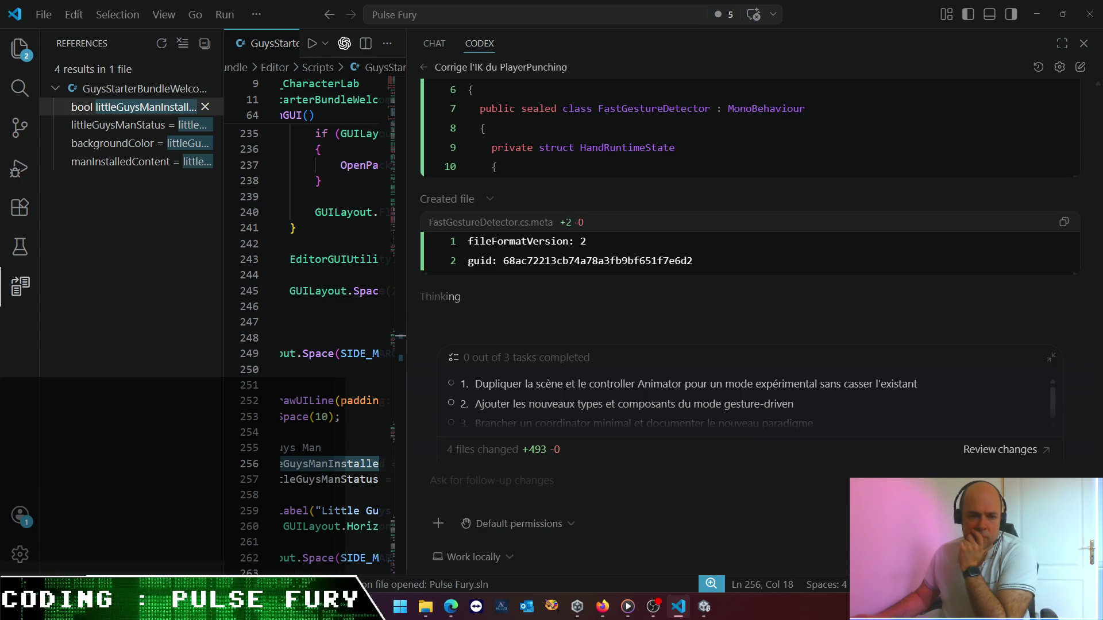
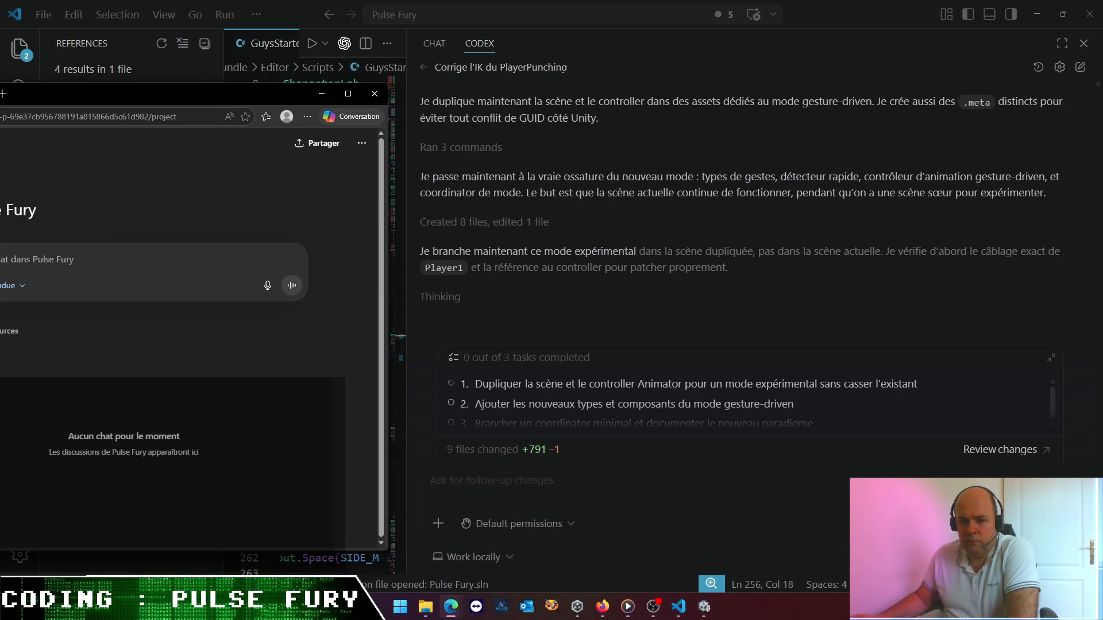
# - Center and maximize the ChatGPT window in the Pulse Fury project
pyautogui.moveTo(69, 117)
pyautogui.mouseDown()
pyautogui.moveTo(320, 143)
pyautogui.moveTo(396, 134)
pyautogui.mouseUp()
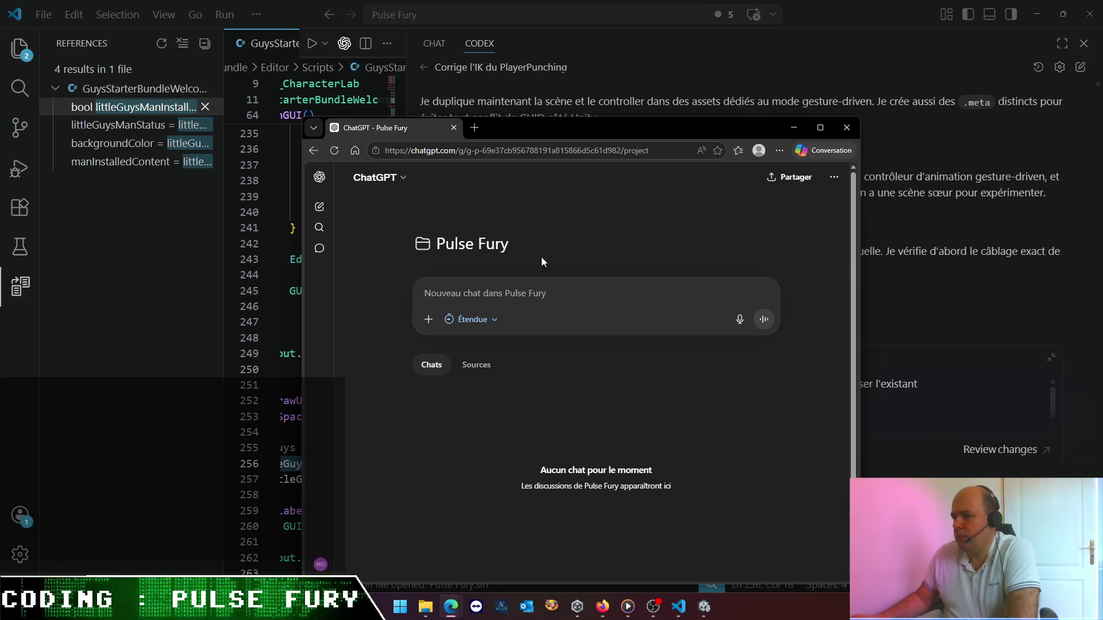
pyautogui.doubleClick(696, 132)
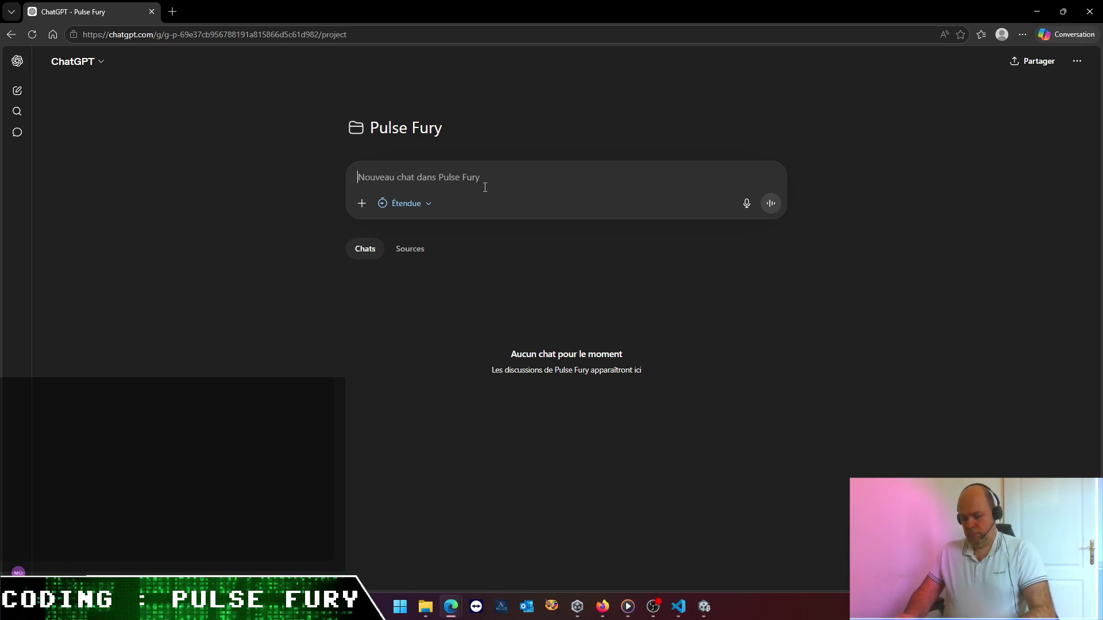
pyautogui.write('ll')
pyautogui.press('BackSpace')
pyautogui.press('BackSpace')
# - Describe the project as a Unity 3D fighting game with animated humanoid-skeleton characters
pyautogui.write('Je ')
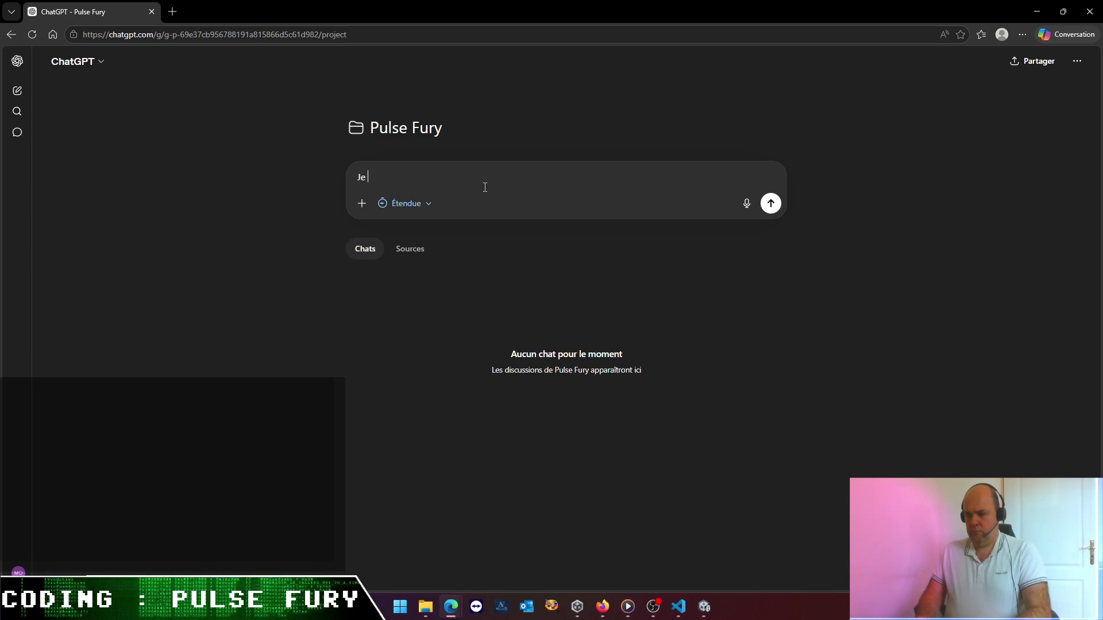
pyautogui.write('code un jeu de baston 3D')
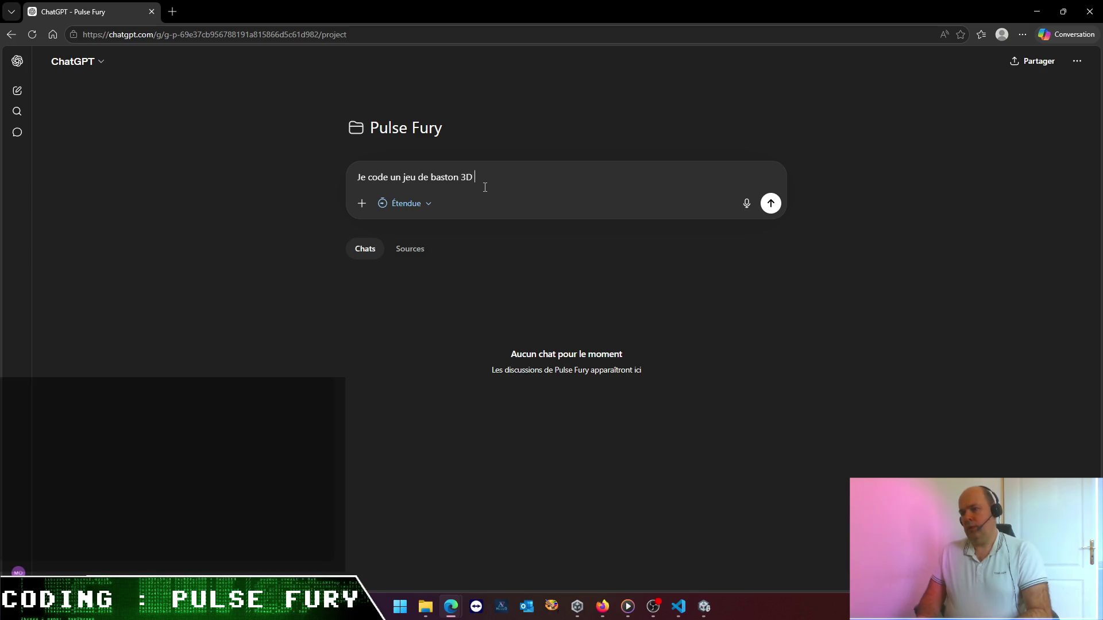
pyautogui.write('sous Un')
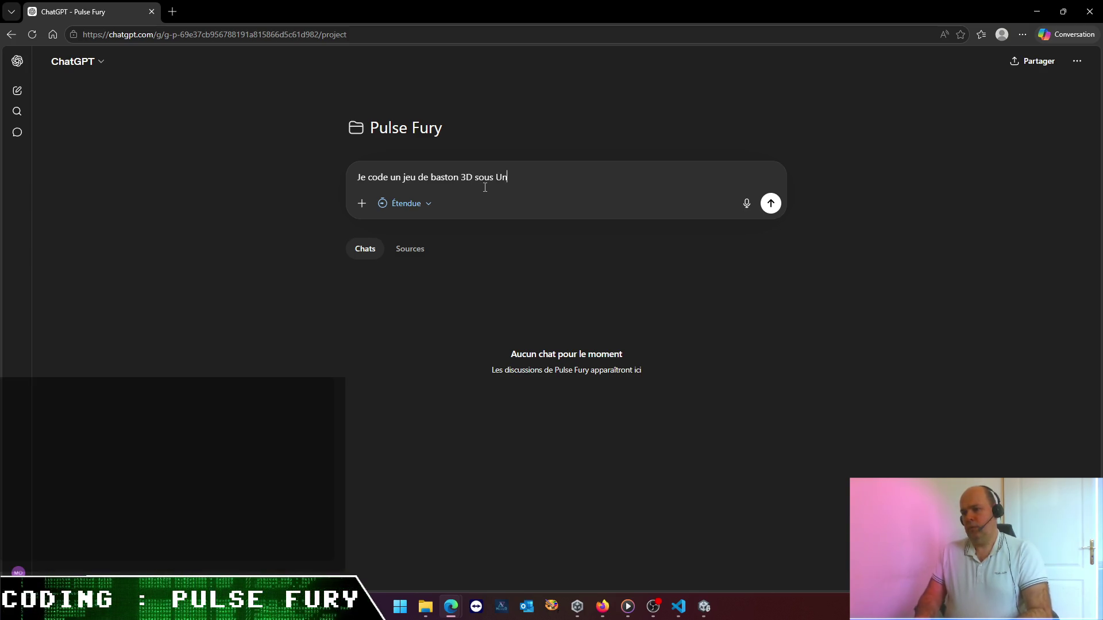
pyautogui.write('ity, bas')
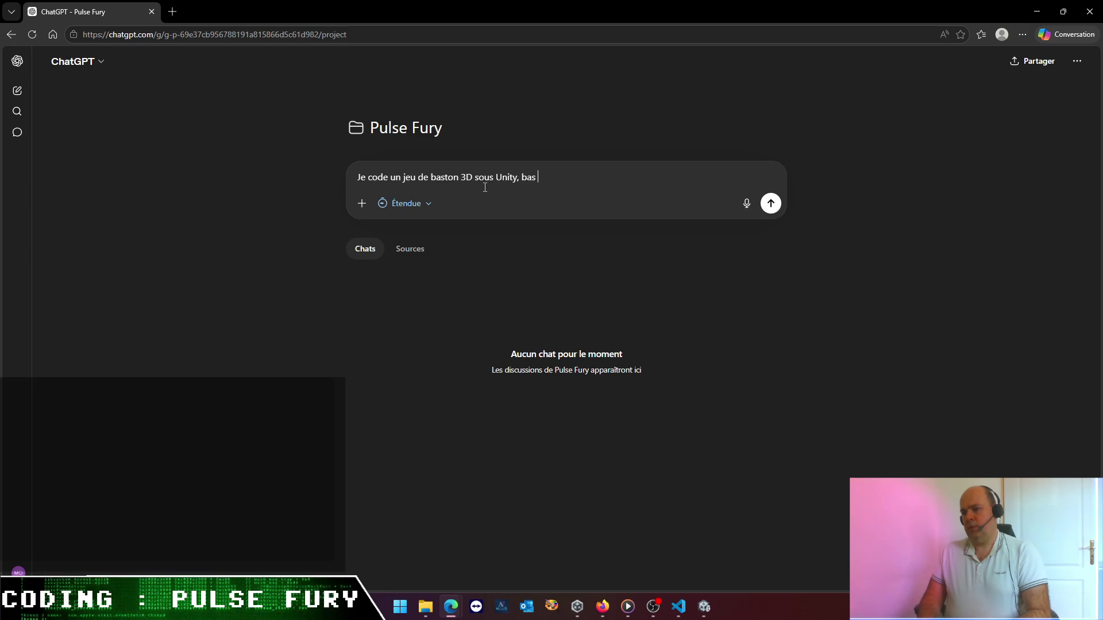
pyautogui.write('d')
pyautogui.write('ur des persos')
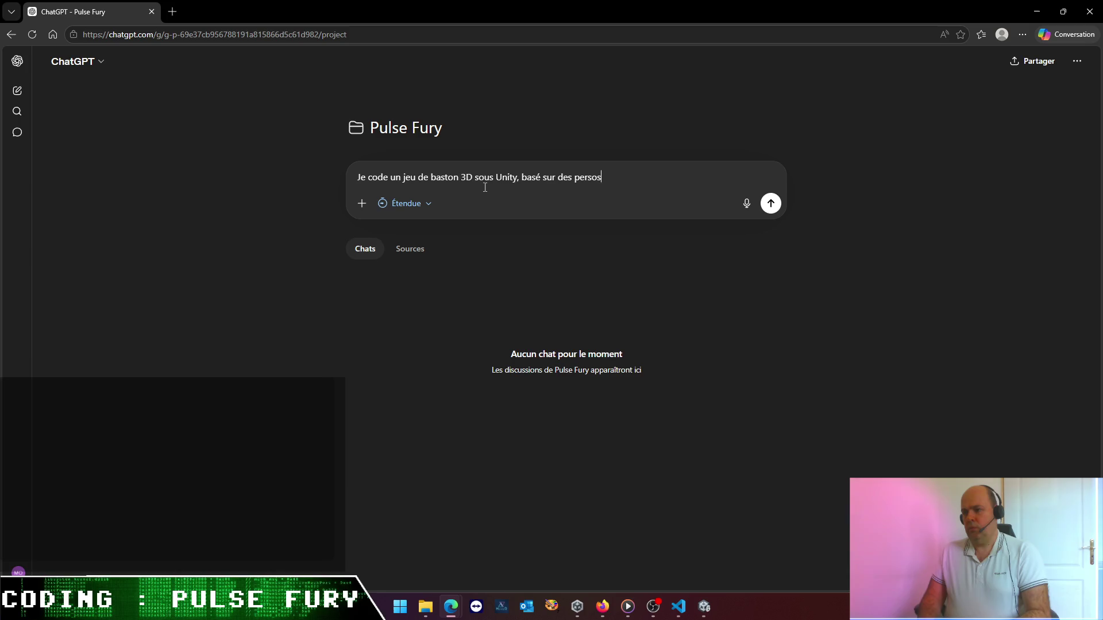
pyautogui.write(' 3D animés (')
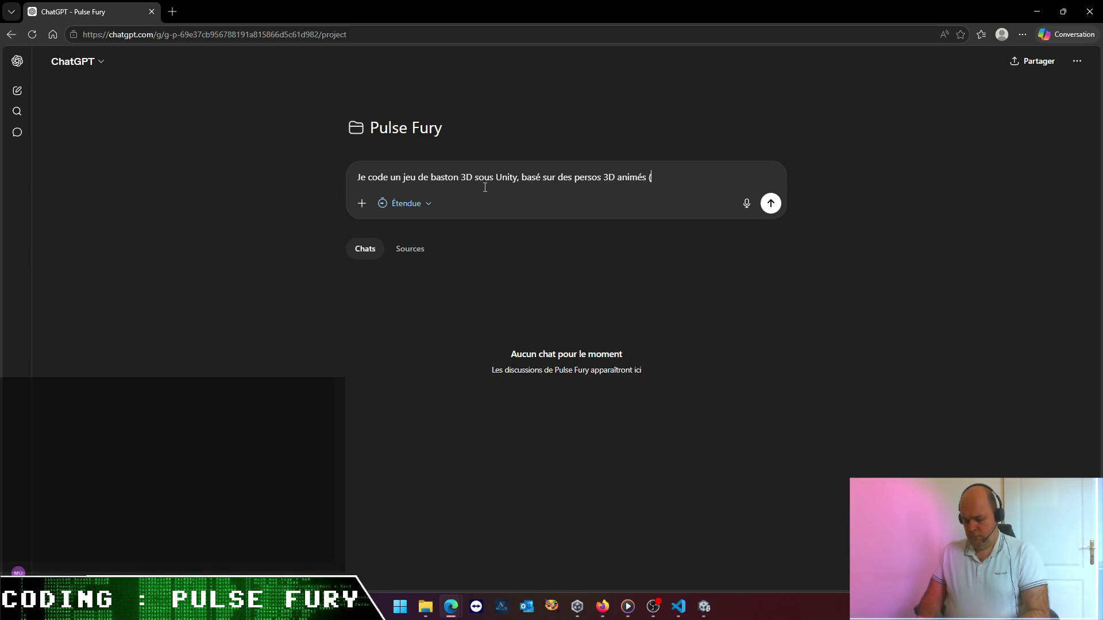
pyautogui.write('squaelette ')
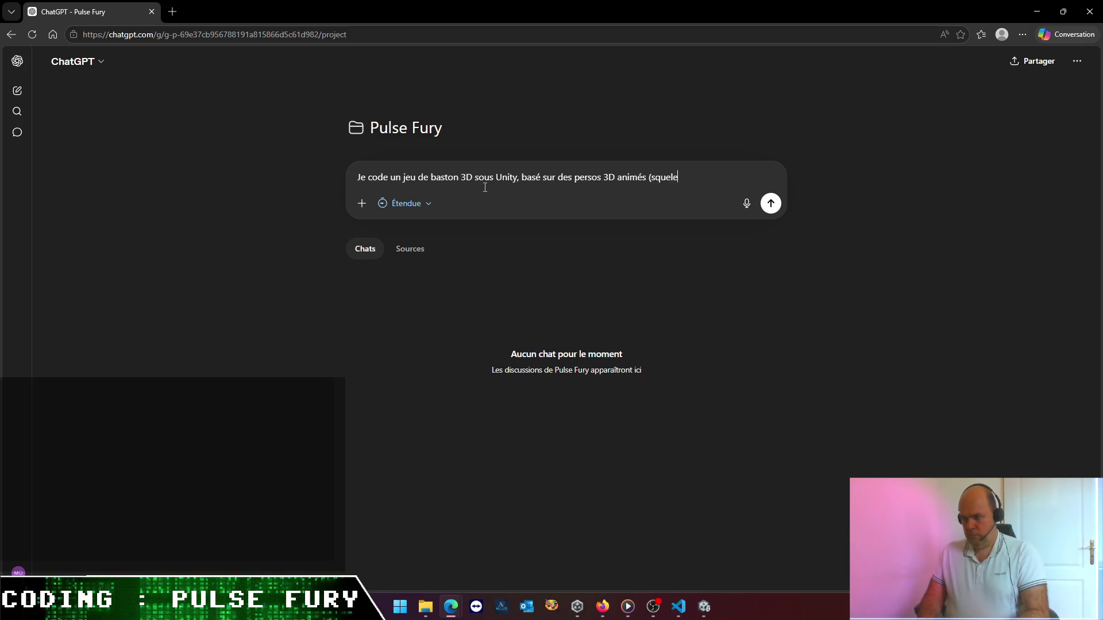
pyautogui.write('umanoid).')
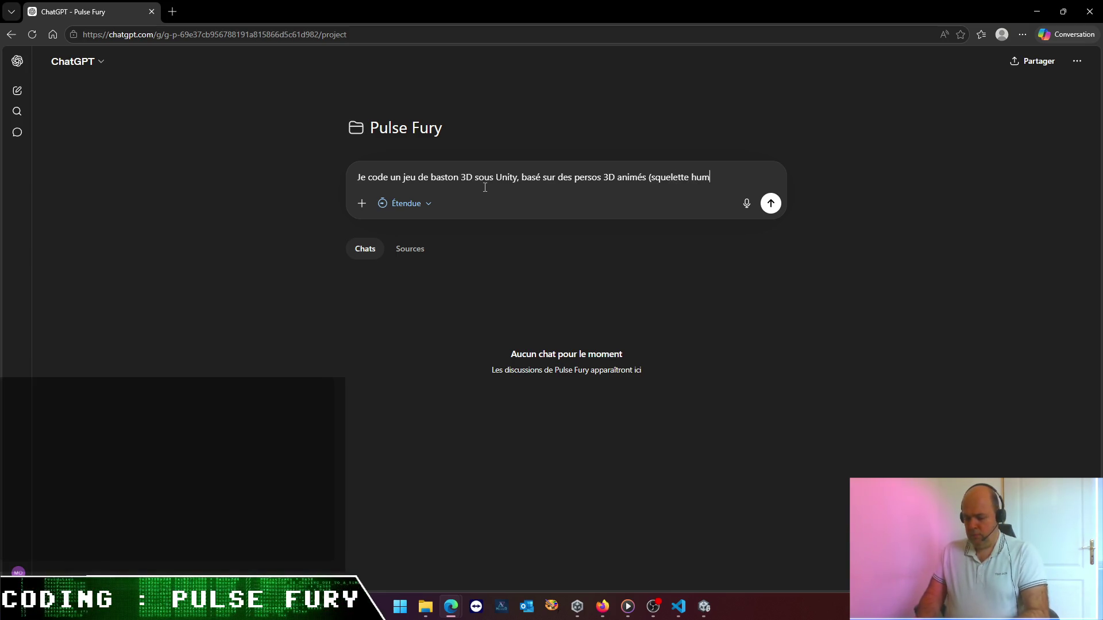
pyautogui.press('BackSpace')
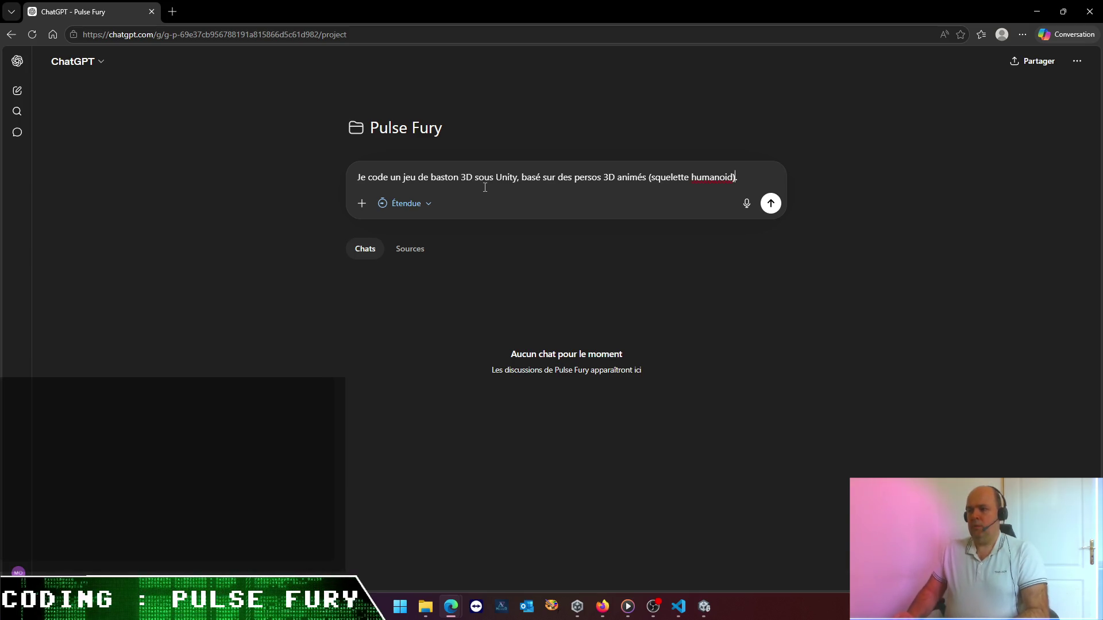
pyautogui.write('"')
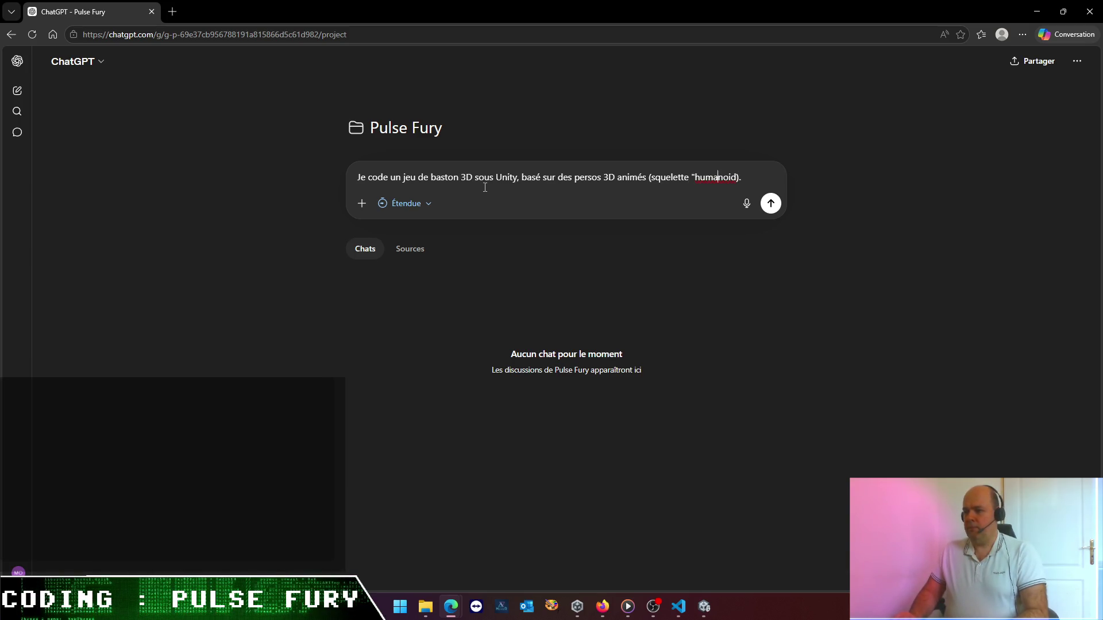
pyautogui.write('"')
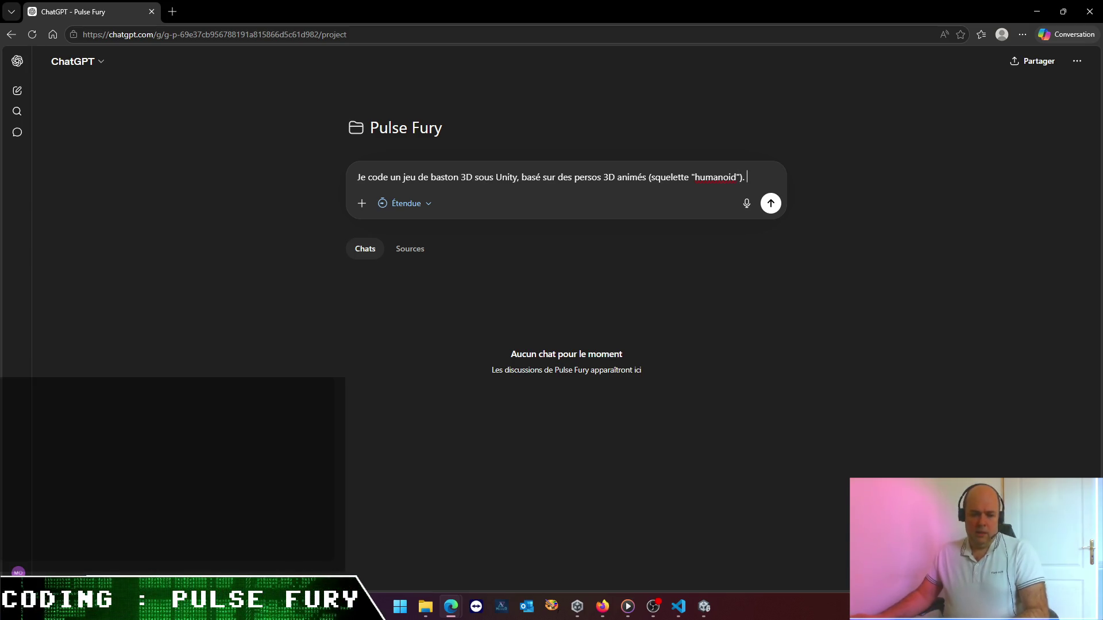
pyautogui.hotkey('alt', 'Tab')
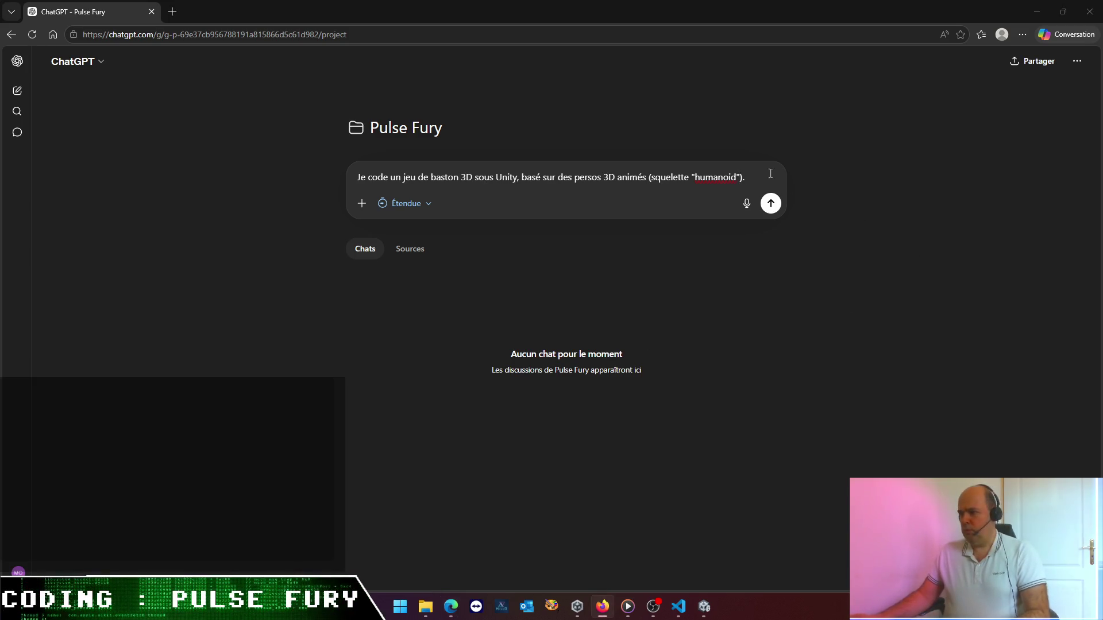
pyautogui.click(770, 174)
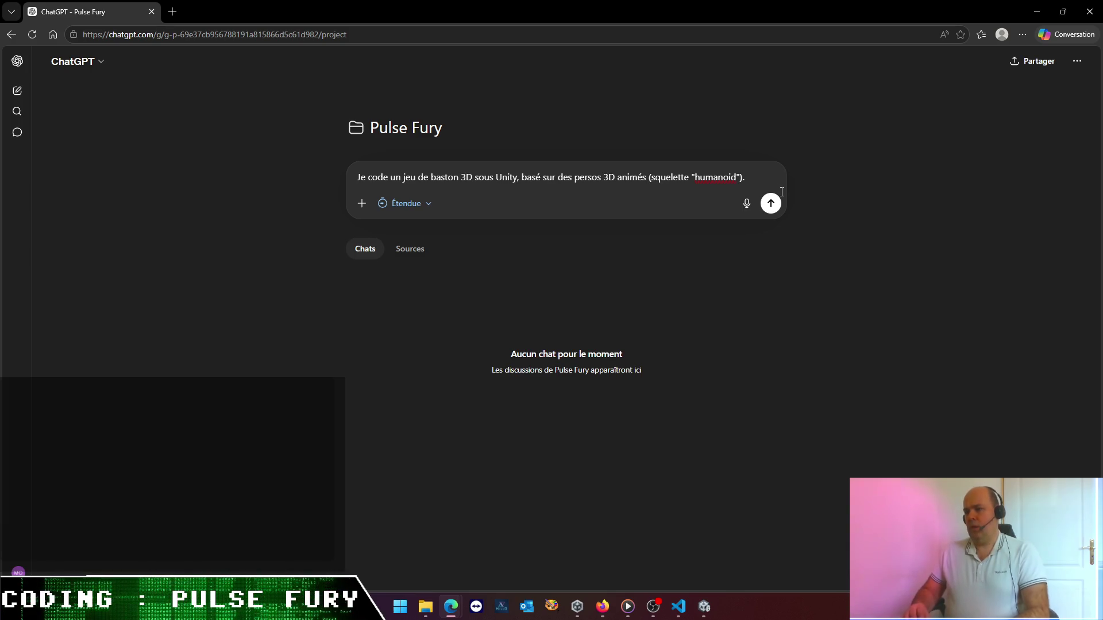
# - Ask, as a 3D animation novice, how to create custom avatar moves missing from Mixamo
pyautogui.write(' Et')
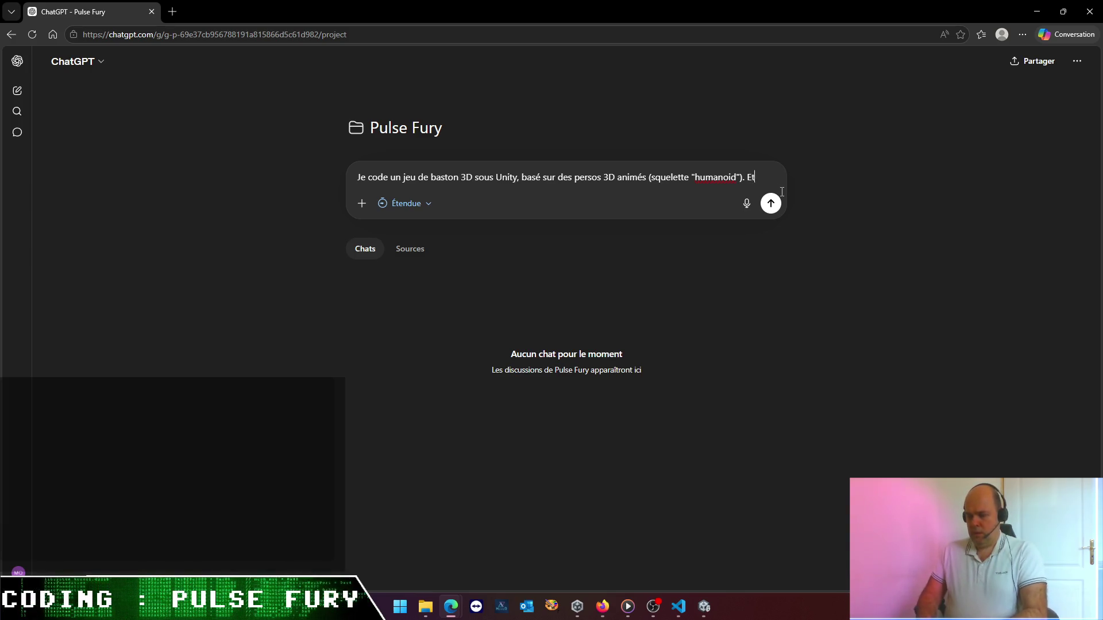
pyautogui.write('an ')
pyautogui.write('ov')
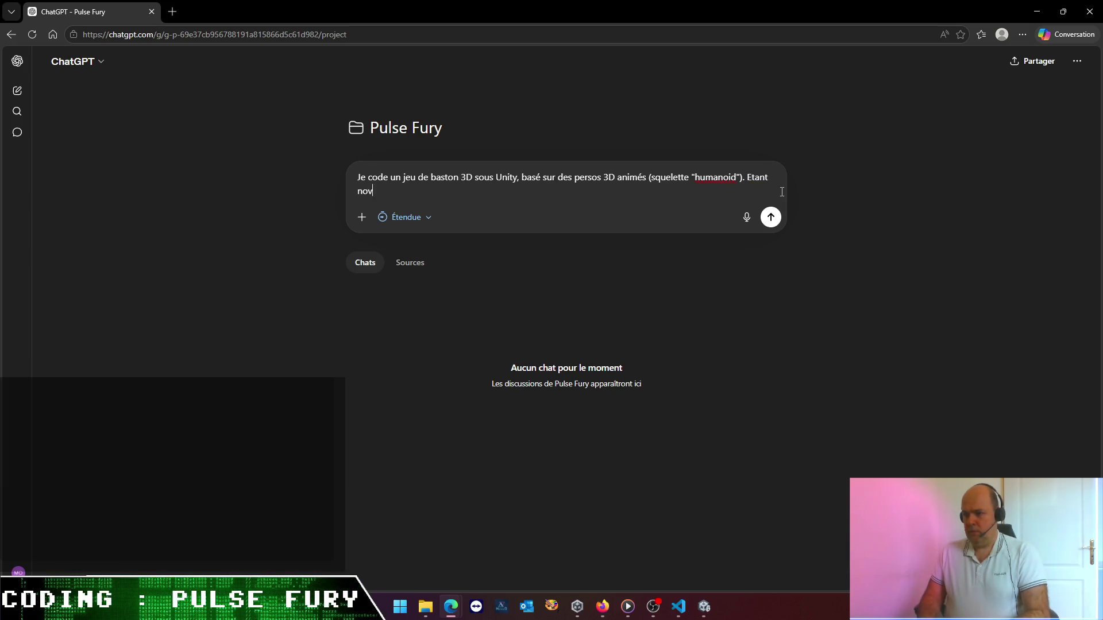
pyautogui.write('ice en animat')
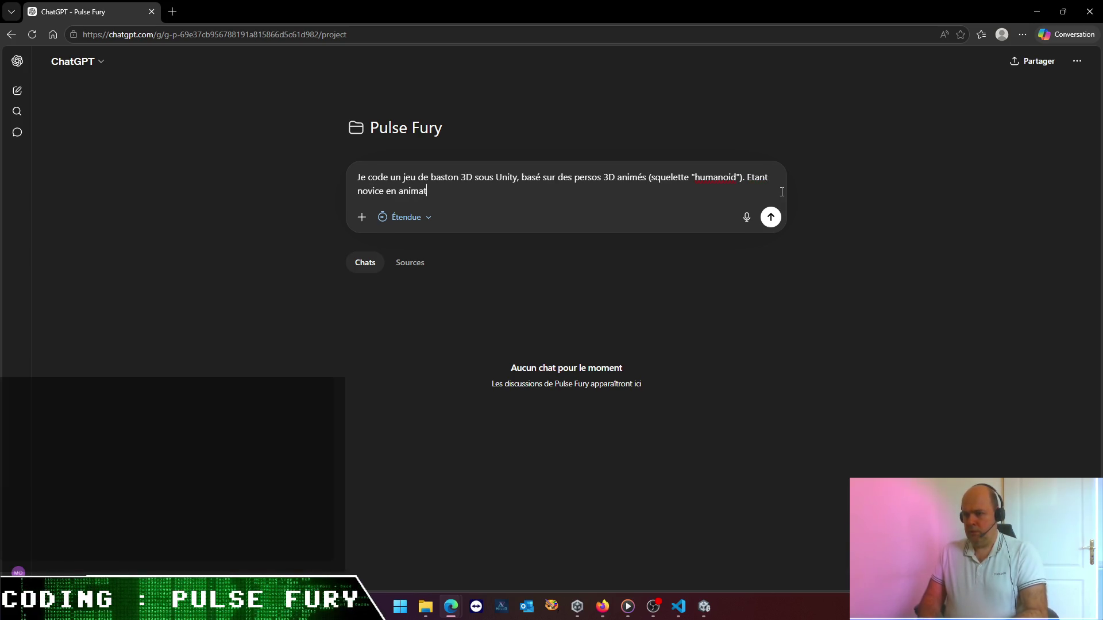
pyautogui.write("ion 3D, qu'es")
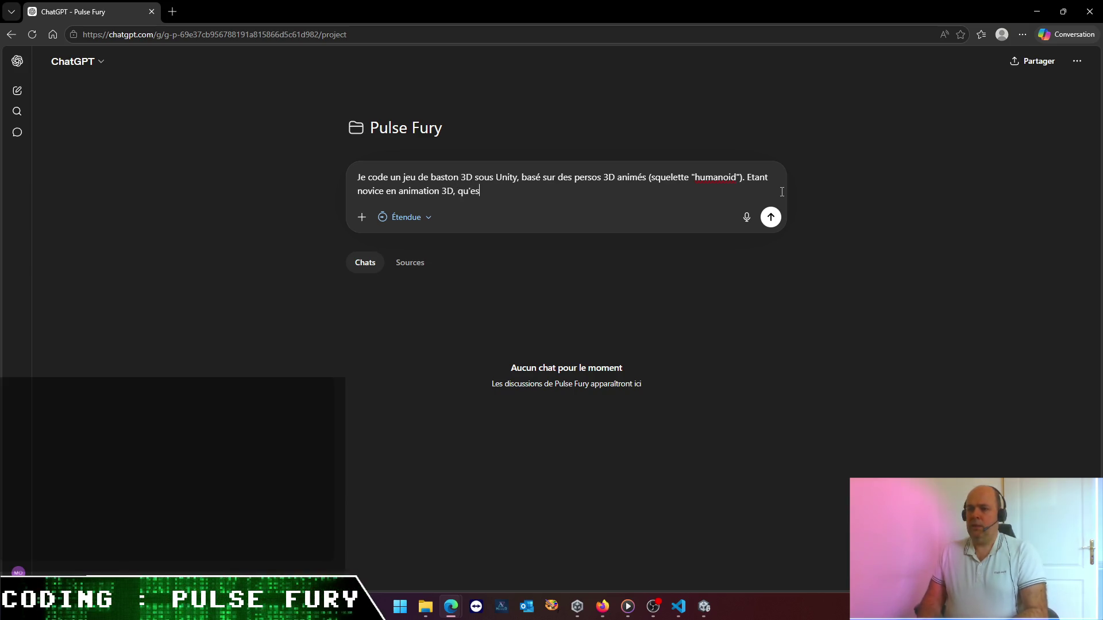
pyautogui.write('t-ce ')
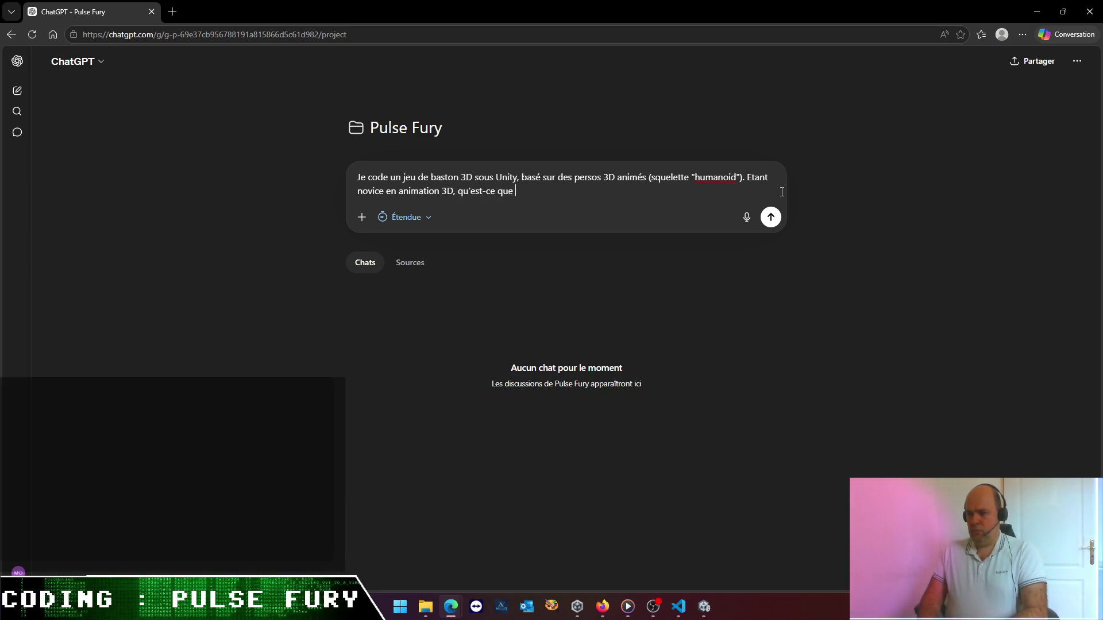
pyautogui.write('qetu me conseilles ')
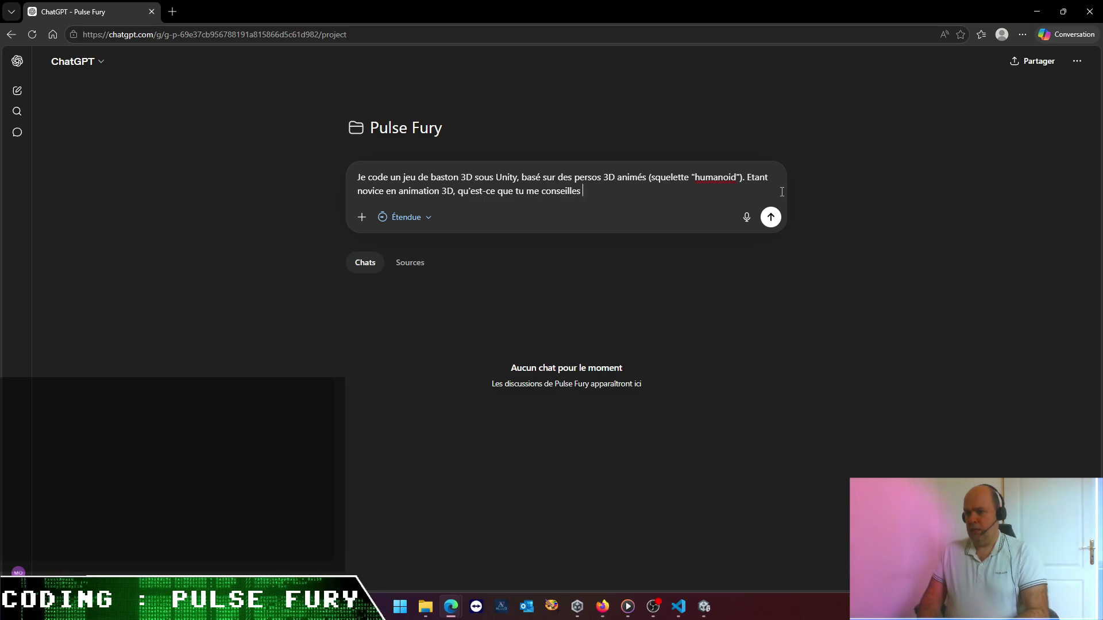
pyautogui.write('comme pr')
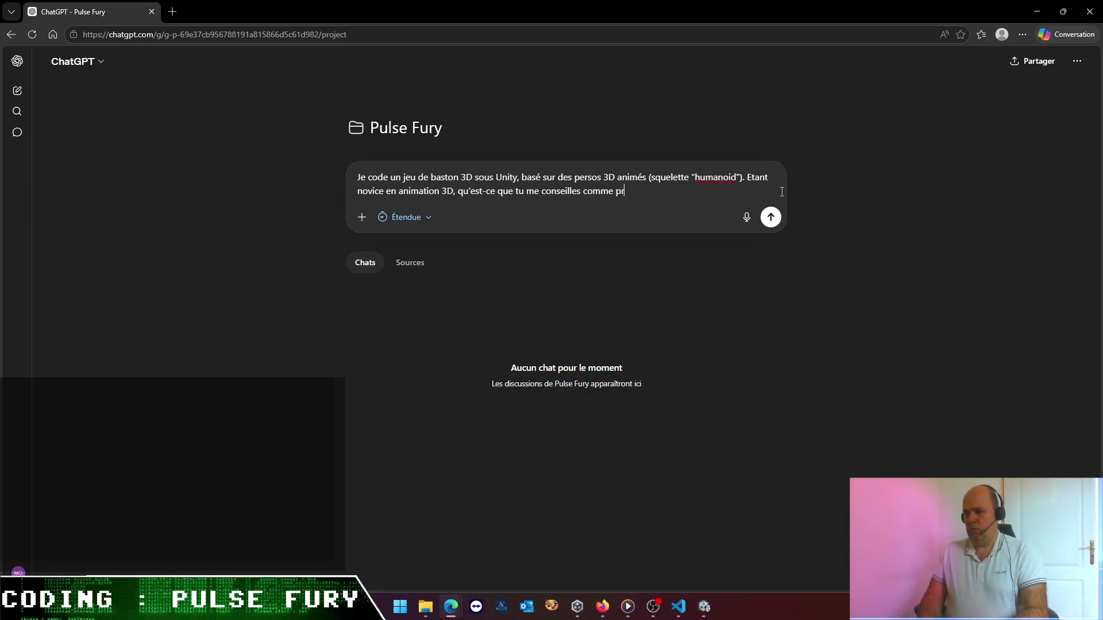
pyautogui.write('ocessuis ')
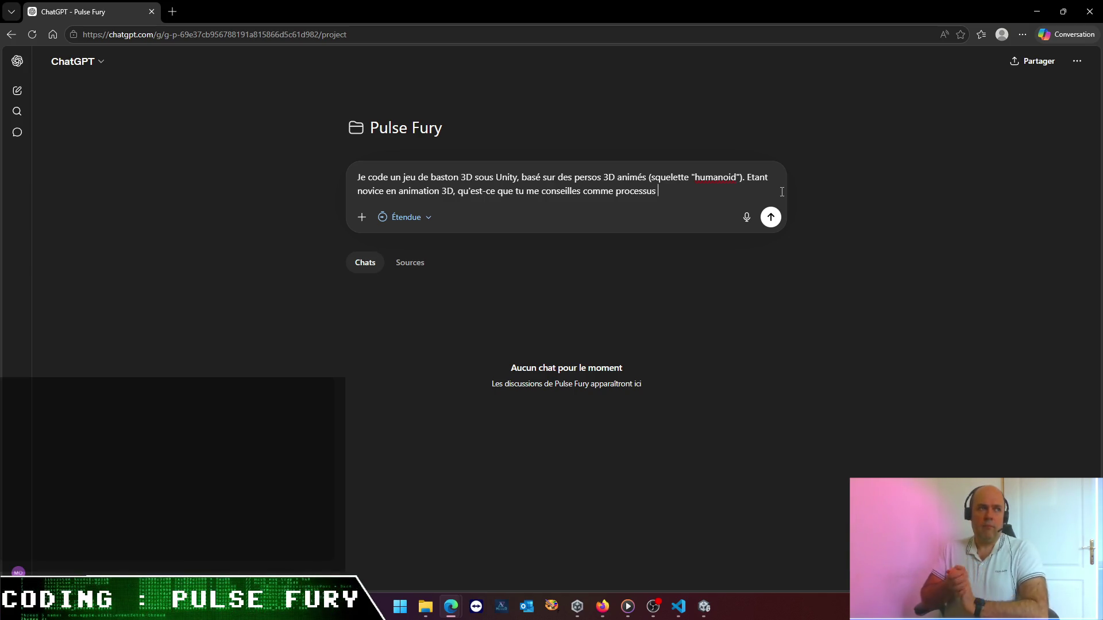
pyautogui.write(' pour cr')
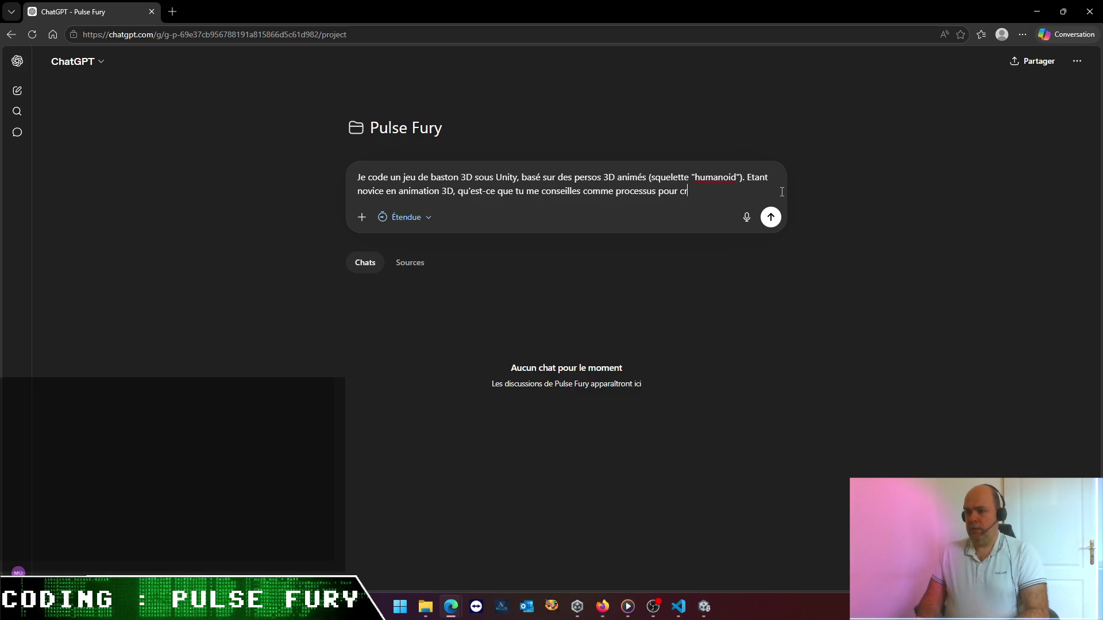
pyautogui.write('éermes propres ani')
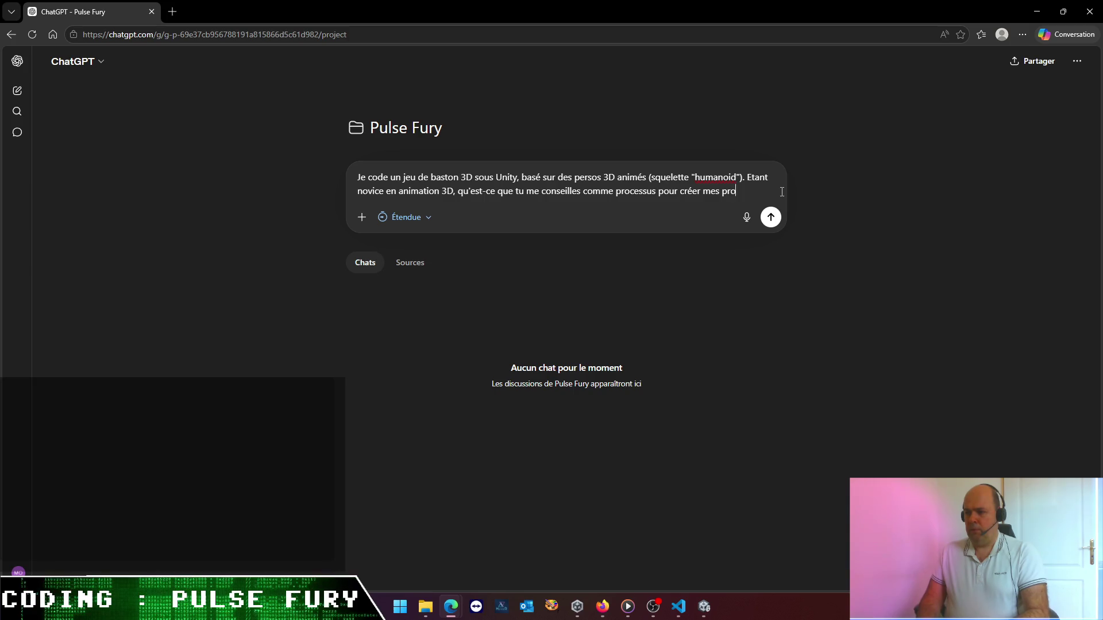
pyautogui.write("mations d'aa")
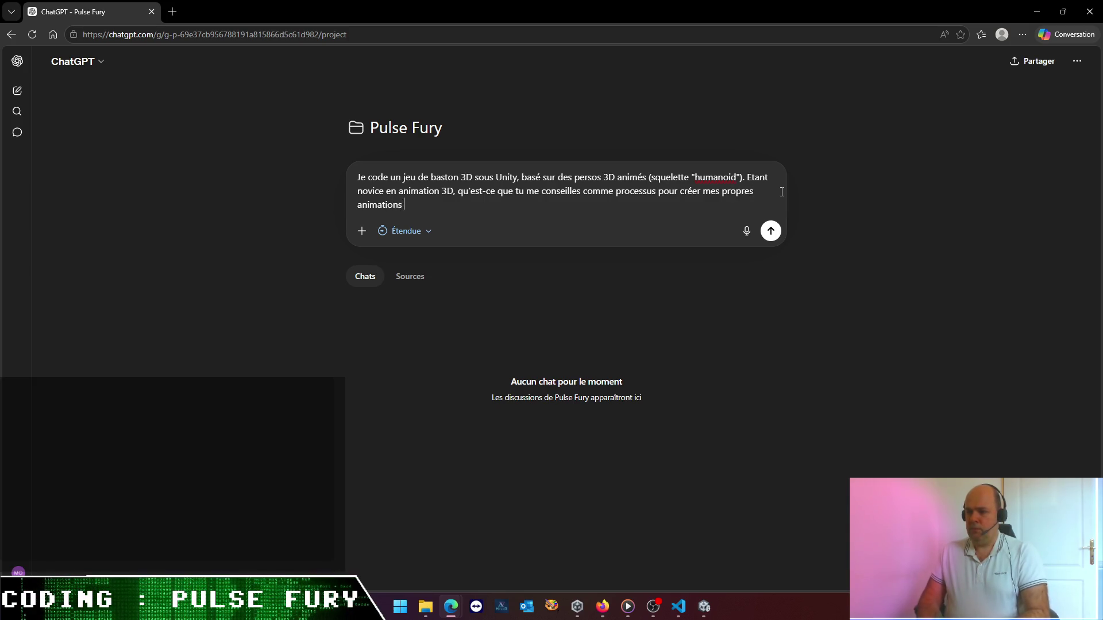
pyautogui.press('BackSpace')
pyautogui.write('va')
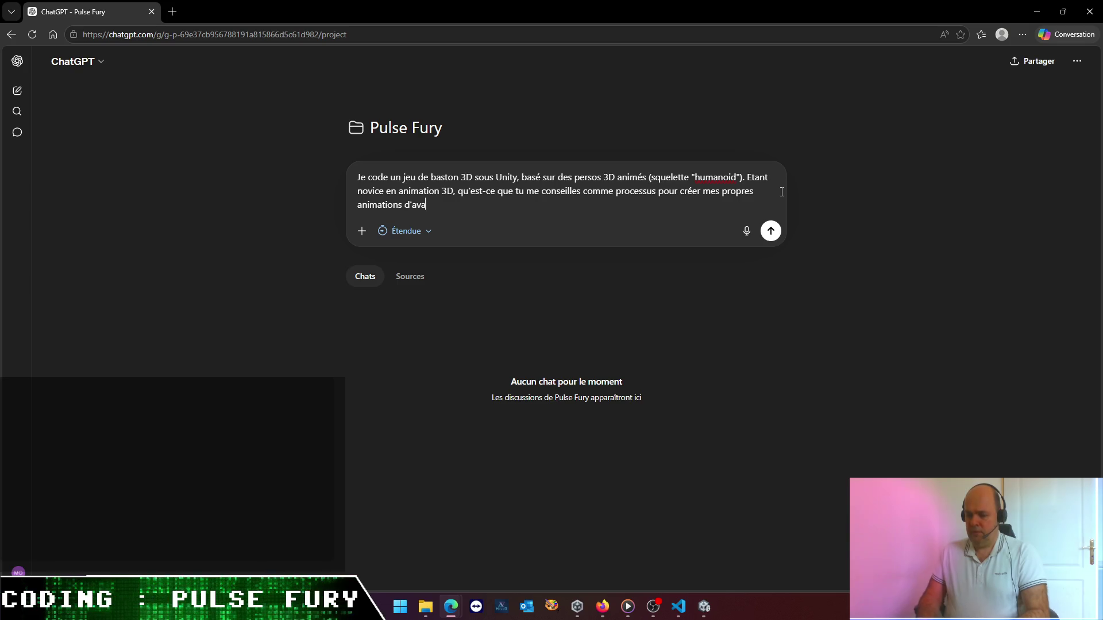
pyautogui.write('tars ? saca')
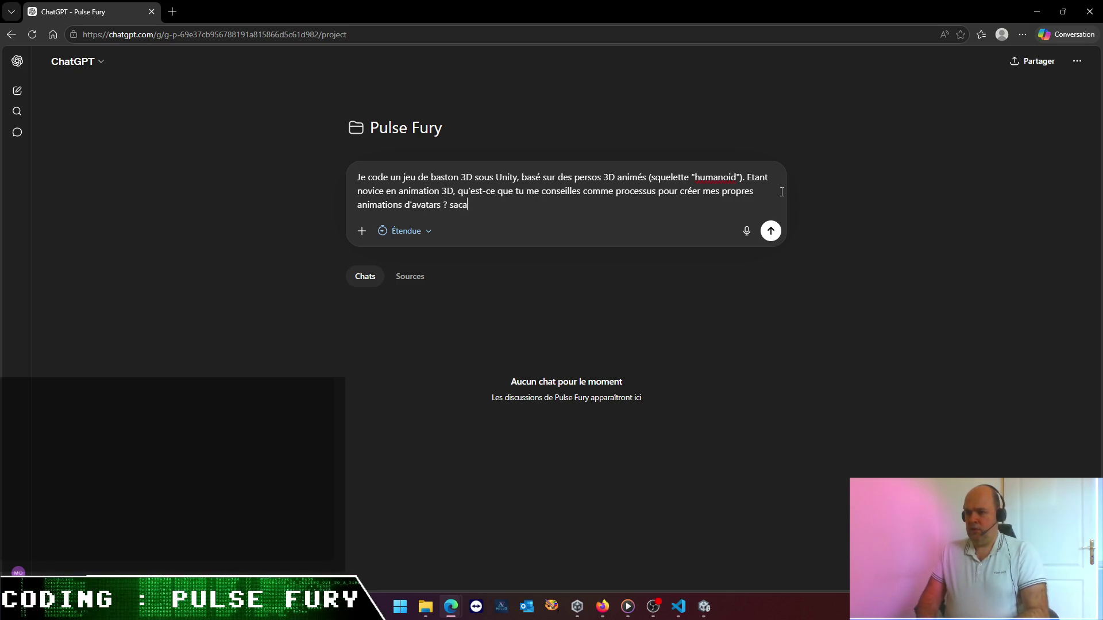
pyautogui.write('nt')
pyautogui.press('BackSpace')
pyautogui.write('hant')
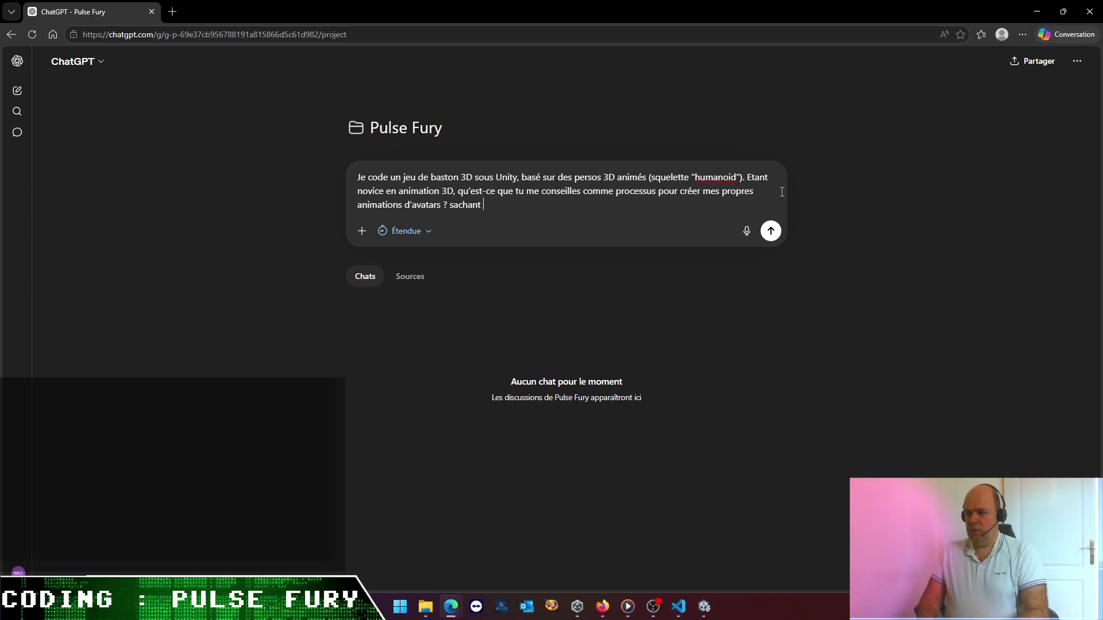
pyautogui.write("qu'il y a")
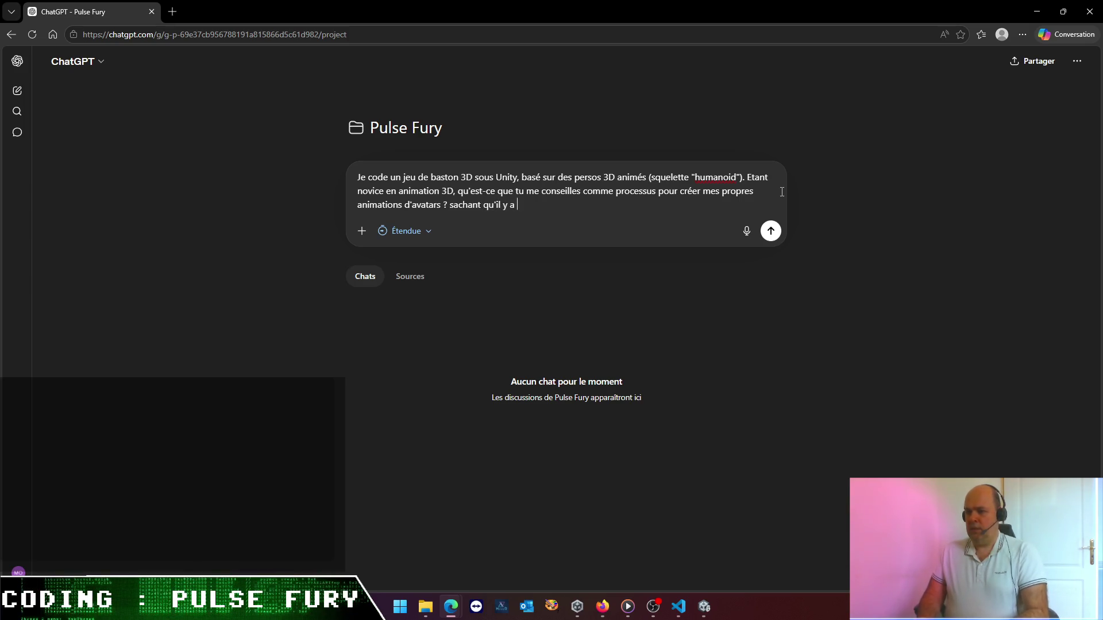
pyautogui.write('des ')
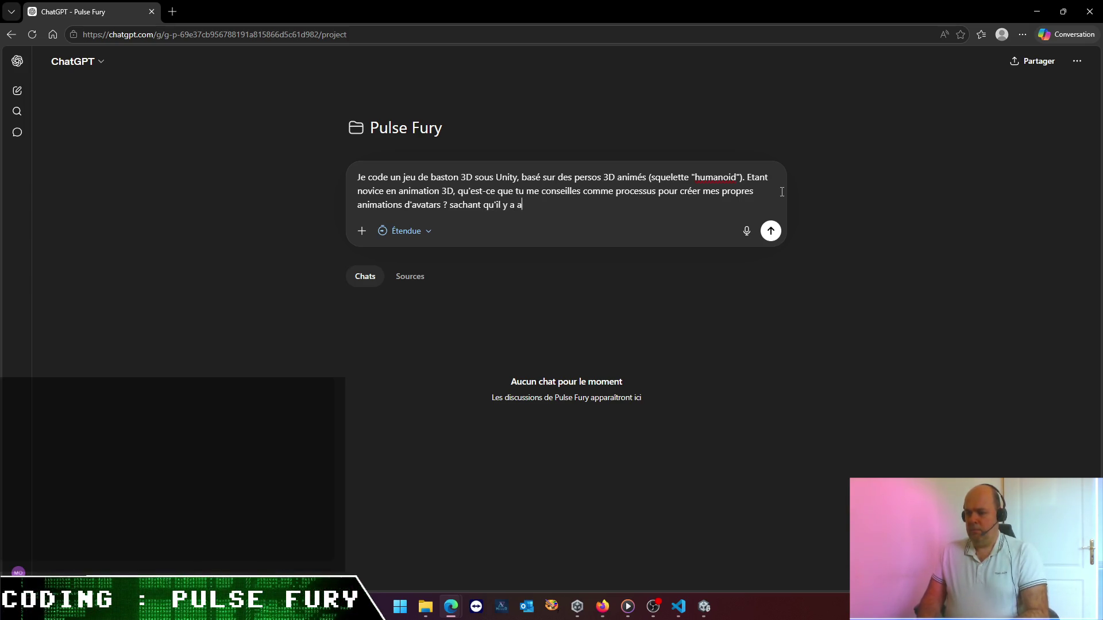
pyautogui.write('as mal de m')
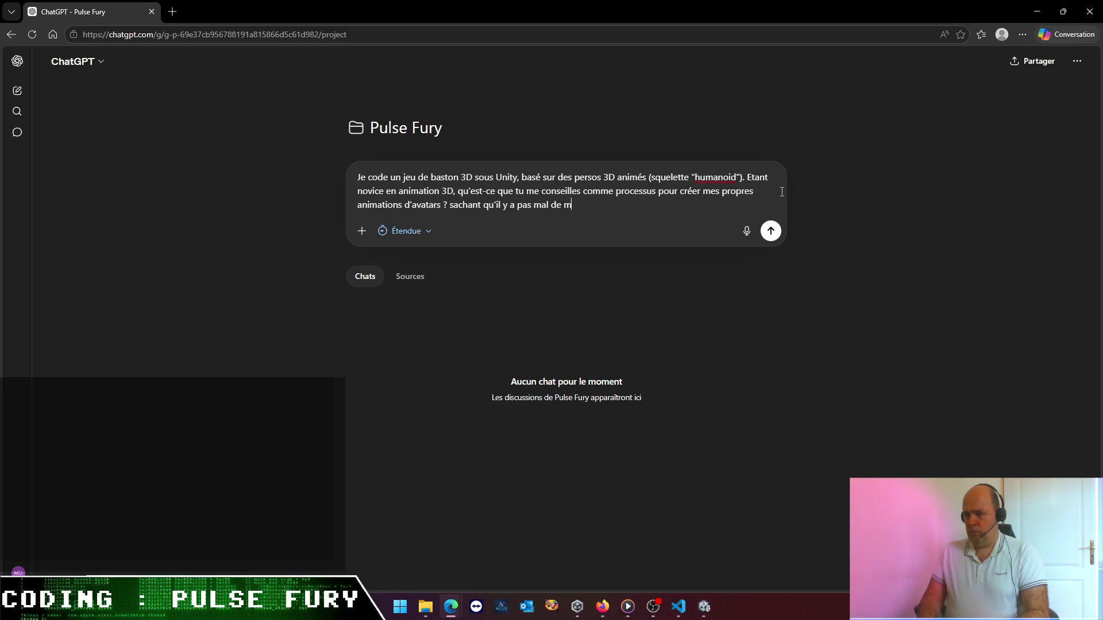
pyautogui.write('oubem')
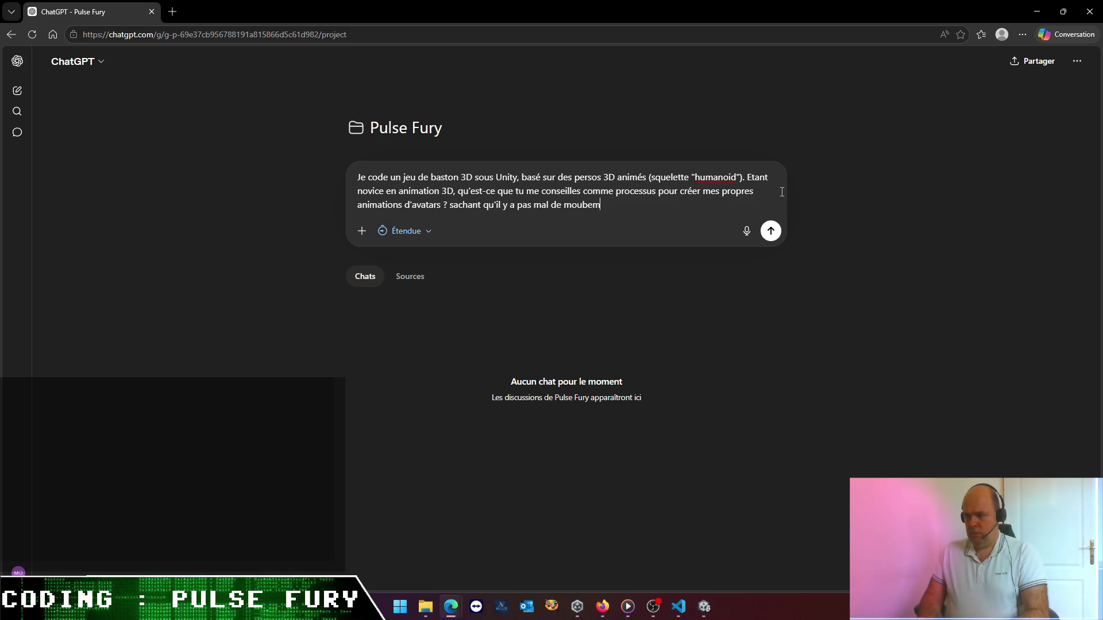
pyautogui.press('BackSpace')
pyautogui.press('BackSpace')
pyautogui.press('BackSpace')
pyautogui.write('vements que je ')
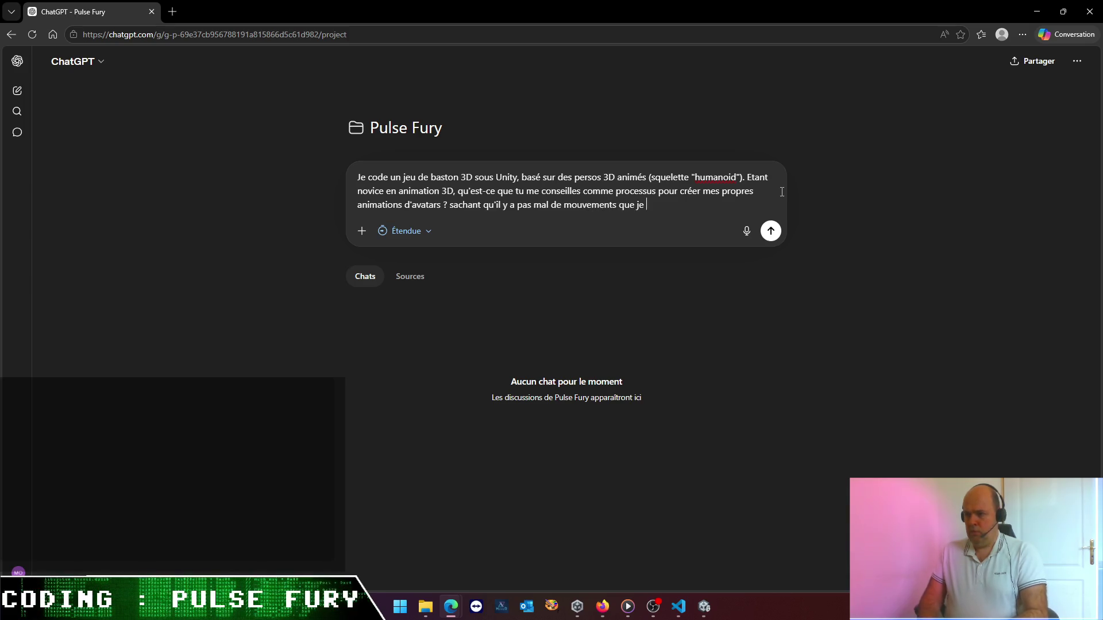
pyautogui.write('ne ret')
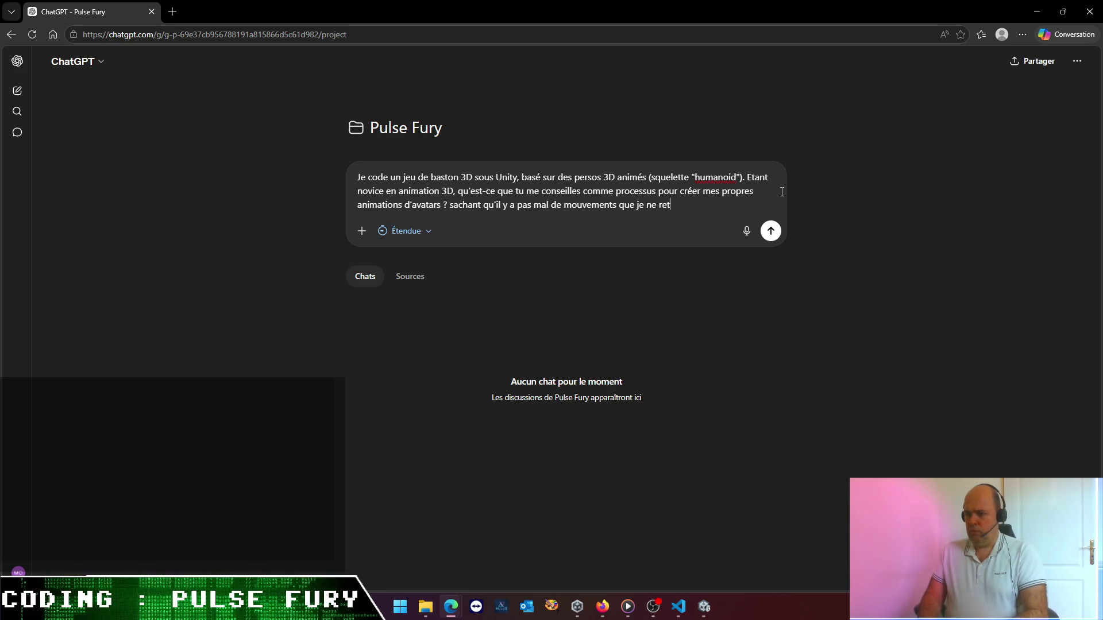
pyautogui.write('rouve')
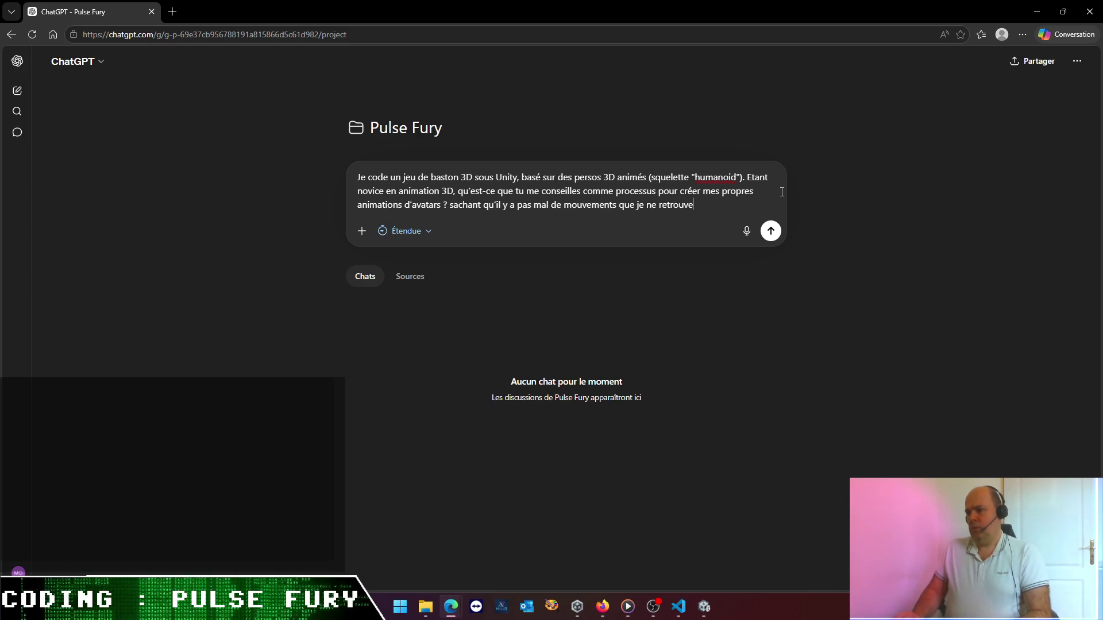
pyautogui.write(' passur Mixamo')
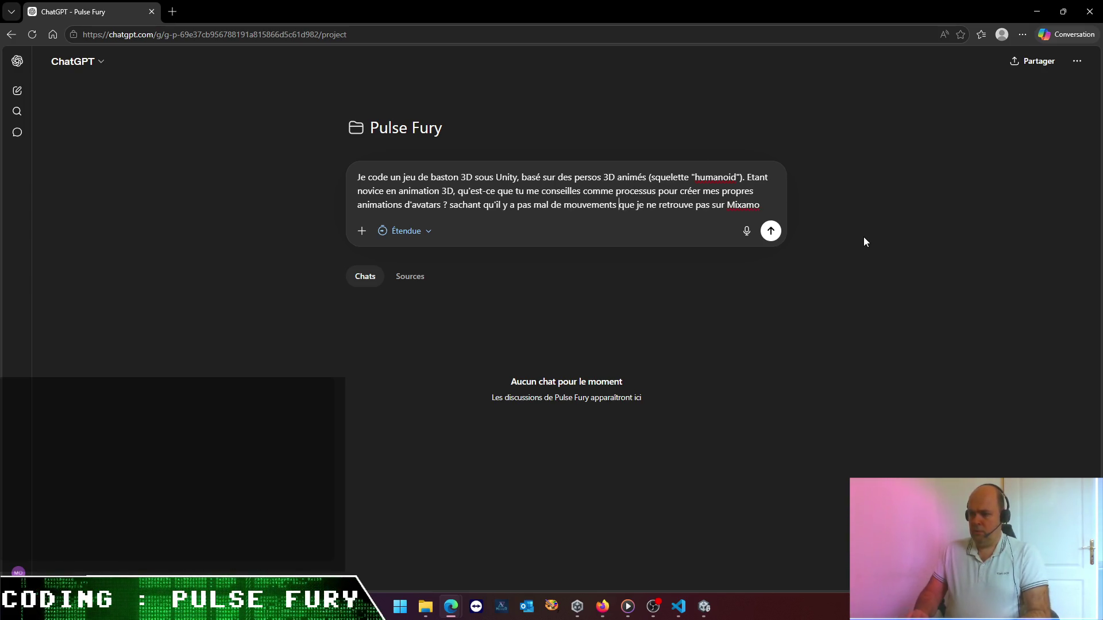
pyautogui.write('souhaité')
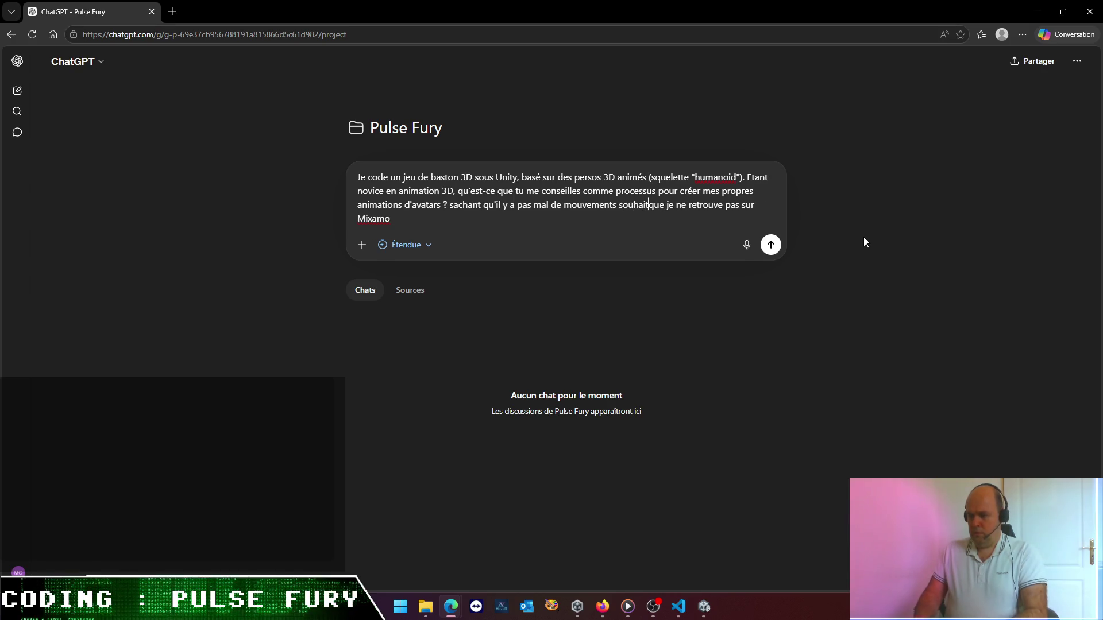
pyautogui.write('s')
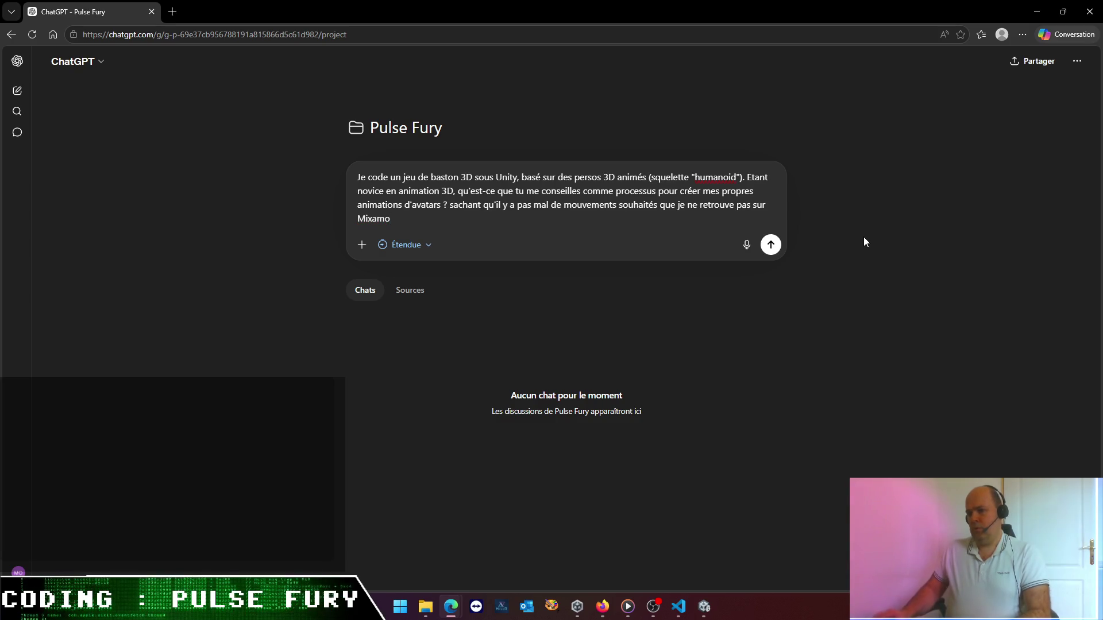
pyautogui.press('Return')
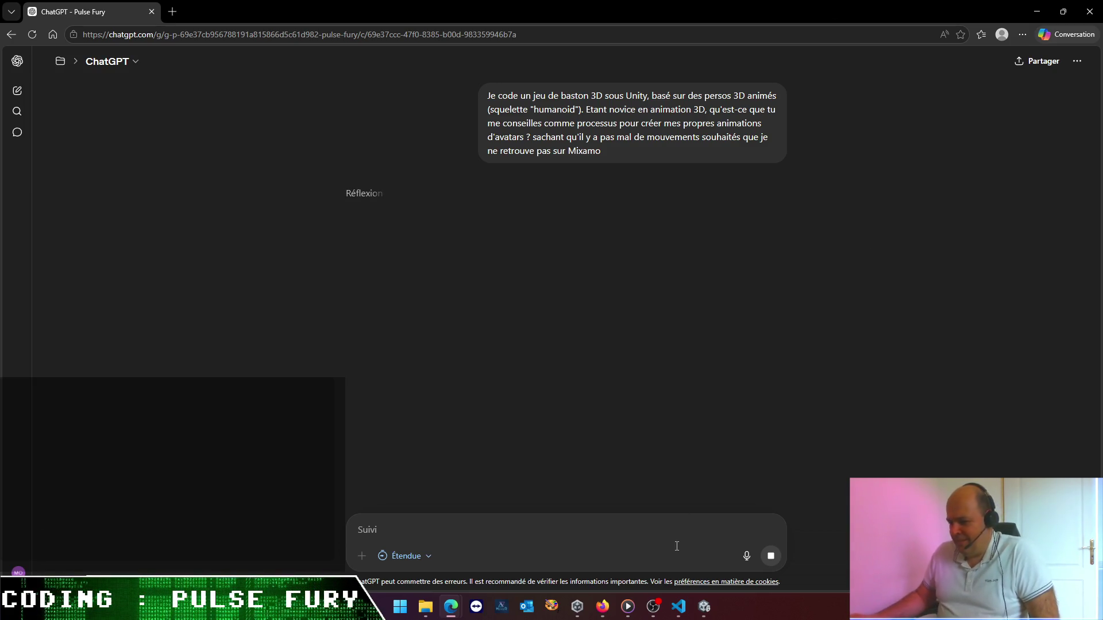
# - Check Codex's progress in VS Code, then return to the ChatGPT conversation
pyautogui.click(679, 606)
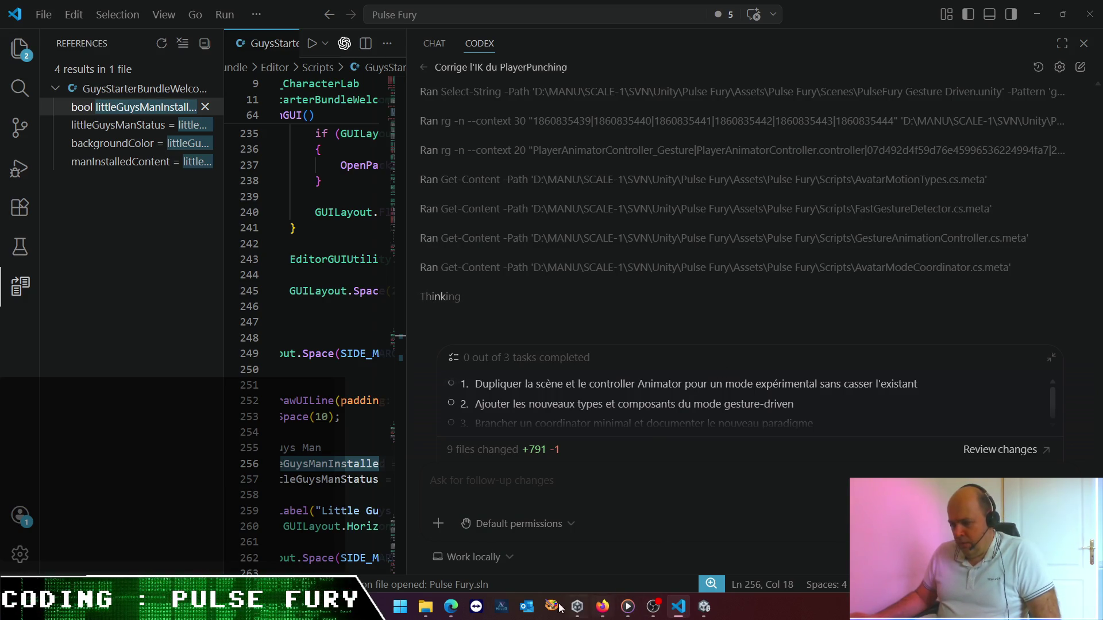
pyautogui.moveTo(450, 606)
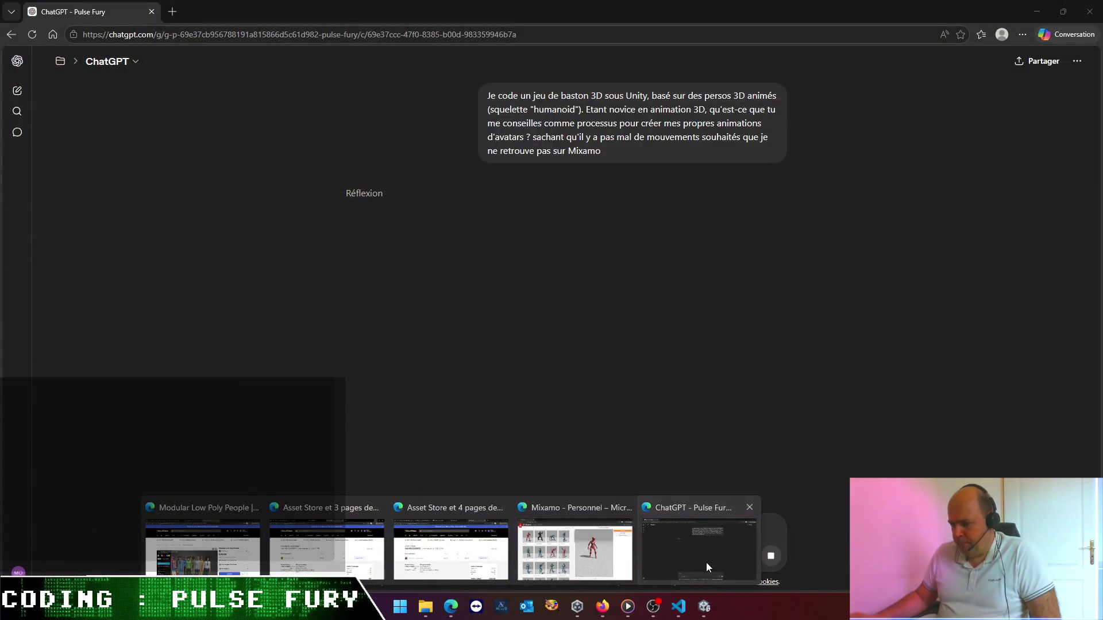
pyautogui.click(705, 563)
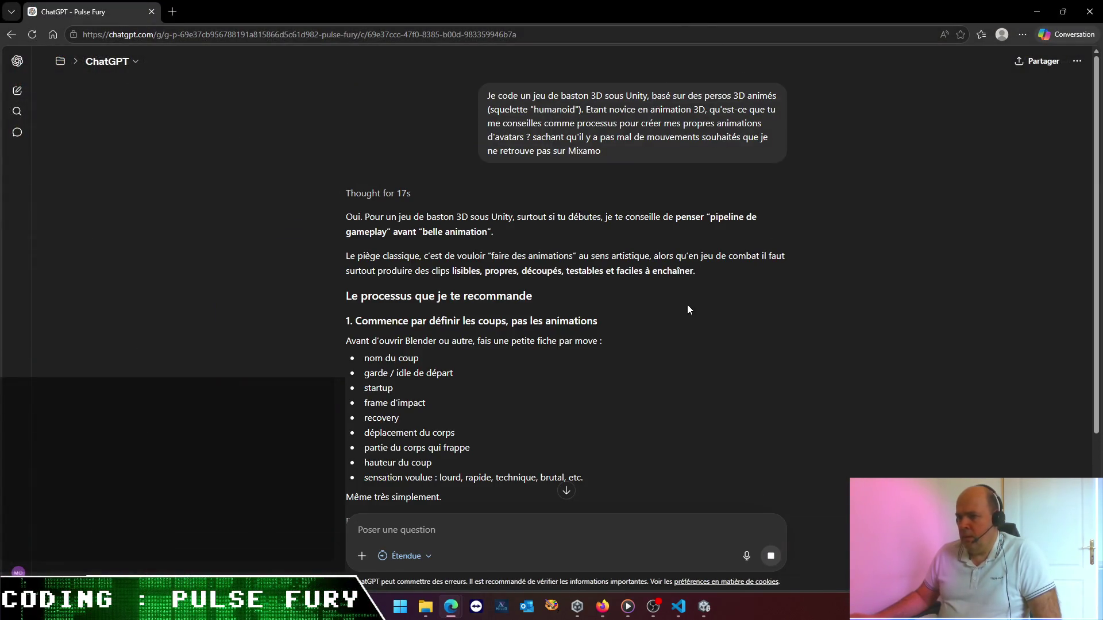
pyautogui.scroll(-1, 687, 304)
pyautogui.scroll(-1, 687, 304)
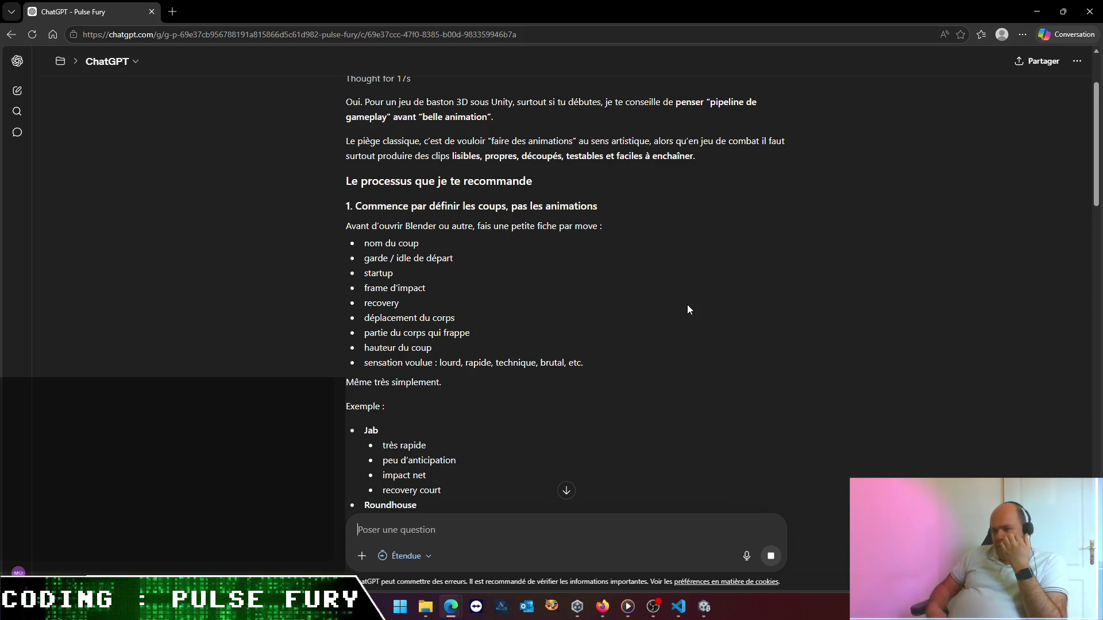
pyautogui.scroll(-4, 619, 102)
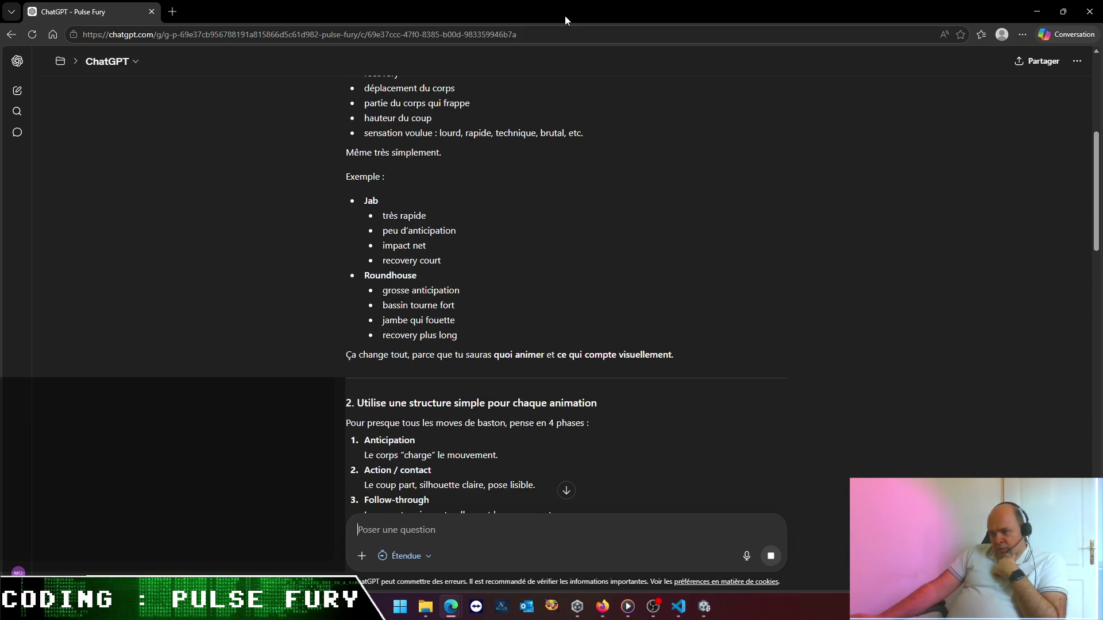
pyautogui.scroll(-4, 524, 261)
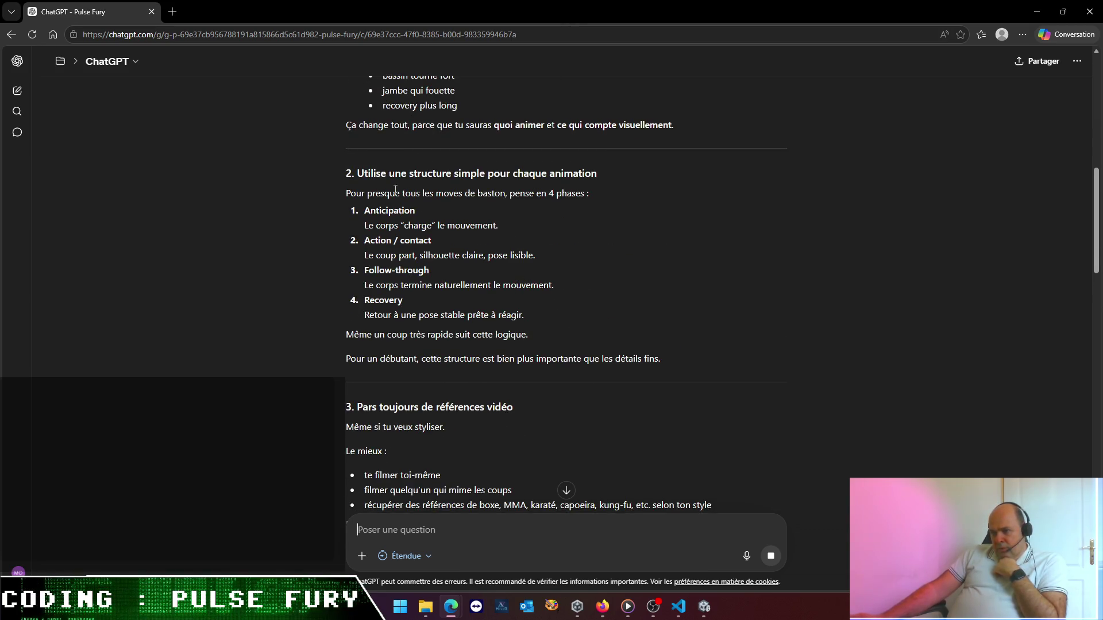
pyautogui.moveTo(375, 193)
pyautogui.mouseDown()
pyautogui.moveTo(499, 227)
pyautogui.moveTo(539, 257)
pyautogui.moveTo(563, 331)
pyautogui.mouseUp()
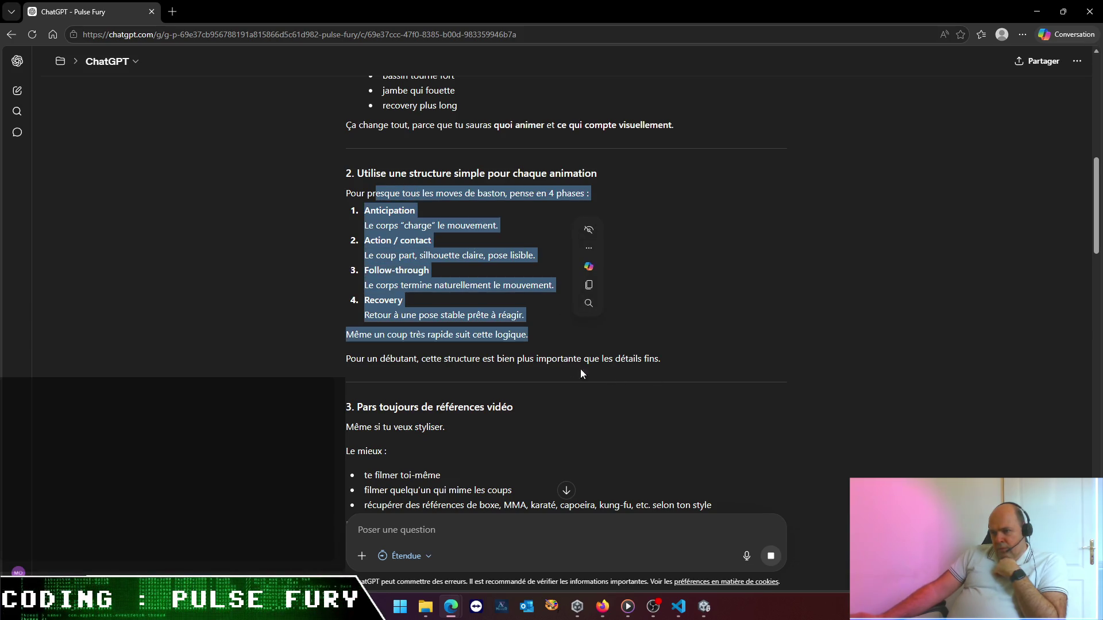
pyautogui.click(554, 361)
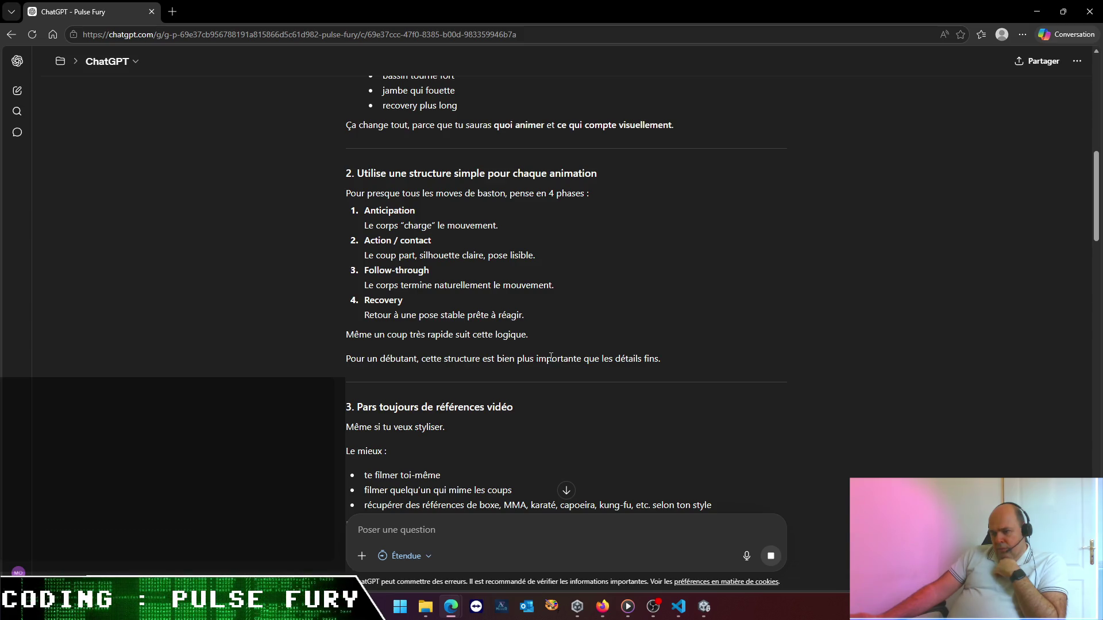
pyautogui.scroll(-5, 550, 357)
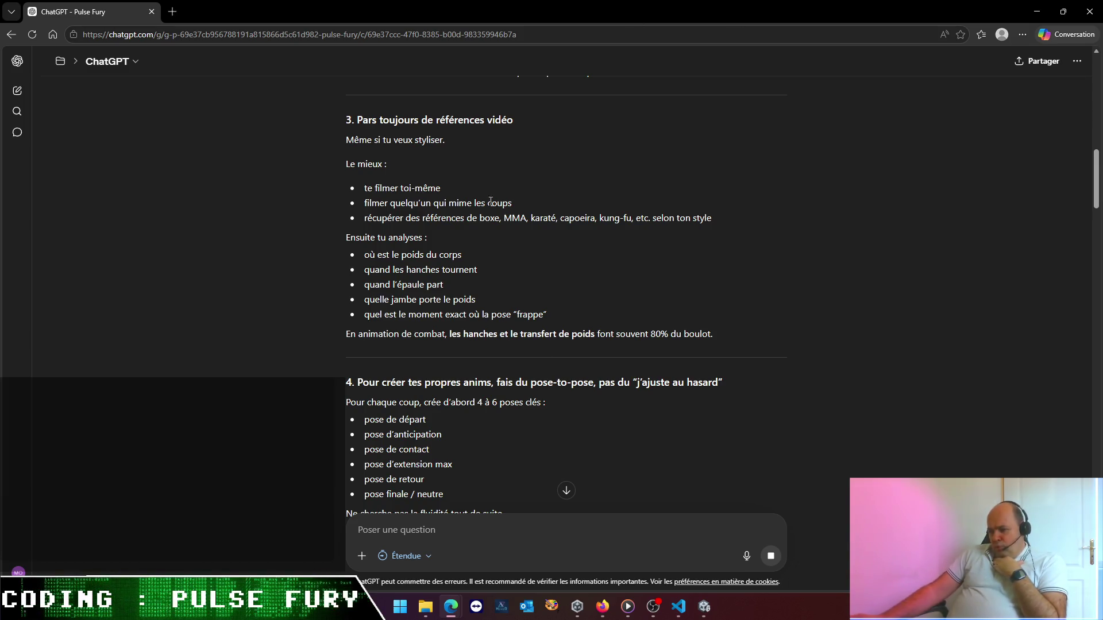
pyautogui.scroll(-4, 494, 235)
pyautogui.moveTo(344, 178)
pyautogui.mouseDown()
pyautogui.moveTo(573, 272)
pyautogui.moveTo(588, 384)
pyautogui.mouseUp()
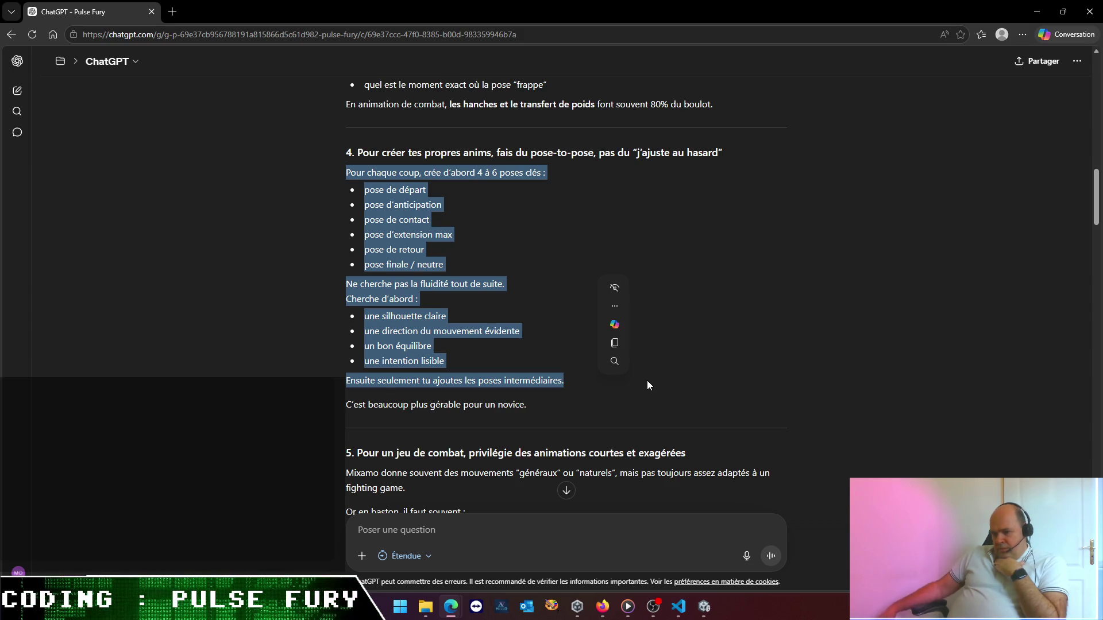
pyautogui.click(627, 469)
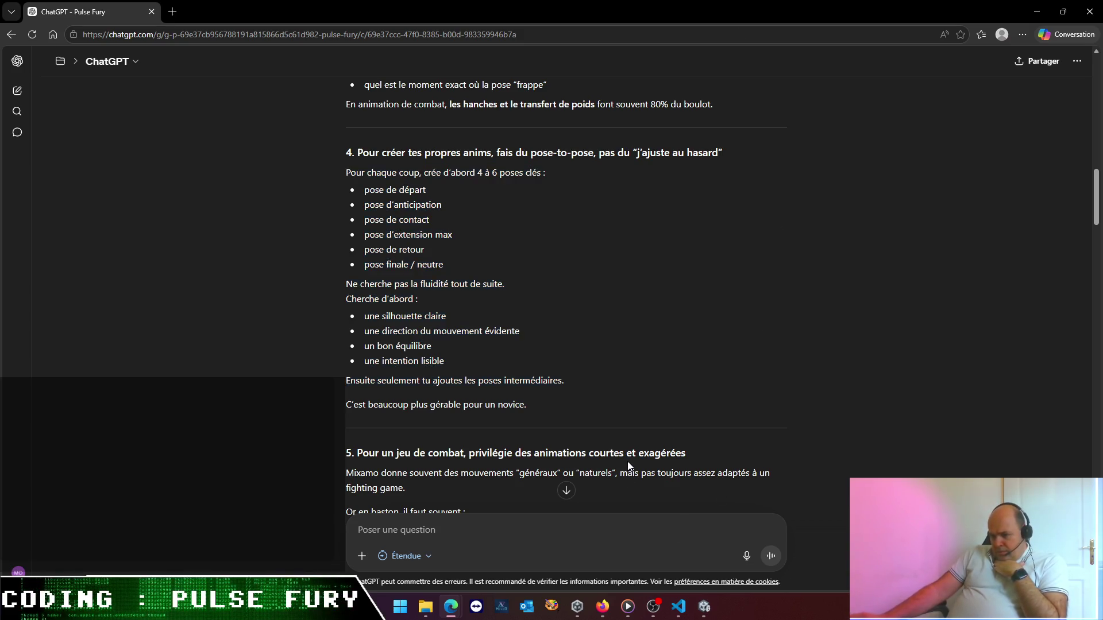
pyautogui.scroll(-4, 513, 379)
pyautogui.scroll(-1, 498, 368)
pyautogui.scroll(-5, 498, 368)
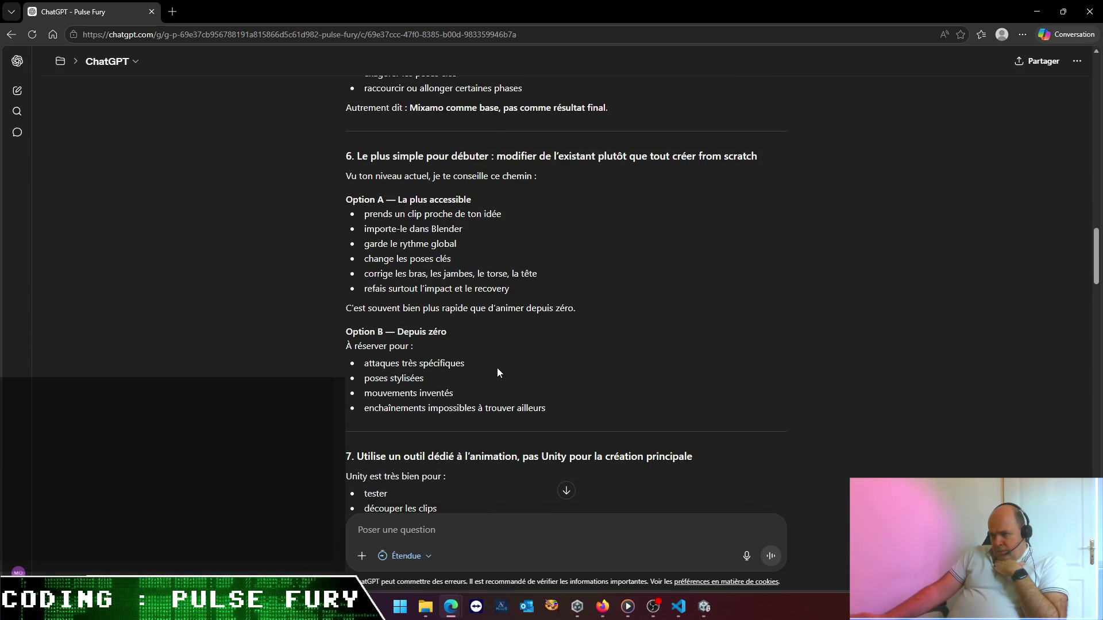
pyautogui.moveTo(344, 177); pyautogui.dragTo(539, 180)
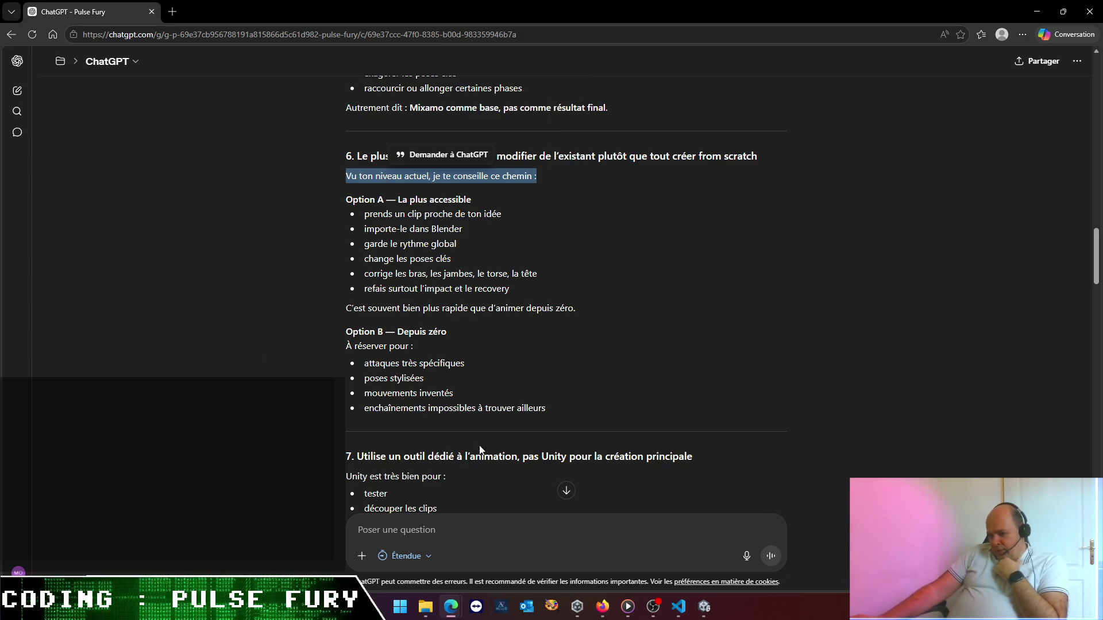
pyautogui.scroll(-4, 511, 442)
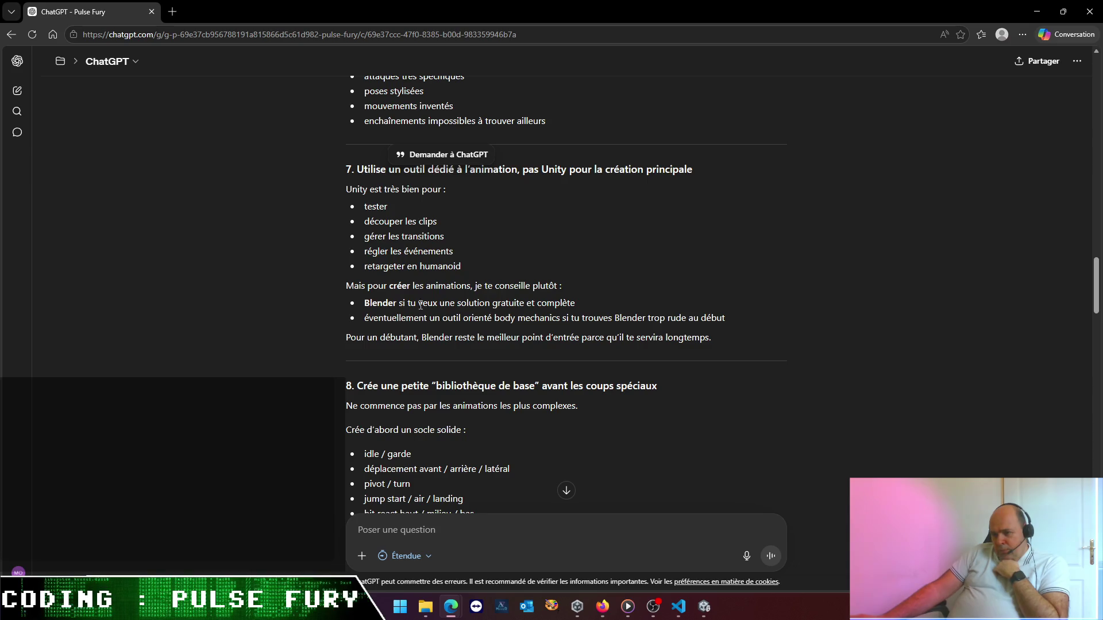
pyautogui.moveTo(383, 304); pyautogui.dragTo(610, 307)
pyautogui.click(464, 323)
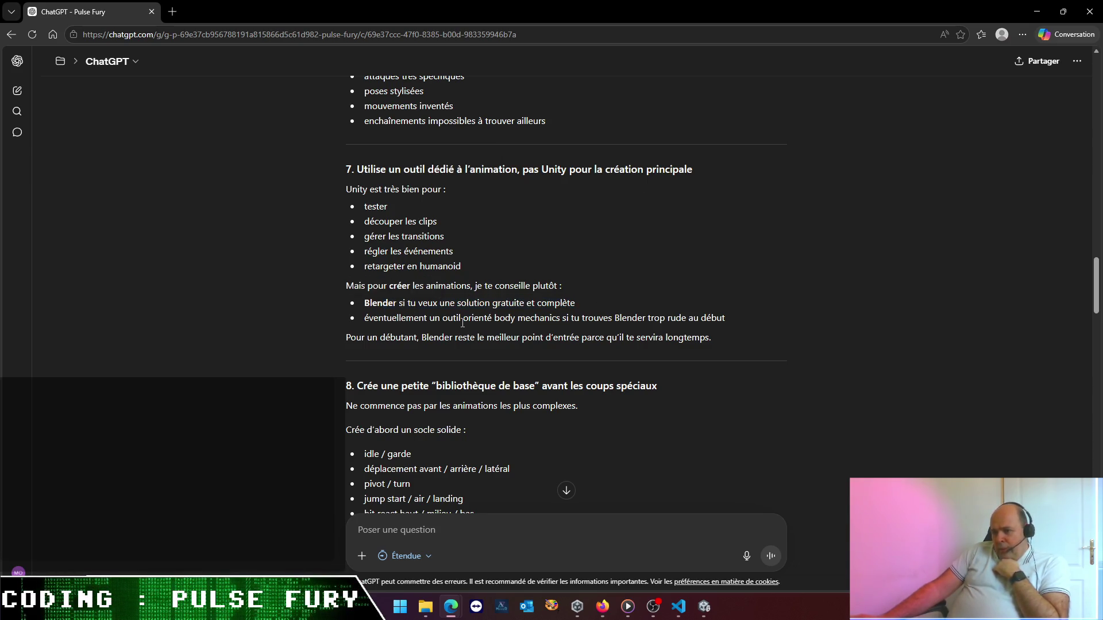
pyautogui.scroll(-1, 462, 323)
pyautogui.scroll(-1, 462, 323)
pyautogui.scroll(-3, 463, 324)
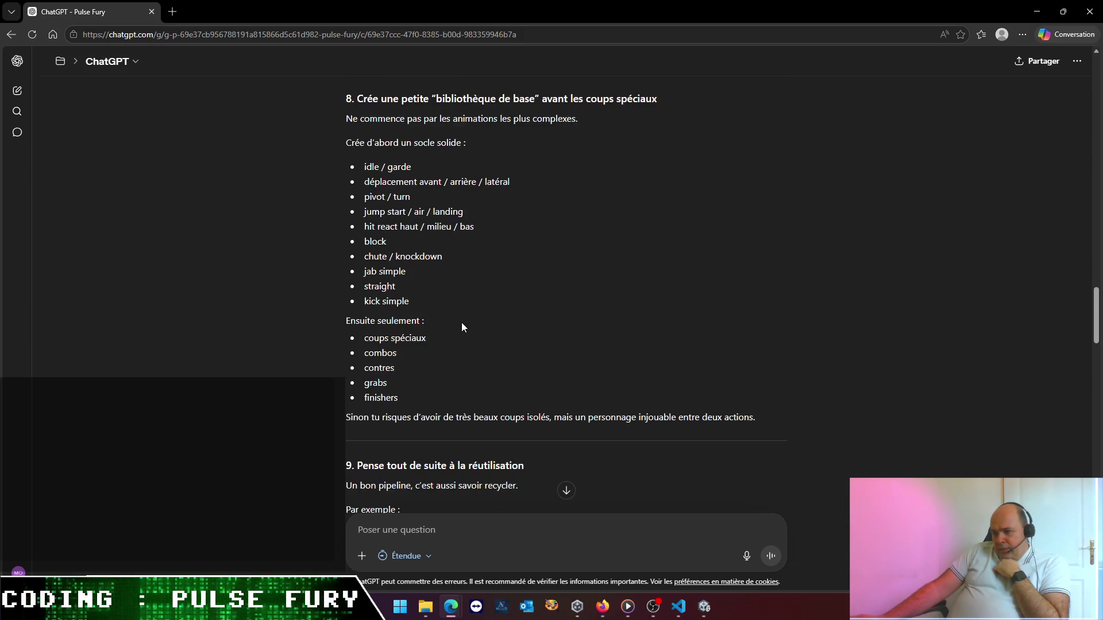
pyautogui.scroll(-3, 461, 328)
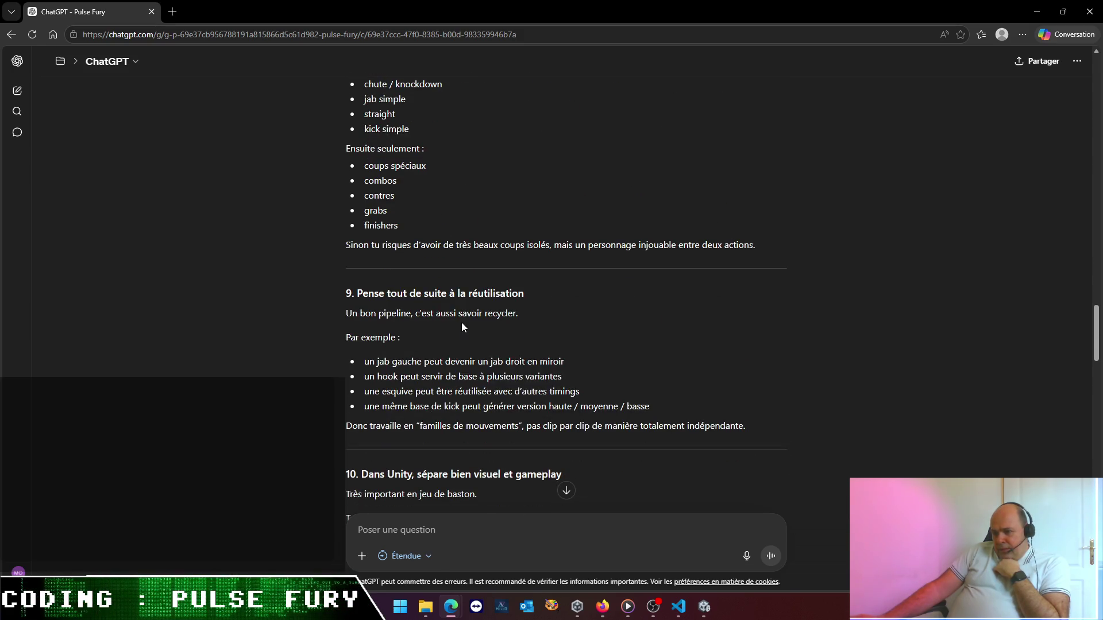
pyautogui.scroll(-3, 462, 326)
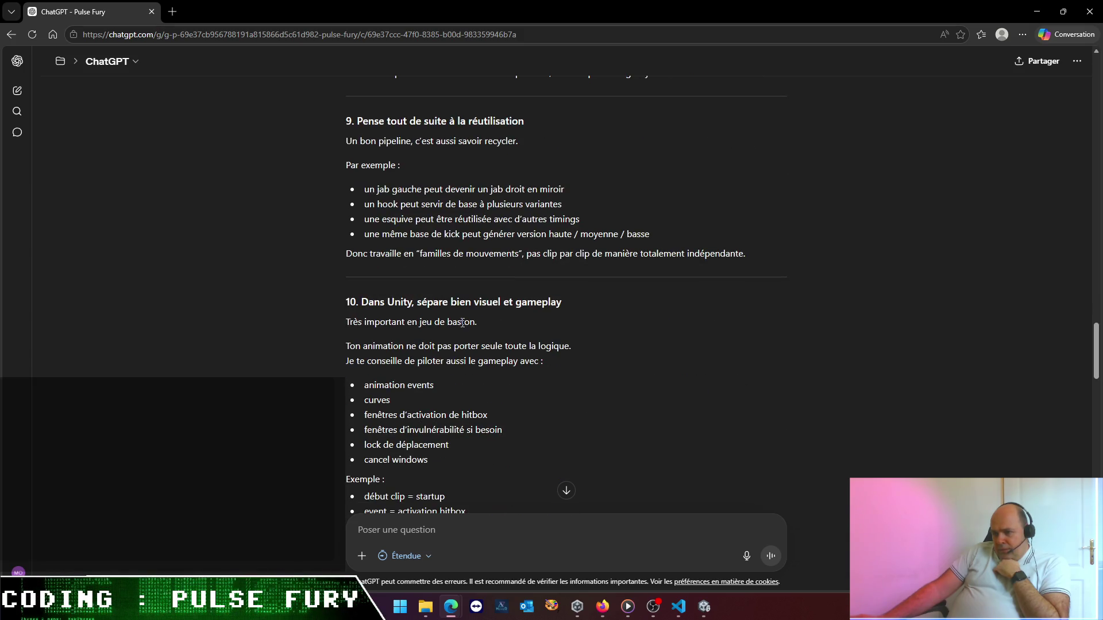
pyautogui.scroll(-8, 462, 323)
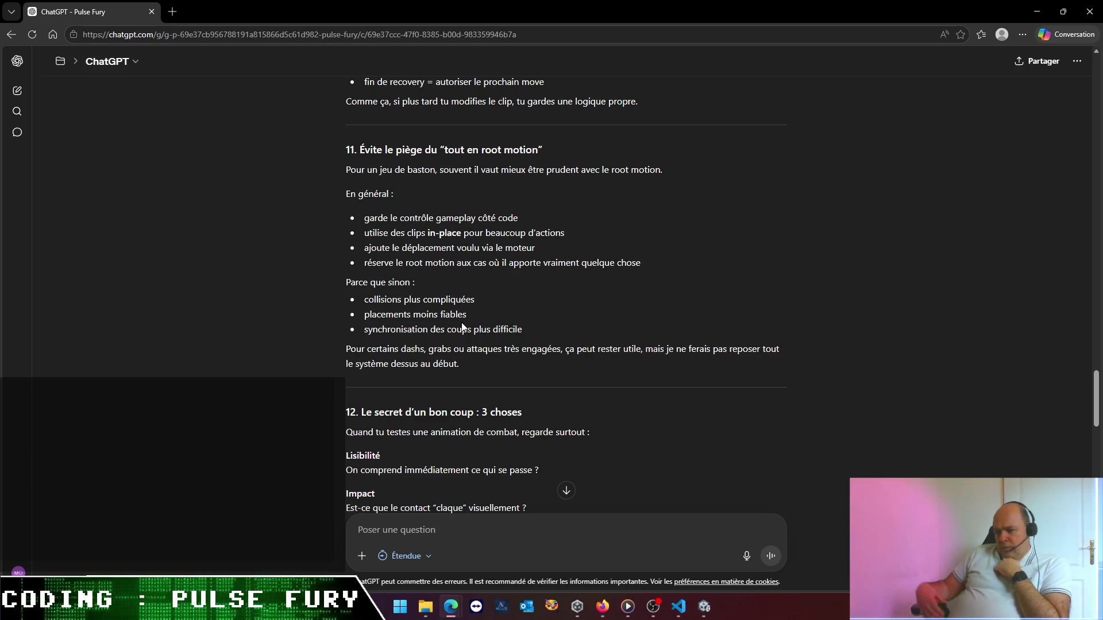
# - Review the three criteria for a good hit in ChatGPT's animation advice
pyautogui.scroll(-3, 407, 321)
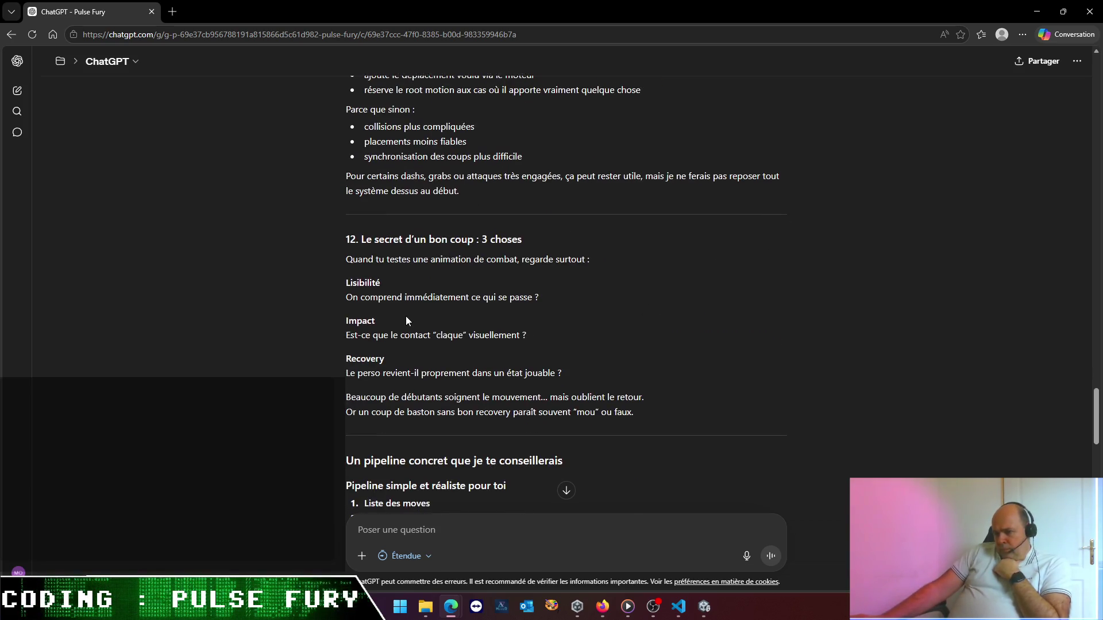
pyautogui.scroll(-3, 407, 320)
pyautogui.scroll(2, 384, 218)
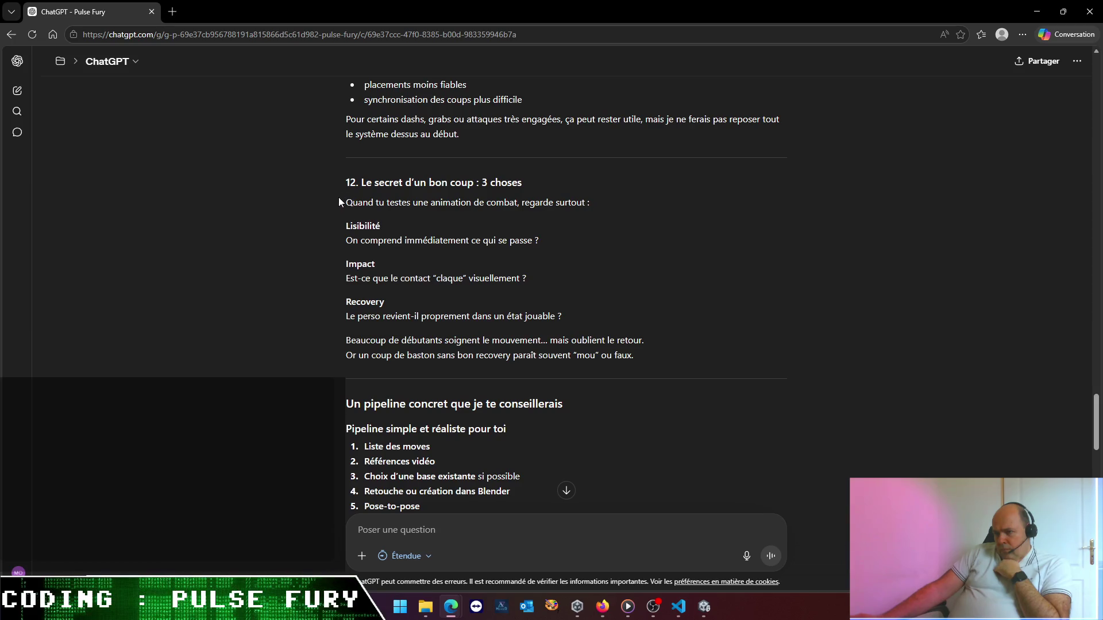
pyautogui.moveTo(345, 202)
pyautogui.mouseDown()
pyautogui.moveTo(557, 315)
pyautogui.moveTo(590, 348)
pyautogui.mouseUp()
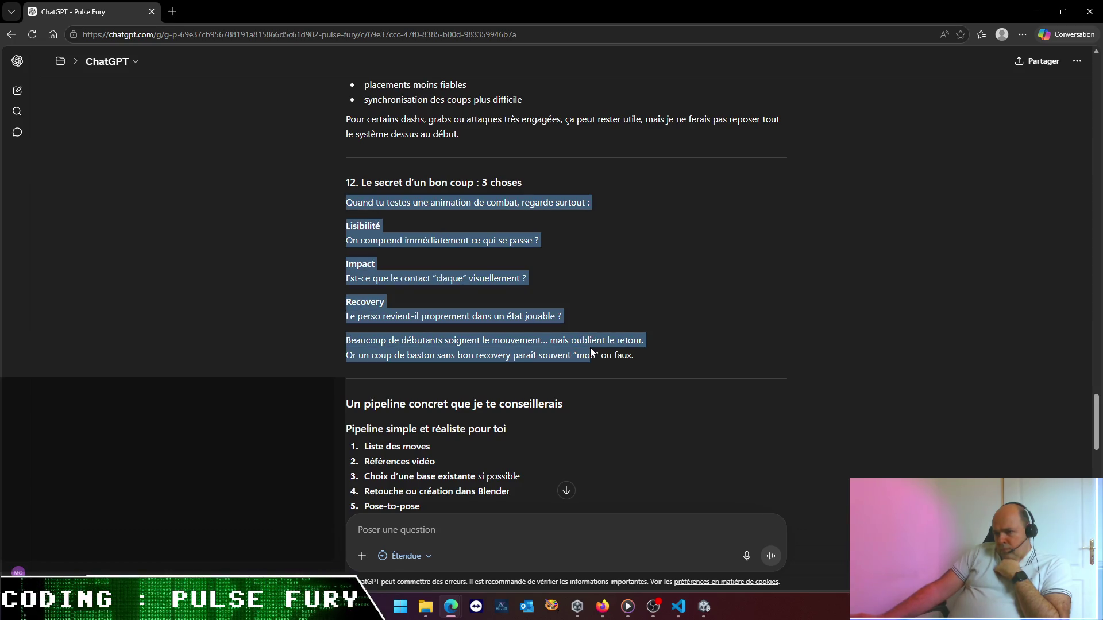
pyautogui.click(483, 369)
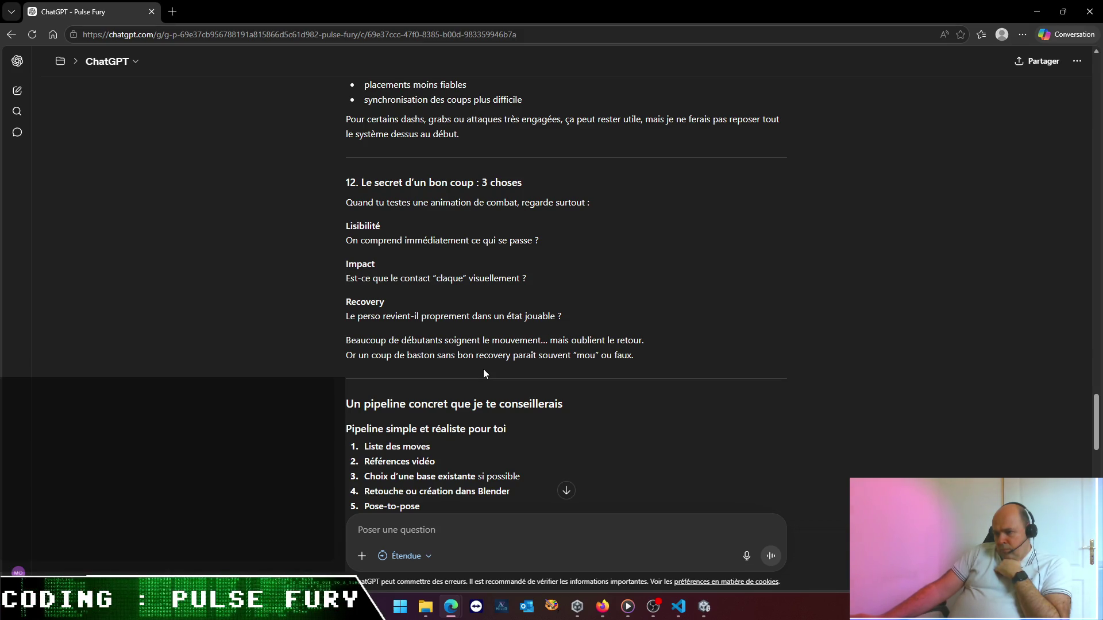
# - Read down to the closing 'Le meilleur compromis pour un novice' section
pyautogui.scroll(-3, 484, 370)
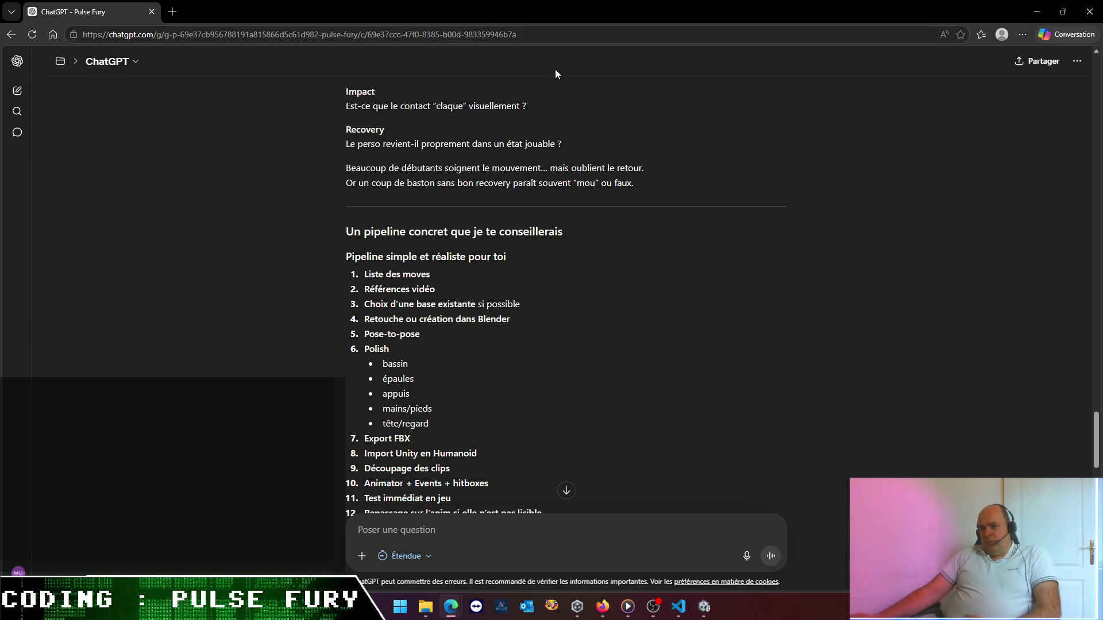
pyautogui.scroll(-1, 584, 318)
pyautogui.scroll(-5, 584, 317)
pyautogui.scroll(-4, 583, 313)
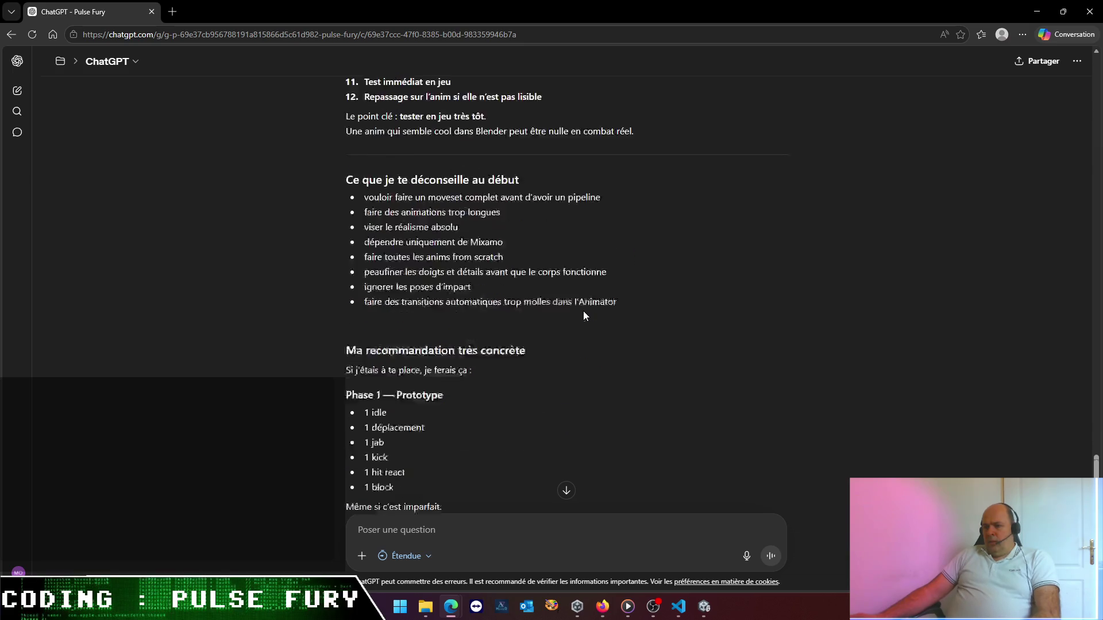
pyautogui.scroll(-3, 583, 316)
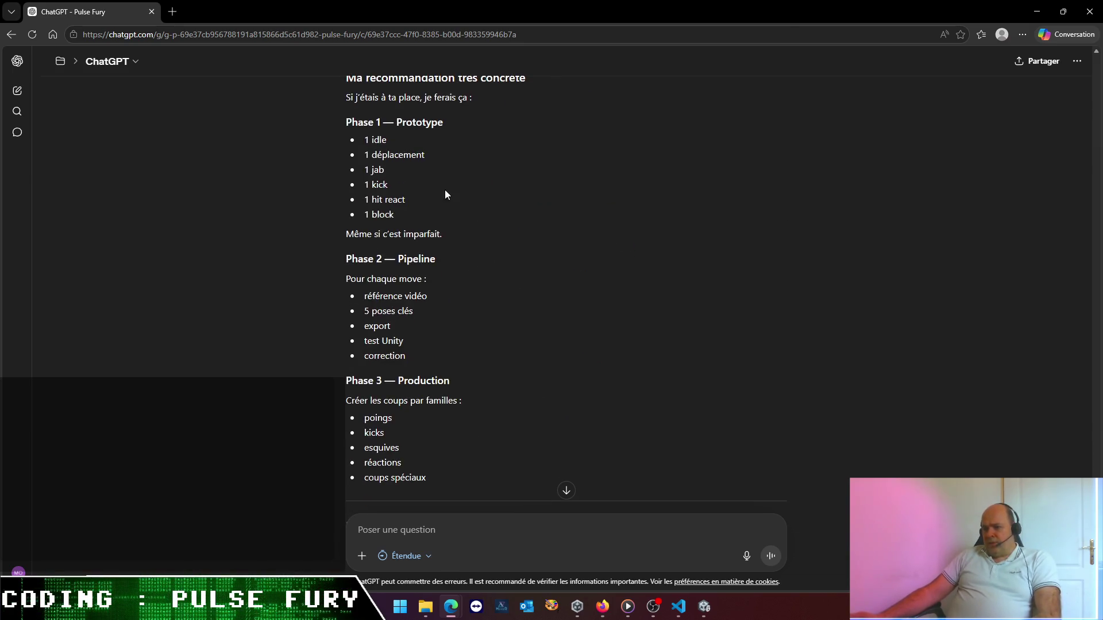
pyautogui.scroll(-7, 433, 180)
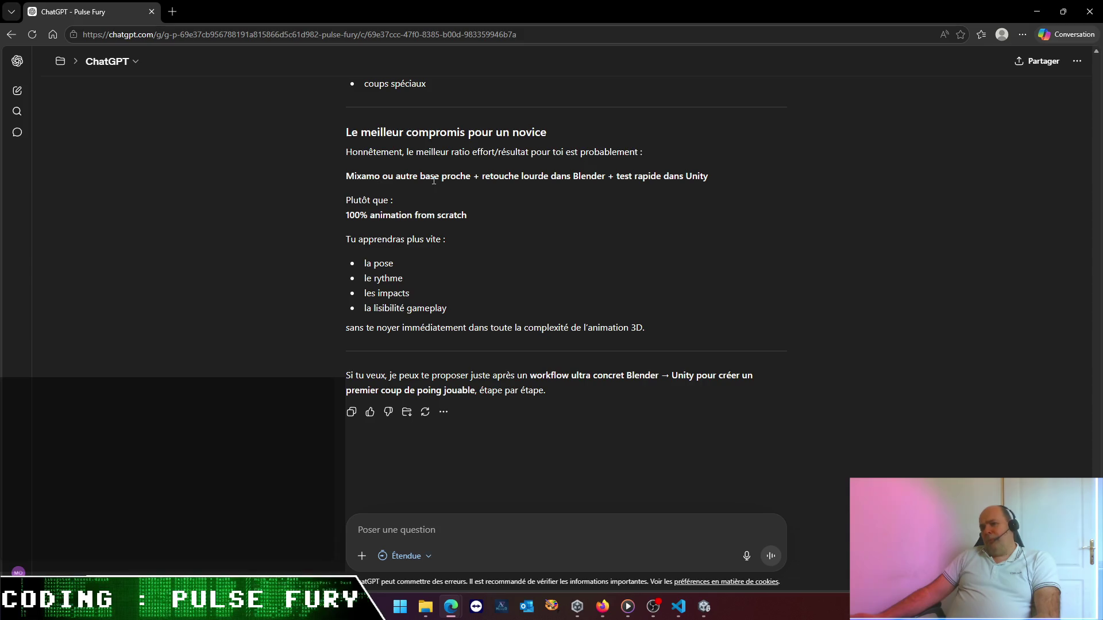
pyautogui.click(560, 536)
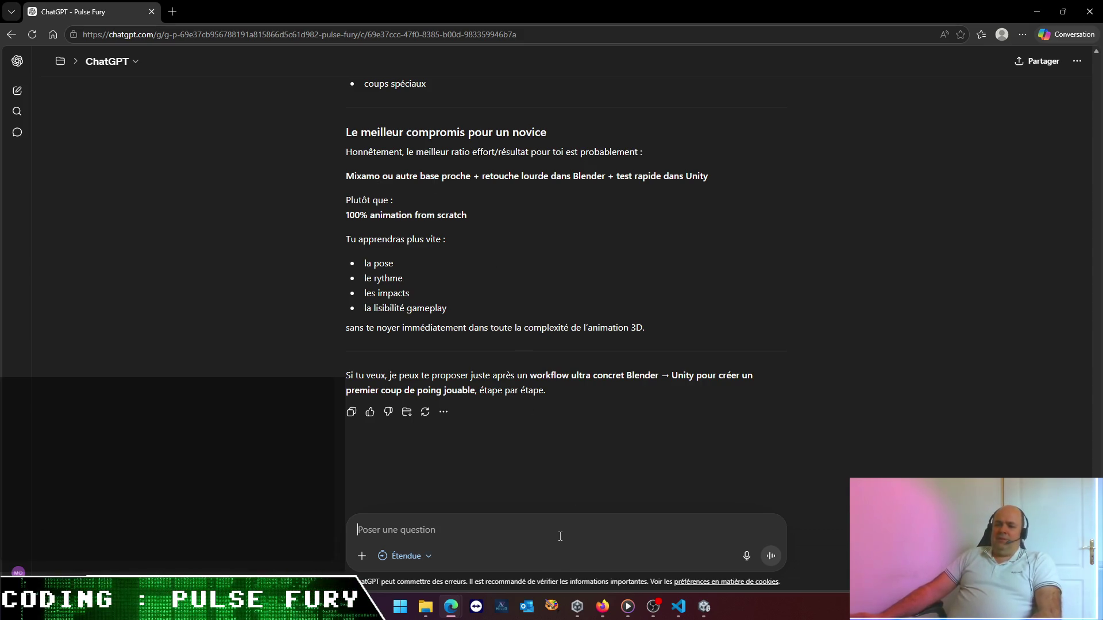
# - Ask whether Blender suits posing a few profile keyframes, or if simpler dedicated tools exist
pyautogui.write('je ch')
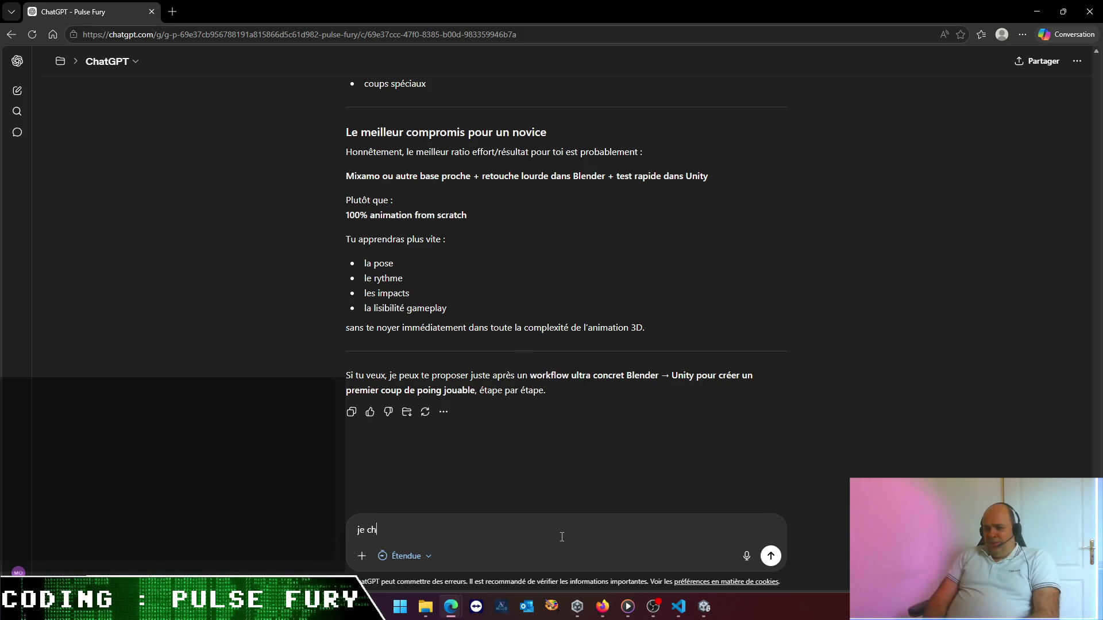
pyautogui.write('erche ok')
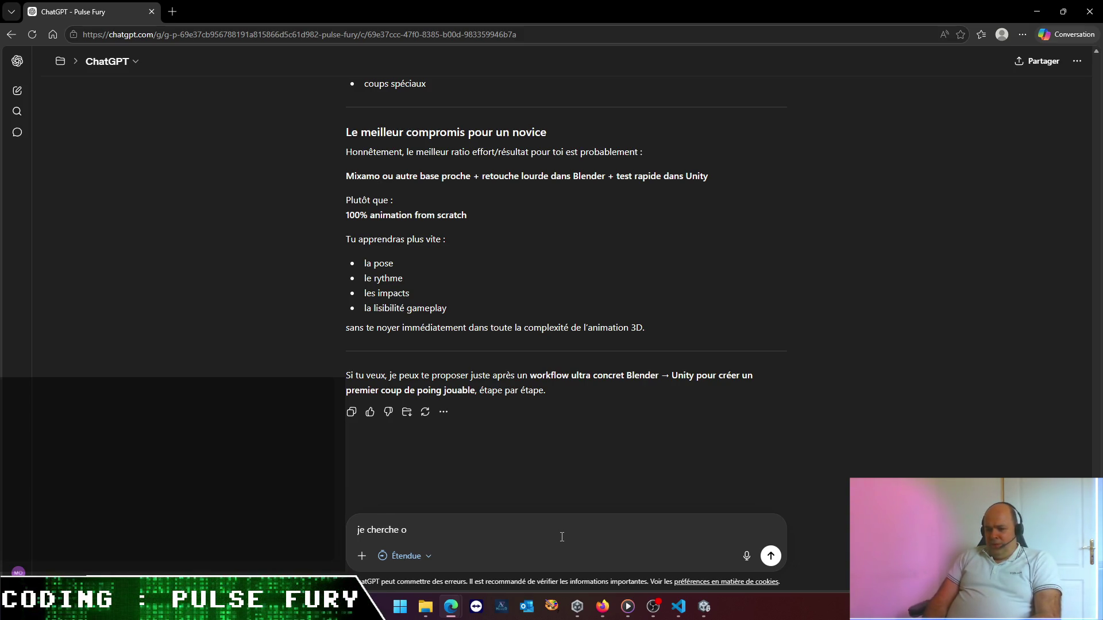
pyautogui.press('BackSpace')
pyautogui.write('plus un o')
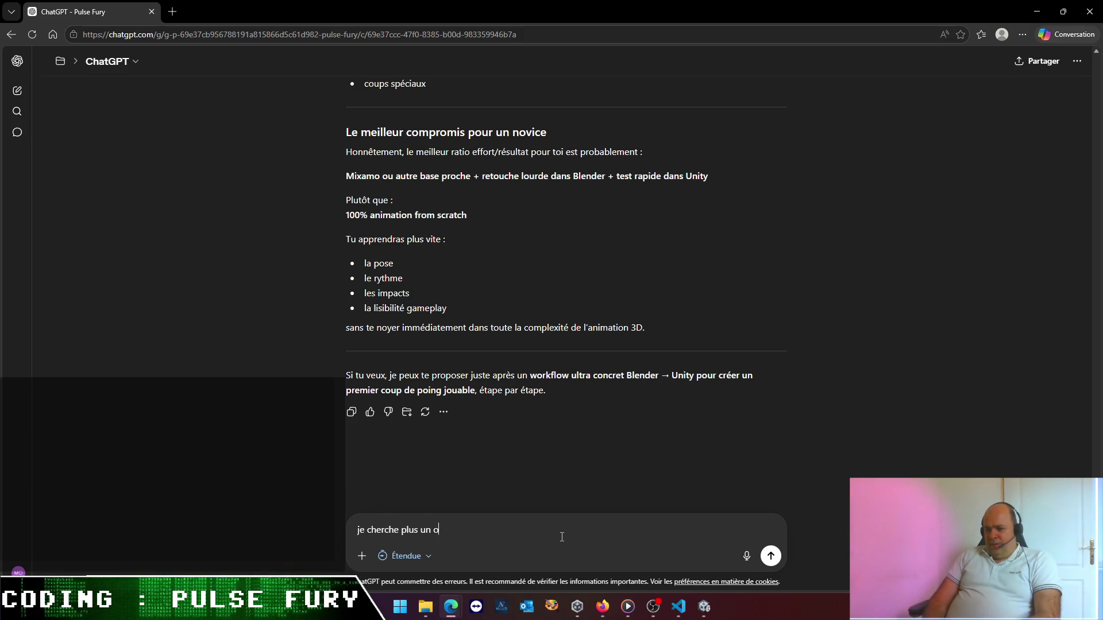
pyautogui.write('util si')
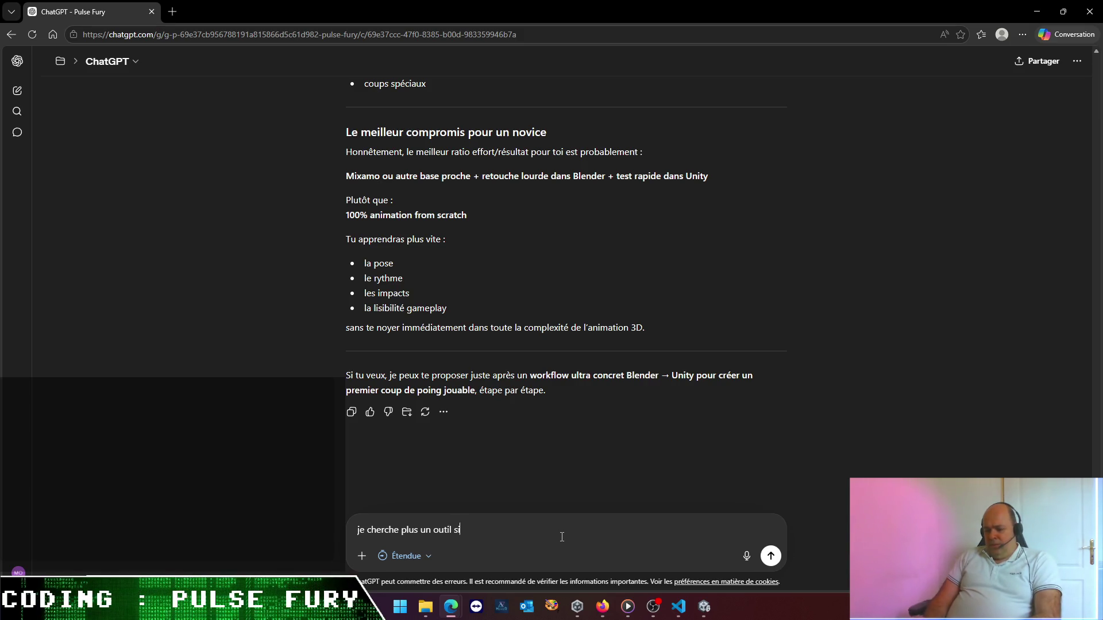
pyautogui.write('mple ')
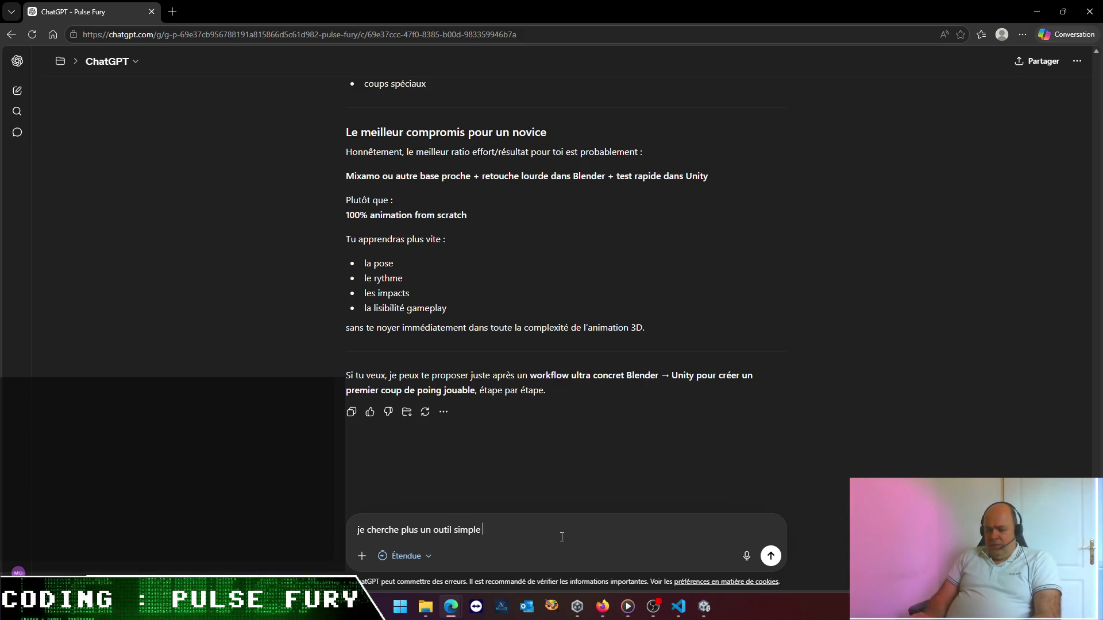
pyautogui.write("d'utilisato")
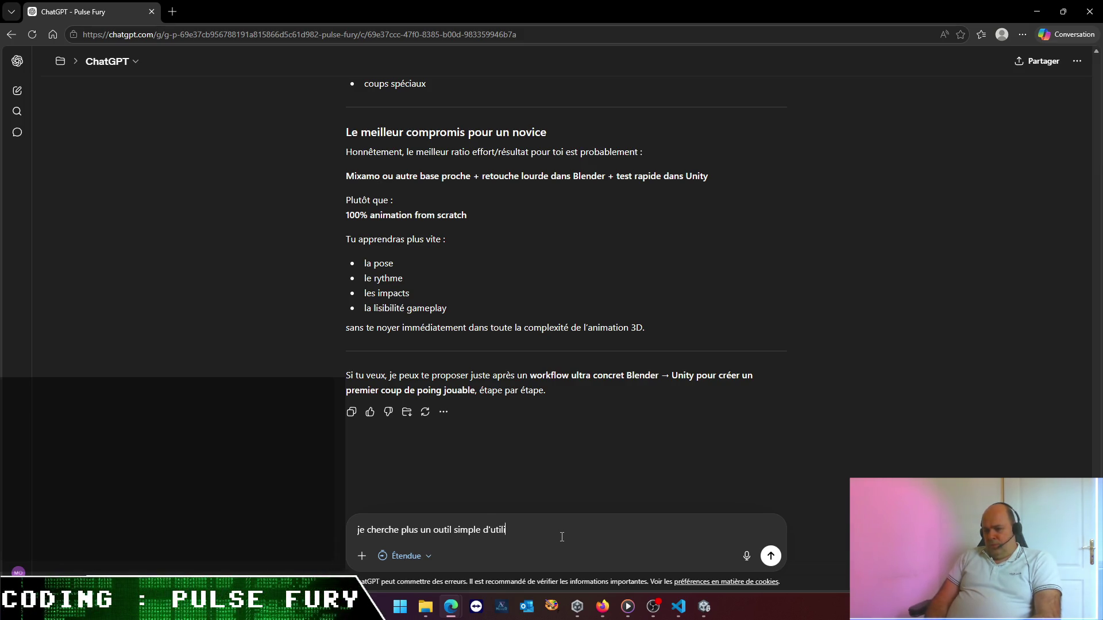
pyautogui.write('n.')
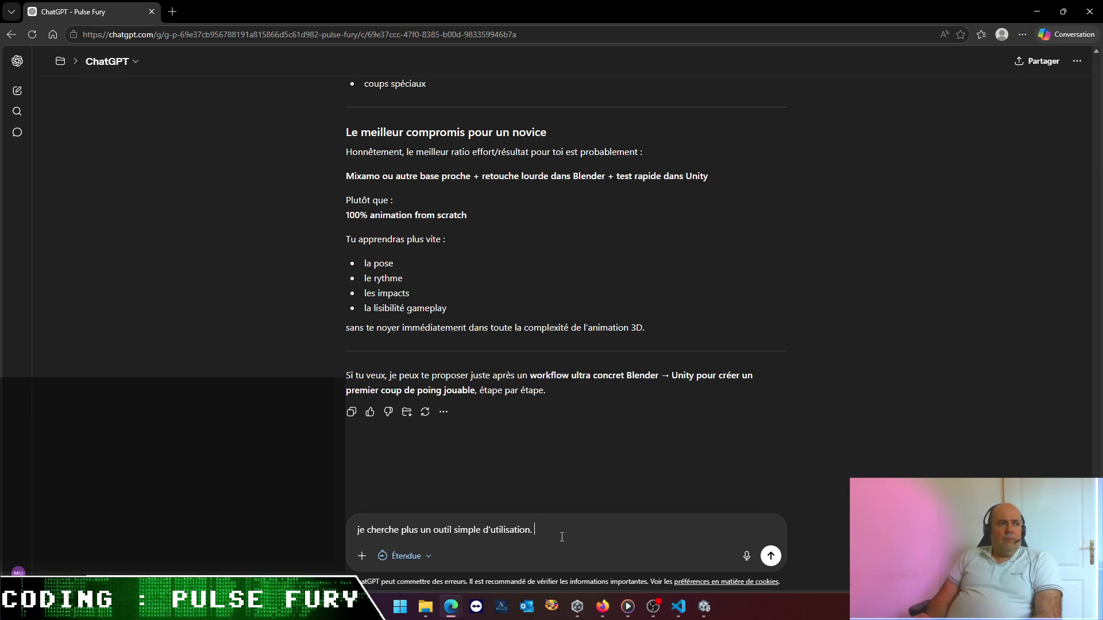
pyautogui.write(' Je me vois')
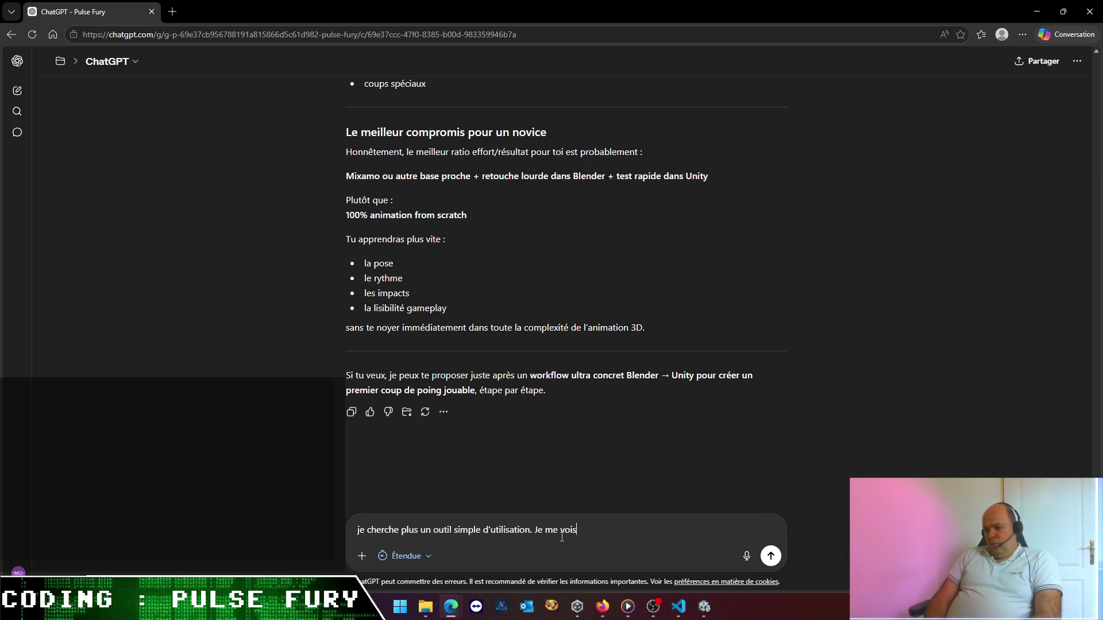
pyautogui.write(' bien poser qu')
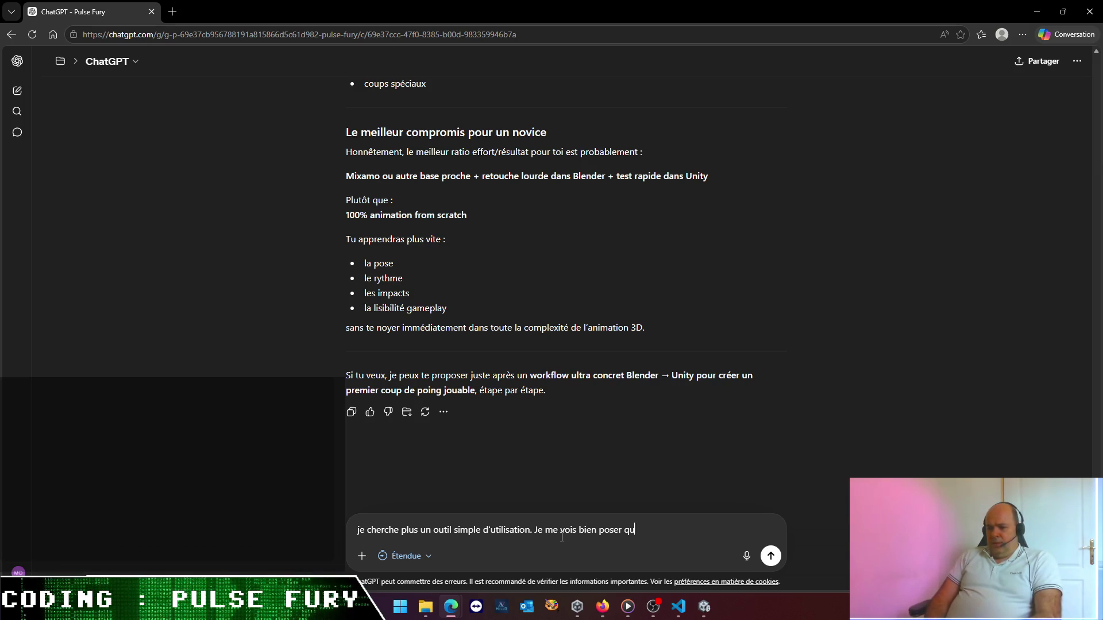
pyautogui.write('elques images ')
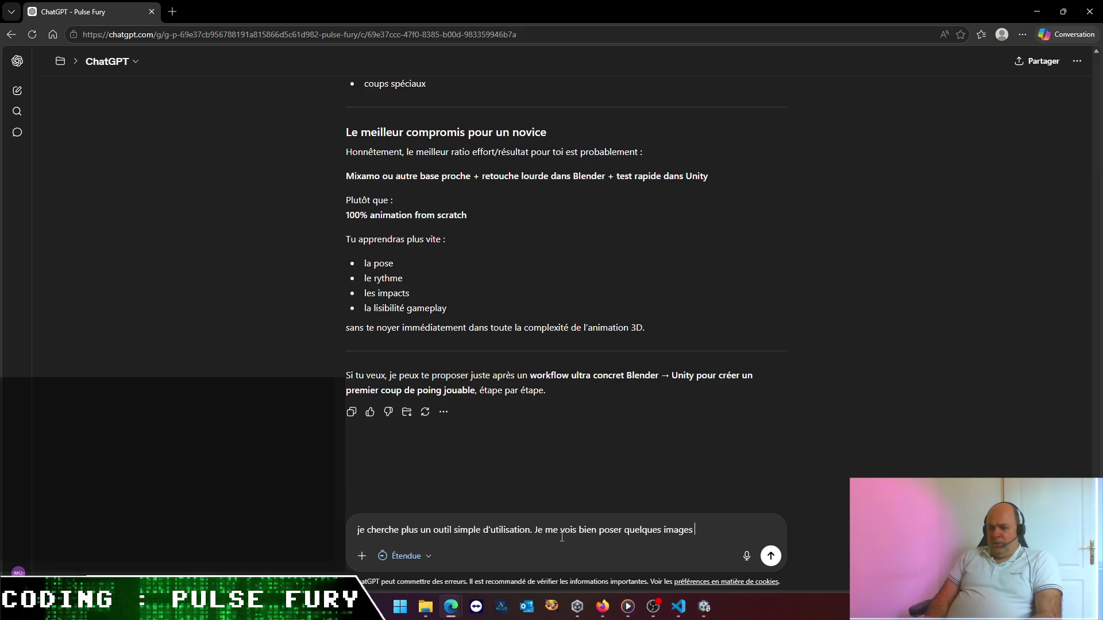
pyautogui.write('clés')
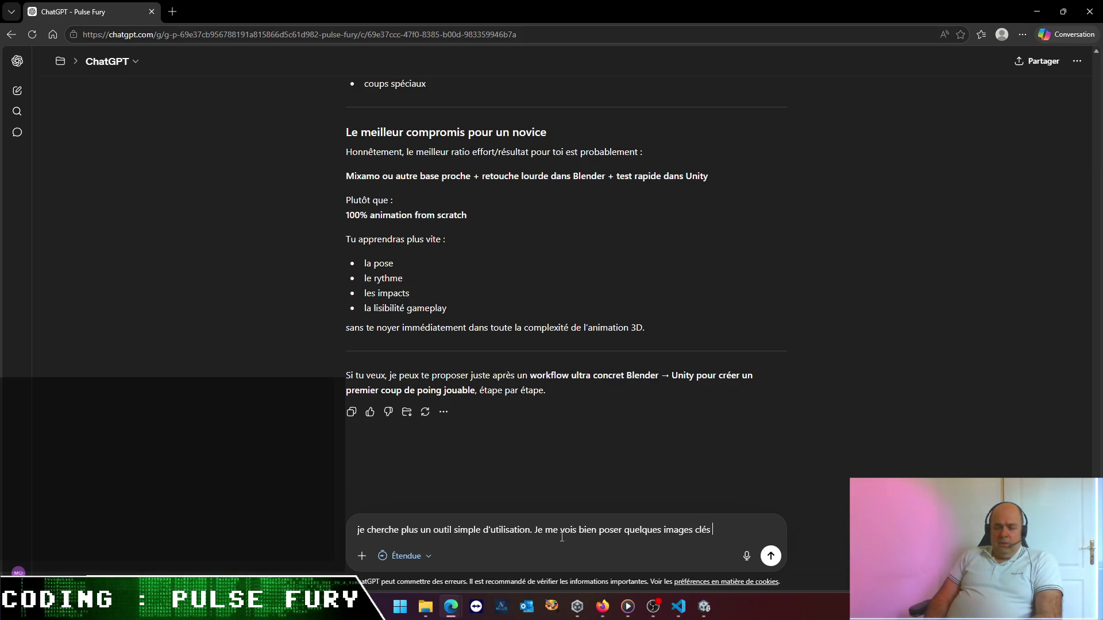
pyautogui.write(' sur le perso ')
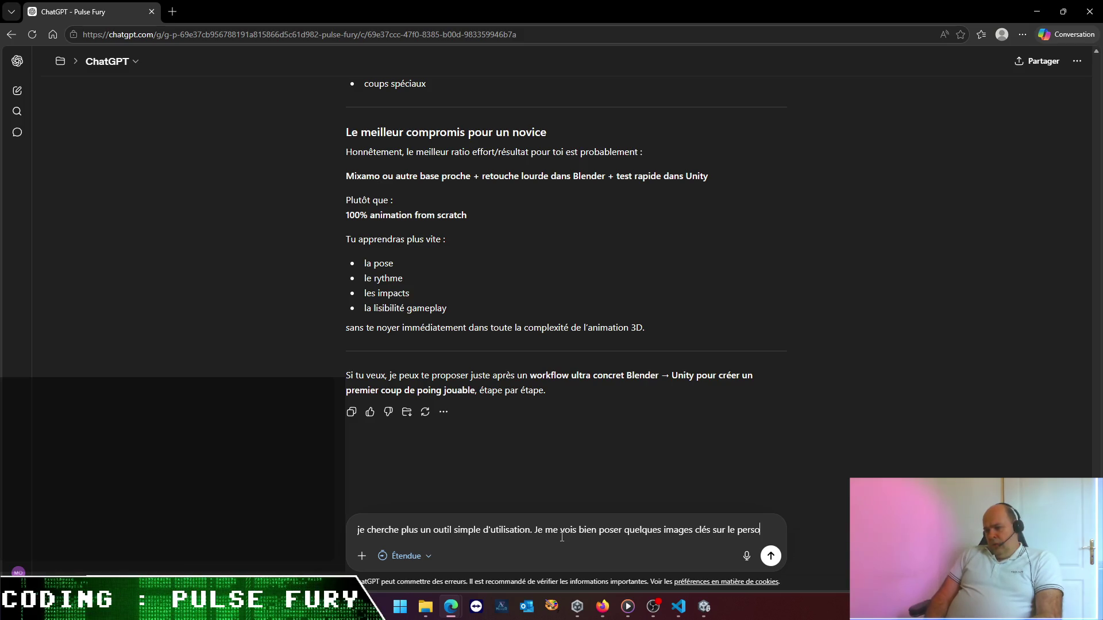
pyautogui.write('ess')
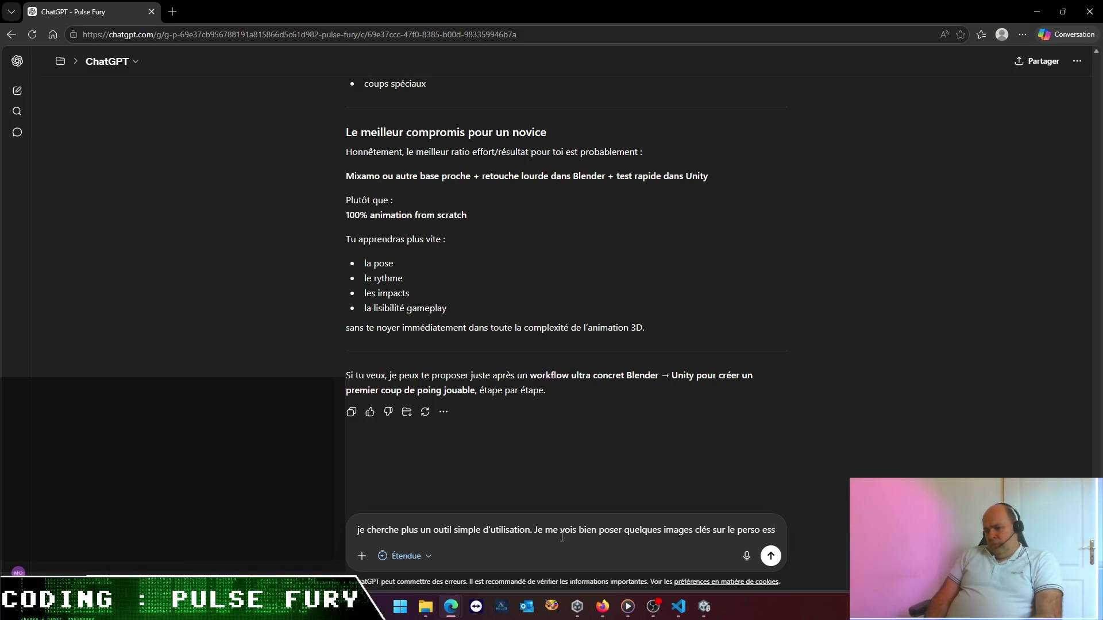
pyautogui.write('entiellemen')
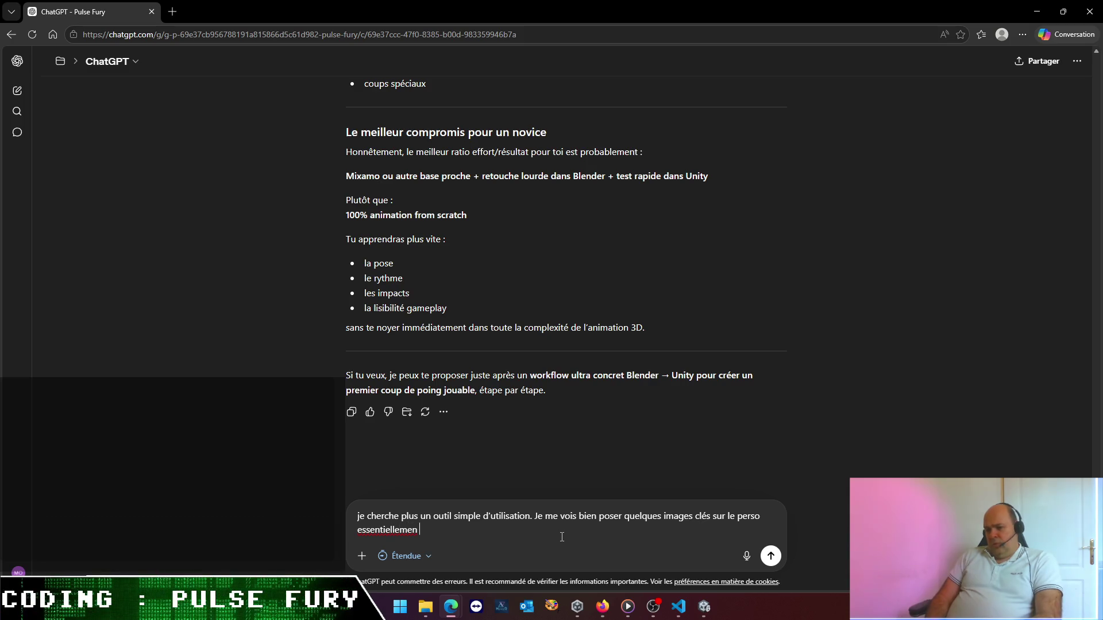
pyautogui.write('t vu de prog')
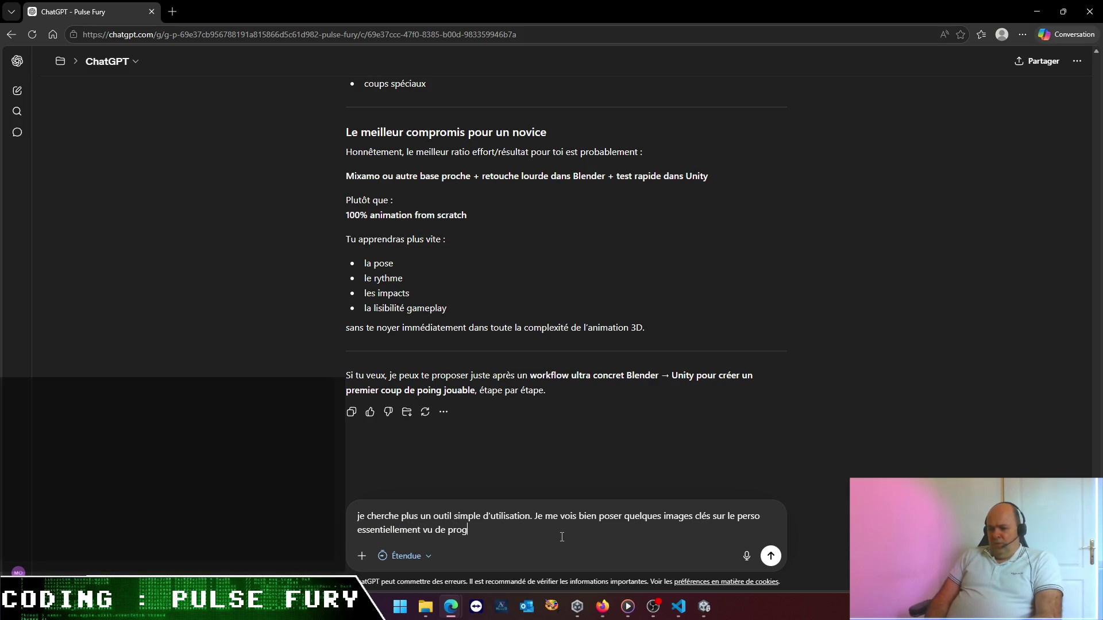
pyautogui.press('BackSpace')
pyautogui.write('fil')
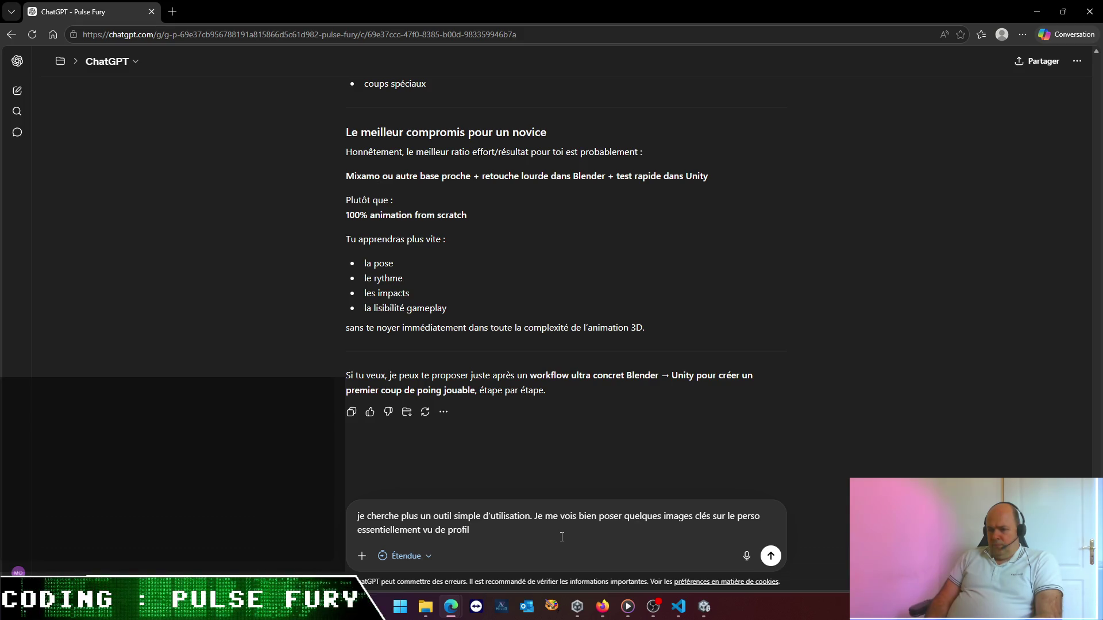
pyautogui.write(', mais je n')
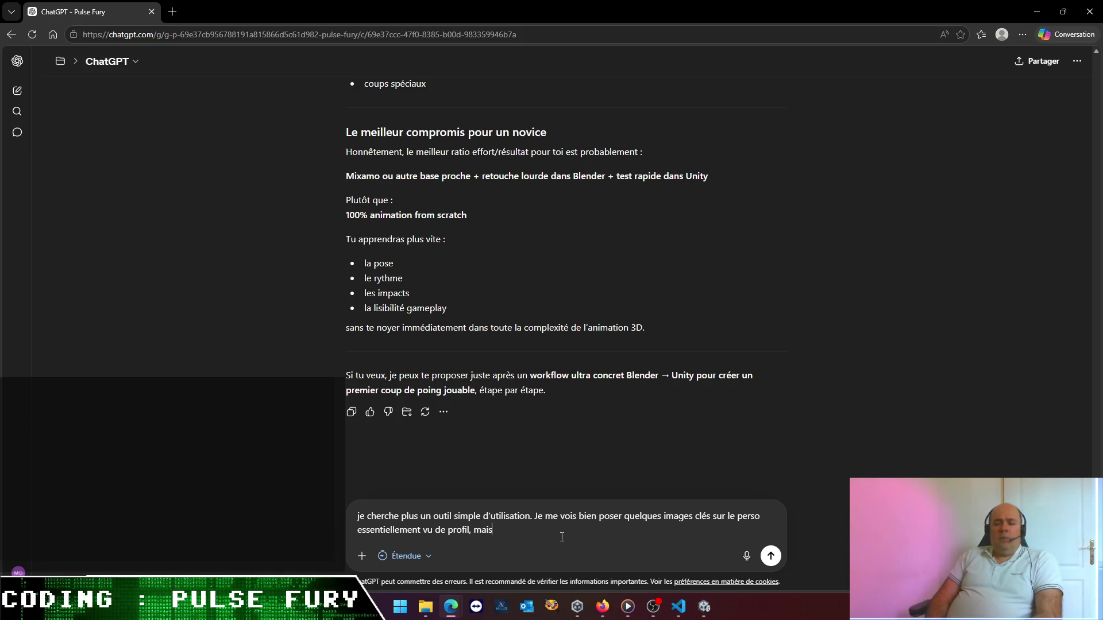
pyautogui.write("'ai pa")
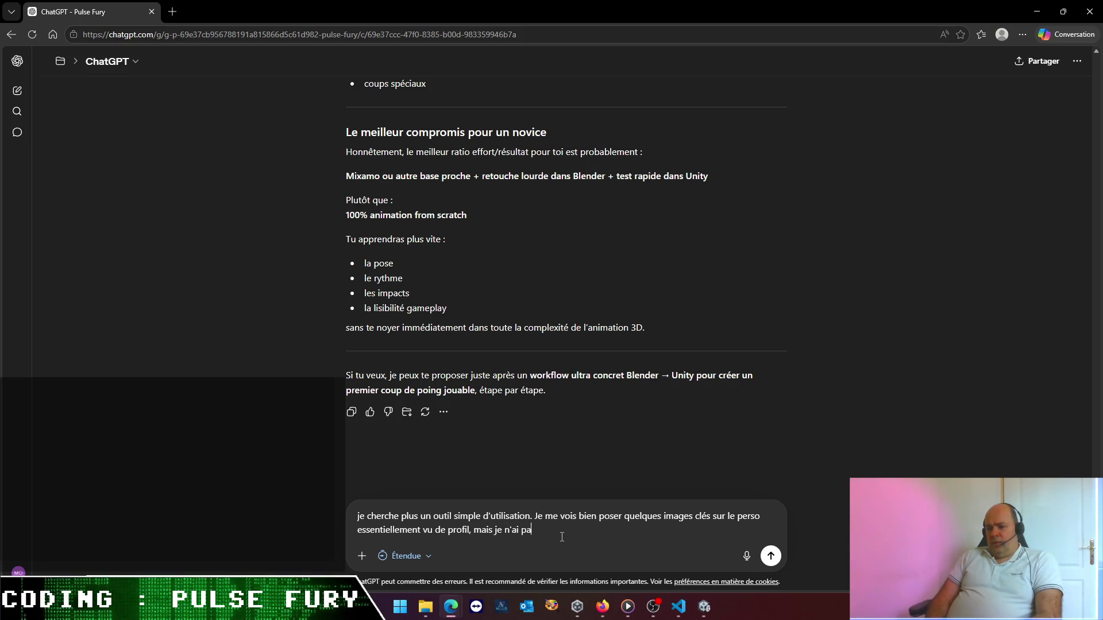
pyautogui.press('BackSpace')
pyautogui.press('BackSpace')
pyautogui.press('BackSpace')
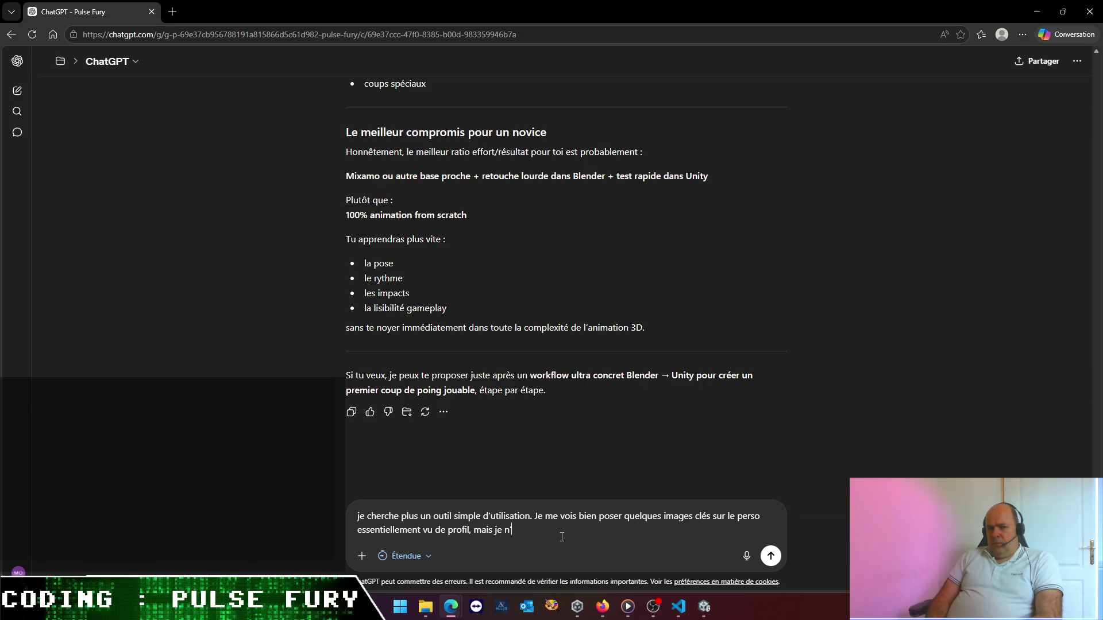
pyautogui.press('BackSpace')
pyautogui.press('BackSpace')
pyautogui.press('BackSpace')
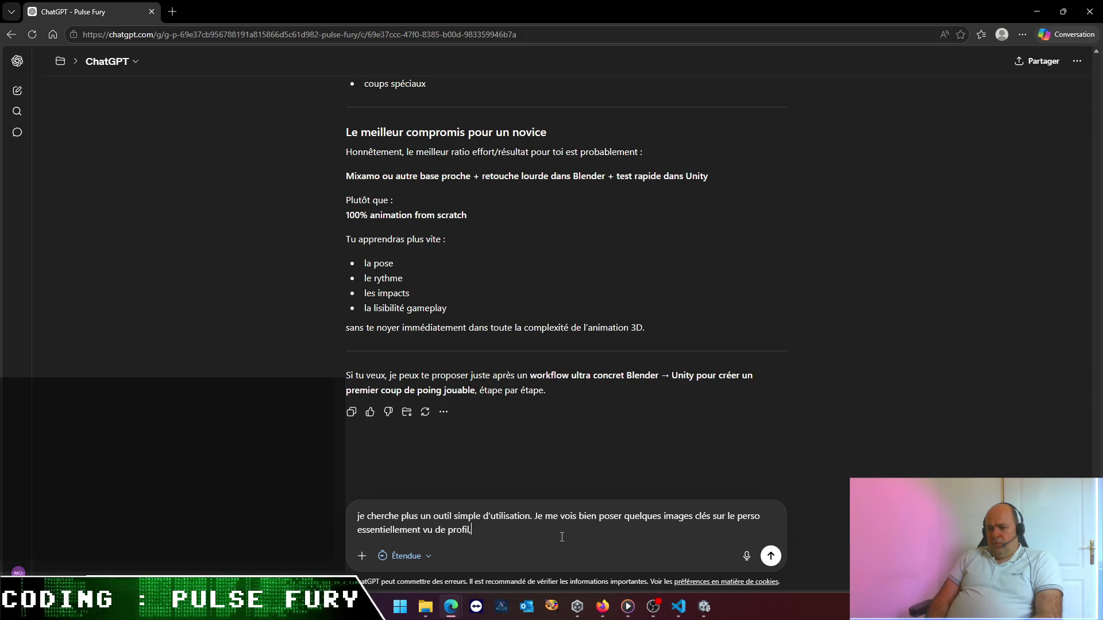
pyautogui.write(' tirer ')
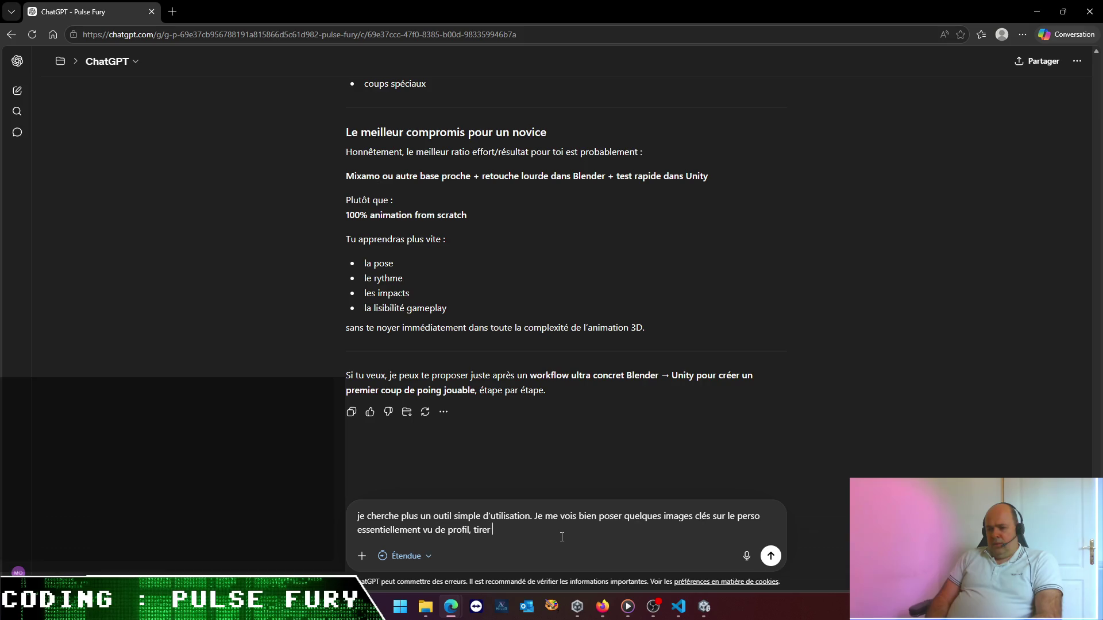
pyautogui.write('quelques bones')
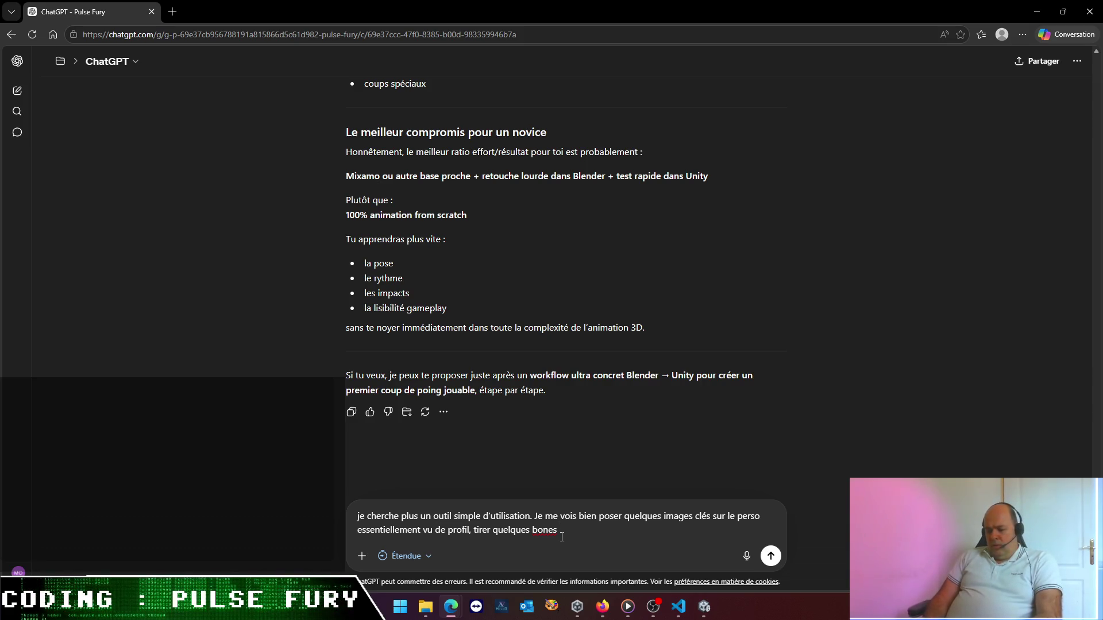
pyautogui.write(' peut suffire')
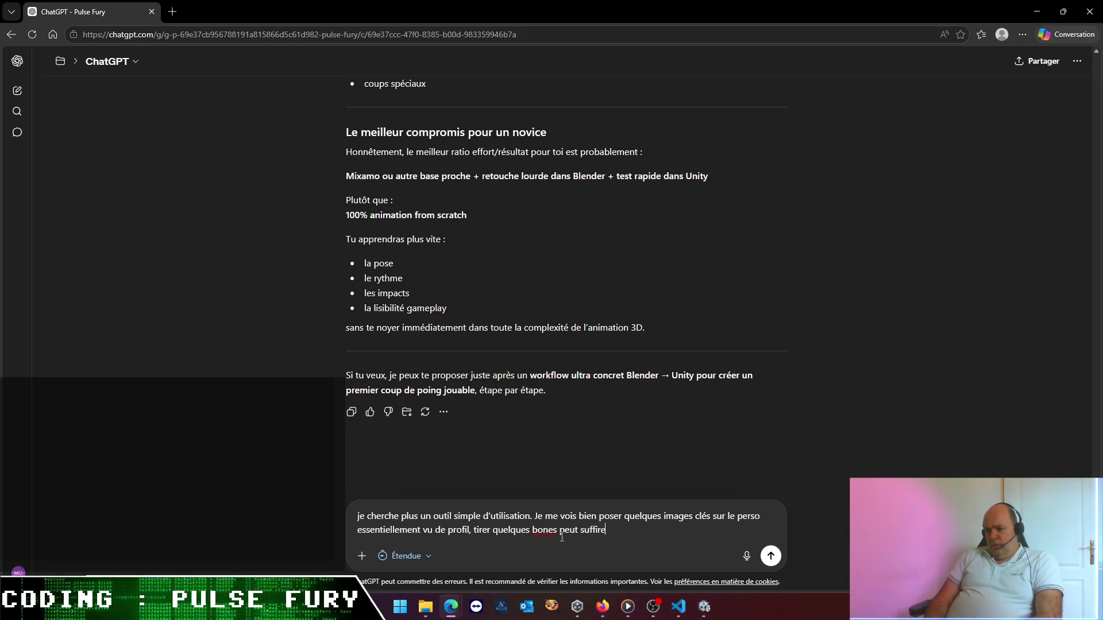
pyautogui.write(' à obteni')
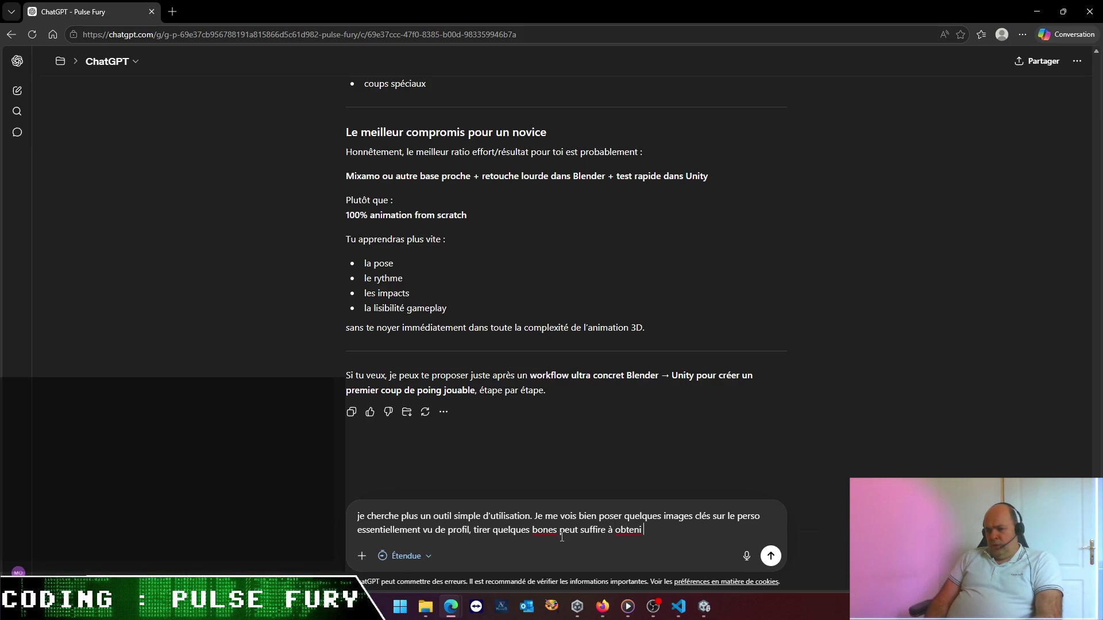
pyautogui.write('rr le rendu que j')
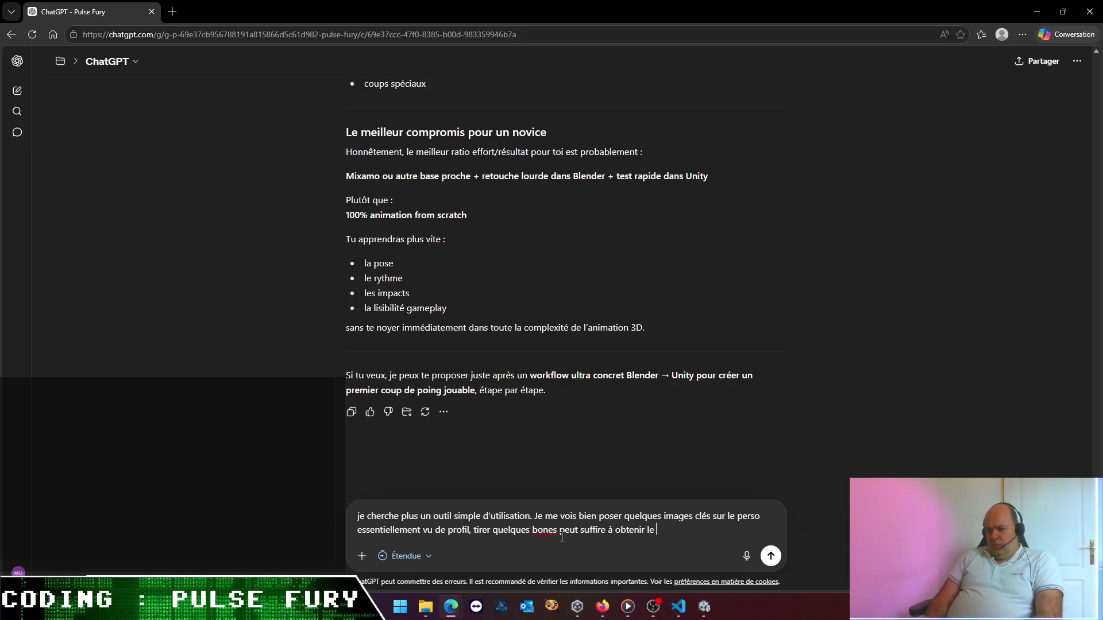
pyautogui.write('e sou')
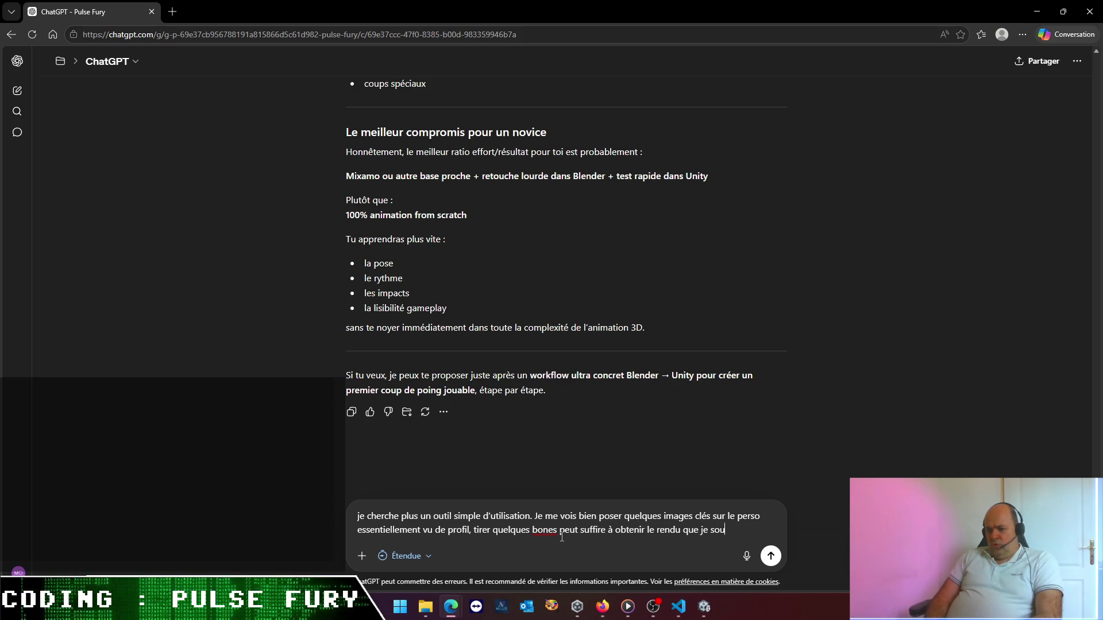
pyautogui.write('haiteEs')
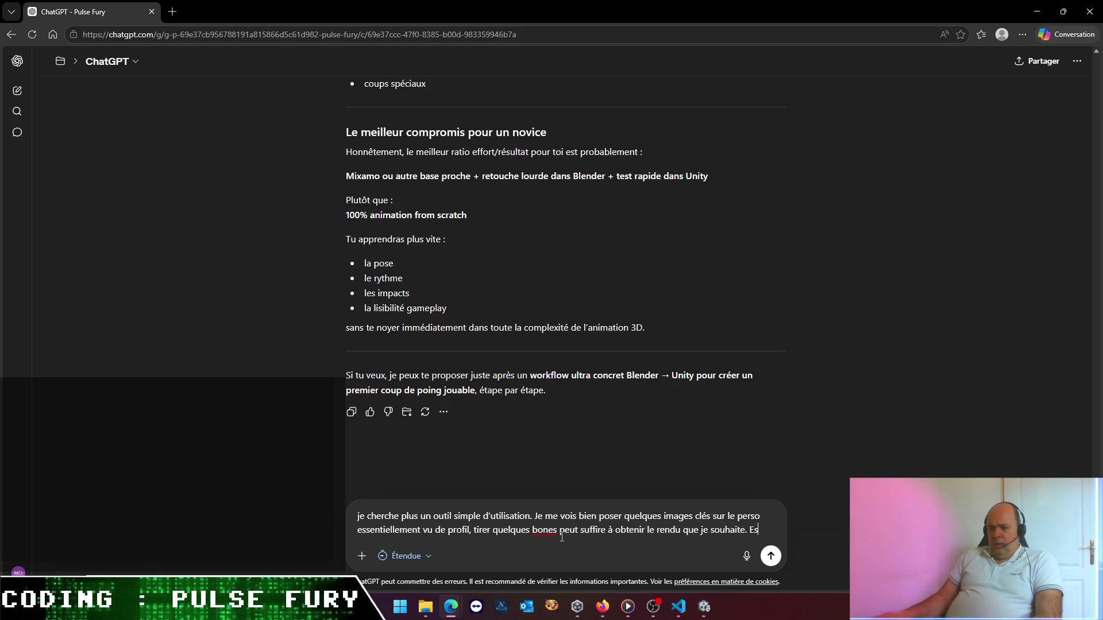
pyautogui.write('t-ce que Blender e')
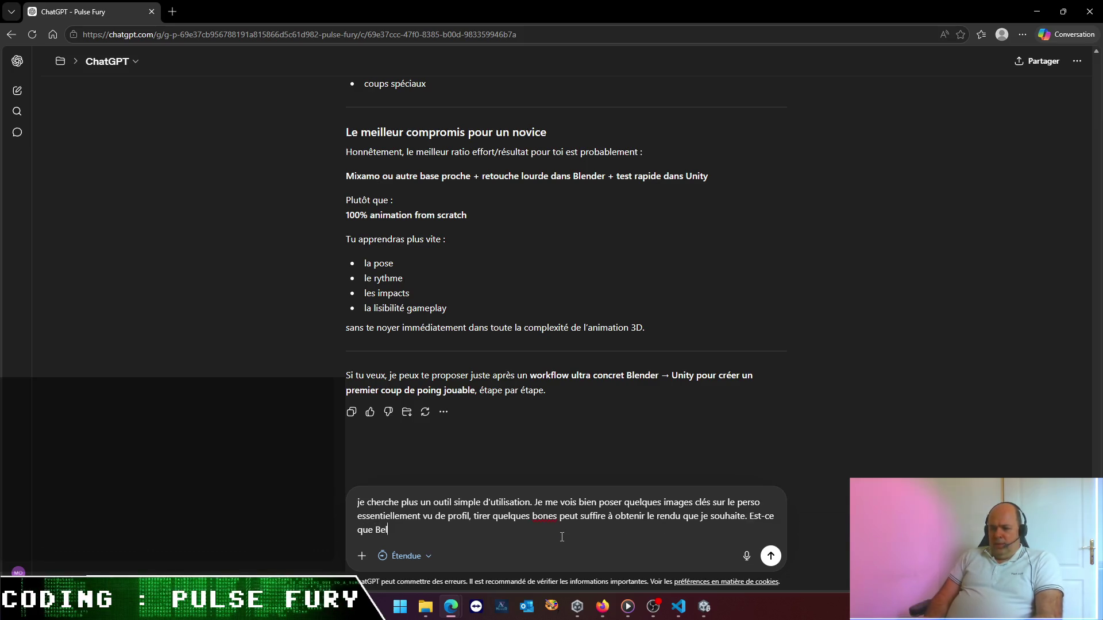
pyautogui.write('st m')
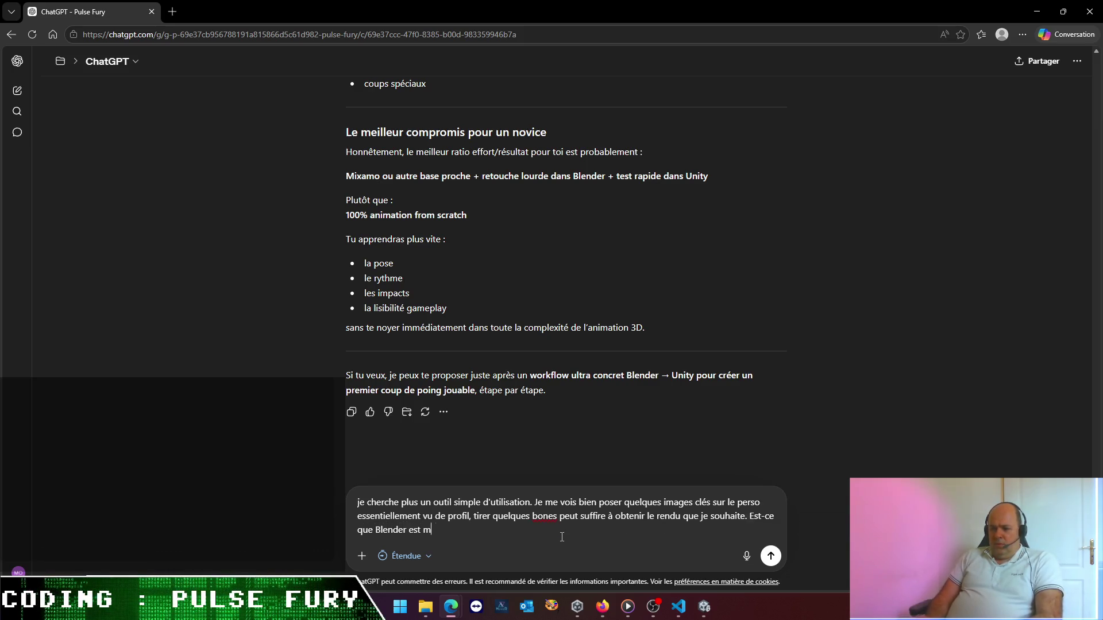
pyautogui.write('a meilleure option,')
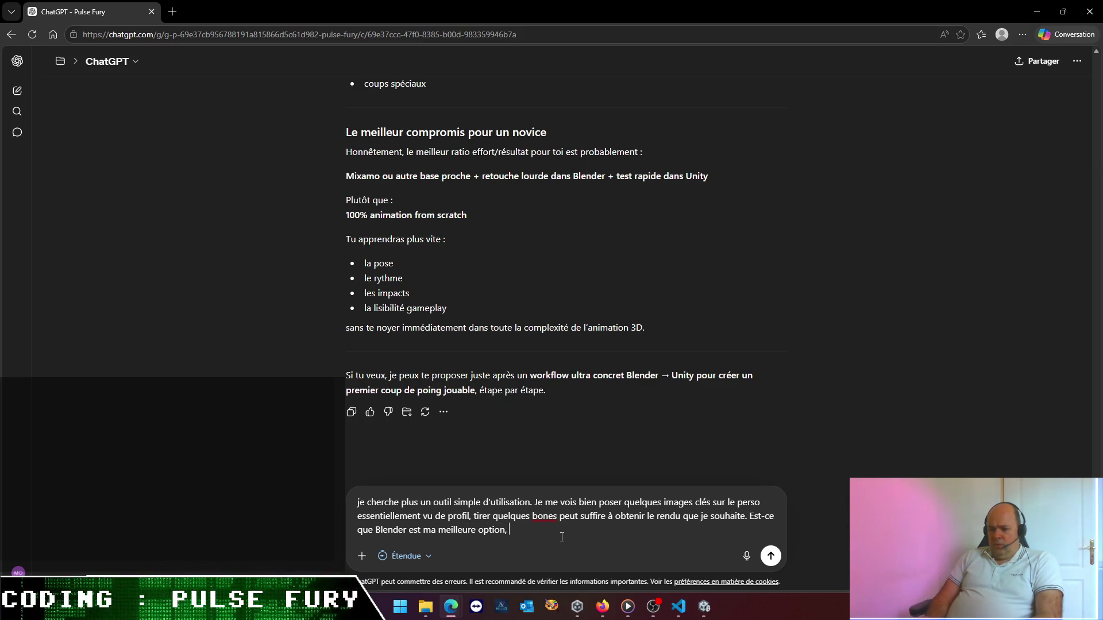
pyautogui.write('où il y a')
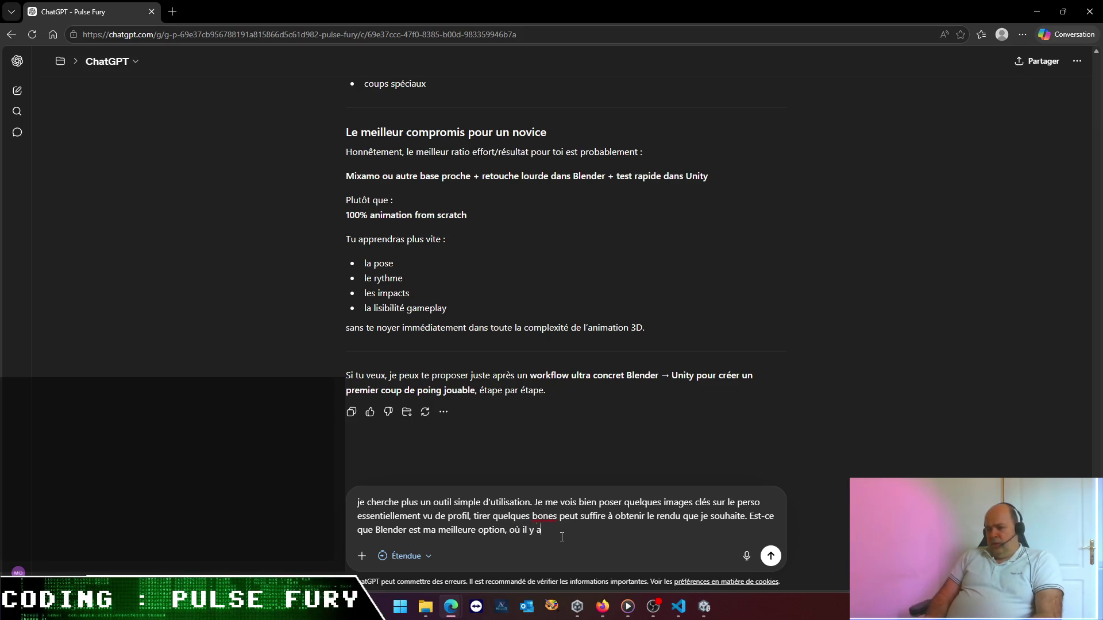
pyautogui.write(' des outil')
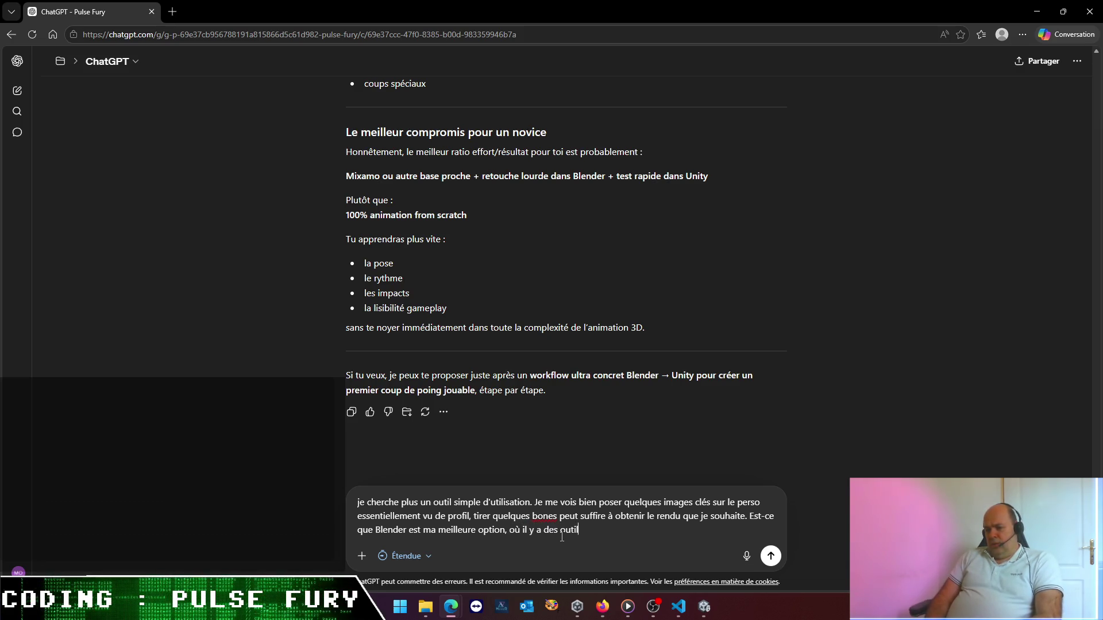
pyautogui.write('s plus dédiés ')
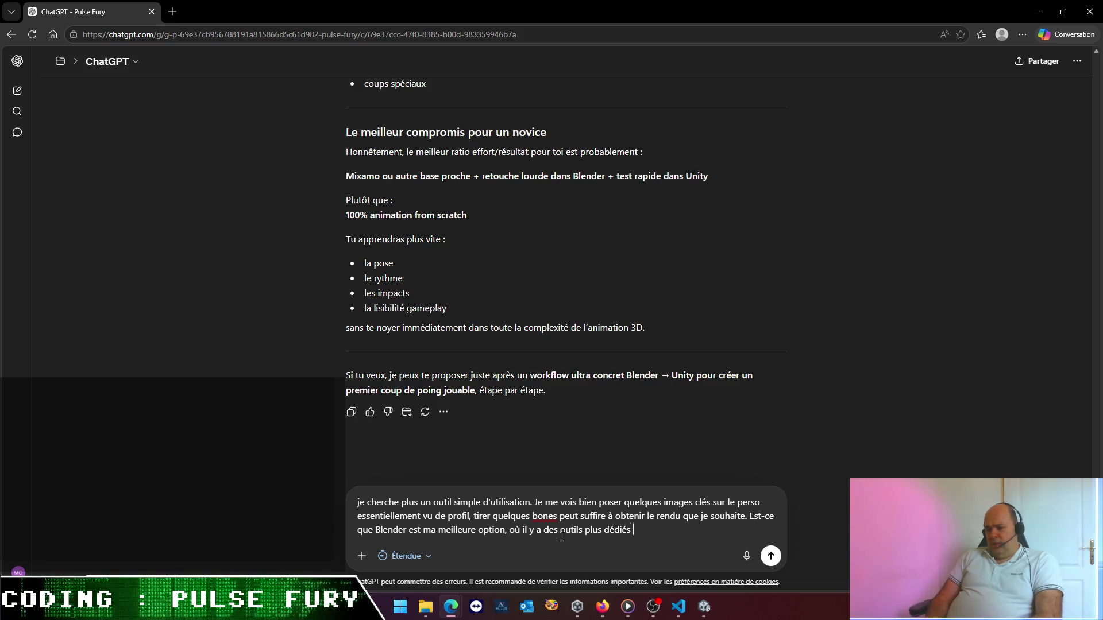
pyautogui.write('IK ?')
pyautogui.press('Return')
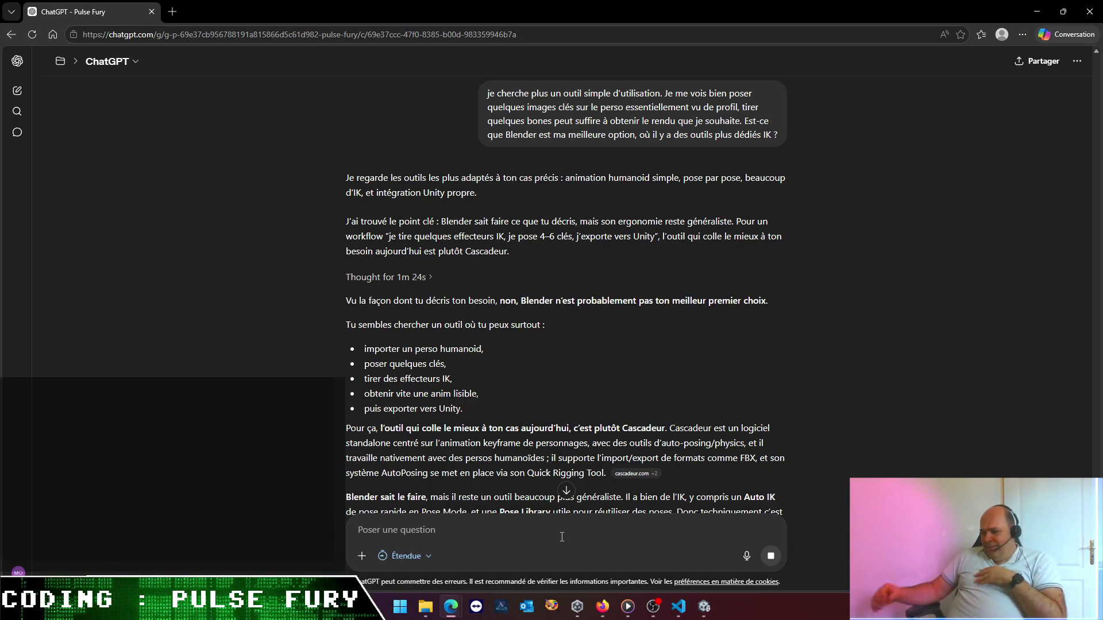
pyautogui.scroll(-1, 501, 259)
pyautogui.scroll(-2, 501, 259)
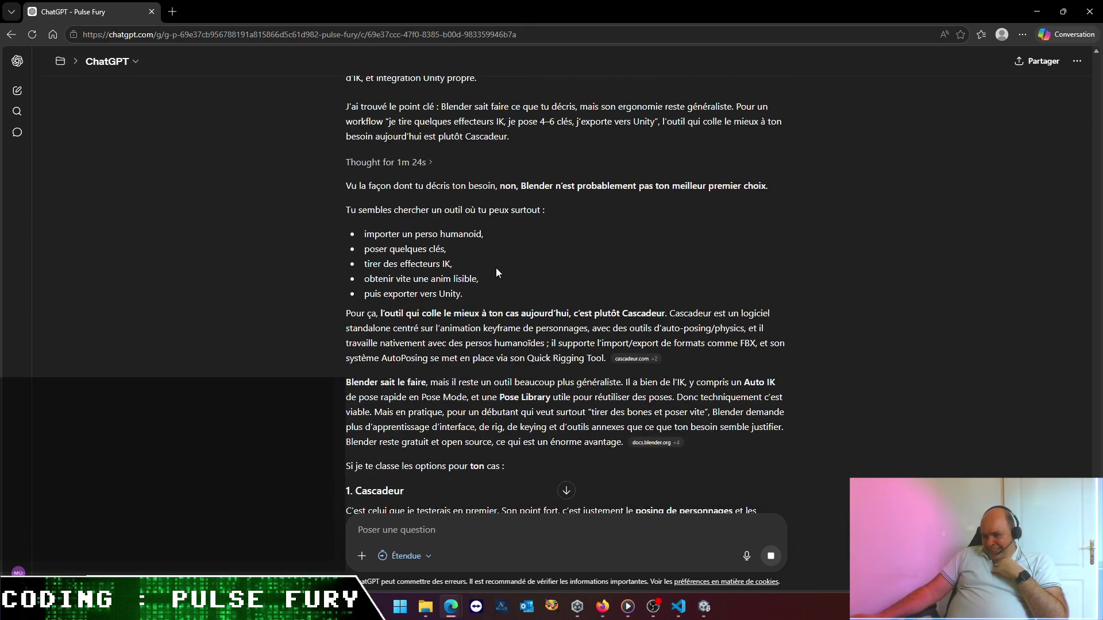
pyautogui.scroll(-3, 496, 268)
pyautogui.scroll(-3, 496, 268)
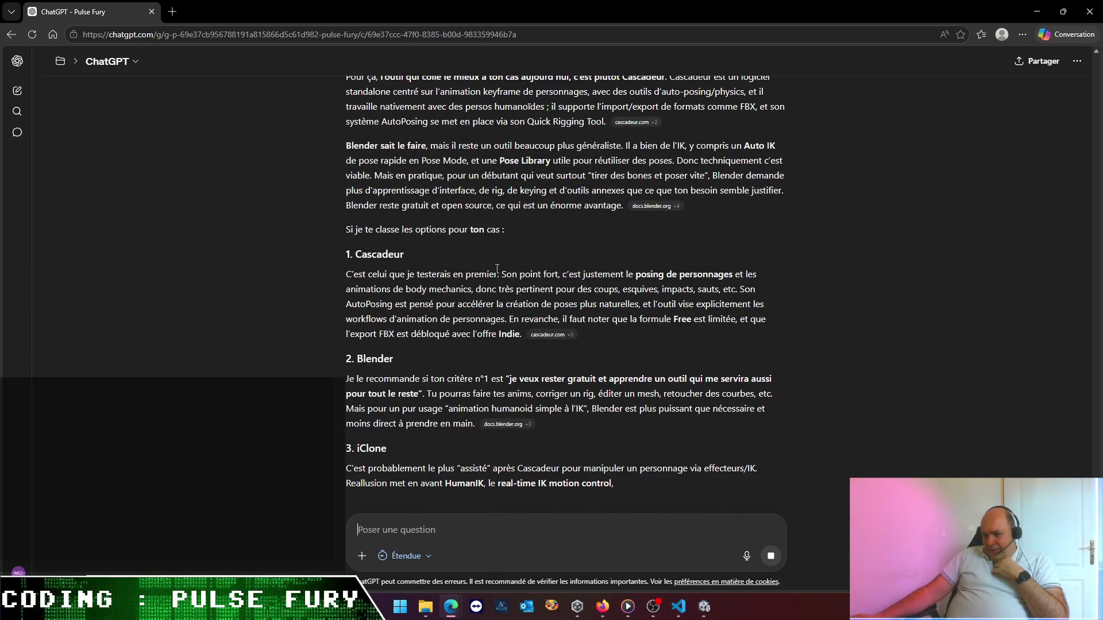
pyautogui.scroll(-1, 496, 269)
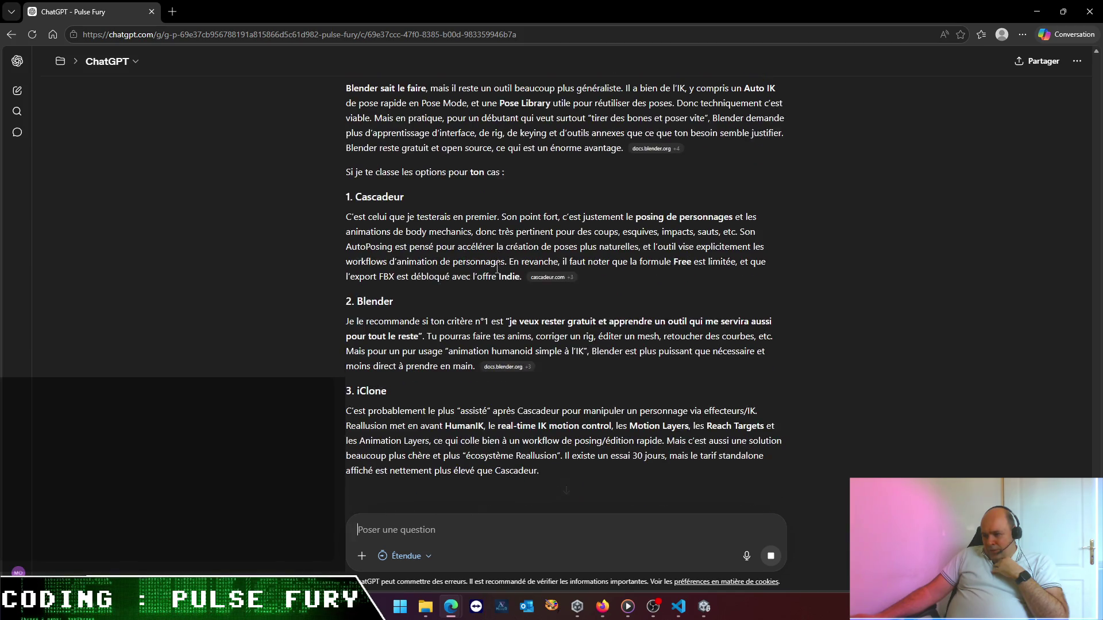
pyautogui.moveTo(629, 262)
pyautogui.mouseDown()
pyautogui.moveTo(738, 267)
pyautogui.moveTo(419, 282)
pyautogui.moveTo(517, 281)
pyautogui.moveTo(525, 291)
pyautogui.moveTo(521, 277)
pyautogui.mouseUp()
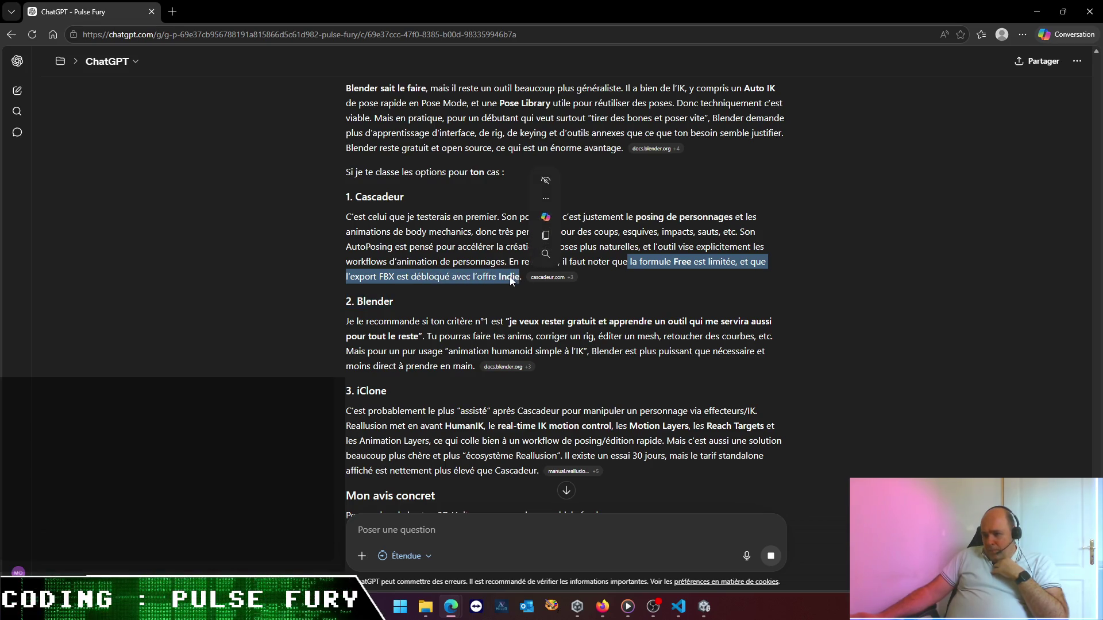
pyautogui.click(460, 325)
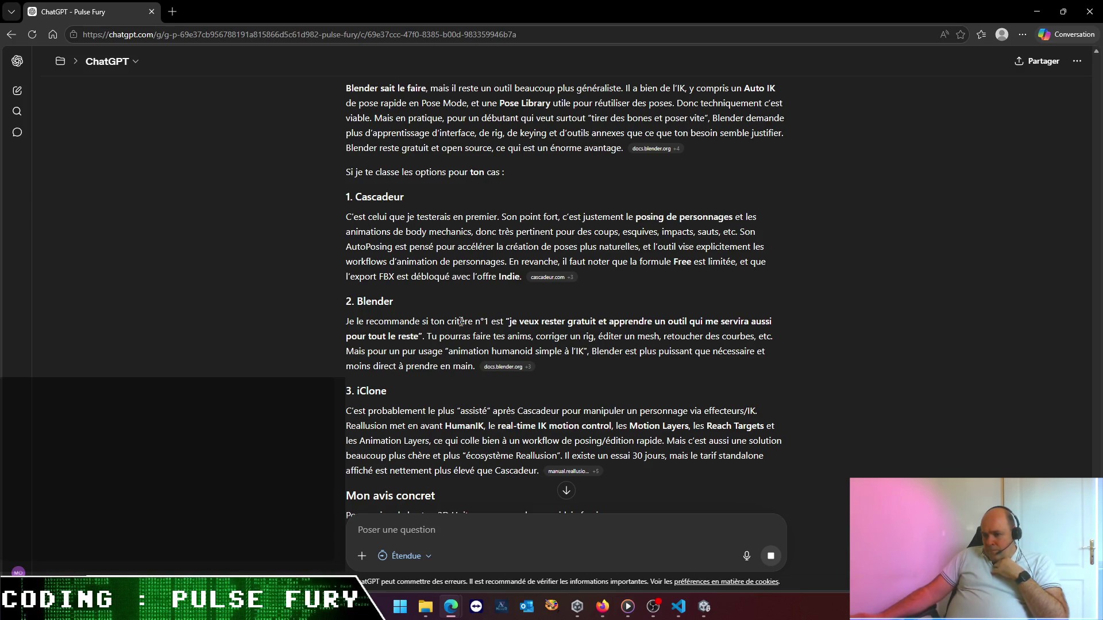
pyautogui.scroll(-1, 461, 322)
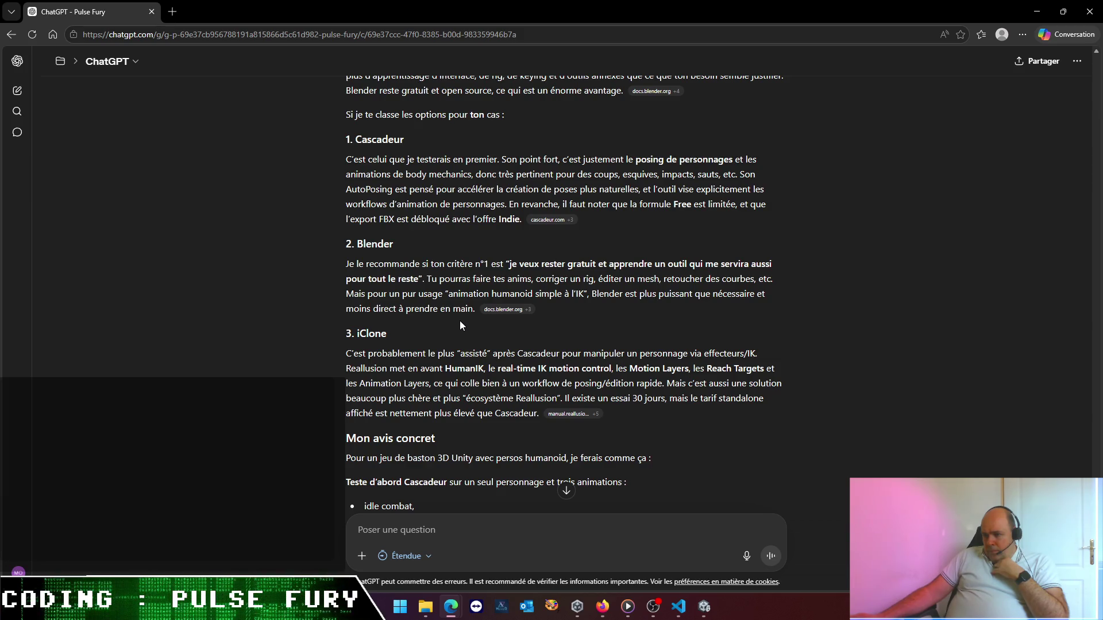
pyautogui.scroll(-2, 460, 321)
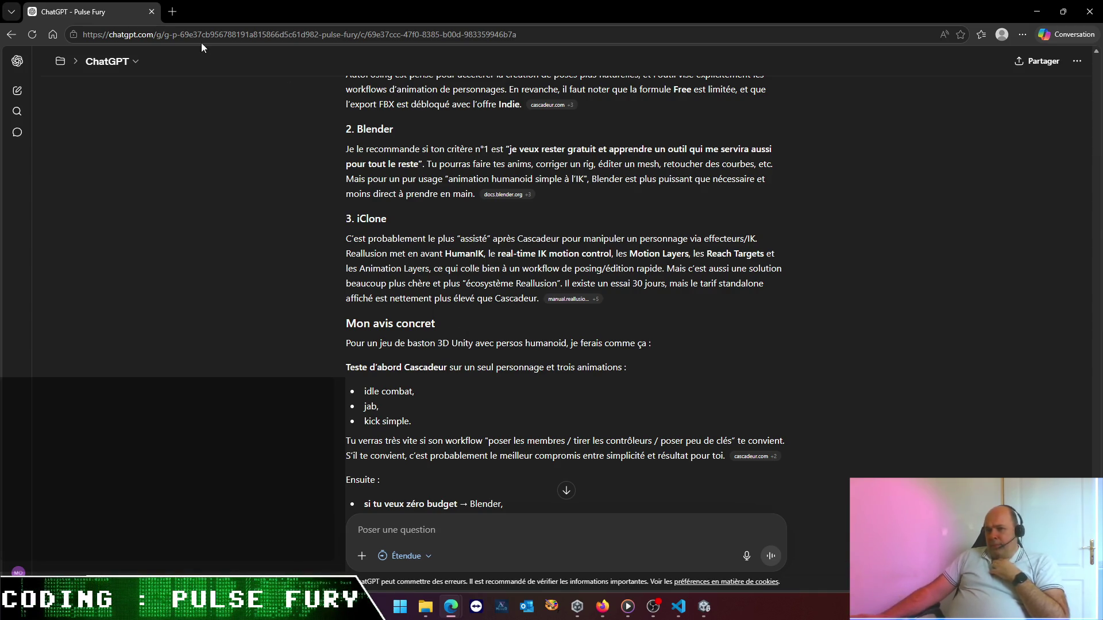
# - Search Google for 'cascadeur' in a new tab and open the official cascadeur.com site
pyautogui.click(172, 12)
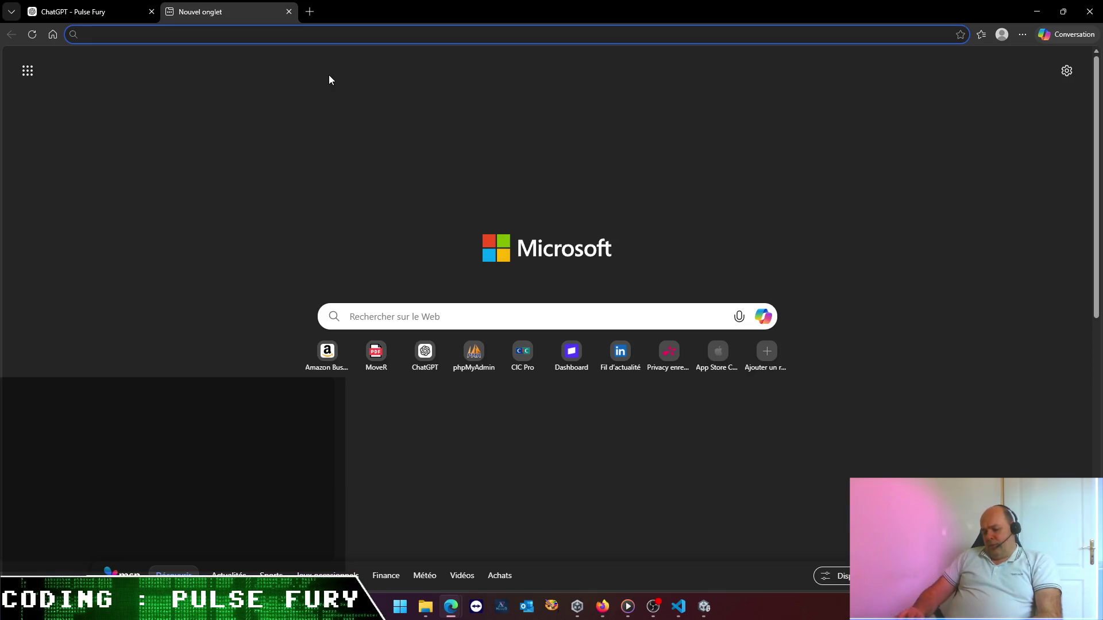
pyautogui.write('cascadeur')
pyautogui.press('Return')
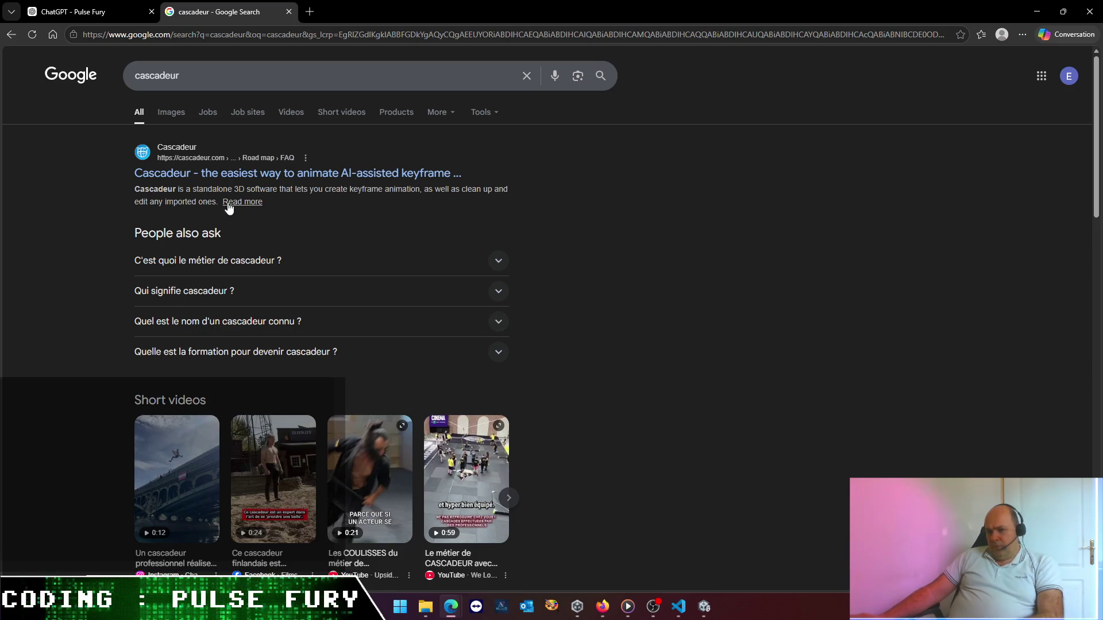
pyautogui.click(262, 175)
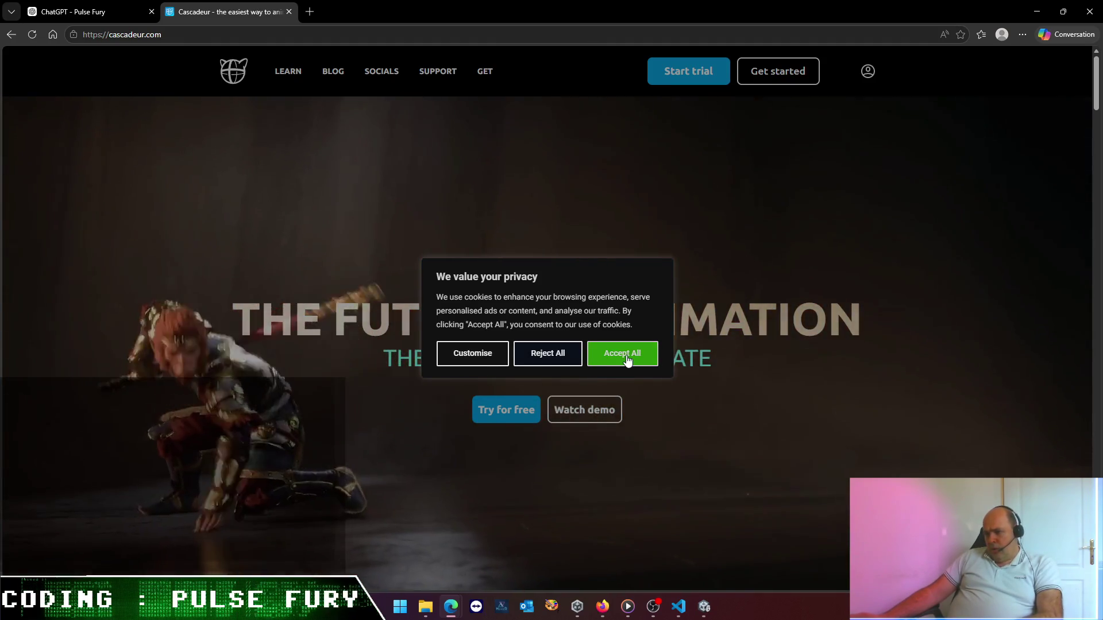
# - Accept Cascadeur's cookies and open the Plans and Pricing page from the GET menu
pyautogui.click(626, 355)
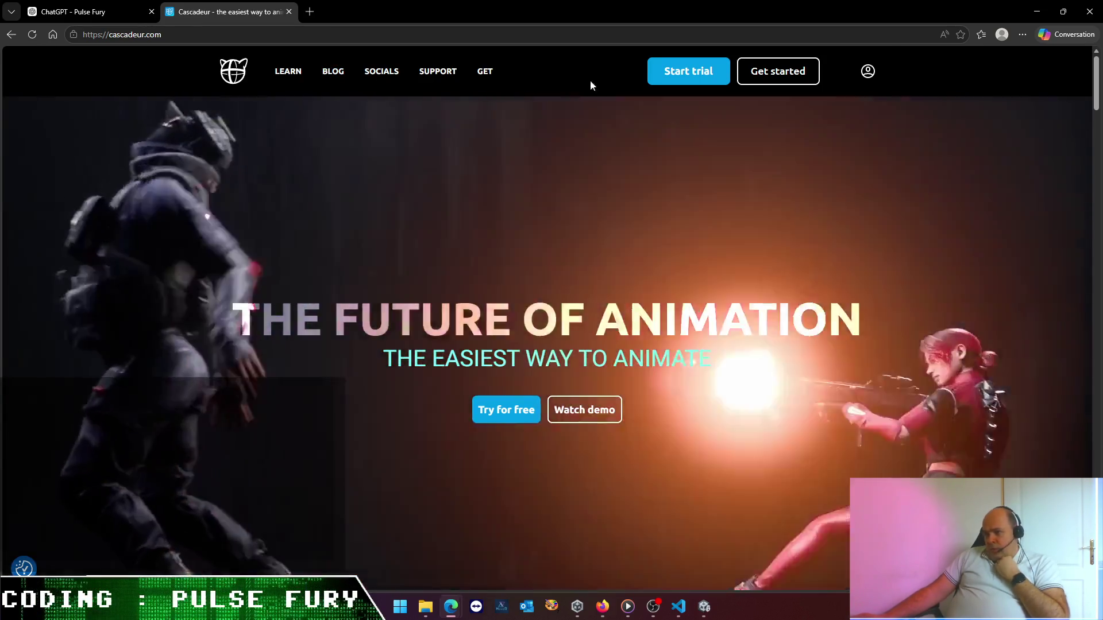
pyautogui.moveTo(432, 79)
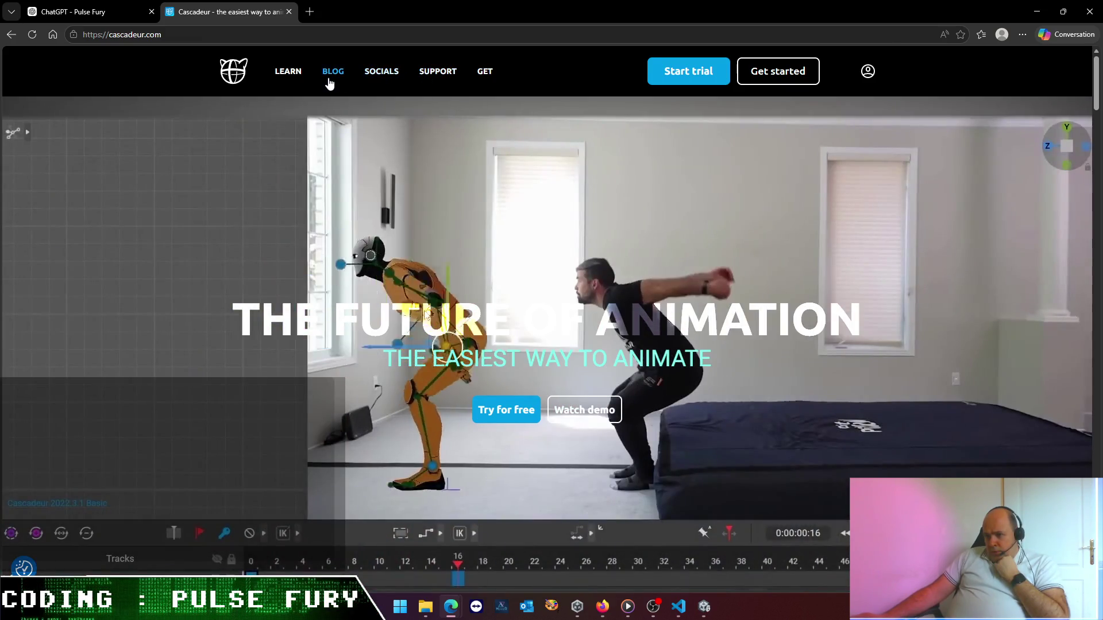
pyautogui.moveTo(487, 78)
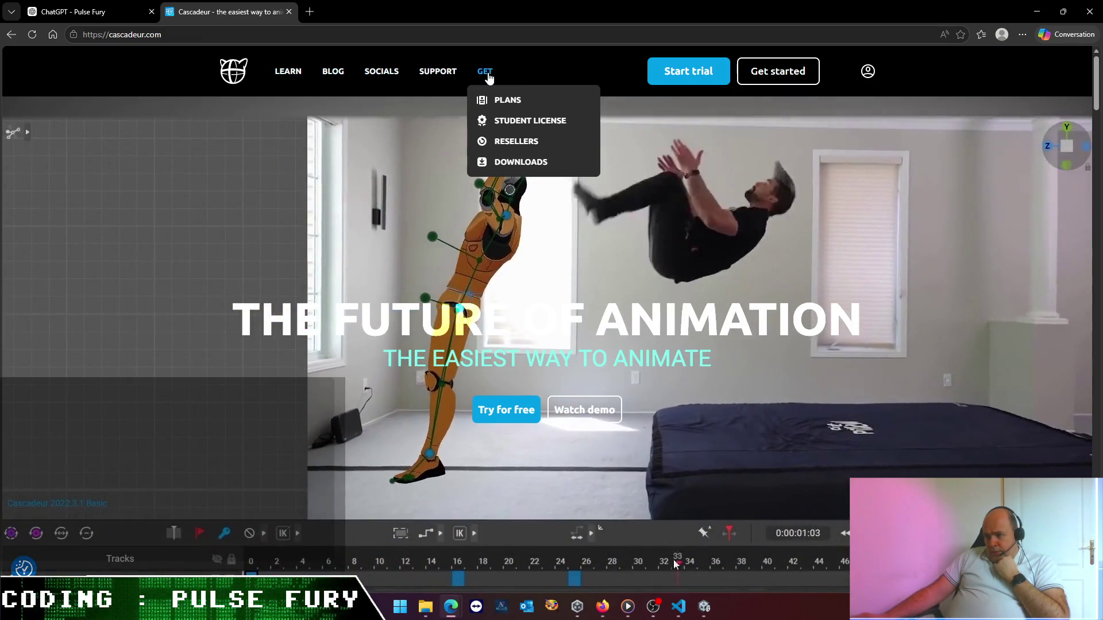
pyautogui.click(491, 98)
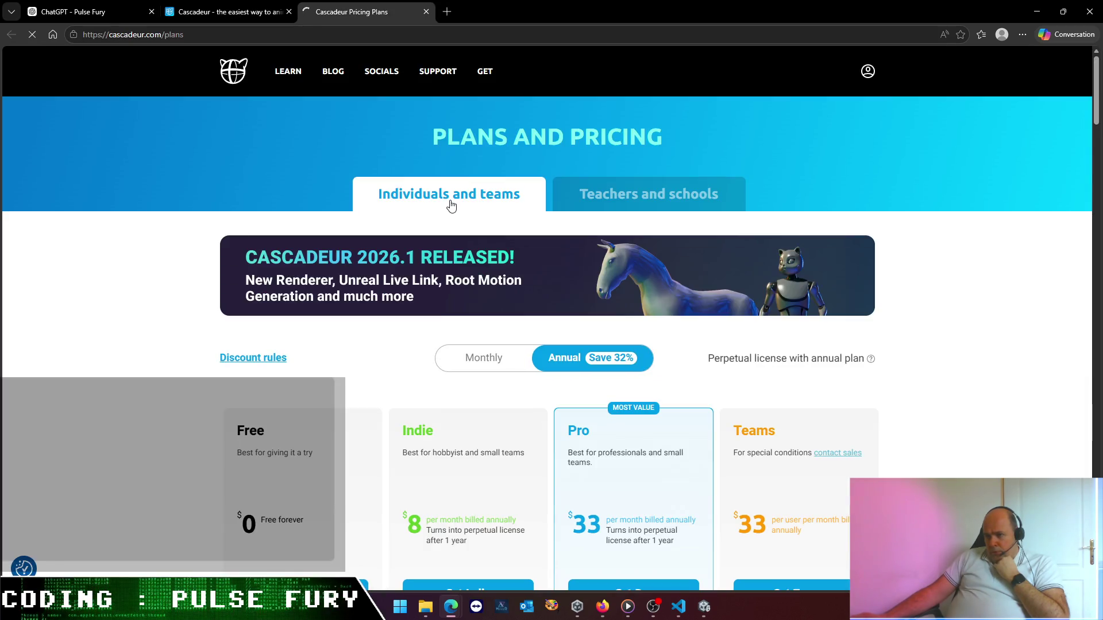
# - Compare the Free, Indie ($8), Pro ($33) and Teams plans, noting Indie's $100k yearly limit
pyautogui.scroll(-3, 290, 167)
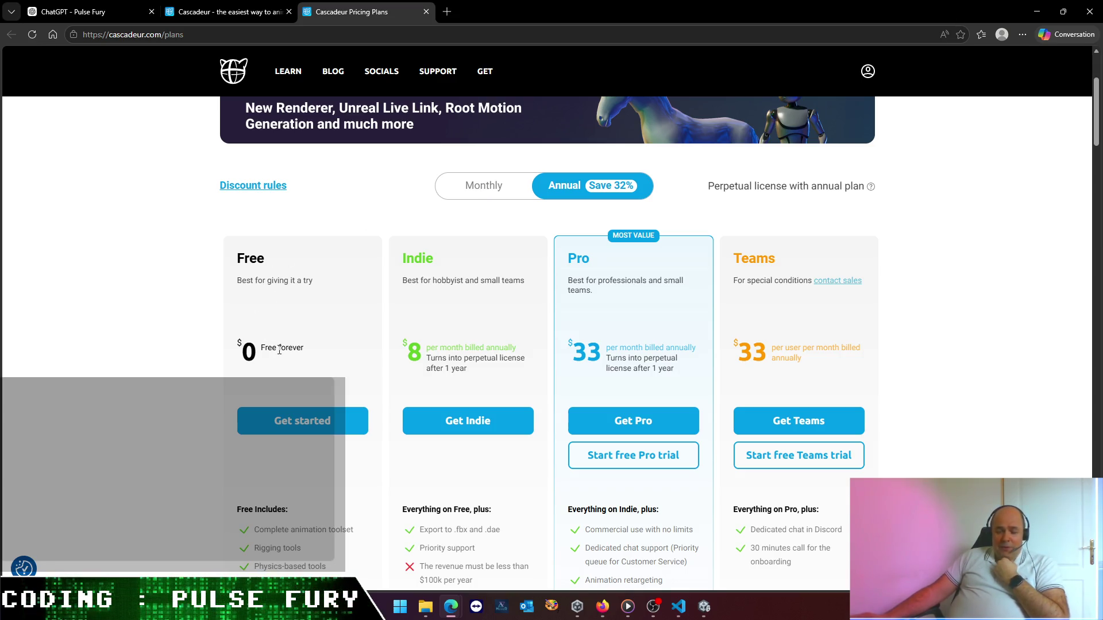
pyautogui.scroll(-4, 281, 350)
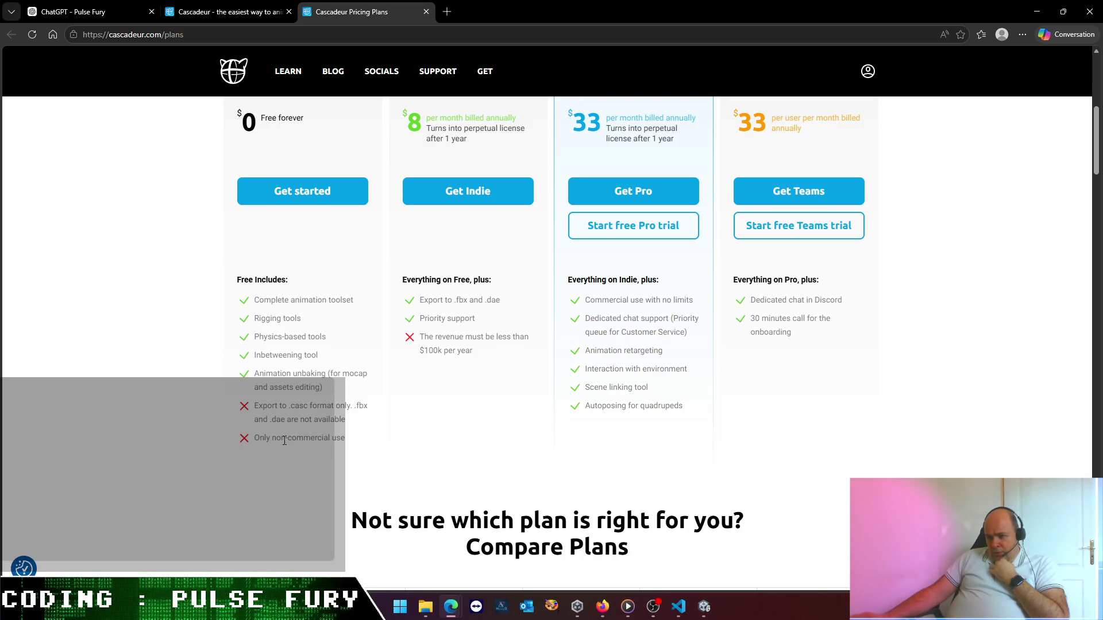
pyautogui.scroll(3, 345, 422)
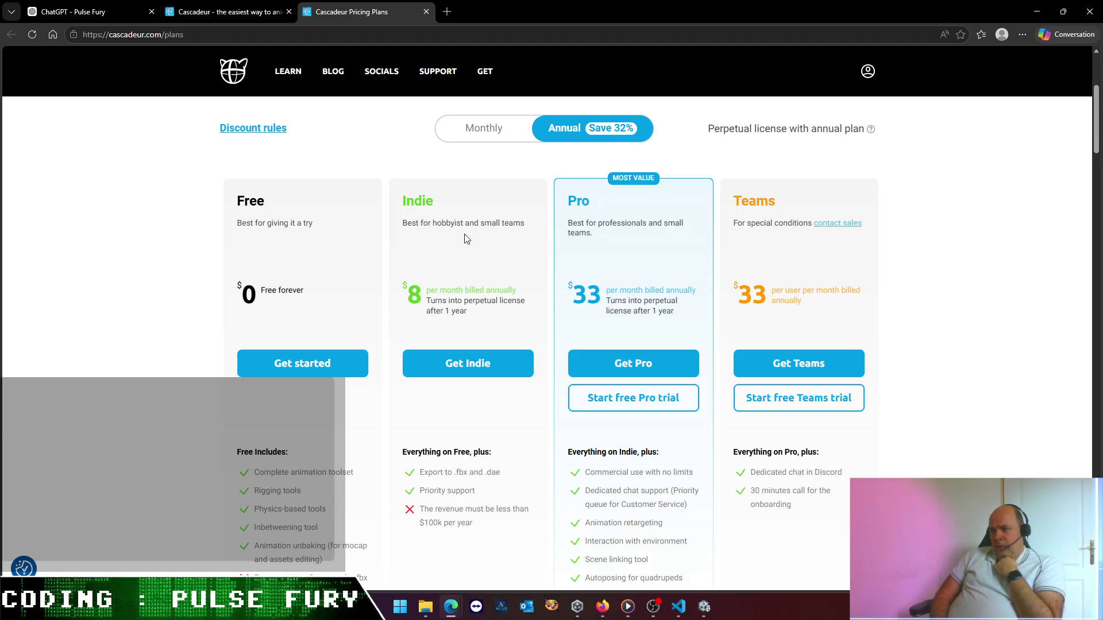
pyautogui.scroll(-3, 402, 376)
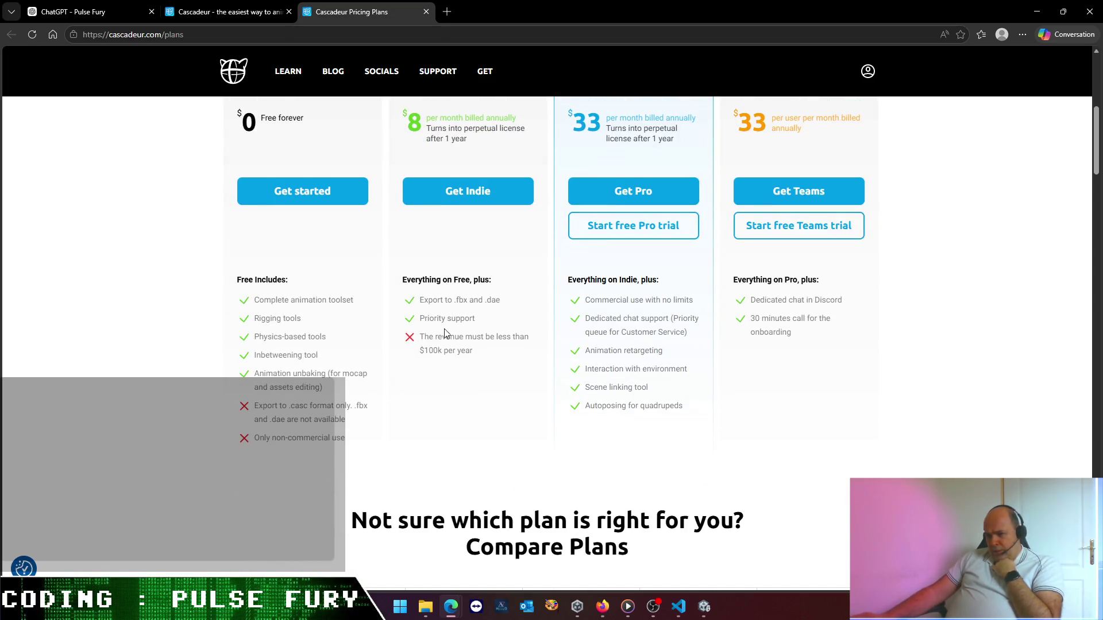
pyautogui.moveTo(418, 352); pyautogui.dragTo(474, 351)
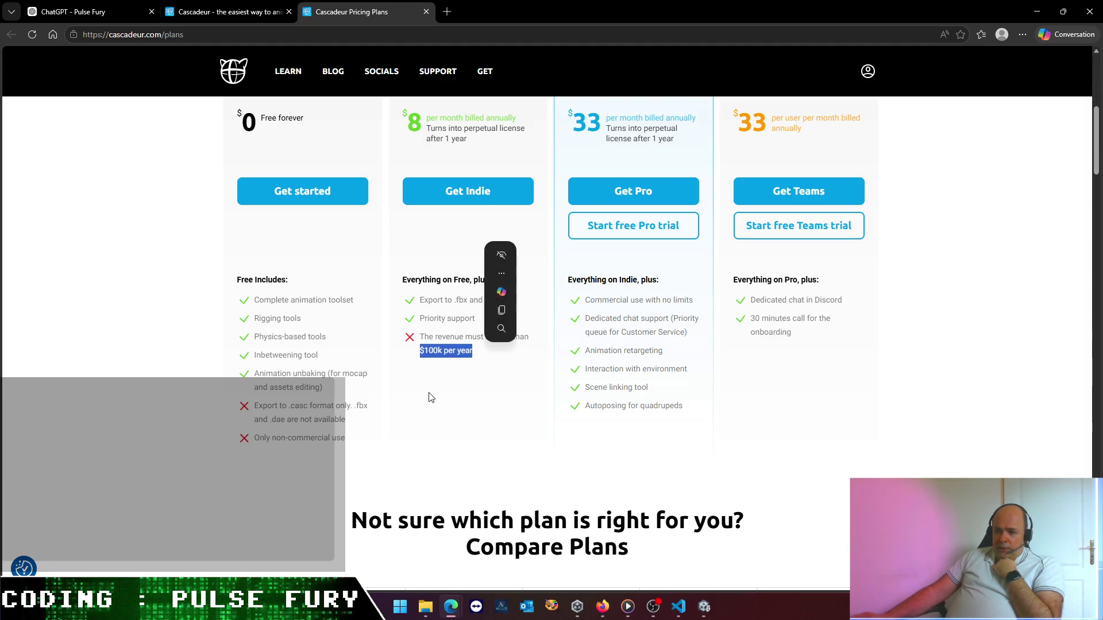
pyautogui.click(432, 397)
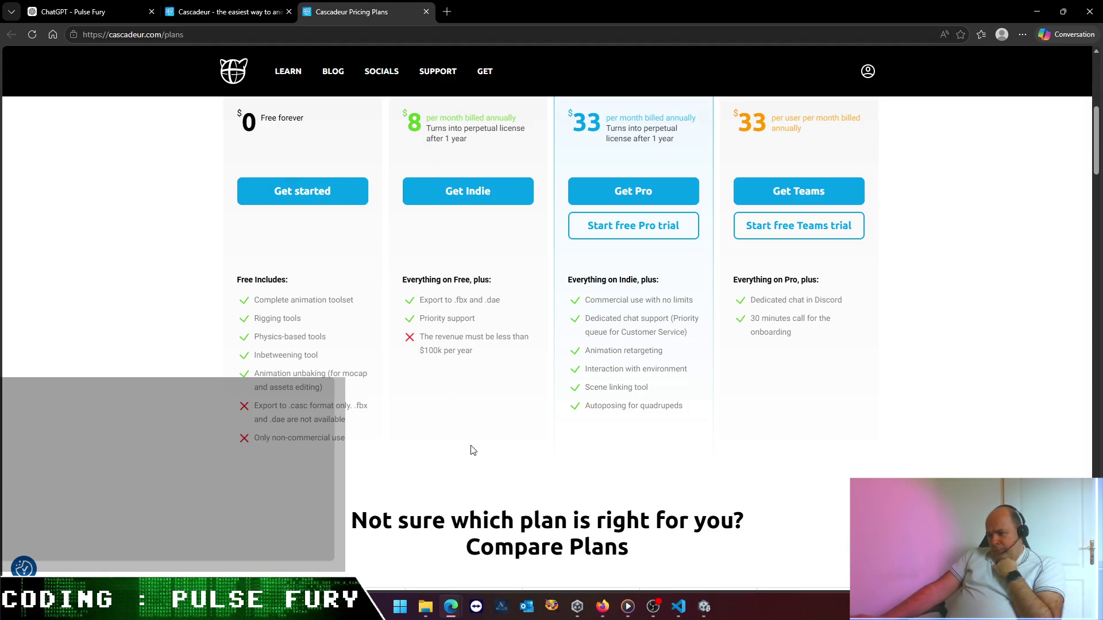
pyautogui.scroll(2, 489, 446)
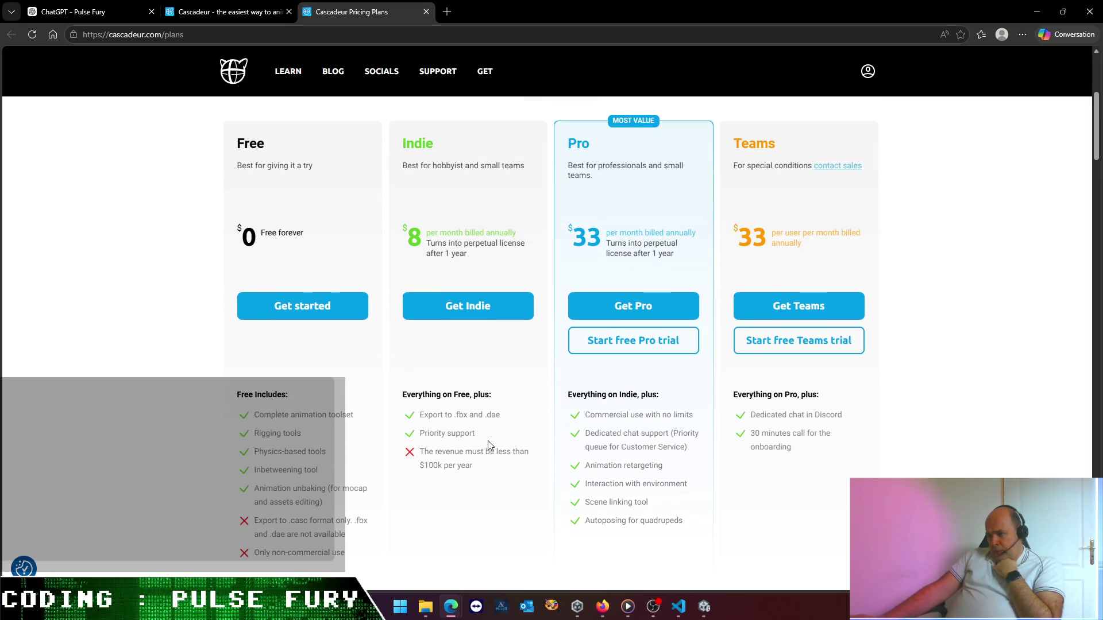
pyautogui.scroll(1, 487, 440)
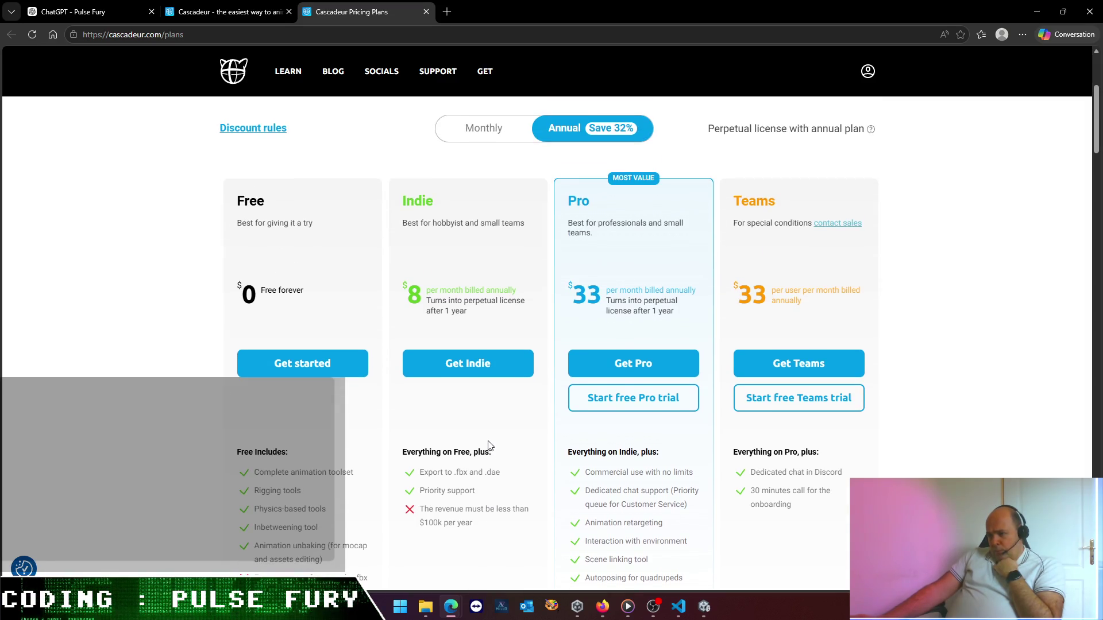
pyautogui.scroll(4, 489, 445)
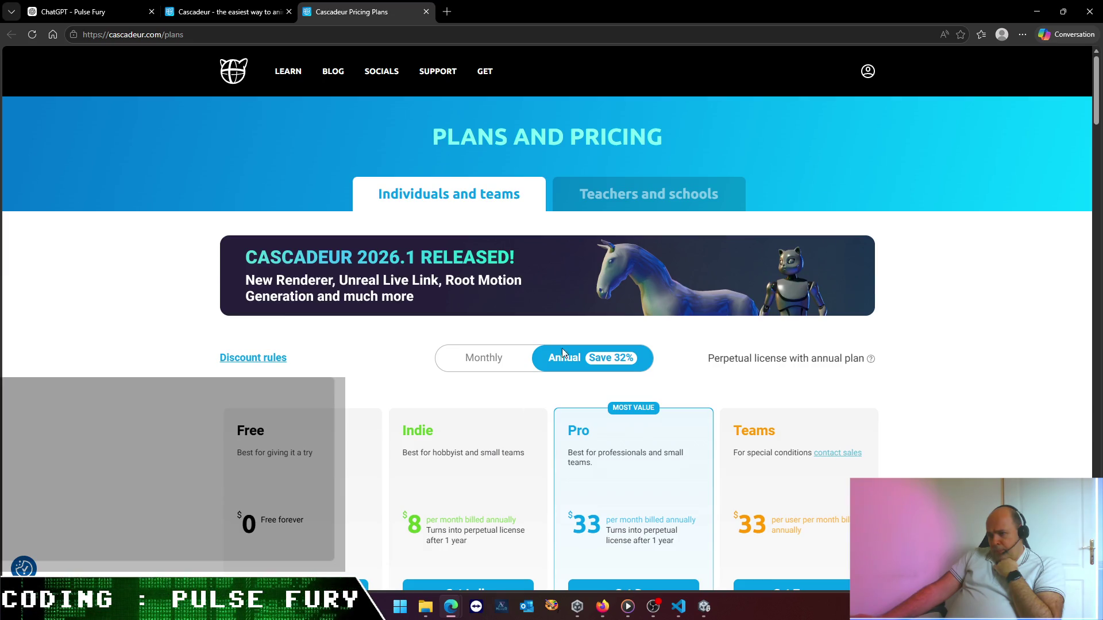
# - View the Teachers and schools Academic License offer and participating school directory
pyautogui.click(642, 187)
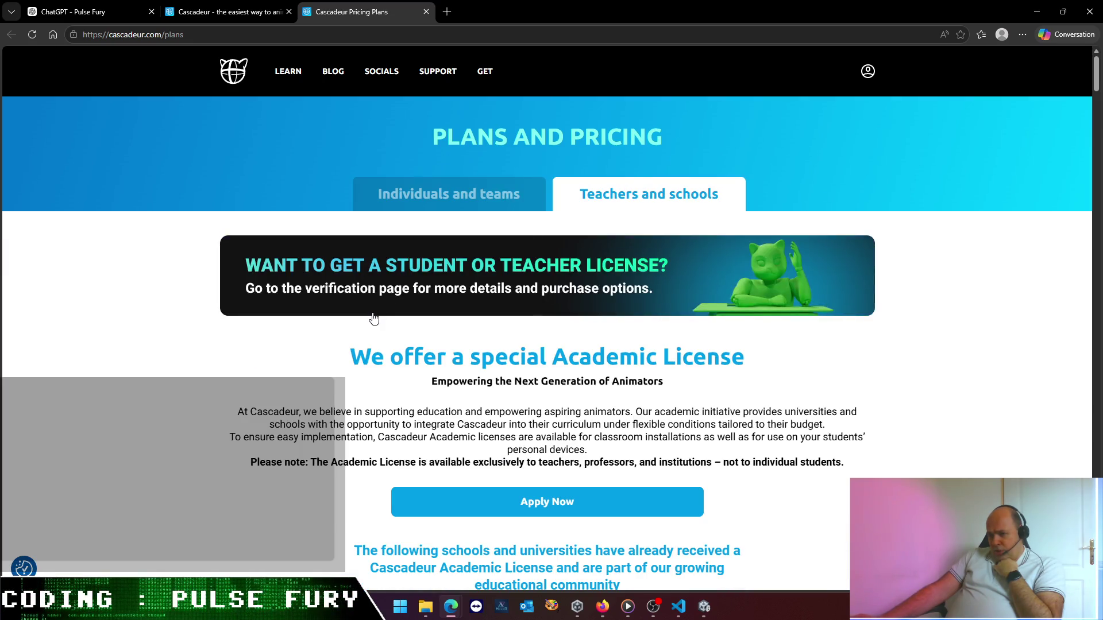
pyautogui.scroll(-4, 374, 320)
pyautogui.scroll(-3, 378, 319)
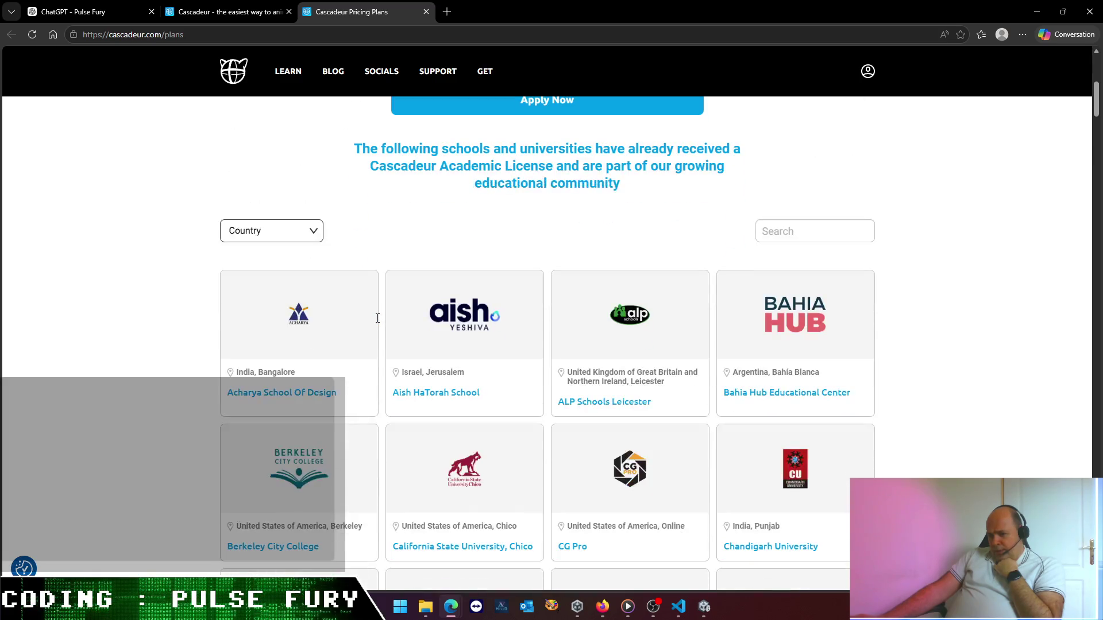